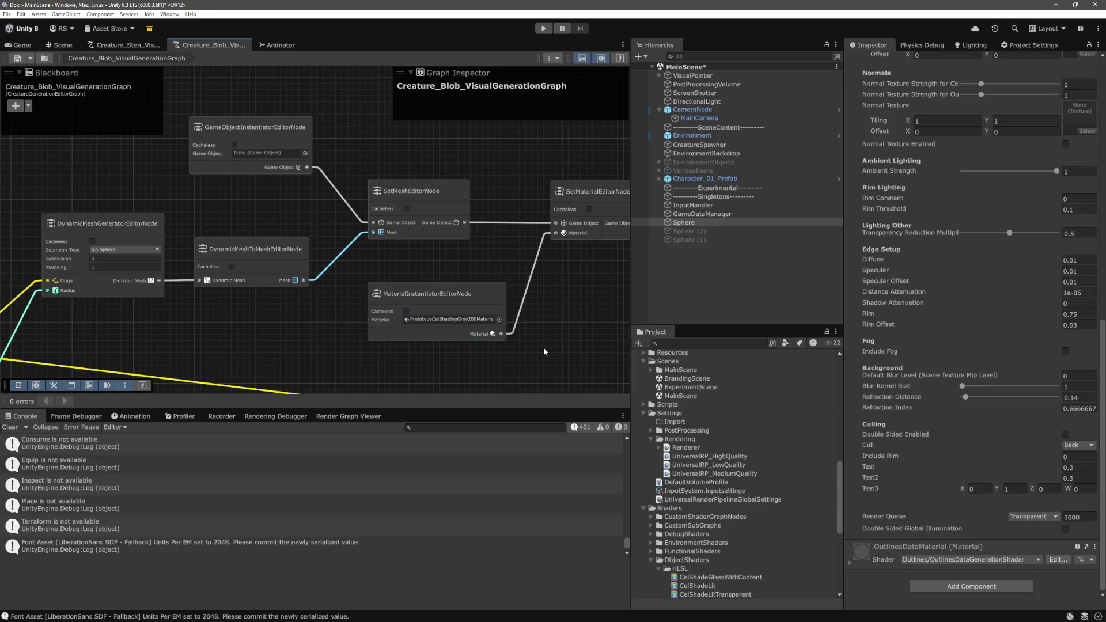
Pan and zoom the node graph to show the SetMaterial, SetMesh and MaterialInstantiator nodes
{"action": "left_click_drag", "start_coordinate": [547, 352], "coordinate": [425, 314]}
{"action": "mouse_move", "coordinate": [486, 289]}
{"action": "left_mouse_down"}
{"action": "mouse_move", "coordinate": [402, 289]}
{"action": "mouse_move", "coordinate": [335, 253]}
{"action": "mouse_move", "coordinate": [484, 238]}
{"action": "mouse_move", "coordinate": [392, 204]}
{"action": "left_mouse_up"}
{"action": "scroll", "coordinate": [335, 254], "scroll_direction": "down", "scroll_amount": 3}
{"action": "scroll", "coordinate": [335, 254], "scroll_direction": "up", "scroll_amount": 1}
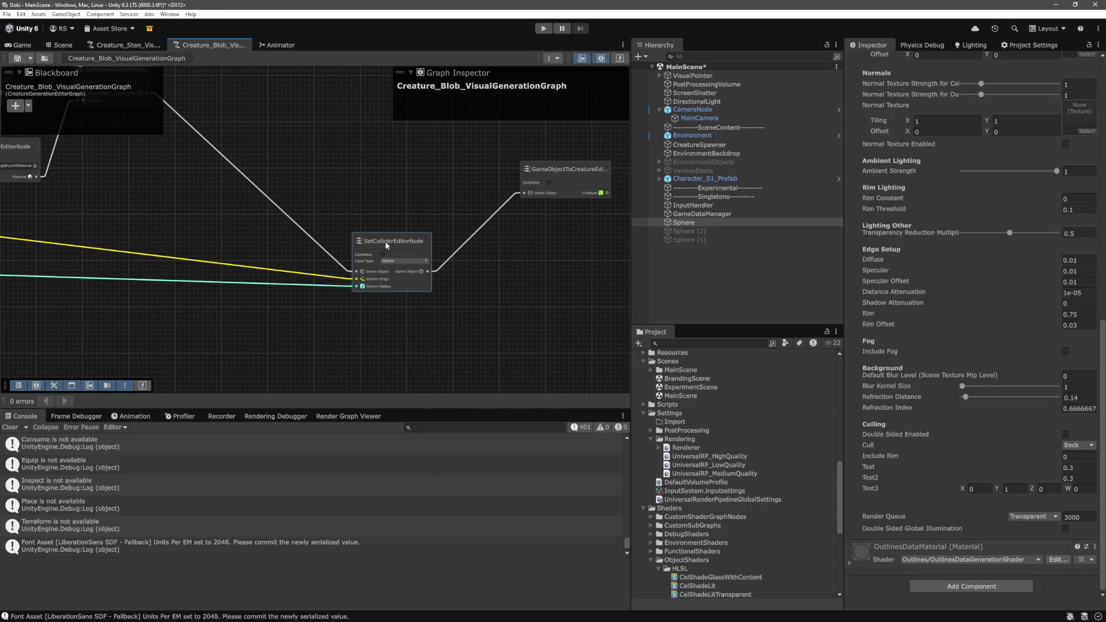
{"action": "scroll", "coordinate": [392, 204], "scroll_direction": "down", "scroll_amount": 3}
{"action": "scroll", "coordinate": [502, 315], "scroll_direction": "up", "scroll_amount": 1}
{"action": "left_click_drag", "start_coordinate": [502, 316], "coordinate": [510, 316]}
{"action": "scroll", "coordinate": [444, 248], "scroll_direction": "up", "scroll_amount": 6}
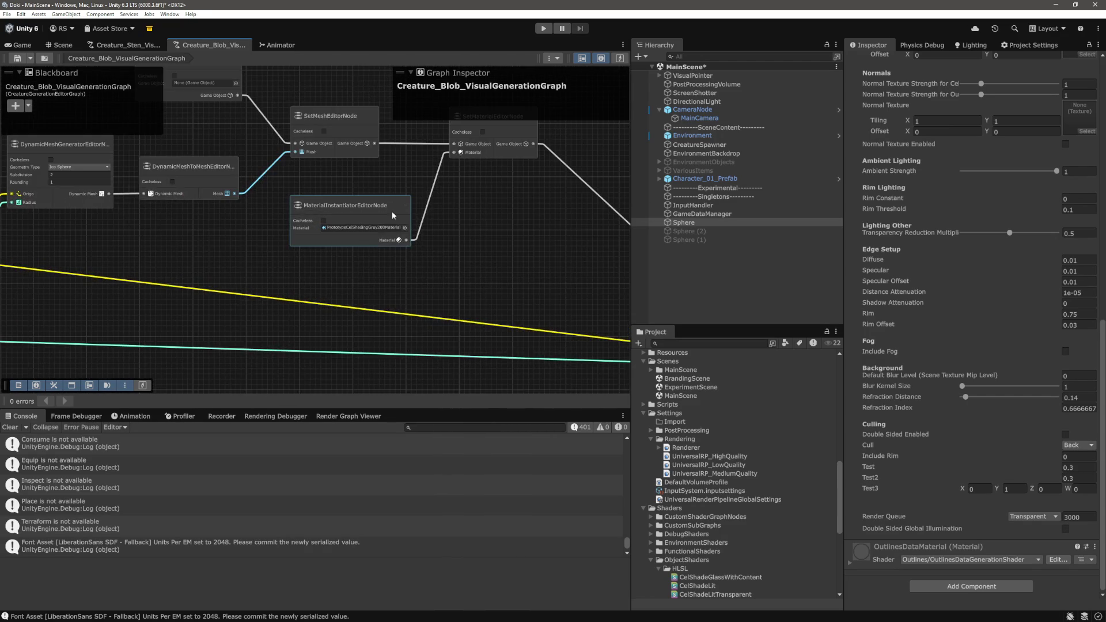
{"action": "scroll", "coordinate": [383, 234], "scroll_direction": "down", "scroll_amount": 4}
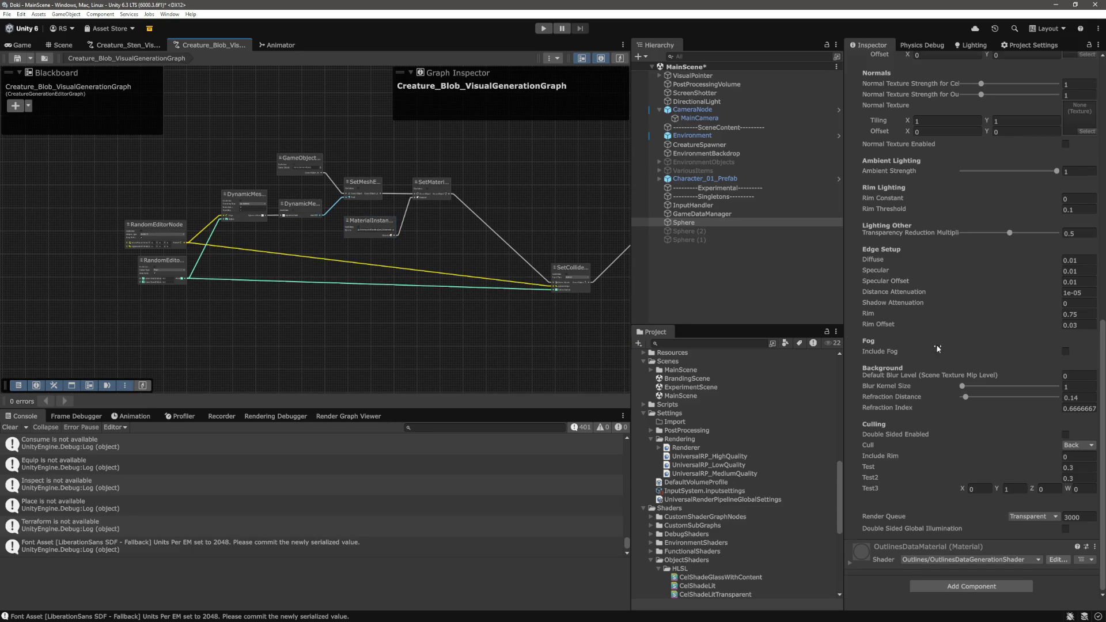
{"action": "scroll", "coordinate": [942, 340], "scroll_direction": "up", "scroll_amount": 10}
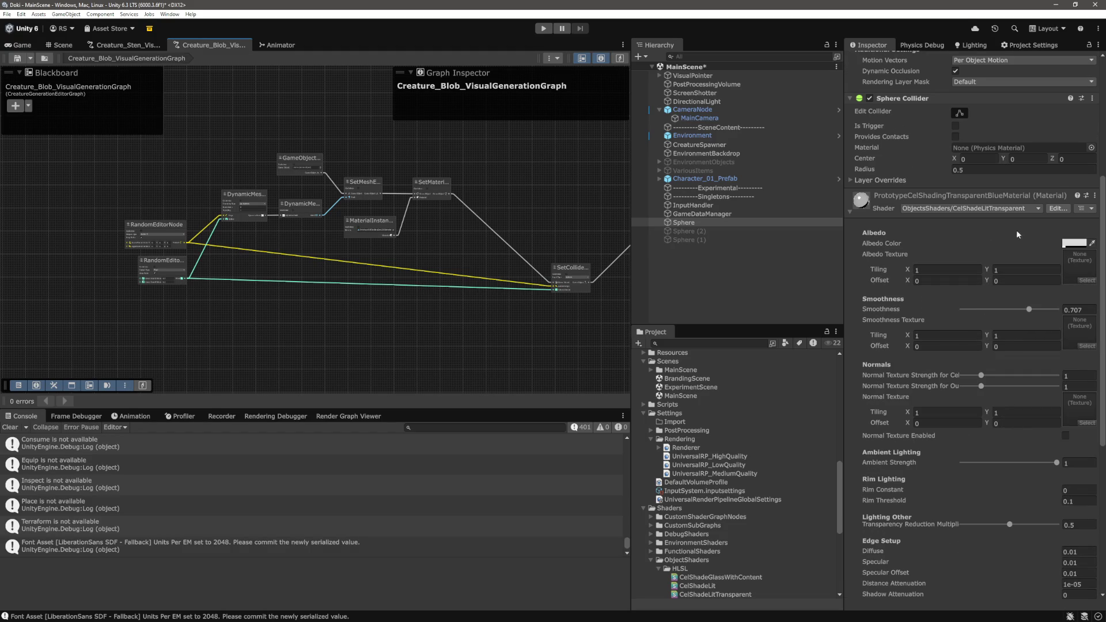
Open the Albedo Color picker, close it unchanged, and scroll down the Sphere's material Inspector
{"action": "left_click", "coordinate": [1075, 244]}
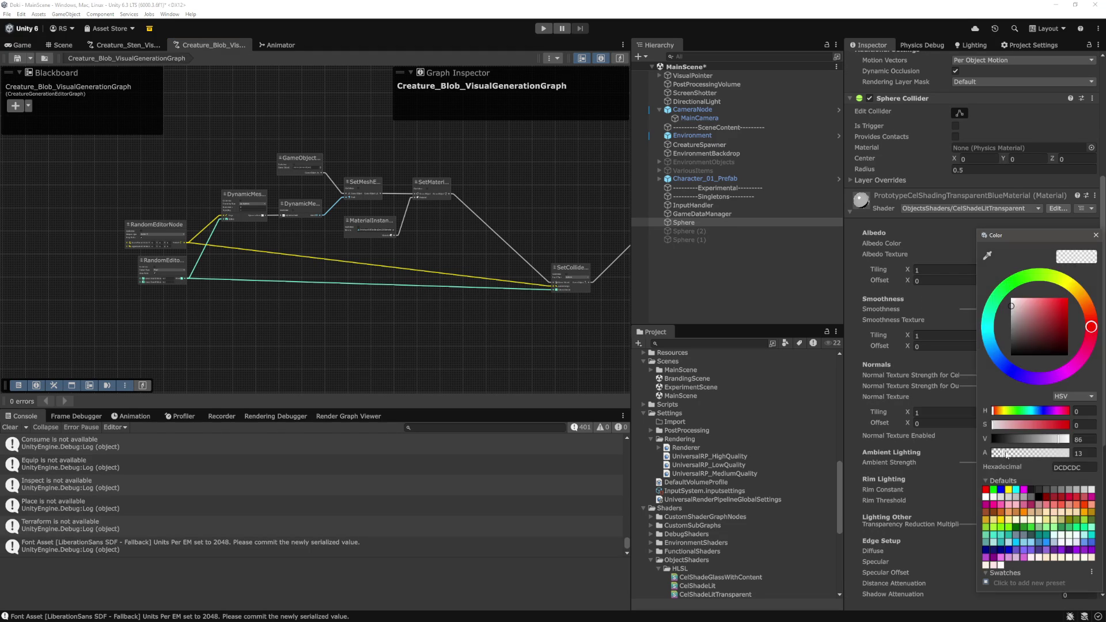
{"action": "left_click", "coordinate": [1096, 236]}
{"action": "scroll", "coordinate": [967, 330], "scroll_direction": "down", "scroll_amount": 3}
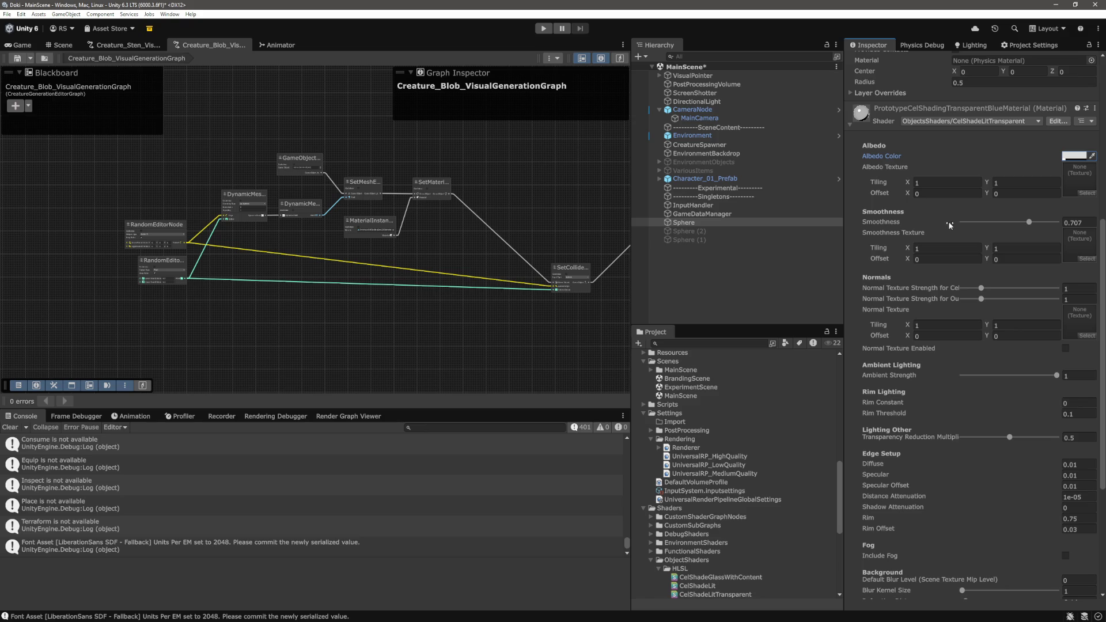
{"action": "scroll", "coordinate": [956, 417], "scroll_direction": "down", "scroll_amount": 7}
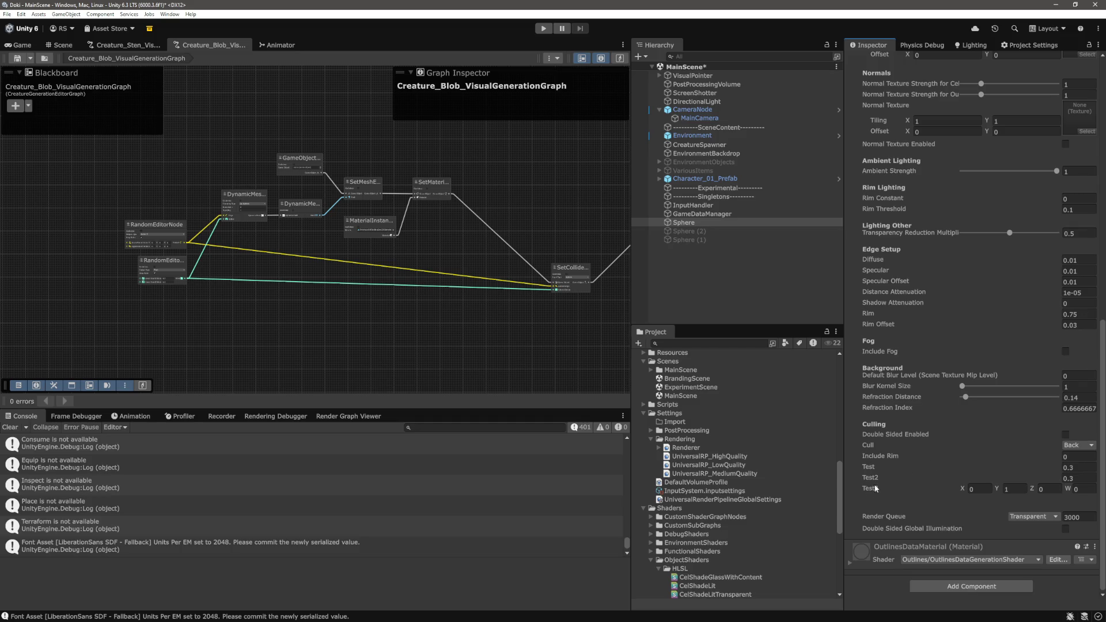
Switch to the Game view, select the Sphere and set its material's Test value to 0.5
{"action": "left_click", "coordinate": [23, 46]}
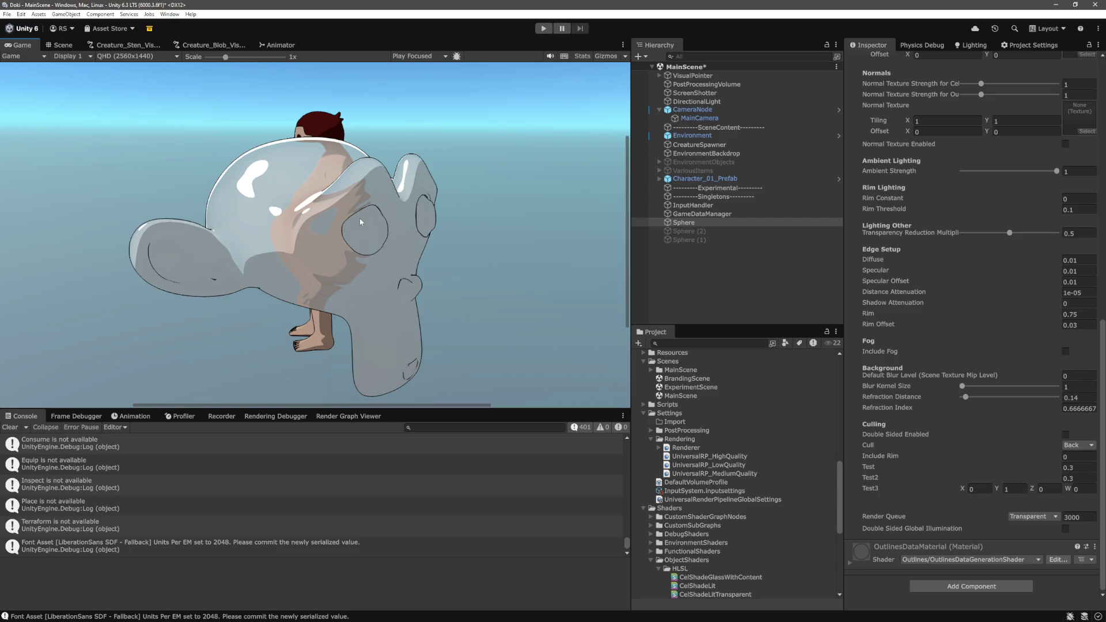
{"action": "left_click", "coordinate": [701, 223]}
{"action": "scroll", "coordinate": [1046, 466], "scroll_direction": "down", "scroll_amount": 15}
{"action": "left_click_drag", "start_coordinate": [1045, 466], "coordinate": [1047, 466]}
{"action": "type", "text": "0"}
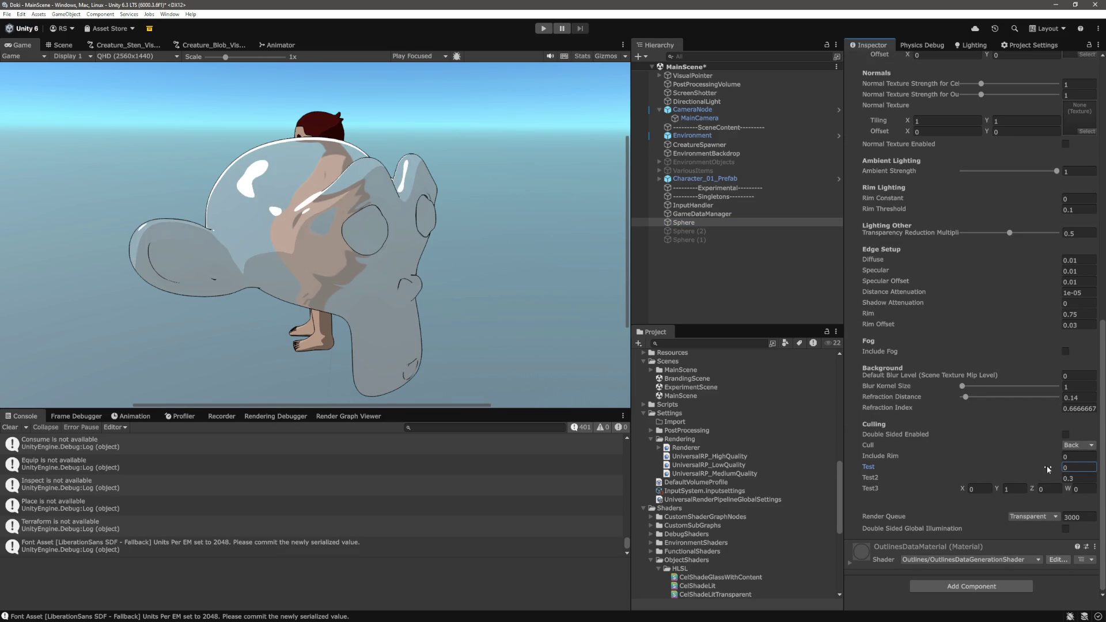
{"action": "type", "text": "1"}
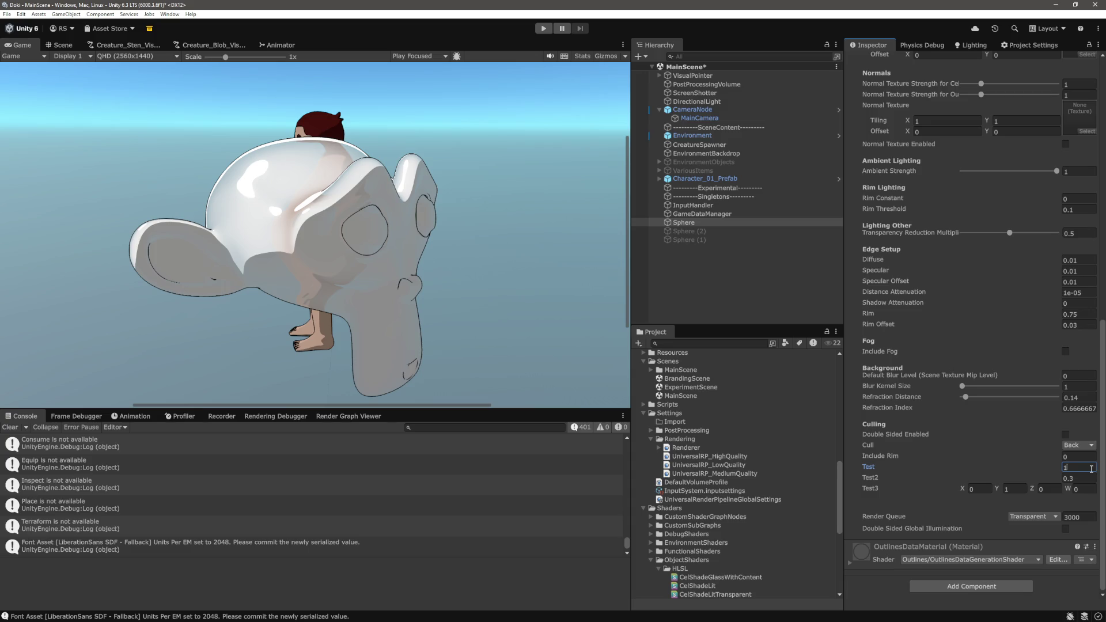
{"action": "key", "text": "BackSpace"}
{"action": "type", "text": "0.5"}
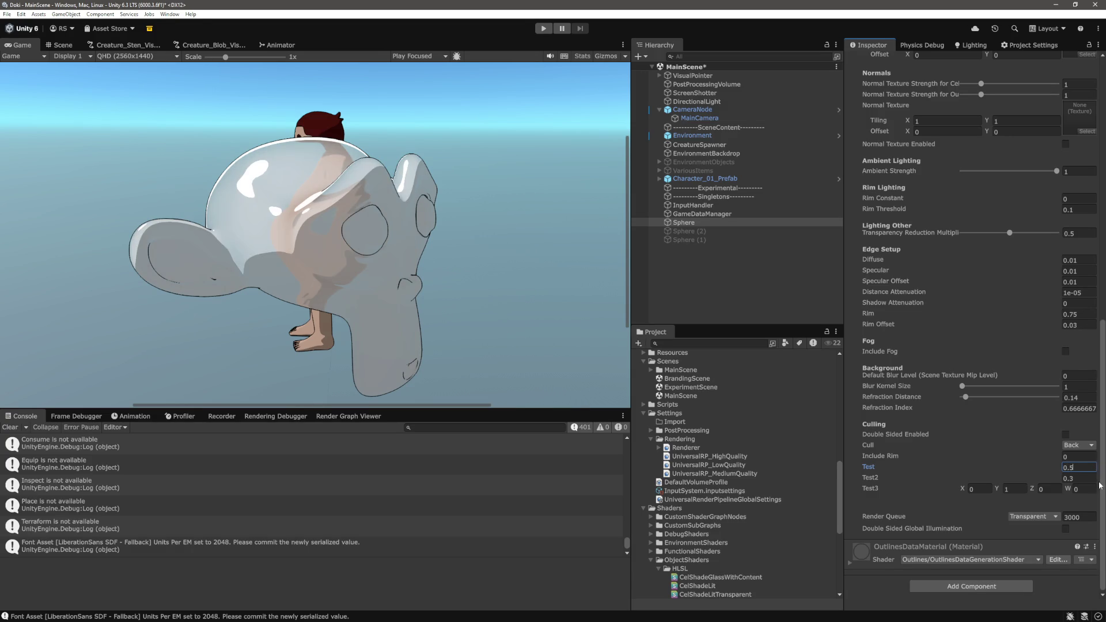
{"action": "left_click", "coordinate": [1099, 486]}
Raise Transparency Reduction Multiplier to about 0.75, then re-enter Test as .5
{"action": "scroll", "coordinate": [1049, 334], "scroll_direction": "up", "scroll_amount": 3}
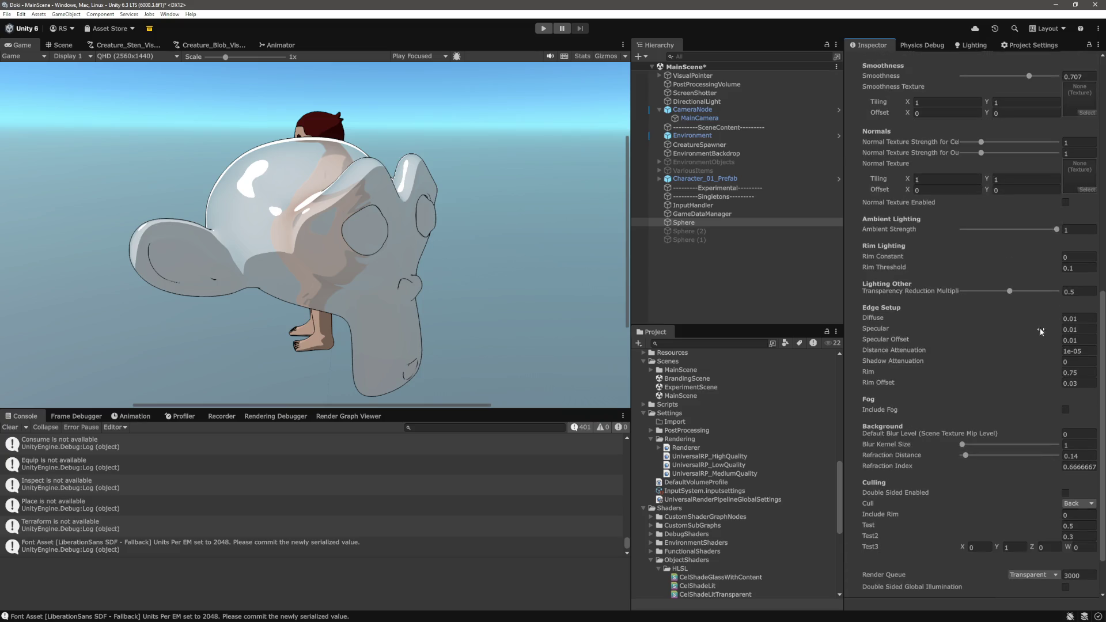
{"action": "mouse_move", "coordinate": [1013, 294]}
{"action": "left_mouse_down"}
{"action": "mouse_move", "coordinate": [1003, 292]}
{"action": "mouse_move", "coordinate": [1040, 298]}
{"action": "mouse_move", "coordinate": [923, 299]}
{"action": "mouse_move", "coordinate": [1064, 305]}
{"action": "mouse_move", "coordinate": [926, 308]}
{"action": "left_mouse_up"}
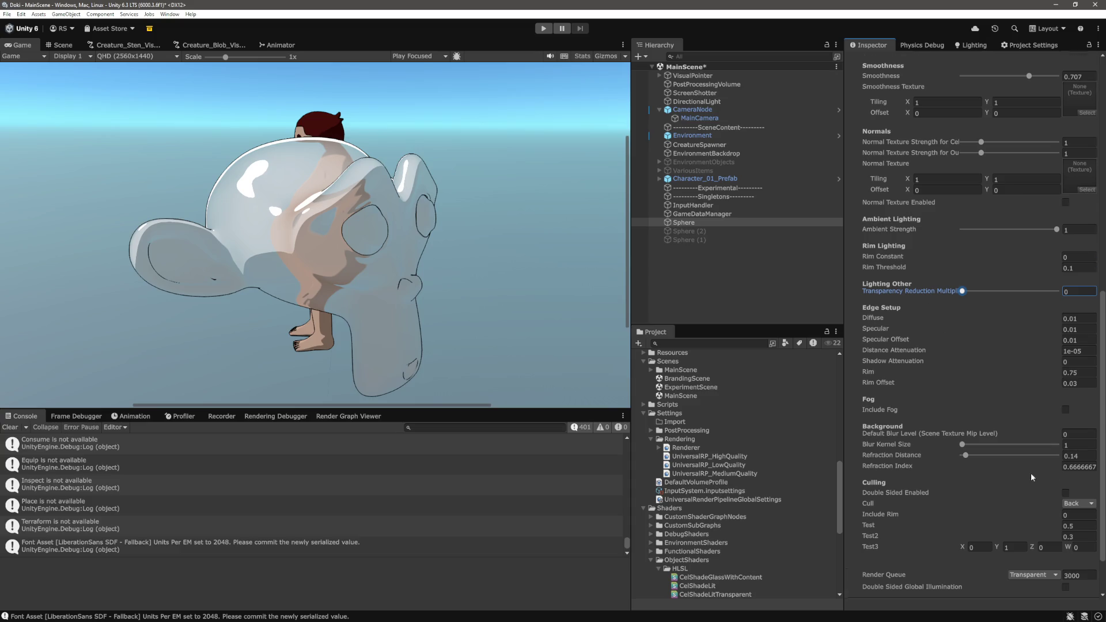
{"action": "scroll", "coordinate": [1032, 473], "scroll_direction": "down", "scroll_amount": 2}
{"action": "left_click", "coordinate": [1089, 467]}
{"action": "type", "text": "1"}
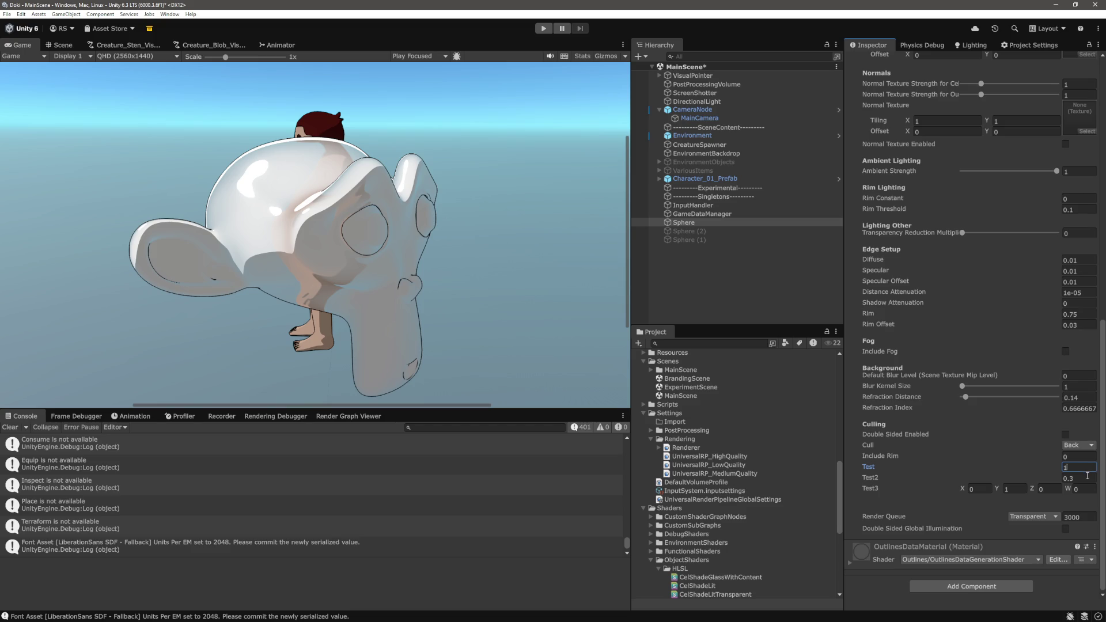
{"action": "key", "text": "BackSpace"}
{"action": "type", "text": "05"}
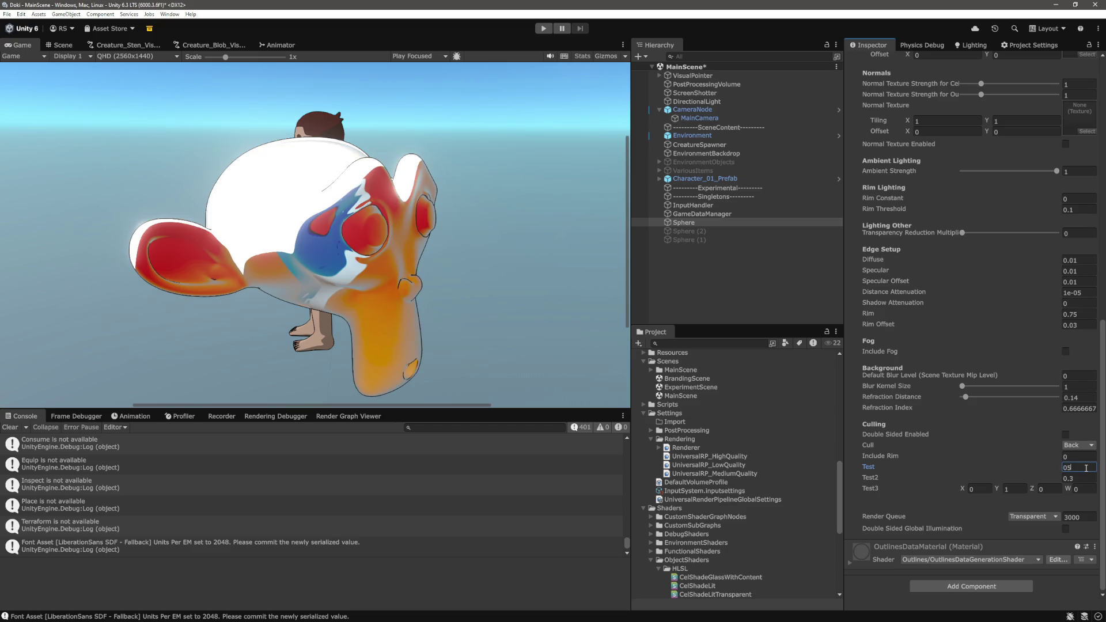
{"action": "key", "text": "BackSpace"}
{"action": "type", "text": "."}
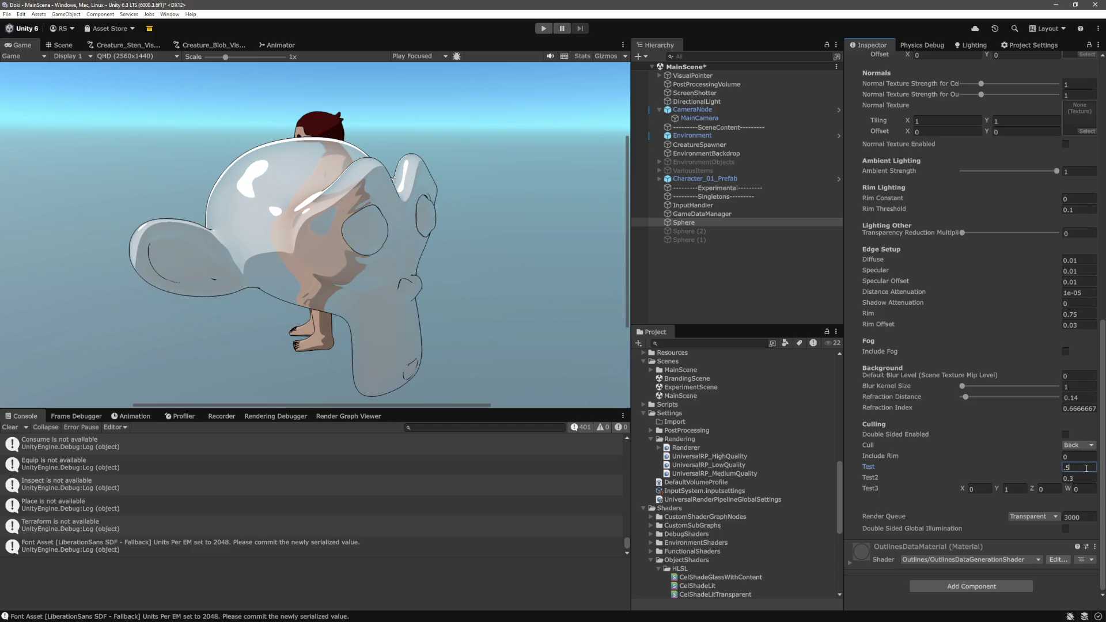
{"action": "key", "text": "Return"}
Set Transparency Reduction Multiplier to .5, deselect the Sphere and save the scene
{"action": "scroll", "coordinate": [1067, 332], "scroll_direction": "up", "scroll_amount": 1}
{"action": "left_click", "coordinate": [1088, 262]}
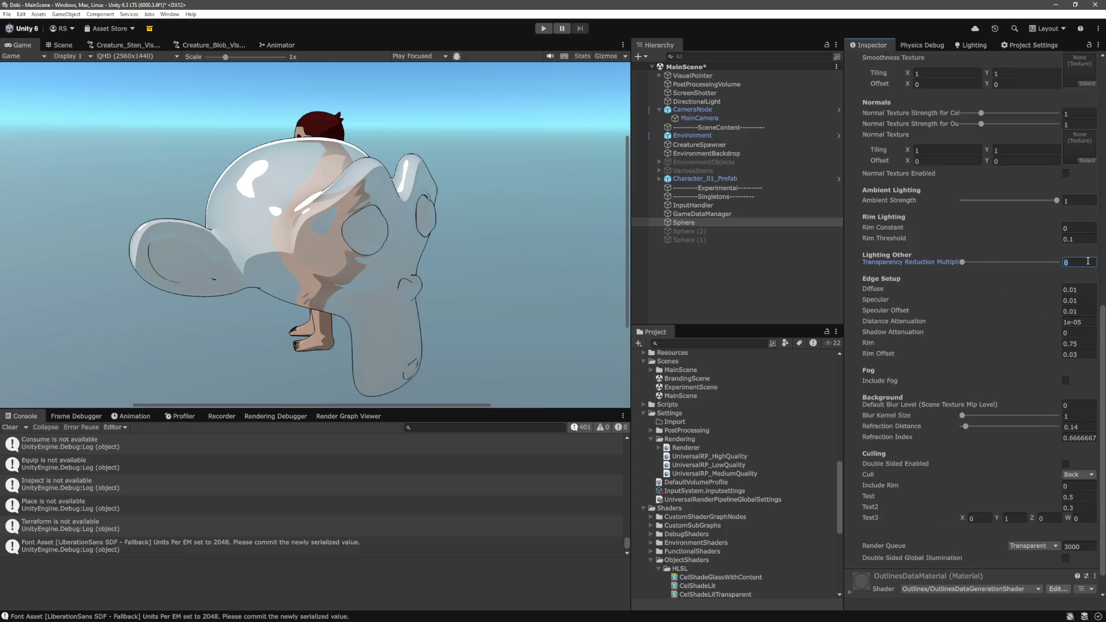
{"action": "type", "text": ".5"}
{"action": "left_click", "coordinate": [735, 296]}
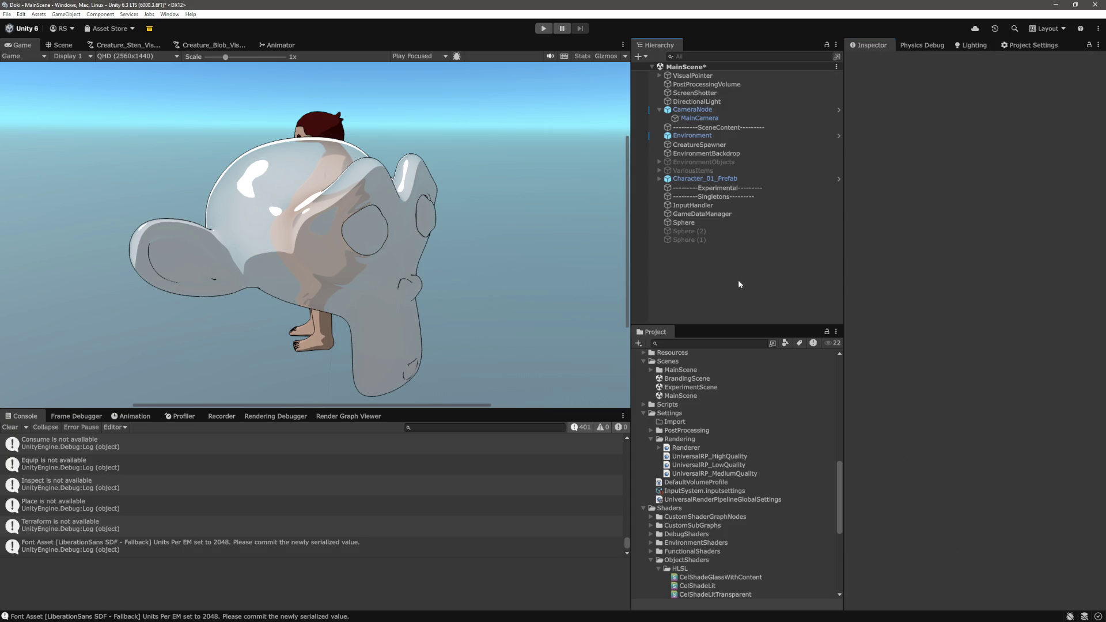
{"action": "key", "text": "ctrl+s"}
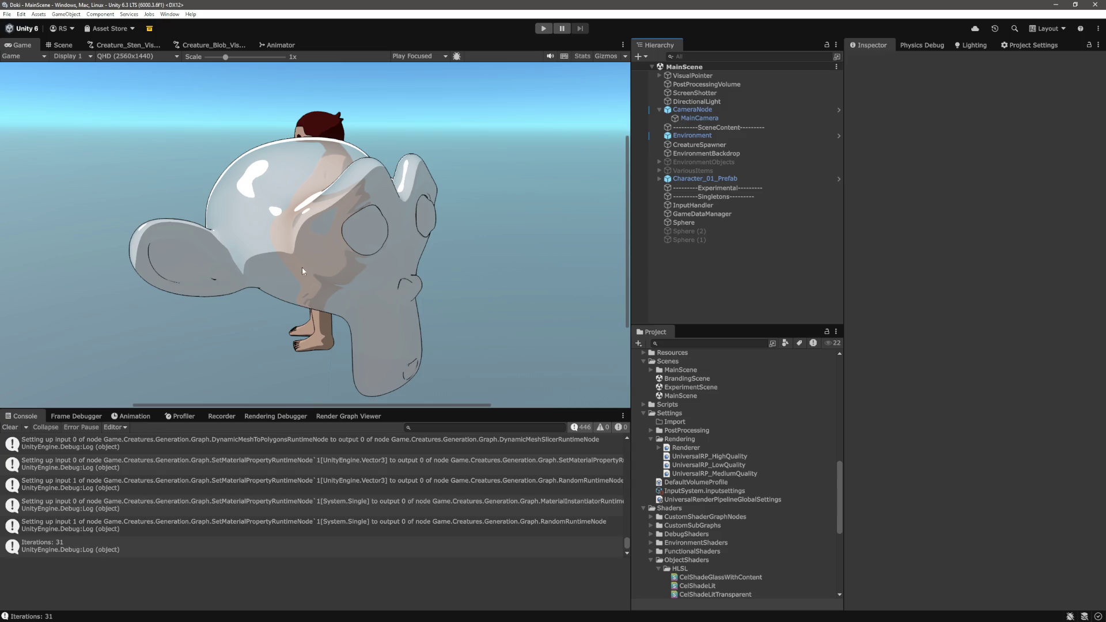
In CelShadeLitTransparent.shader, select _TransparencyReductionMultiplier under the Lighting Other header on line 31
{"action": "key", "text": "alt+Tab"}
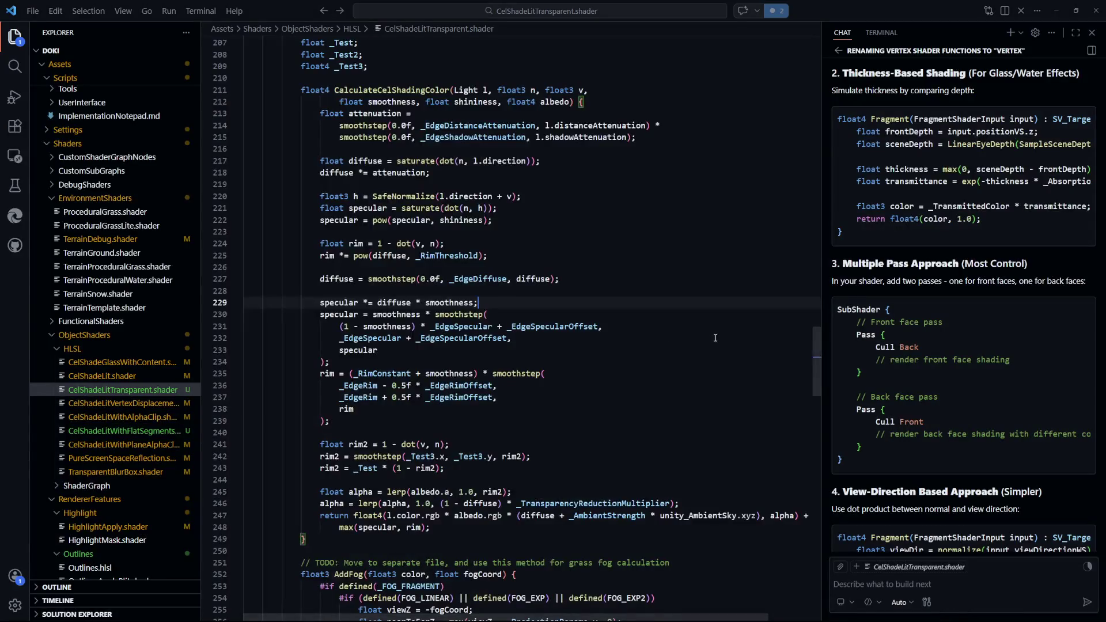
{"action": "scroll", "coordinate": [684, 366], "scroll_direction": "up", "scroll_amount": 15}
{"action": "scroll", "coordinate": [683, 366], "scroll_direction": "up", "scroll_amount": 20}
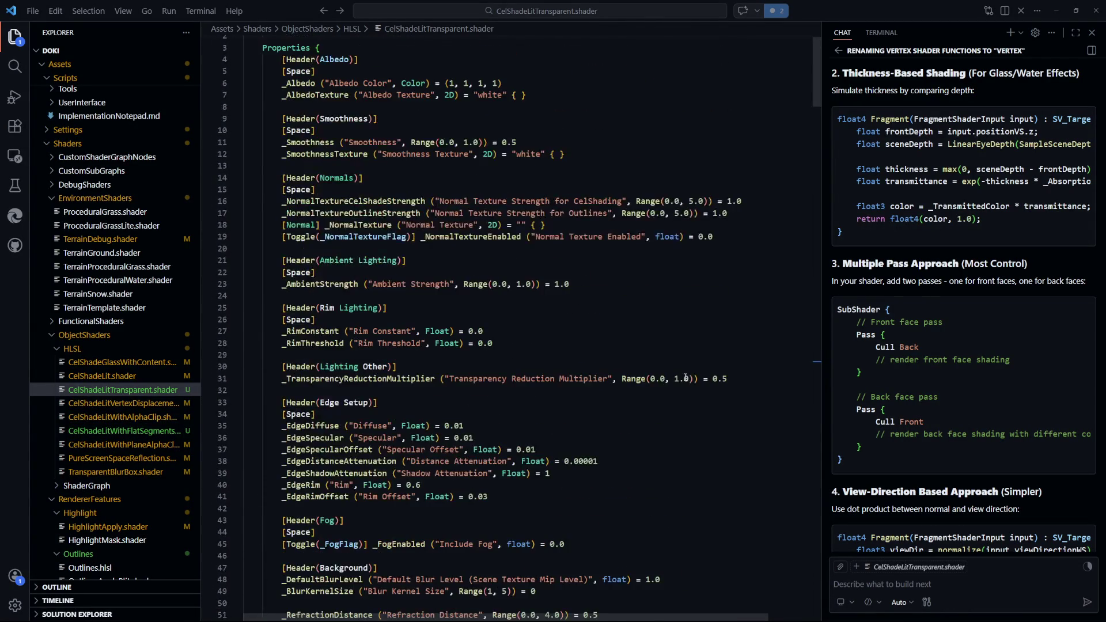
{"action": "scroll", "coordinate": [402, 286], "scroll_direction": "up", "scroll_amount": 1}
{"action": "left_click_drag", "start_coordinate": [248, 265], "coordinate": [441, 282]}
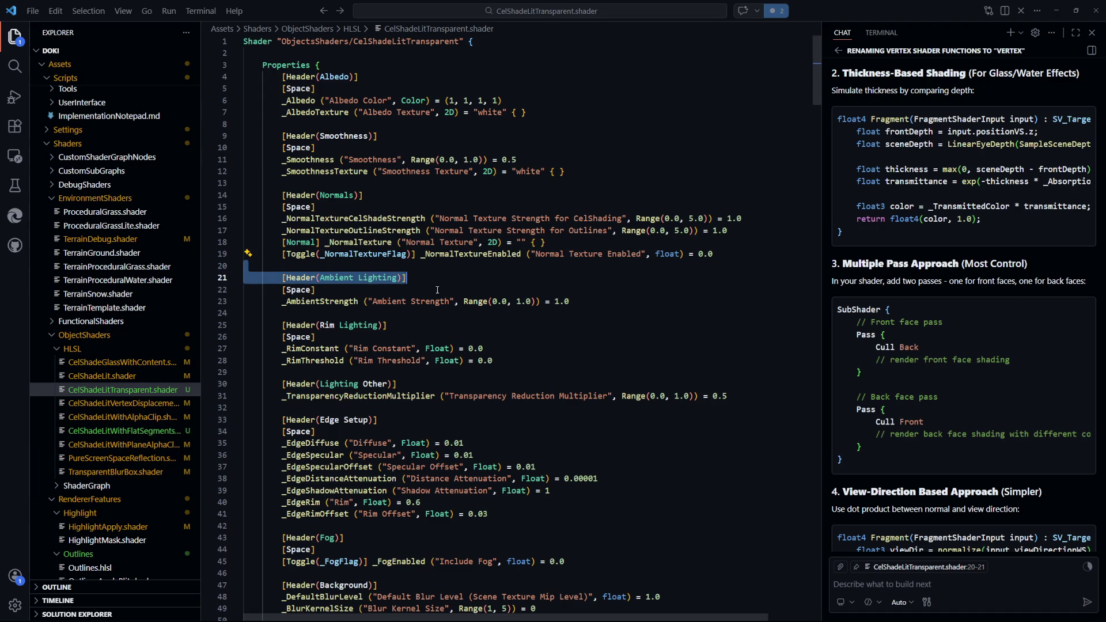
{"action": "left_click", "coordinate": [470, 276]}
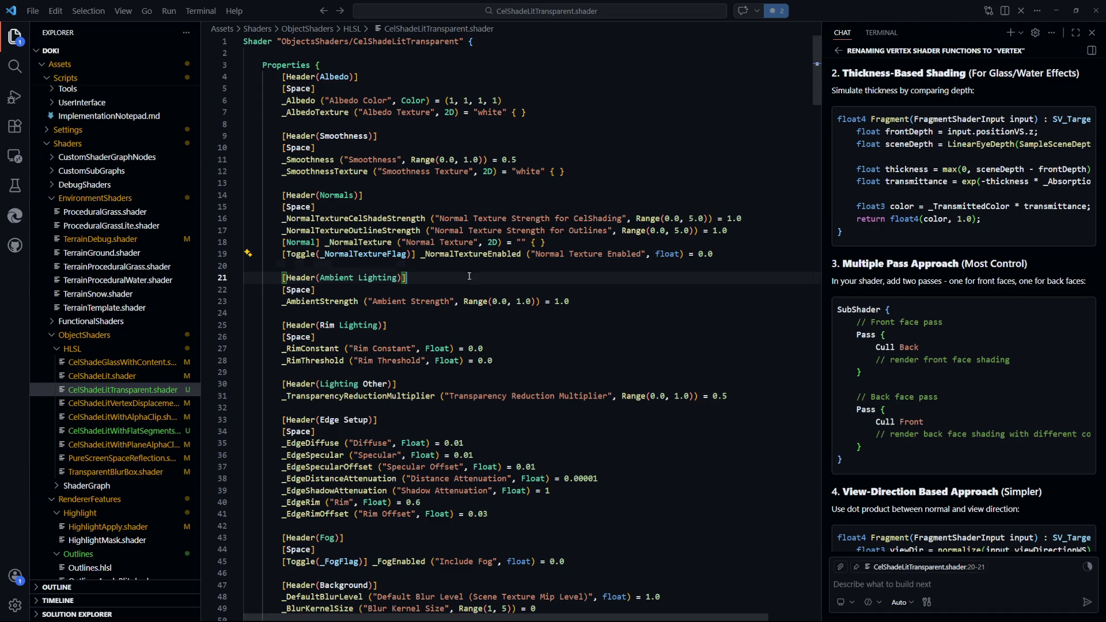
{"action": "scroll", "coordinate": [490, 230], "scroll_direction": "down", "scroll_amount": 3}
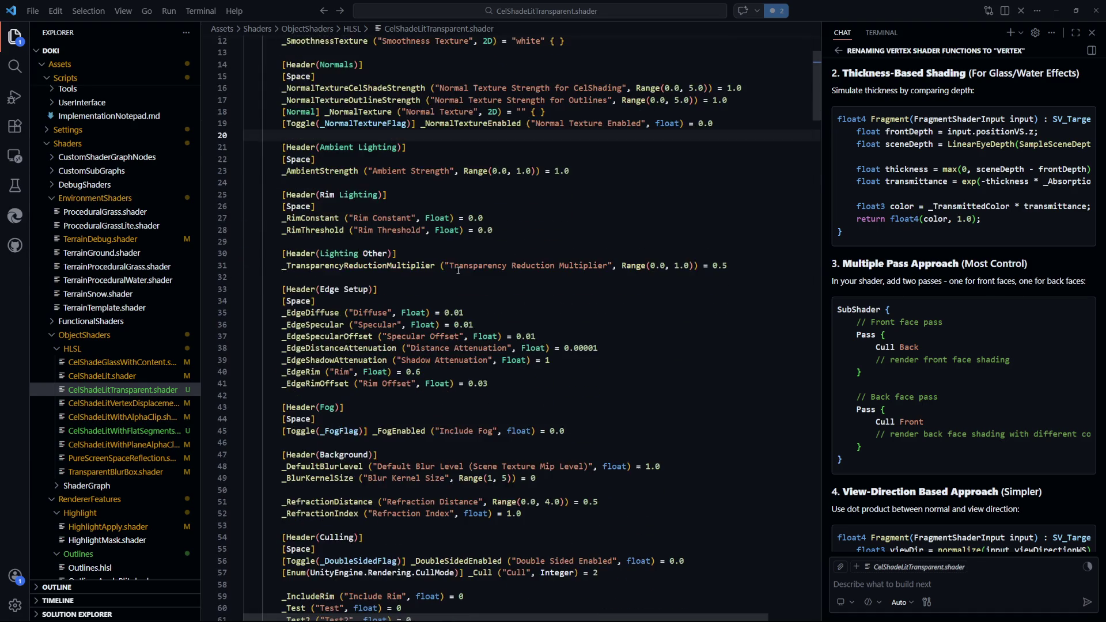
{"action": "left_click", "coordinate": [500, 200]}
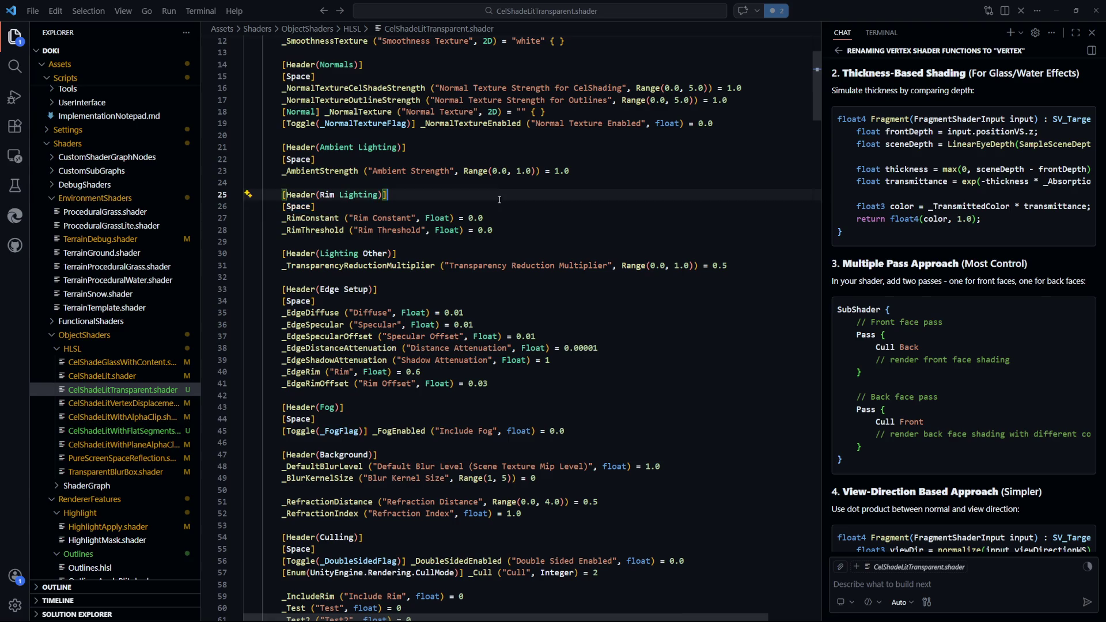
{"action": "left_click", "coordinate": [442, 257]}
{"action": "double_click", "coordinate": [357, 266]}
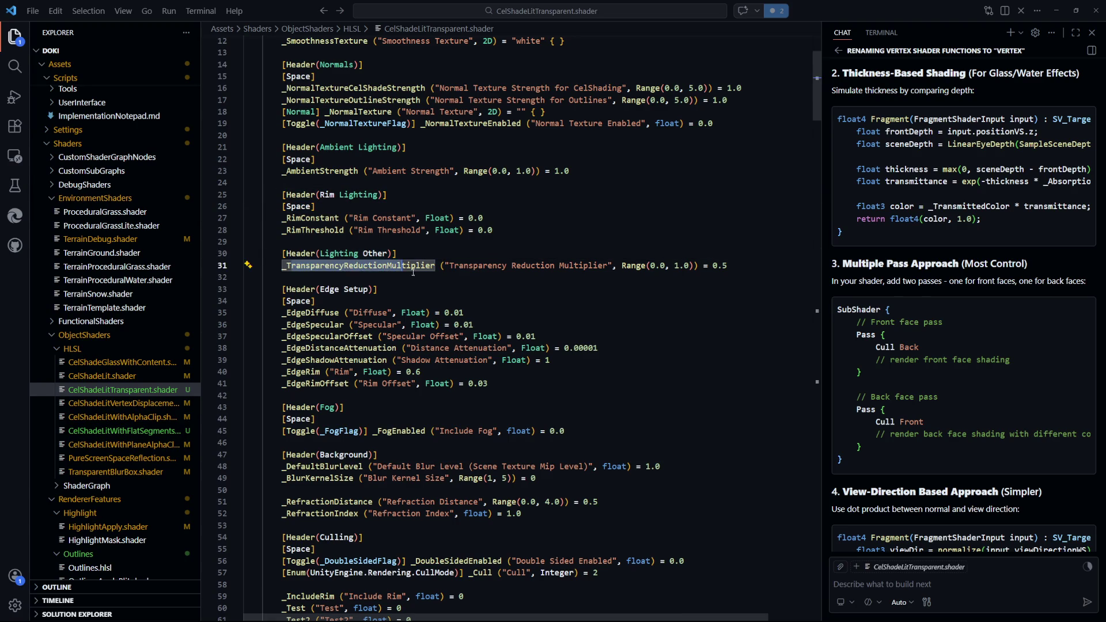
{"action": "left_click", "coordinate": [406, 267]}
{"action": "double_click", "coordinate": [406, 266]}
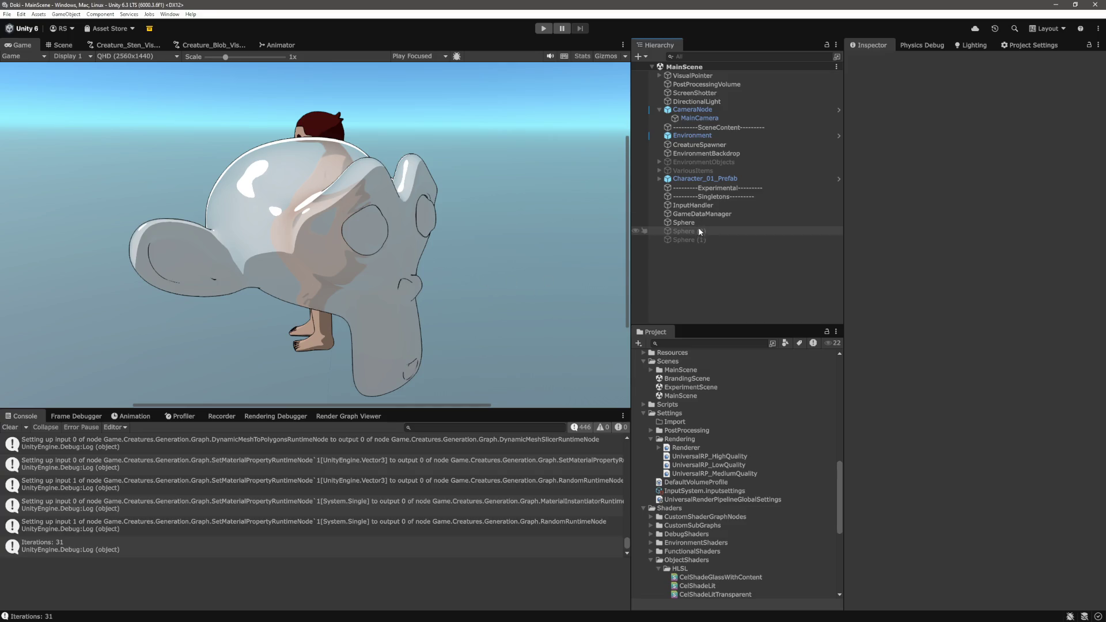
Select the Sphere and set its Transparency Reduction Multiplier to 1
{"action": "left_click", "coordinate": [697, 224]}
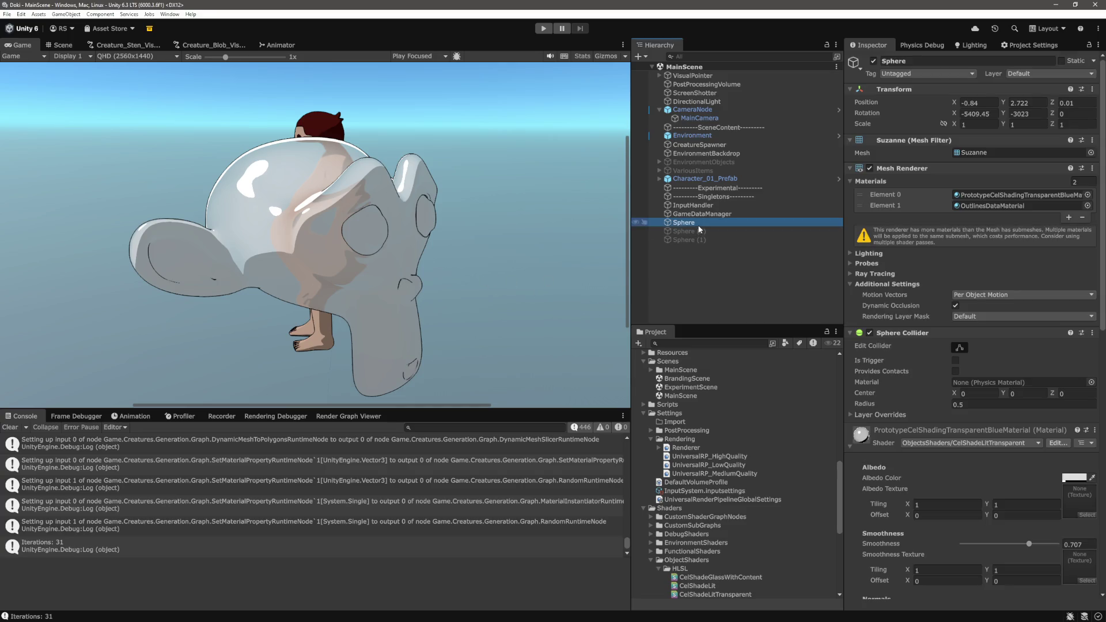
{"action": "scroll", "coordinate": [908, 359], "scroll_direction": "down", "scroll_amount": 10}
{"action": "scroll", "coordinate": [908, 358], "scroll_direction": "down", "scroll_amount": 2}
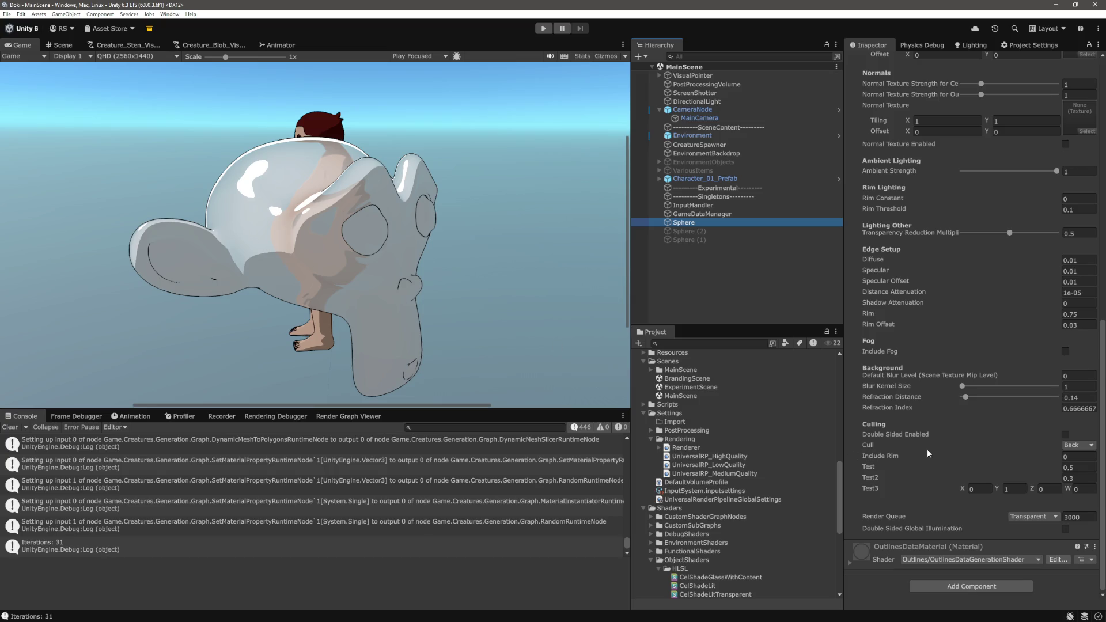
{"action": "scroll", "coordinate": [1078, 362], "scroll_direction": "up", "scroll_amount": 3}
{"action": "left_click_drag", "start_coordinate": [951, 321], "coordinate": [925, 323]}
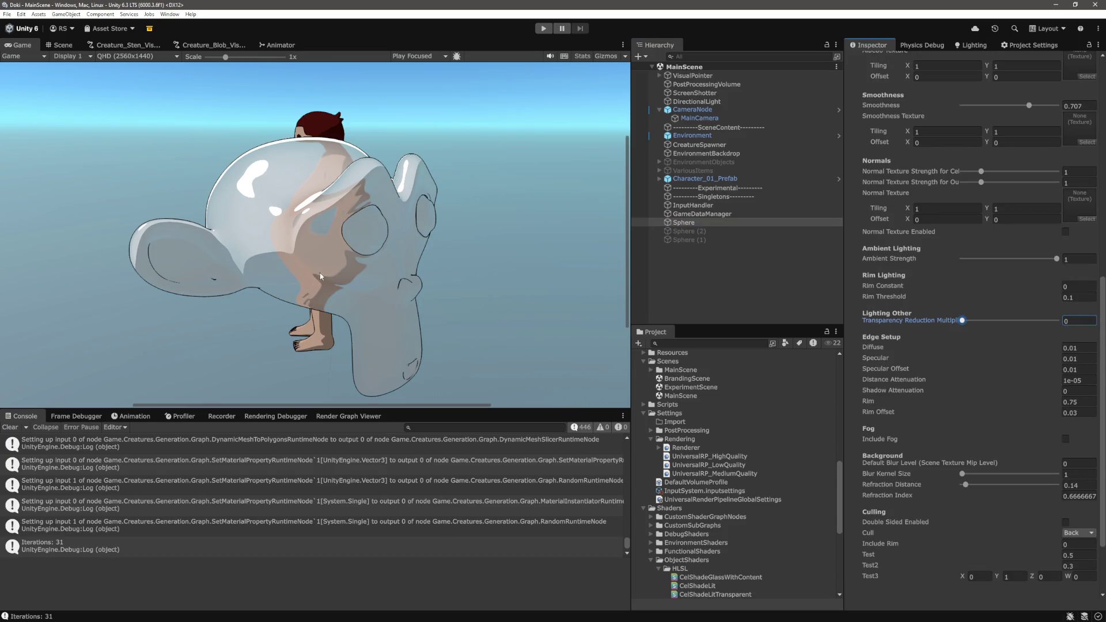
{"action": "type", "text": "1"}
{"action": "key", "text": "Return"}
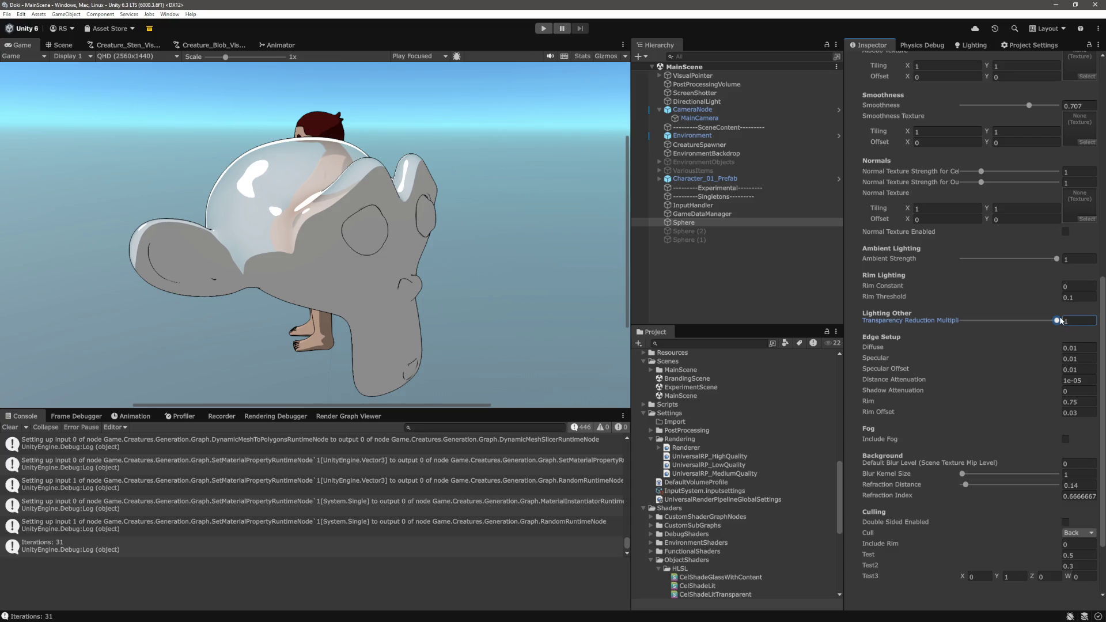
Lower the Transparency Reduction Multiplier to 0.5 for more transparency and deselect the monkey
{"action": "mouse_move", "coordinate": [1059, 321]}
{"action": "left_mouse_down"}
{"action": "mouse_move", "coordinate": [917, 322]}
{"action": "mouse_move", "coordinate": [1037, 332]}
{"action": "mouse_move", "coordinate": [1025, 332]}
{"action": "left_mouse_up"}
{"action": "left_click", "coordinate": [1094, 320]}
{"action": "type", "text": "0.5"}
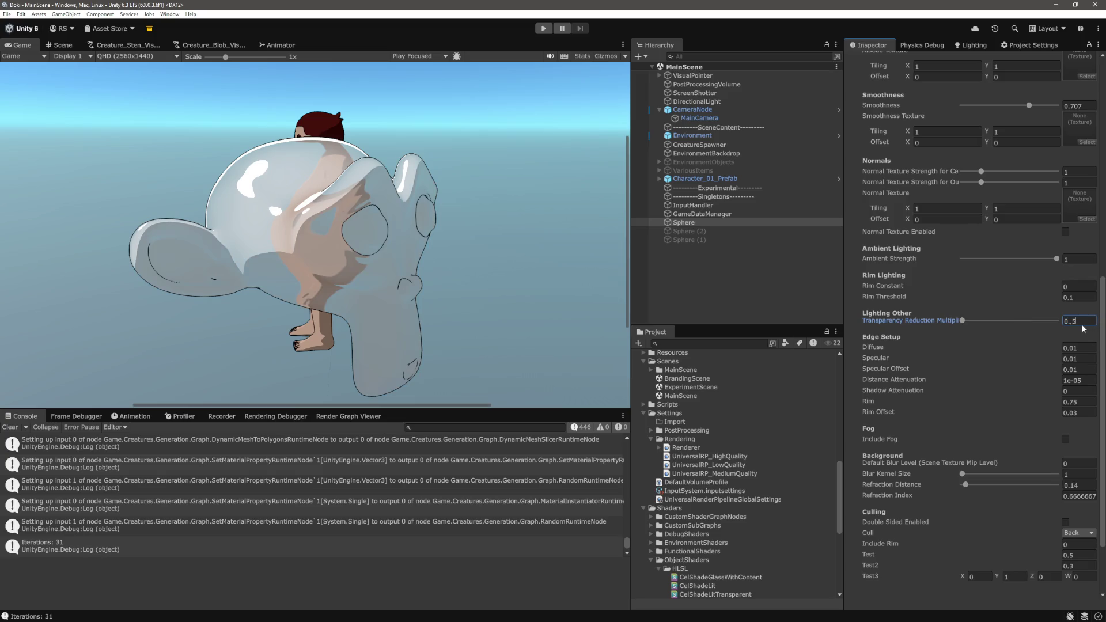
{"action": "left_click", "coordinate": [734, 248]}
{"action": "key", "text": "alt+Tab"}
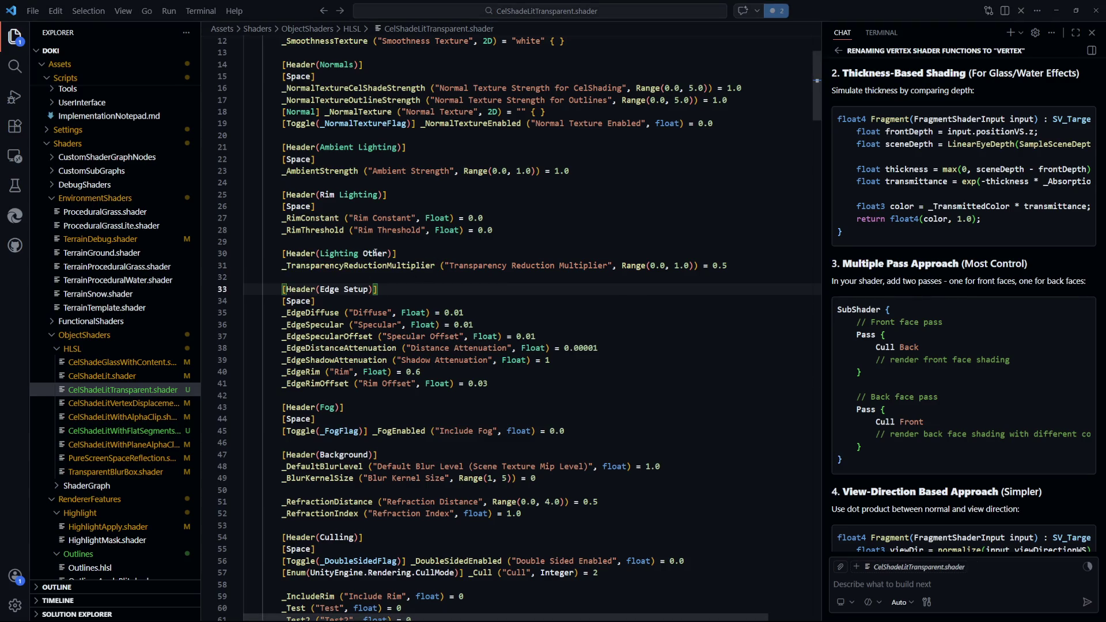
Delete the word 'Other' so line 30's header reads 'Lighting'
{"action": "left_click_drag", "start_coordinate": [359, 254], "coordinate": [394, 254]}
{"action": "key", "text": "BackSpace"}
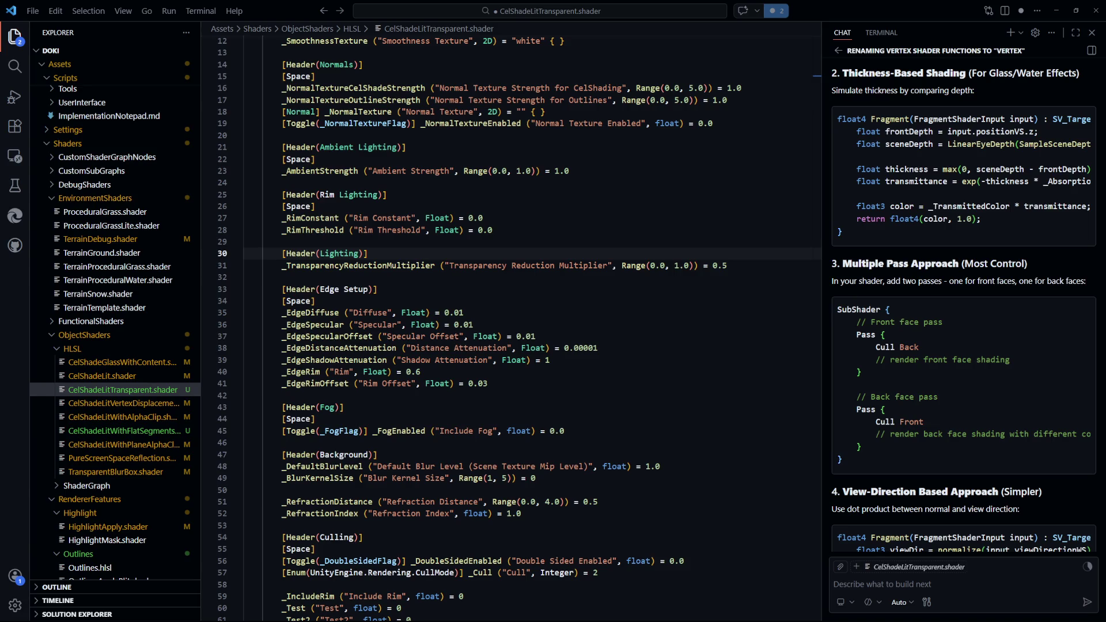
Retitle the header above the multiplier to 'Volumetric Lighting Simulation'
{"action": "left_click_drag", "start_coordinate": [513, 314], "coordinate": [586, 302]}
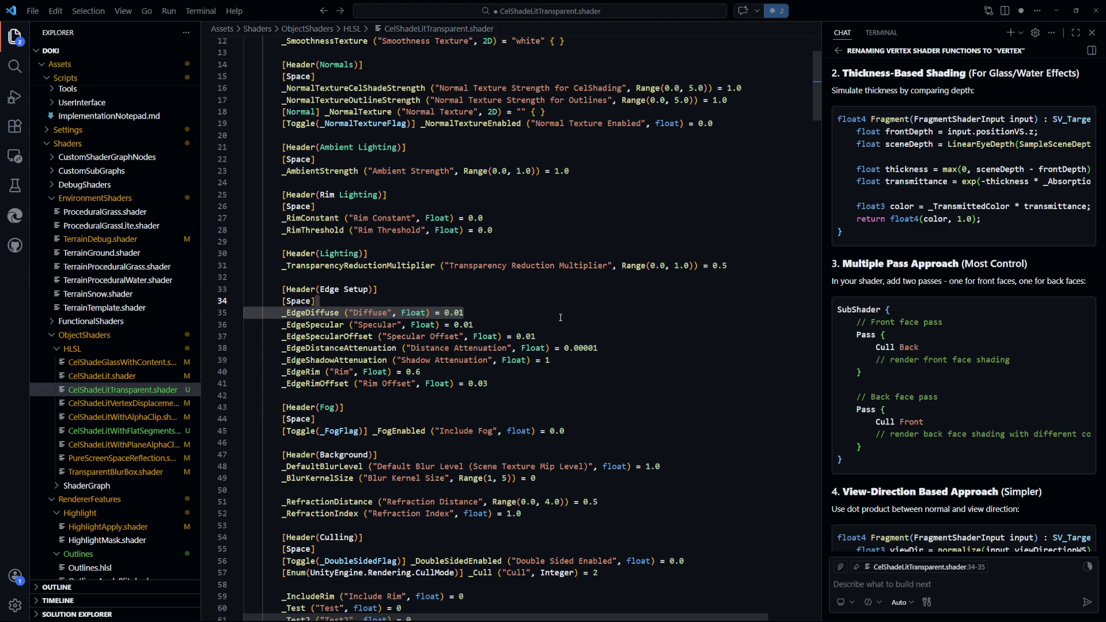
{"action": "double_click", "coordinate": [477, 383]}
{"action": "scroll", "coordinate": [442, 251], "scroll_direction": "up", "scroll_amount": 1}
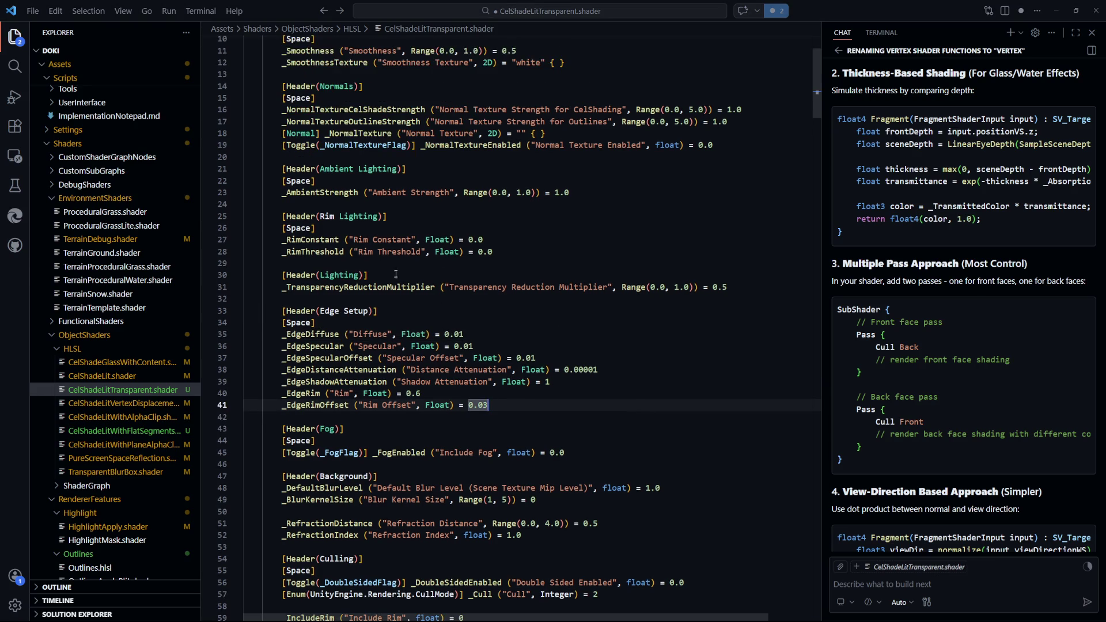
{"action": "left_click", "coordinate": [316, 275]}
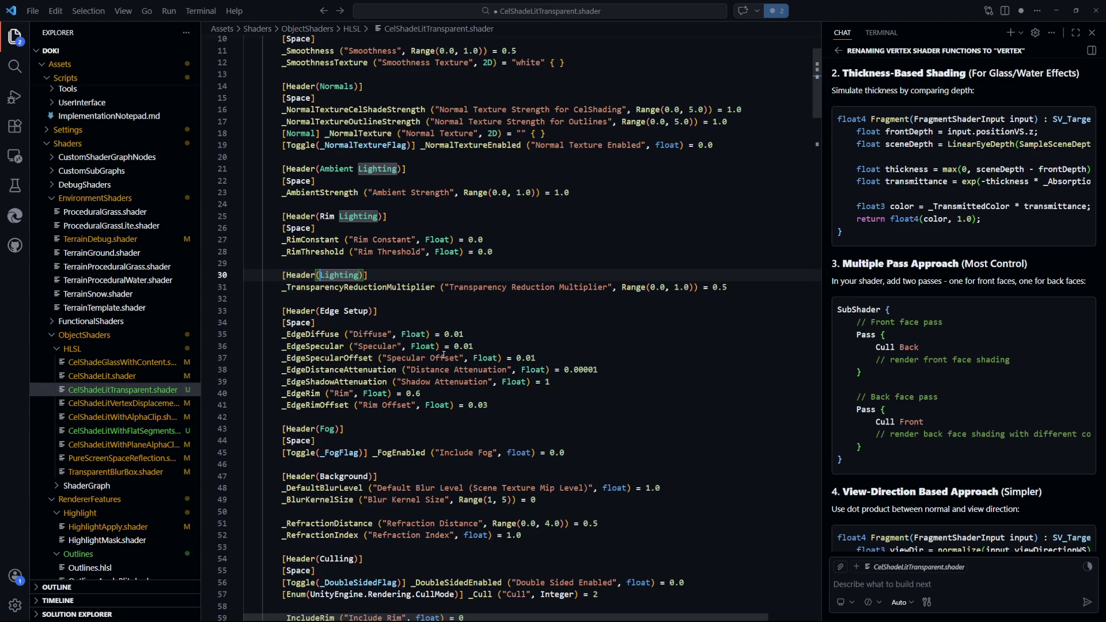
{"action": "type", "text": "Volumetric Lighting"}
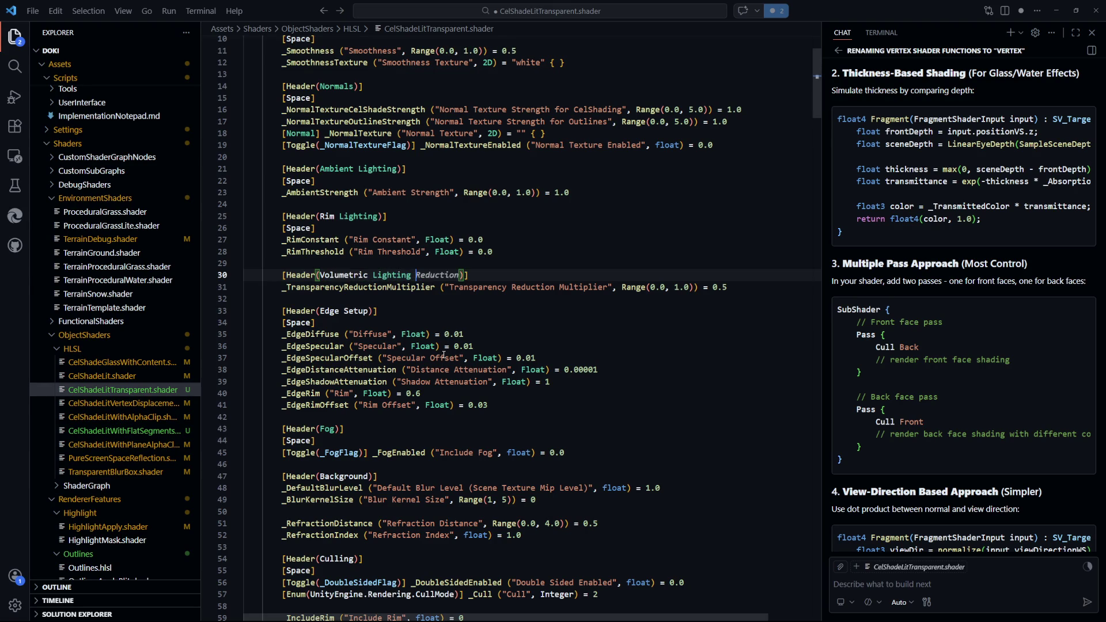
{"action": "type", "text": " Simulation"}
Start renaming _TransparencyReductionMultiplier to _Shine, then undo the rename
{"action": "left_click_drag", "start_coordinate": [435, 287], "coordinate": [283, 289]}
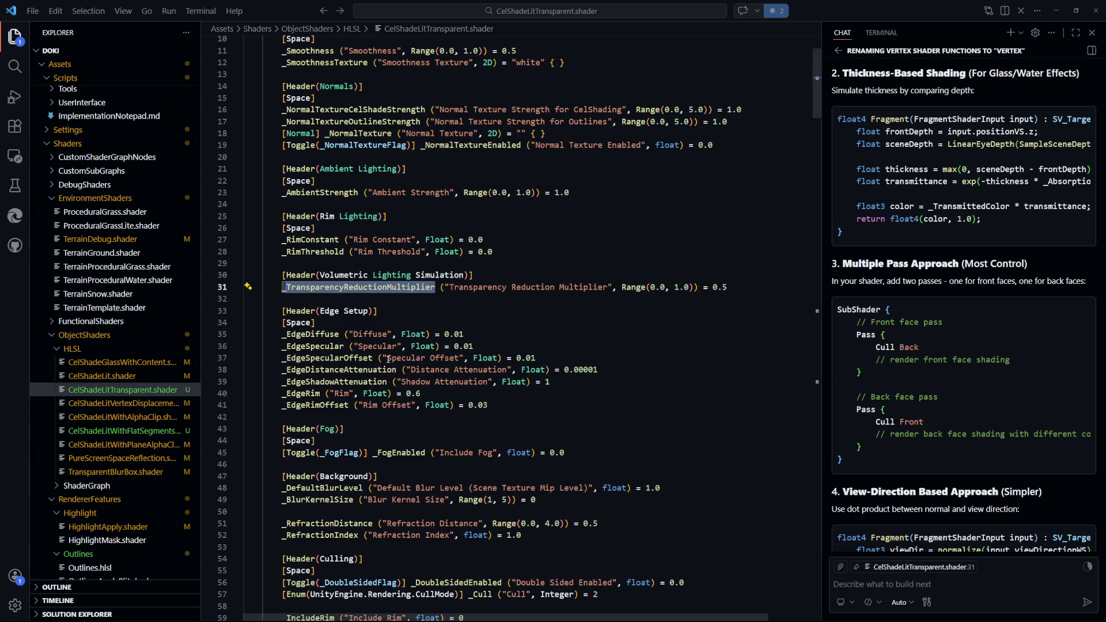
{"action": "type", "text": "_Shine"}
{"action": "key", "text": "ctrl+z"}
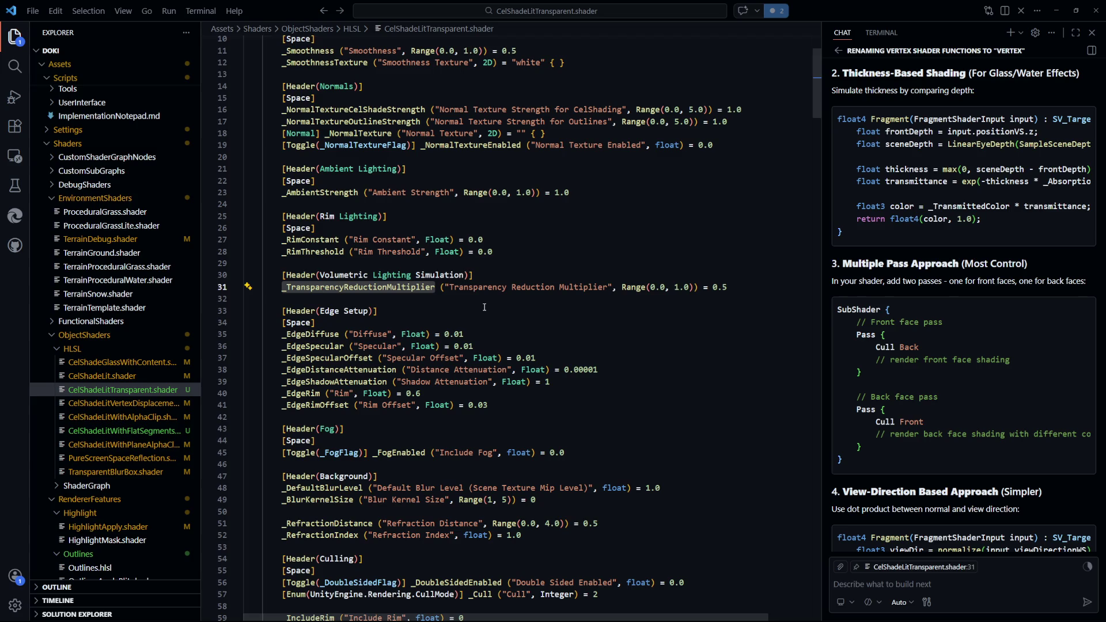
Replace _TransparencyReductionMultiplier with _LightThroughRate, accepting the 'Light Through Rate' label
{"action": "key", "text": "ctrl+f"}
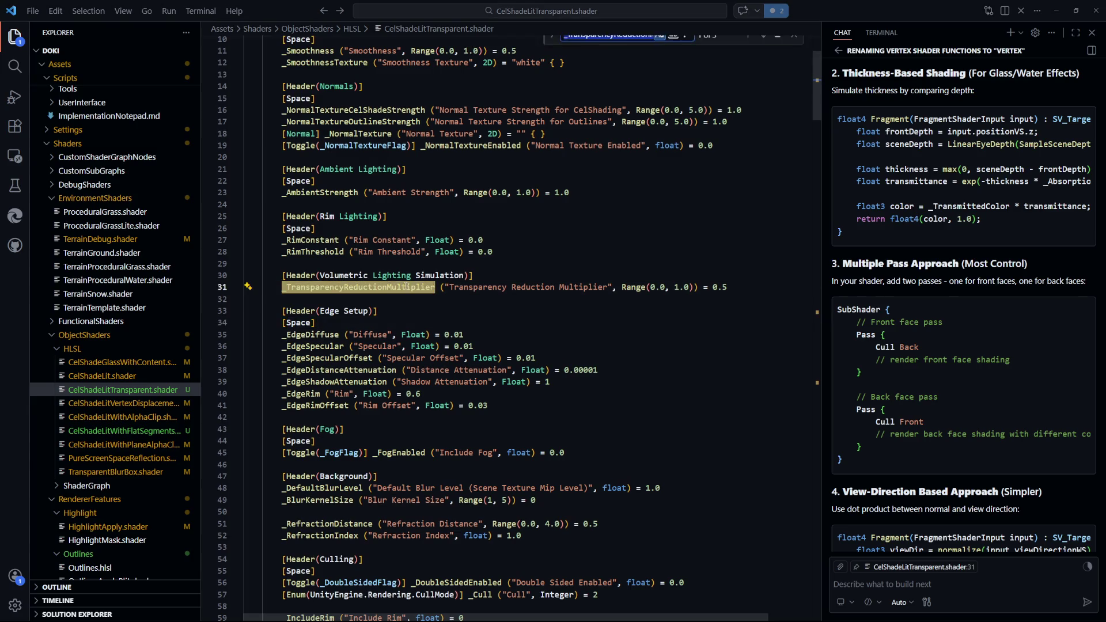
{"action": "left_click", "coordinate": [552, 54]}
{"action": "double_click", "coordinate": [630, 44]}
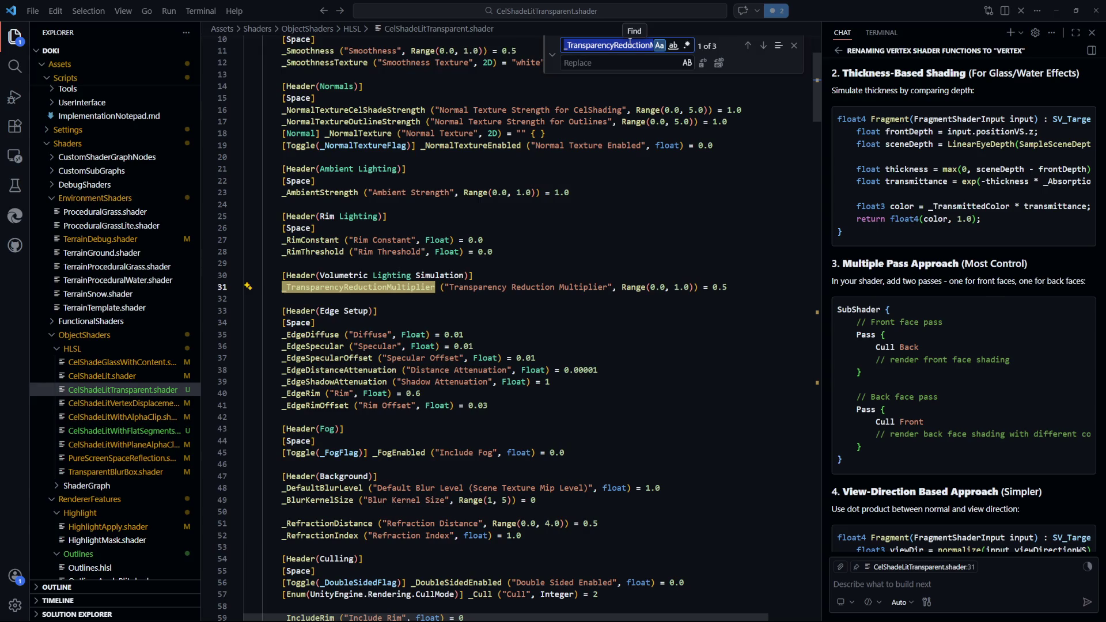
{"action": "type", "text": "_Light"}
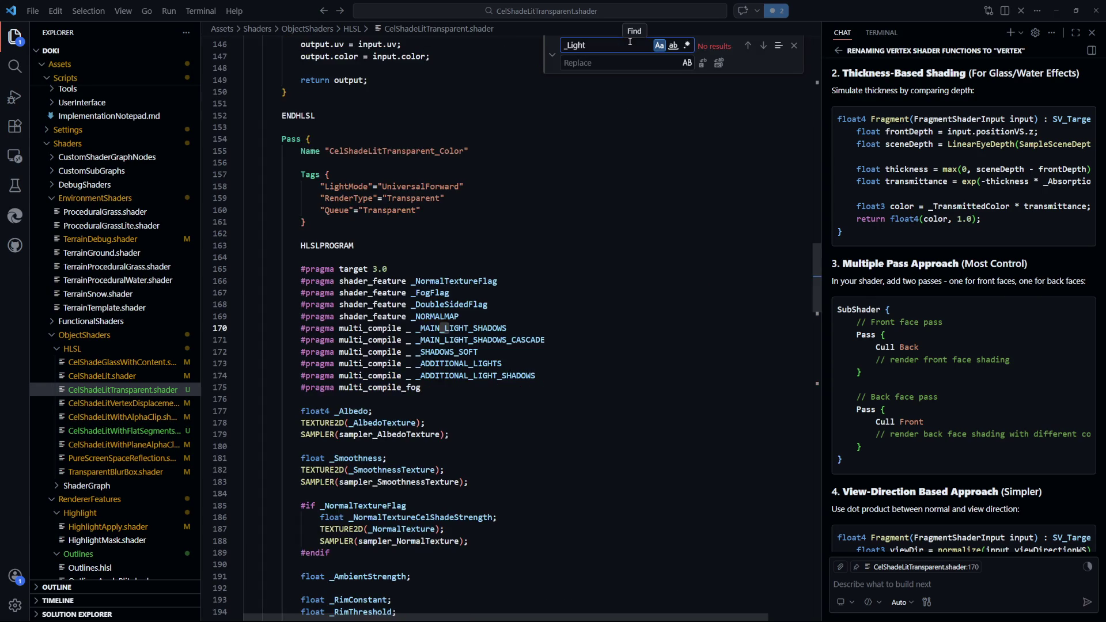
{"action": "key", "text": "ctrl+z"}
{"action": "key", "text": "ctrl+z"}
{"action": "key", "text": "ctrl+z"}
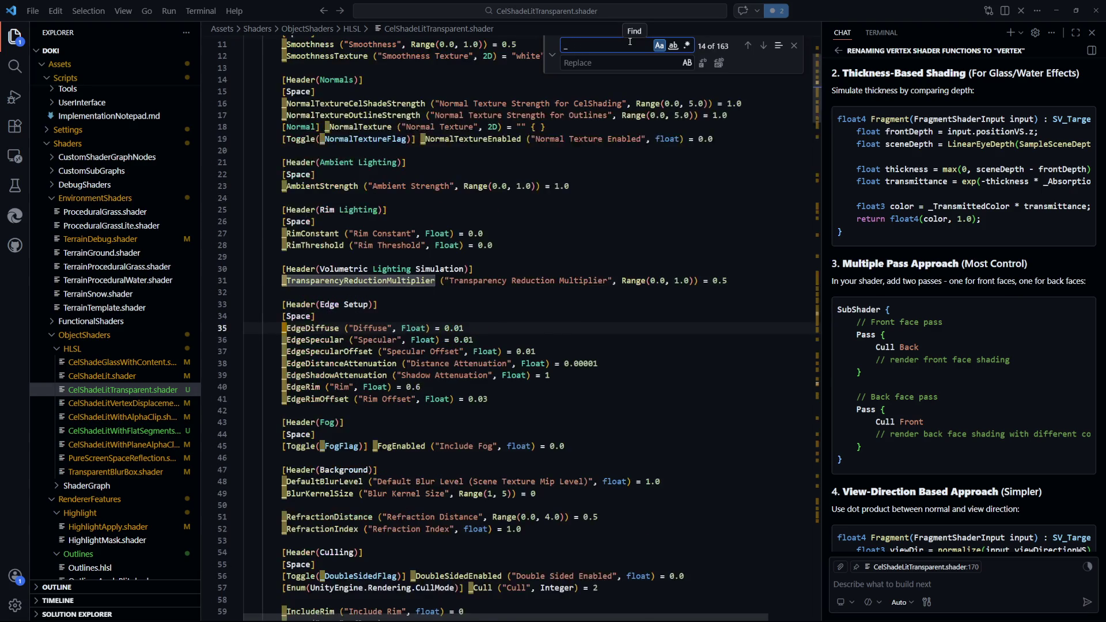
{"action": "key", "text": "Tab"}
{"action": "type", "text": "_Light"}
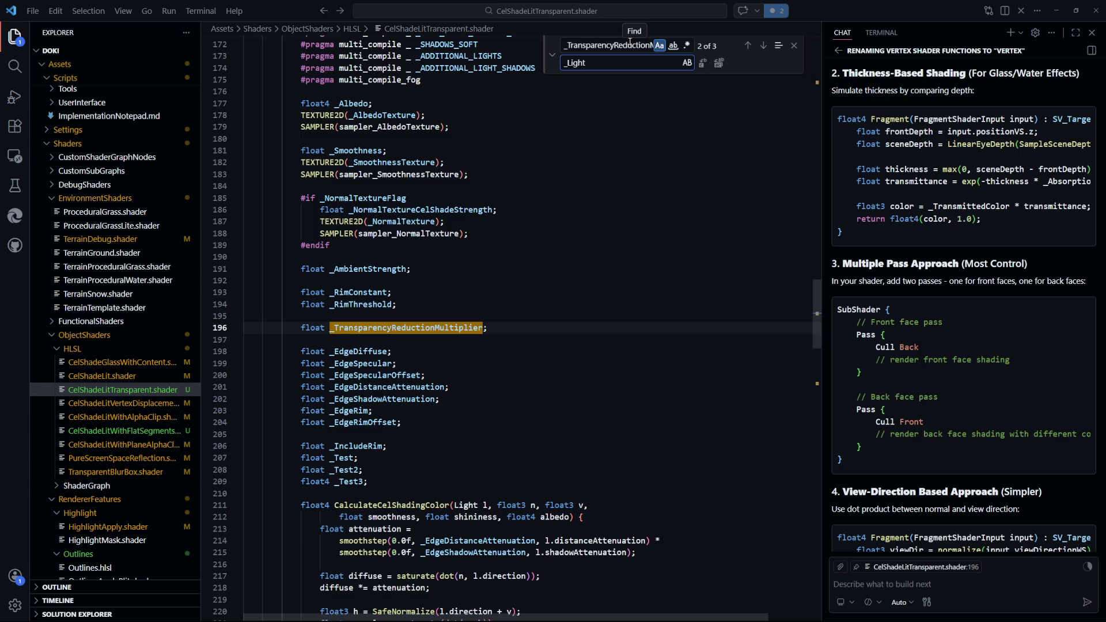
{"action": "type", "text": "ThroughRate"}
{"action": "key", "text": "Return"}
{"action": "key", "text": "Return"}
{"action": "key", "text": "Return"}
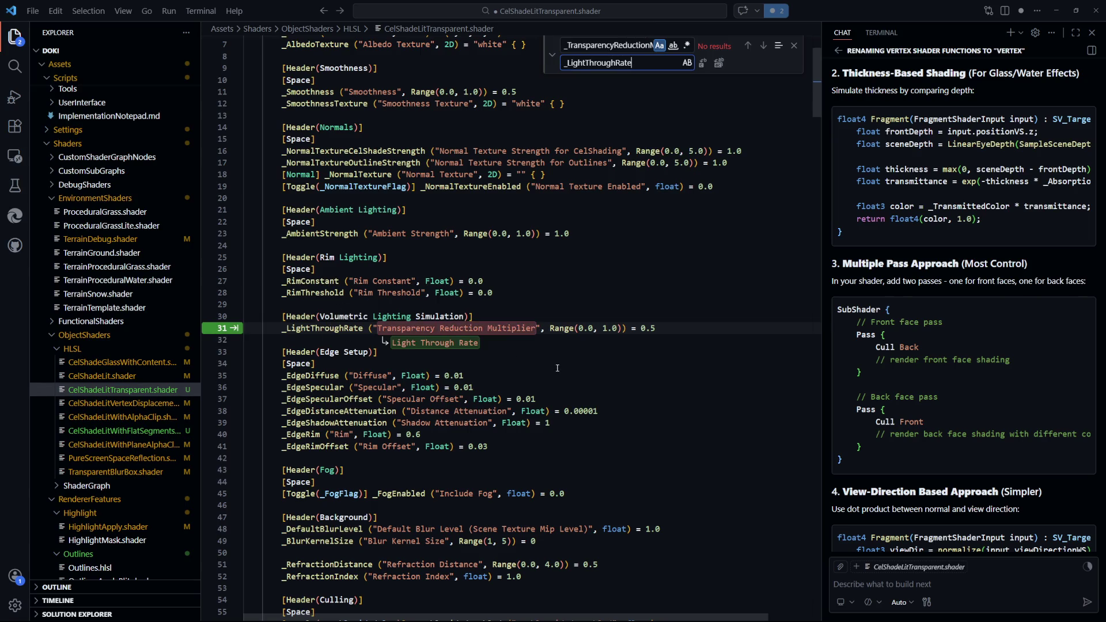
{"action": "double_click", "coordinate": [619, 61]}
{"action": "key", "text": "ctrl+c"}
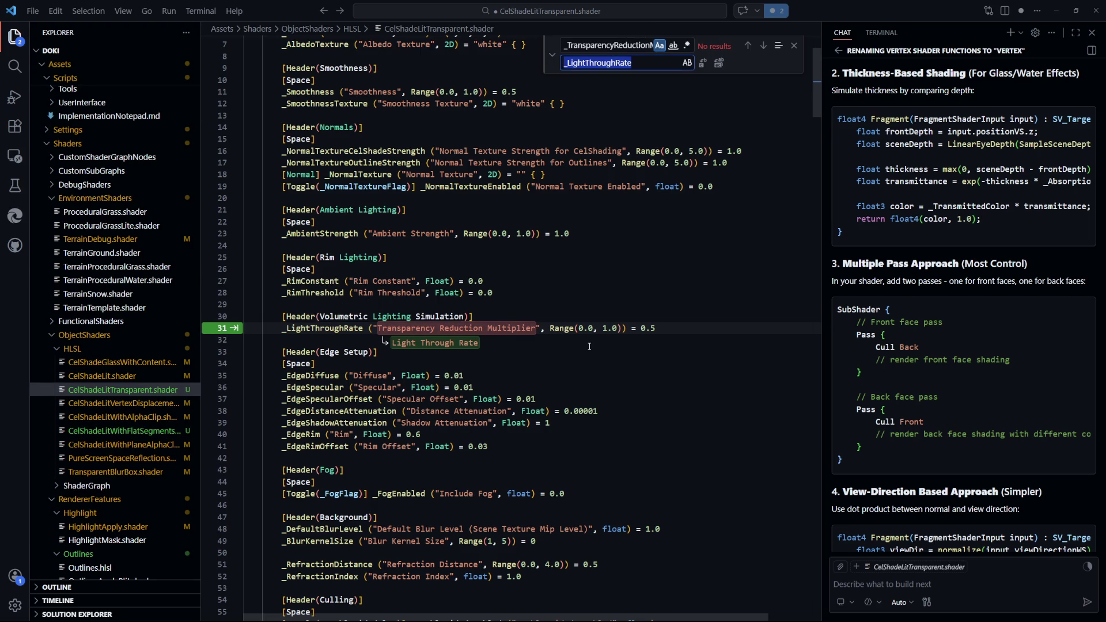
{"action": "key", "text": "Tab"}
Replace _LightThroughRate with _LightShineThroughRate, accept the 'Light Shine Through Rate' label and save
{"action": "double_click", "coordinate": [630, 46]}
{"action": "key", "text": "ctrl+v"}
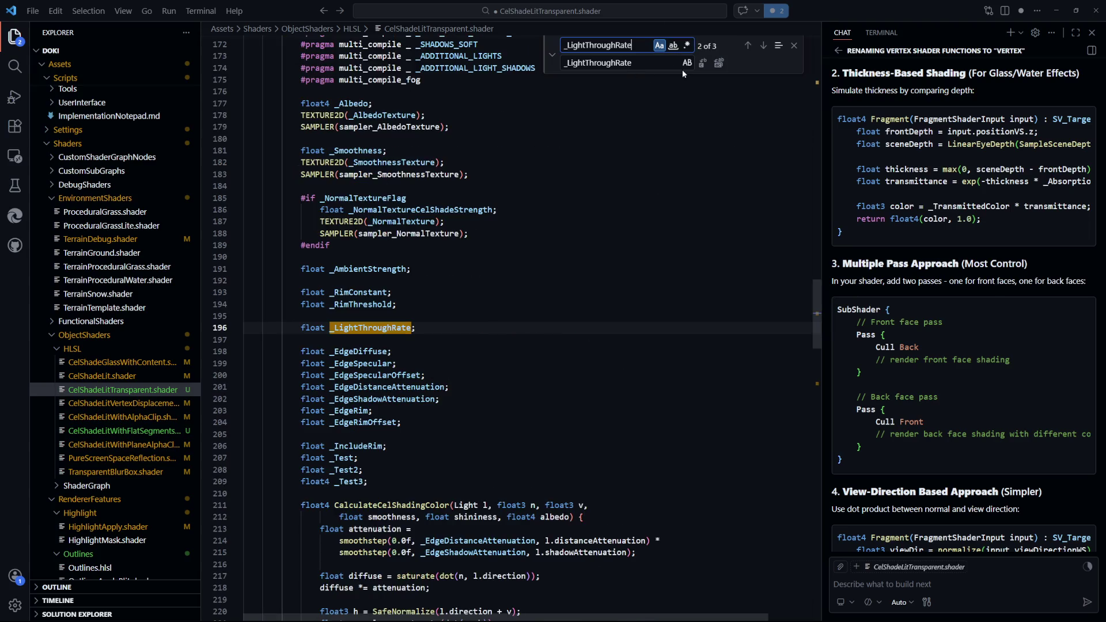
{"action": "key", "text": "Tab"}
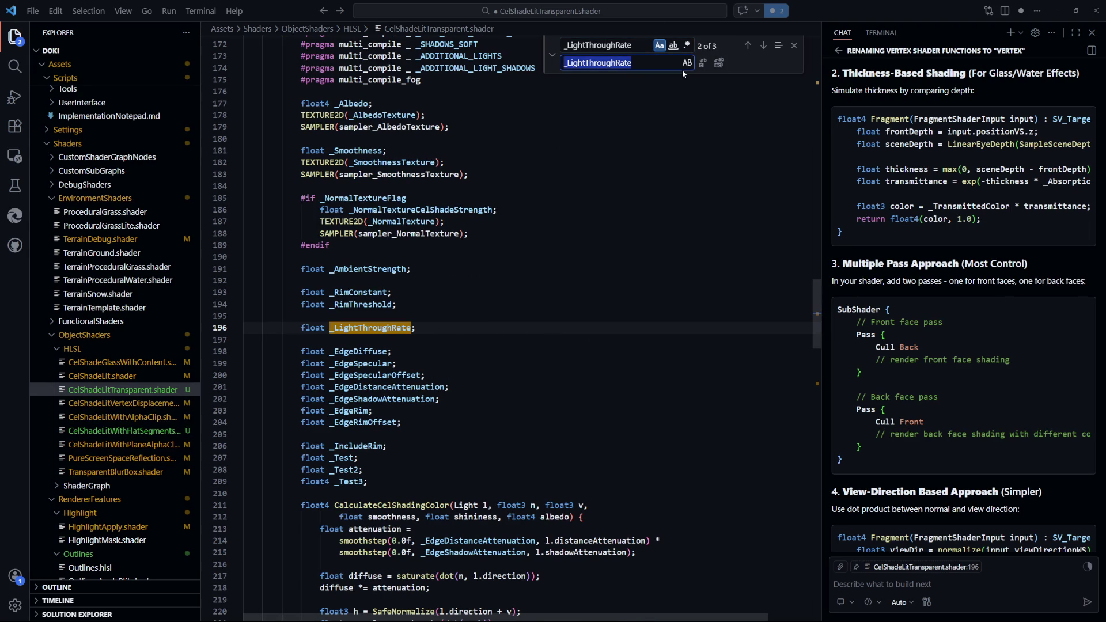
{"action": "key", "text": "Right"}
{"action": "type", "text": "Shine"}
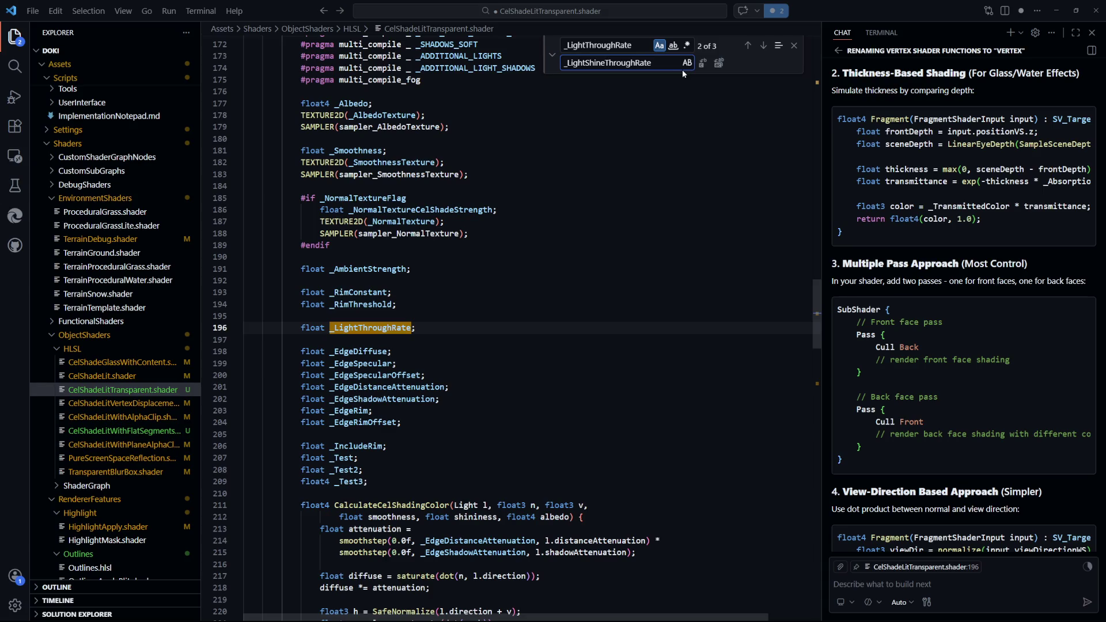
{"action": "key", "text": "Return"}
{"action": "key", "text": "Return"}
{"action": "key", "text": "Return"}
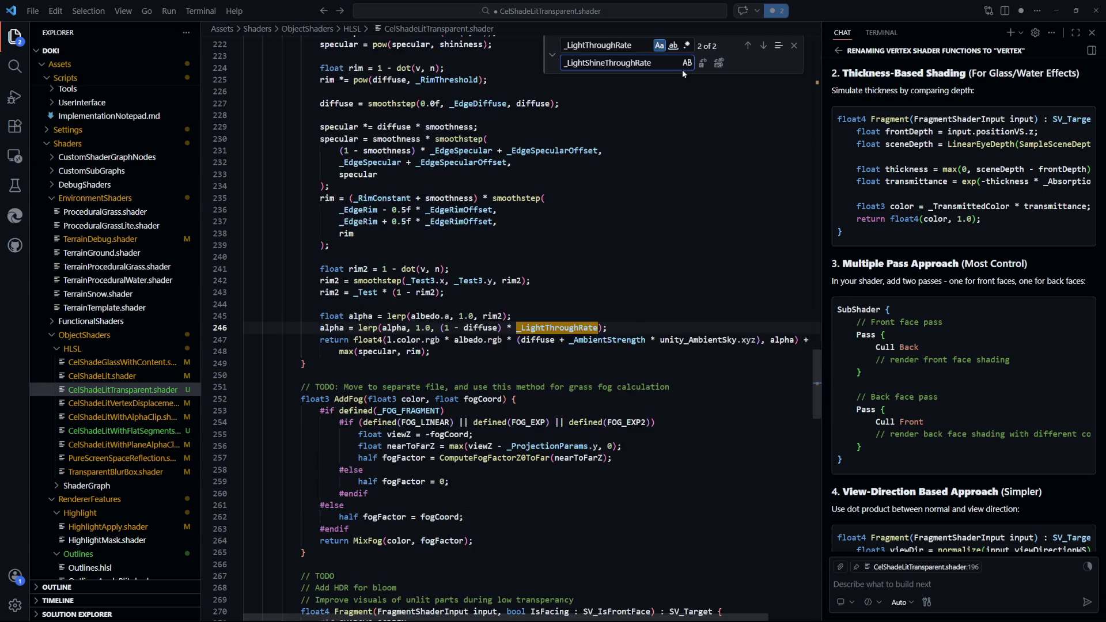
{"action": "key", "text": "Tab"}
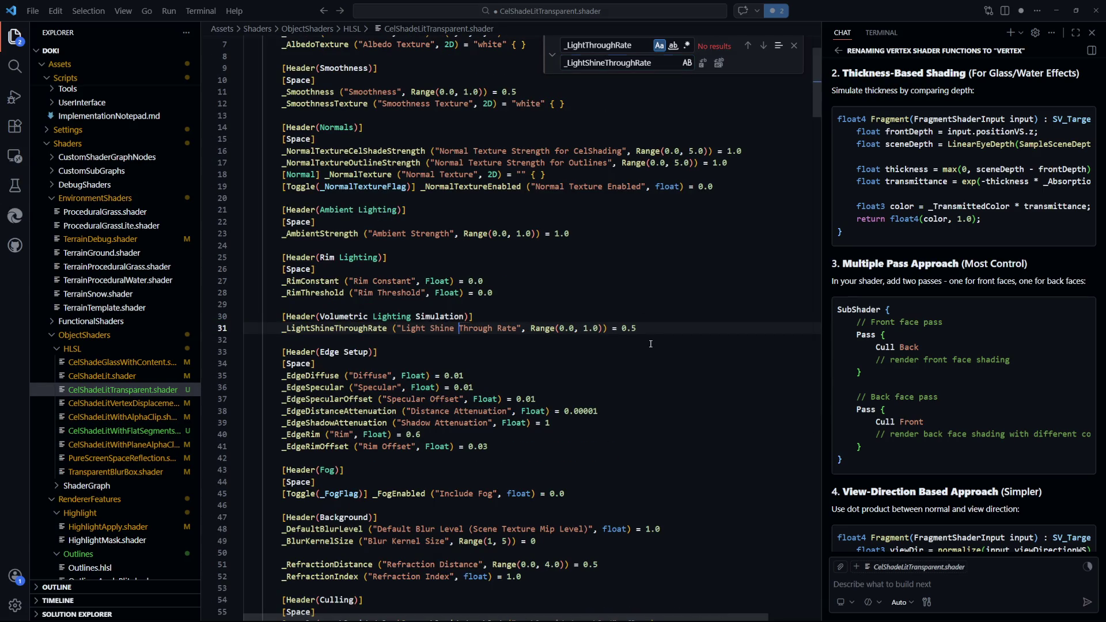
{"action": "key", "text": "ctrl+s"}
{"action": "key", "text": "End"}
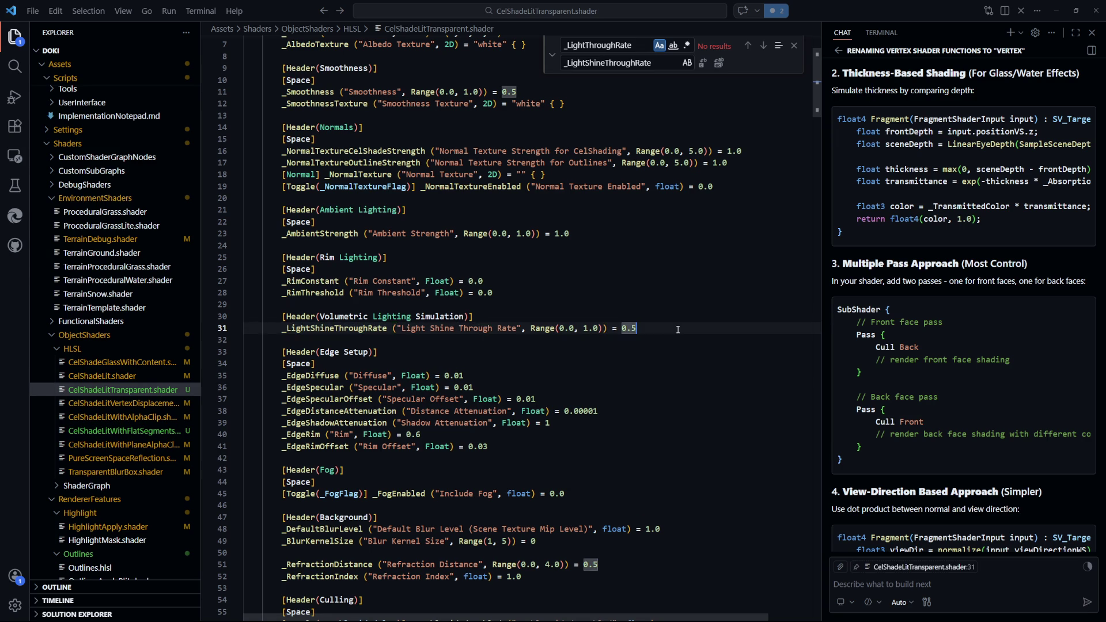
{"action": "key", "text": "Return"}
{"action": "scroll", "coordinate": [637, 395], "scroll_direction": "down", "scroll_amount": 10}
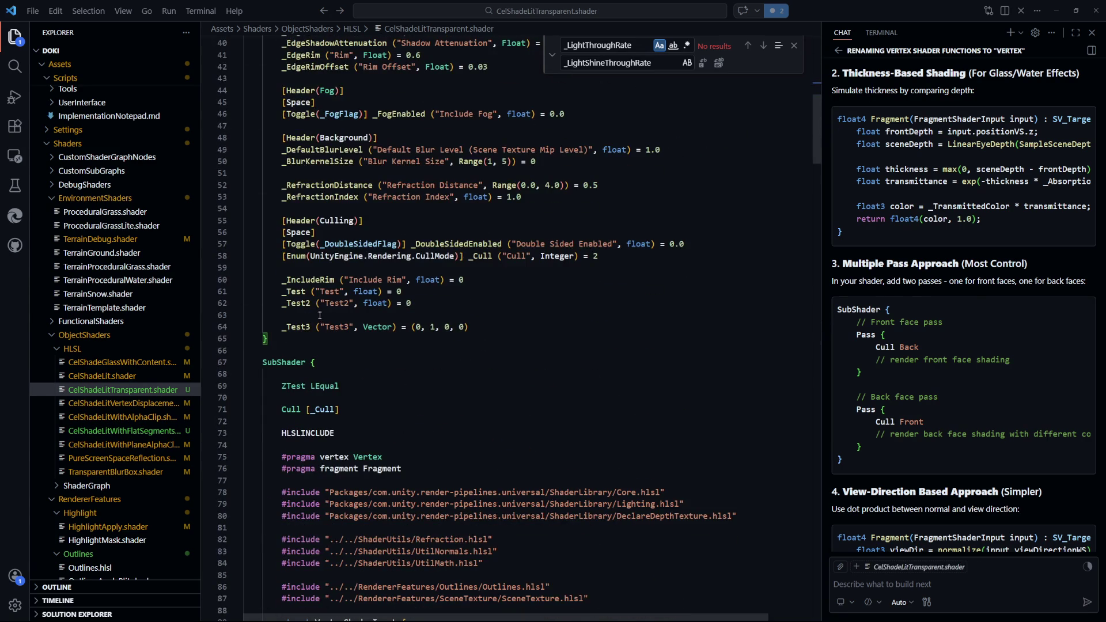
{"action": "left_click_drag", "start_coordinate": [476, 326], "coordinate": [282, 327]}
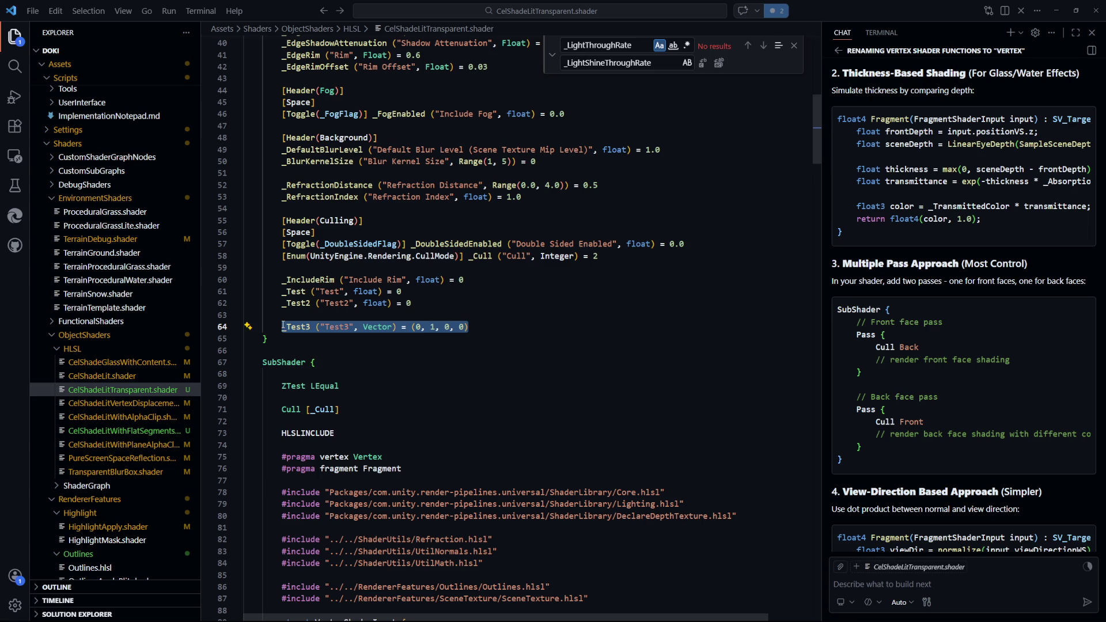
{"action": "scroll", "coordinate": [449, 304], "scroll_direction": "down", "scroll_amount": 12}
{"action": "scroll", "coordinate": [449, 304], "scroll_direction": "up", "scroll_amount": 13}
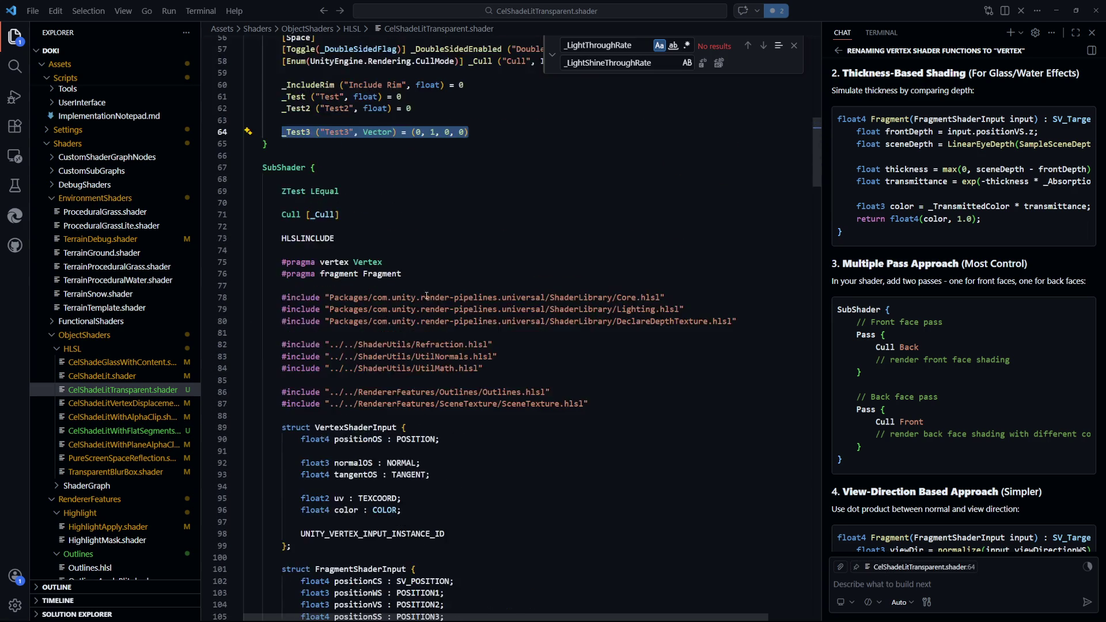
{"action": "left_click", "coordinate": [297, 227]}
{"action": "key", "text": "ctrl+f"}
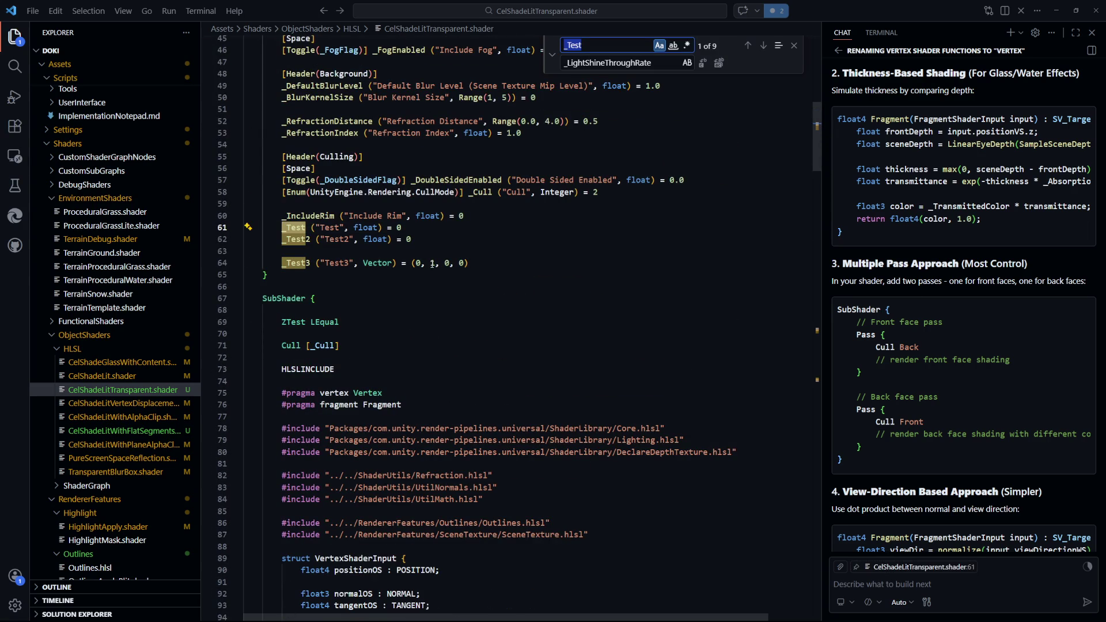
{"action": "key", "text": "Return"}
{"action": "key", "text": "Return"}
{"action": "key", "text": "Return"}
{"action": "key", "text": "Return"}
{"action": "key", "text": "Return"}
{"action": "key", "text": "Return"}
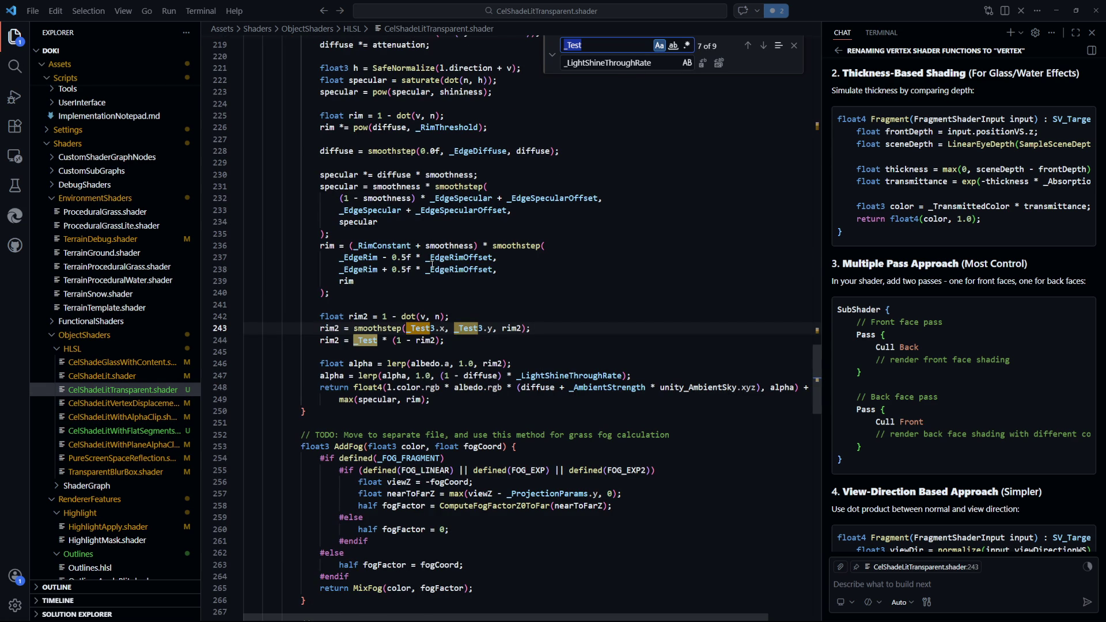
{"action": "scroll", "coordinate": [492, 336], "scroll_direction": "up", "scroll_amount": 5}
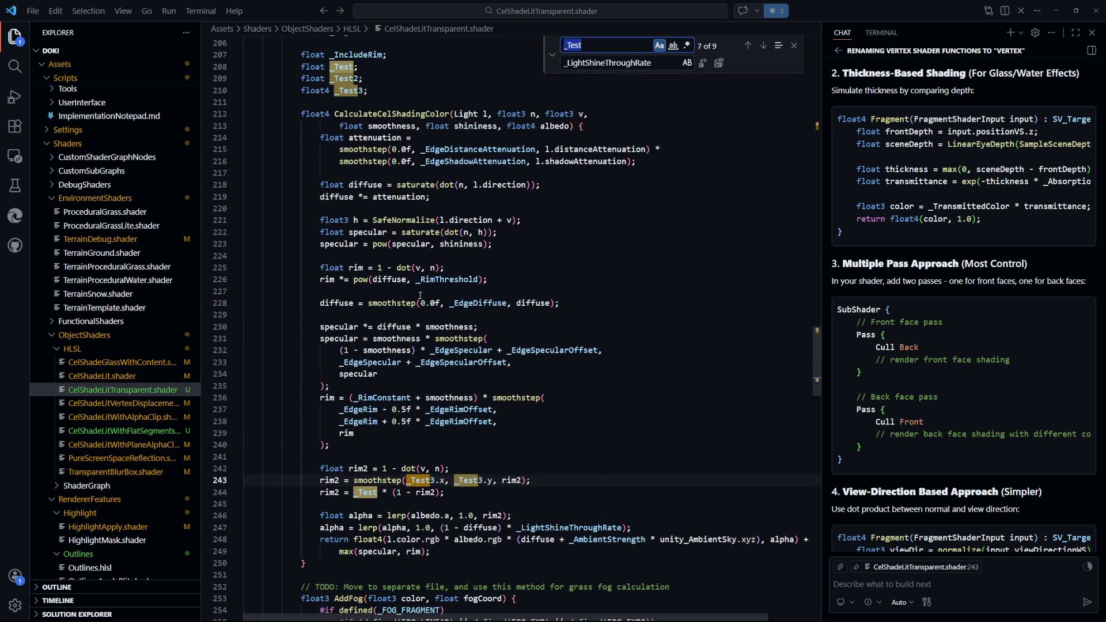
{"action": "left_click_drag", "start_coordinate": [461, 268], "coordinate": [321, 267]}
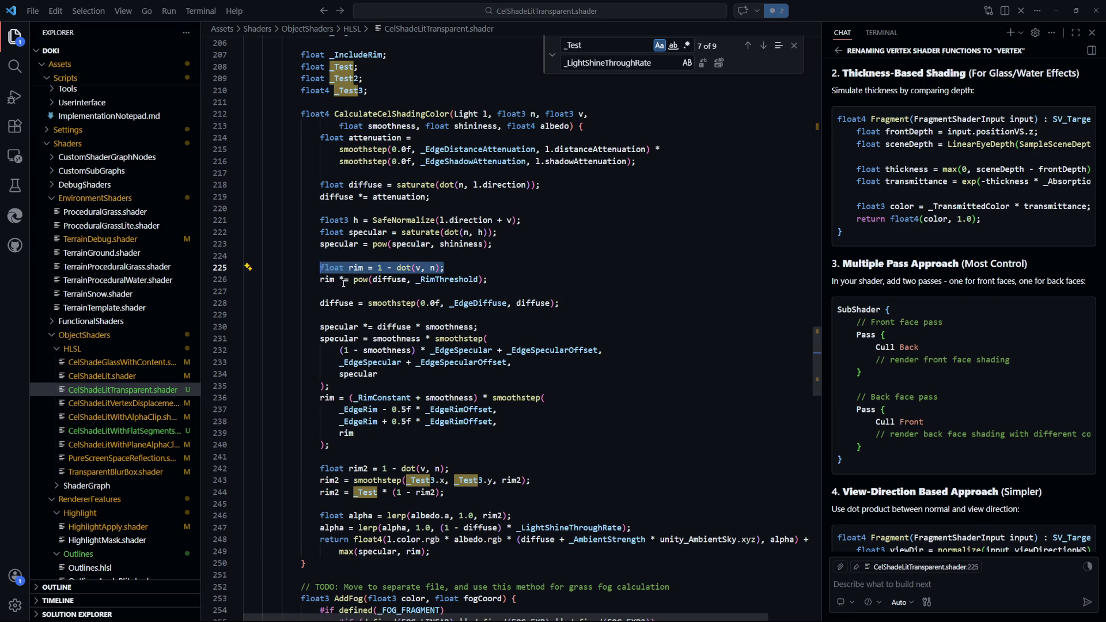
{"action": "scroll", "coordinate": [361, 292], "scroll_direction": "down", "scroll_amount": 1}
{"action": "left_click_drag", "start_coordinate": [531, 437], "coordinate": [379, 437]}
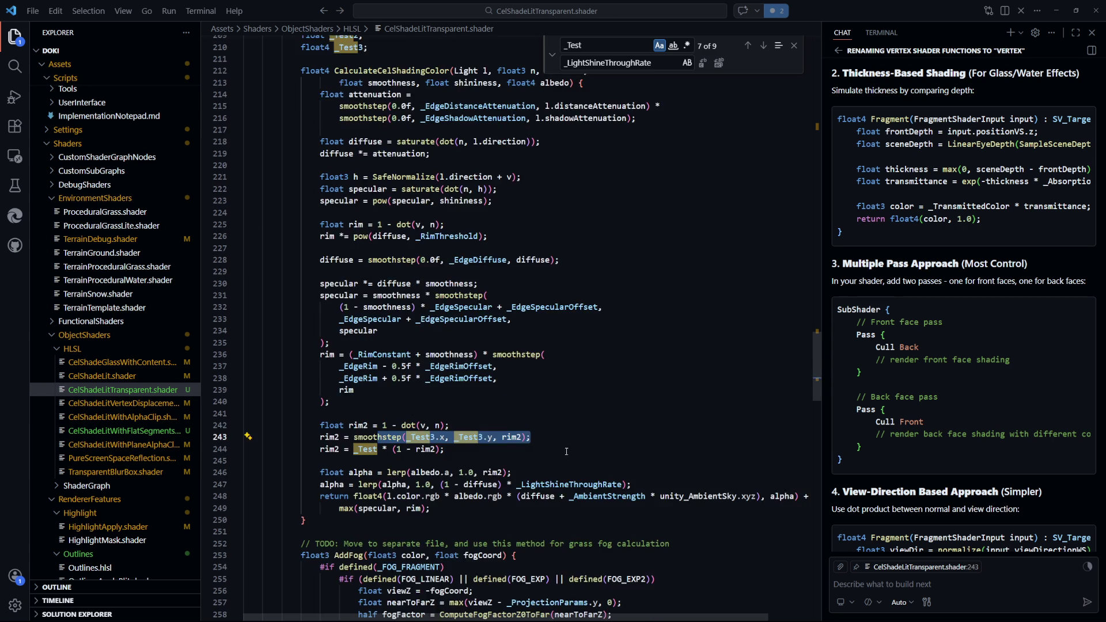
{"action": "mouse_move", "coordinate": [530, 438]}
{"action": "left_mouse_down"}
{"action": "mouse_move", "coordinate": [332, 426]}
{"action": "mouse_move", "coordinate": [318, 440]}
{"action": "left_mouse_up"}
{"action": "left_click", "coordinate": [562, 427]}
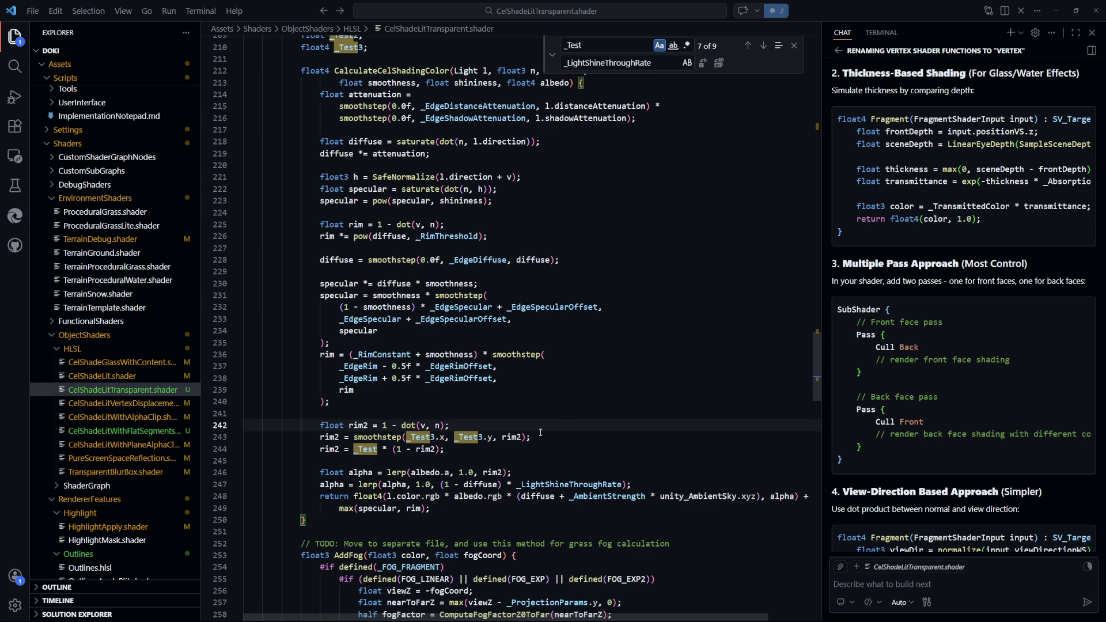
{"action": "left_click", "coordinate": [367, 452]}
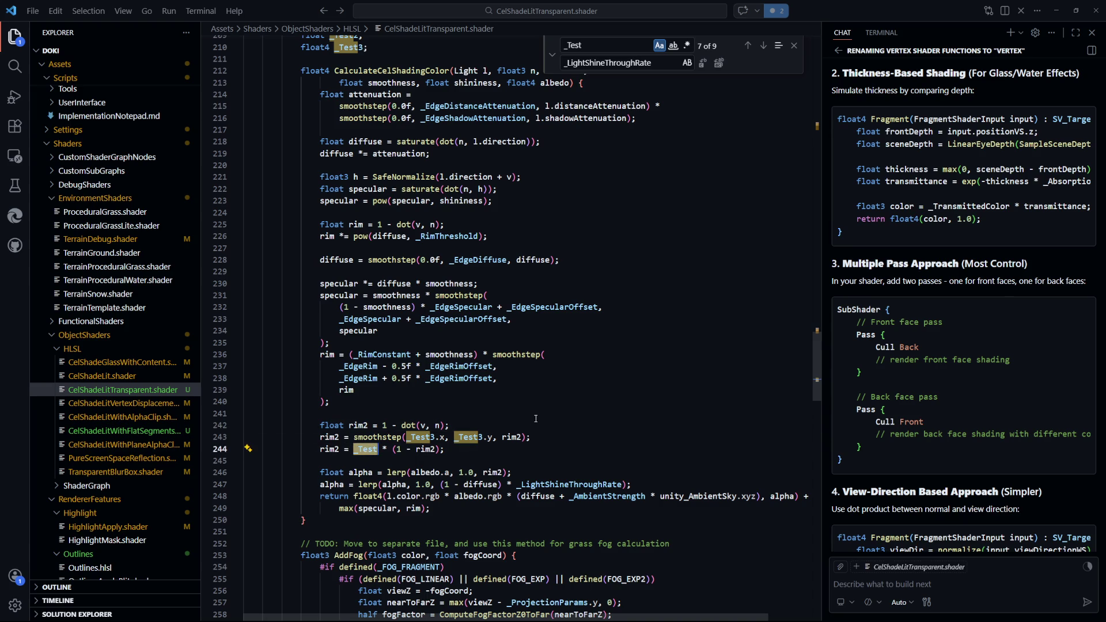
{"action": "left_click", "coordinate": [532, 416]}
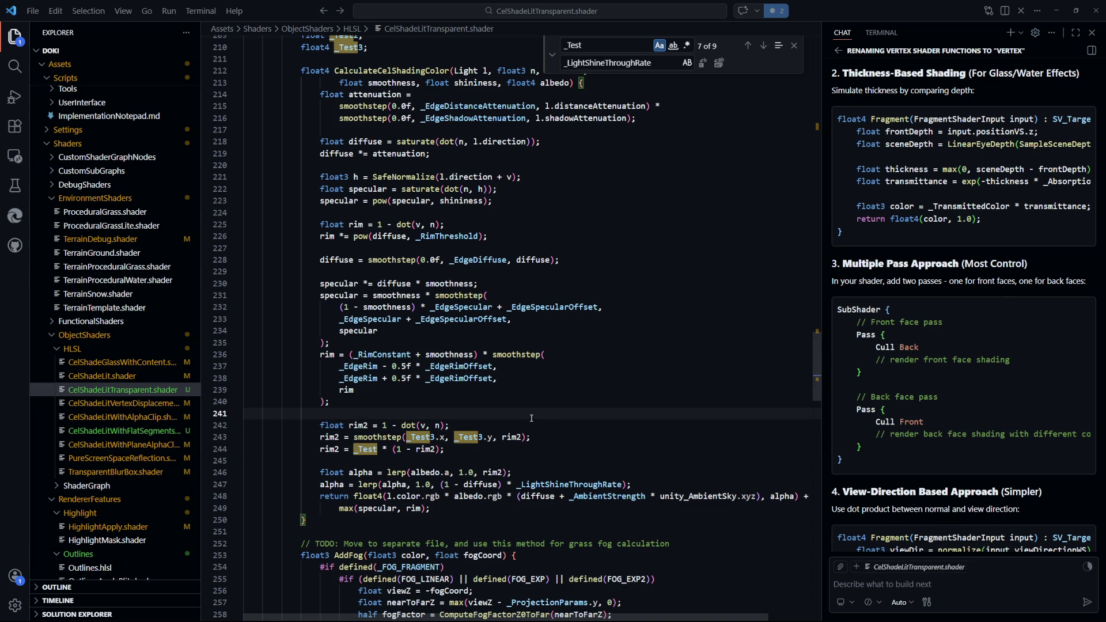
{"action": "left_click", "coordinate": [463, 225]}
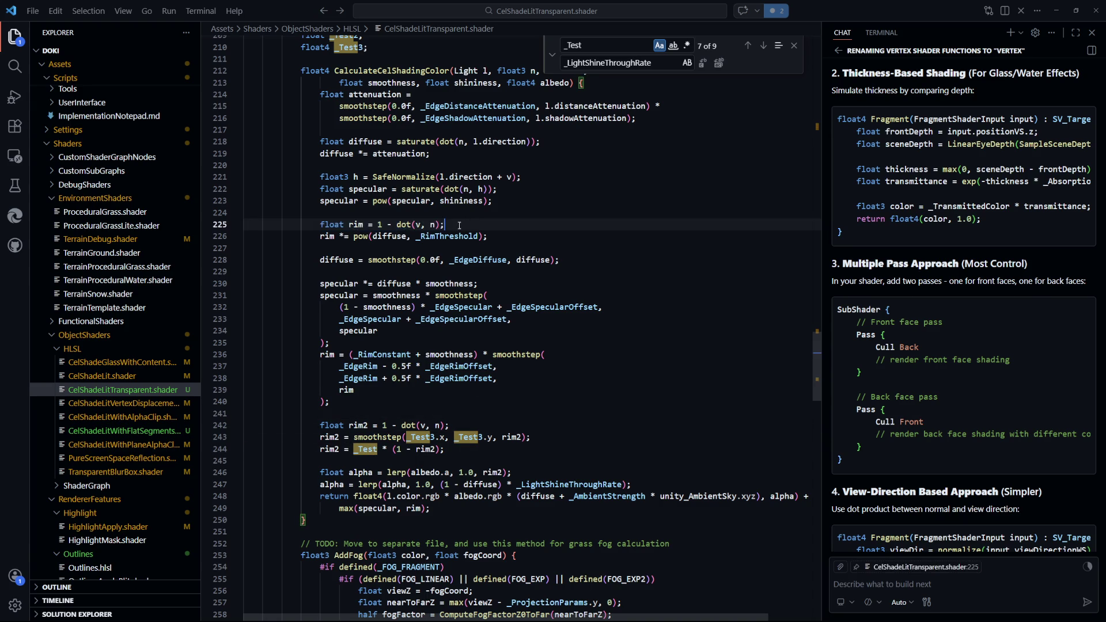
Prefix the rim multiply line with 'float rimDiffuse', removing the stray blank line
{"action": "key", "text": "Return"}
{"action": "key", "text": "ctrl+s"}
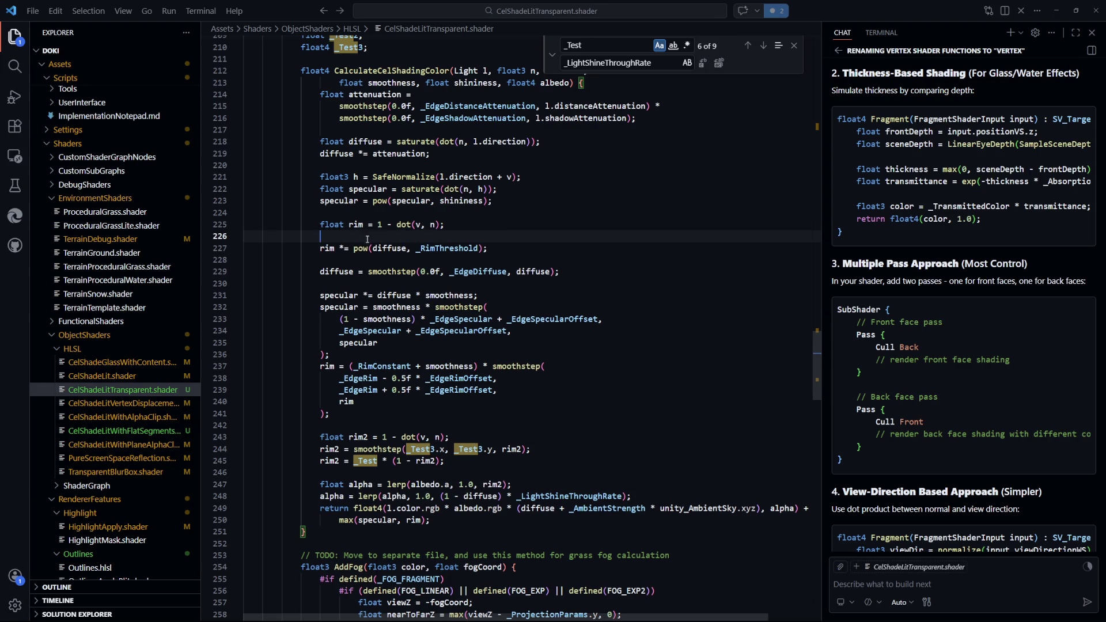
{"action": "key", "text": "Down"}
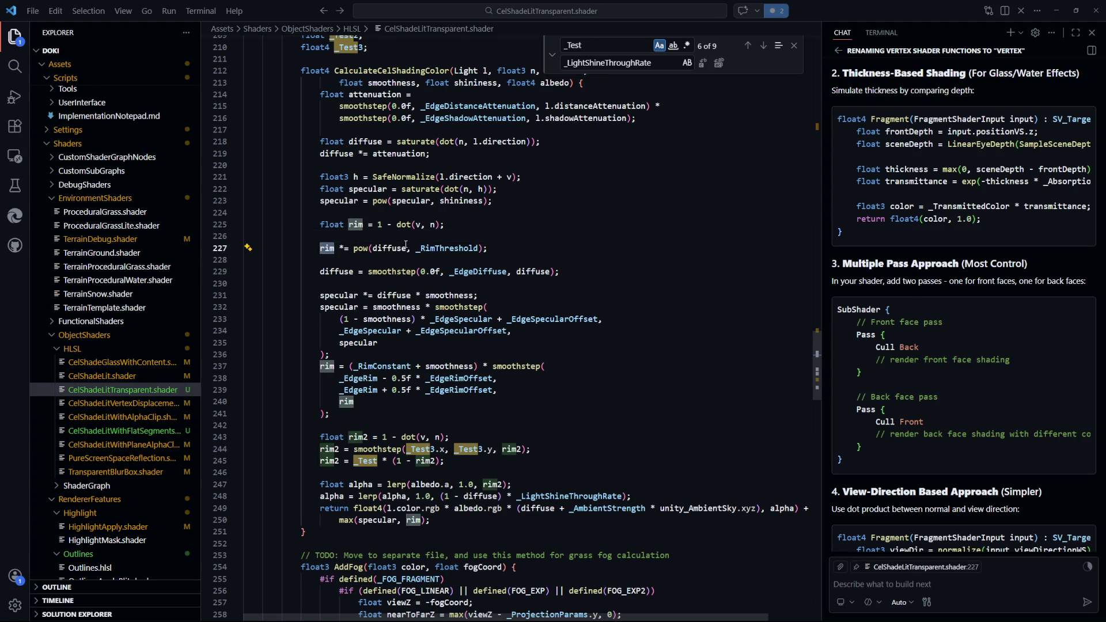
{"action": "scroll", "coordinate": [586, 368], "scroll_direction": "up", "scroll_amount": 1}
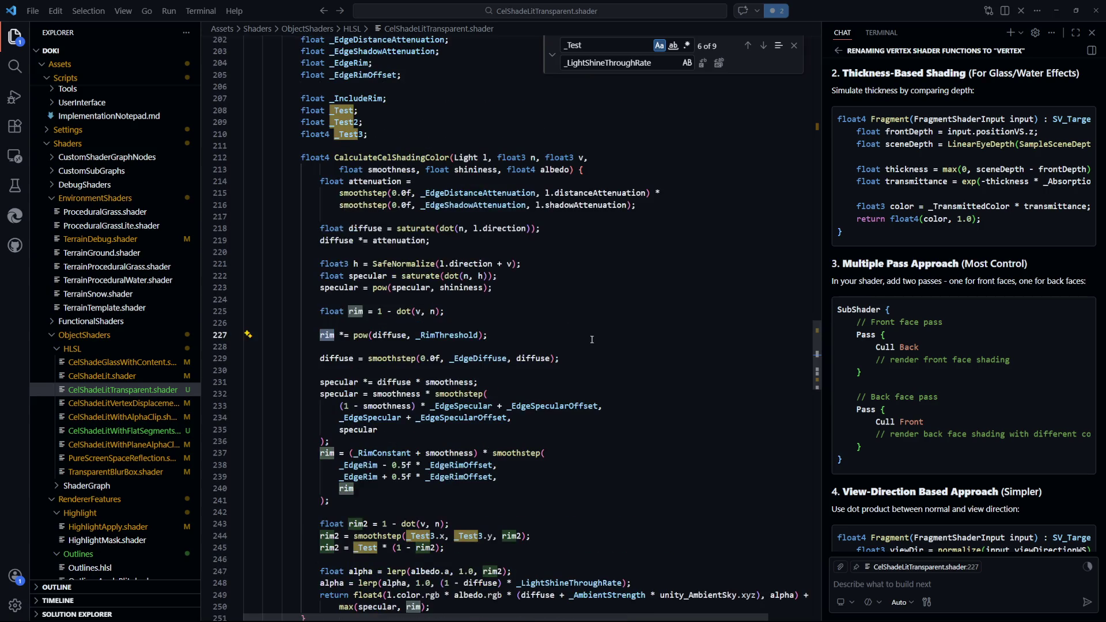
{"action": "left_click", "coordinate": [320, 272]}
{"action": "key", "text": "End"}
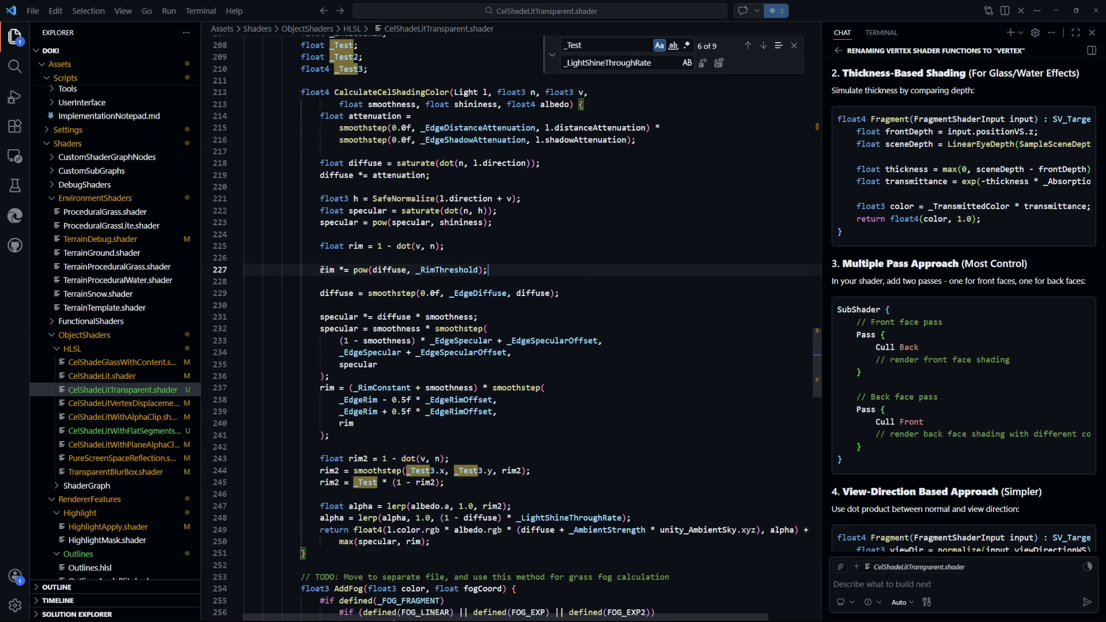
{"action": "key", "text": "Up"}
{"action": "key", "text": "BackSpace"}
{"action": "key", "text": "BackSpace"}
{"action": "key", "text": "BackSpace"}
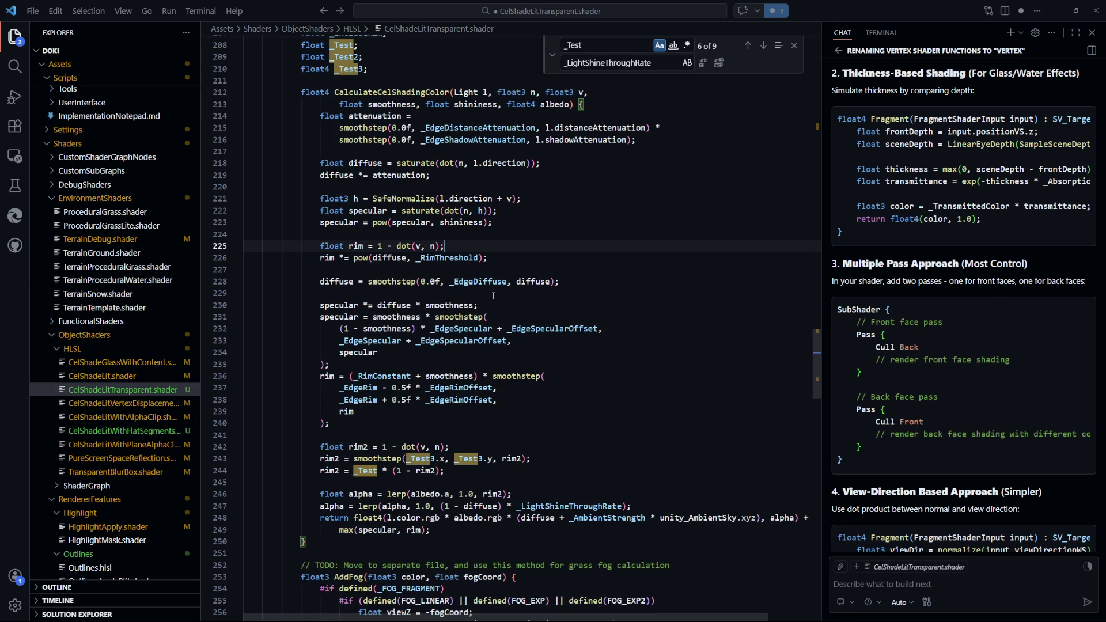
{"action": "key", "text": "Down"}
{"action": "key", "text": "Home"}
{"action": "type", "text": "float rim"}
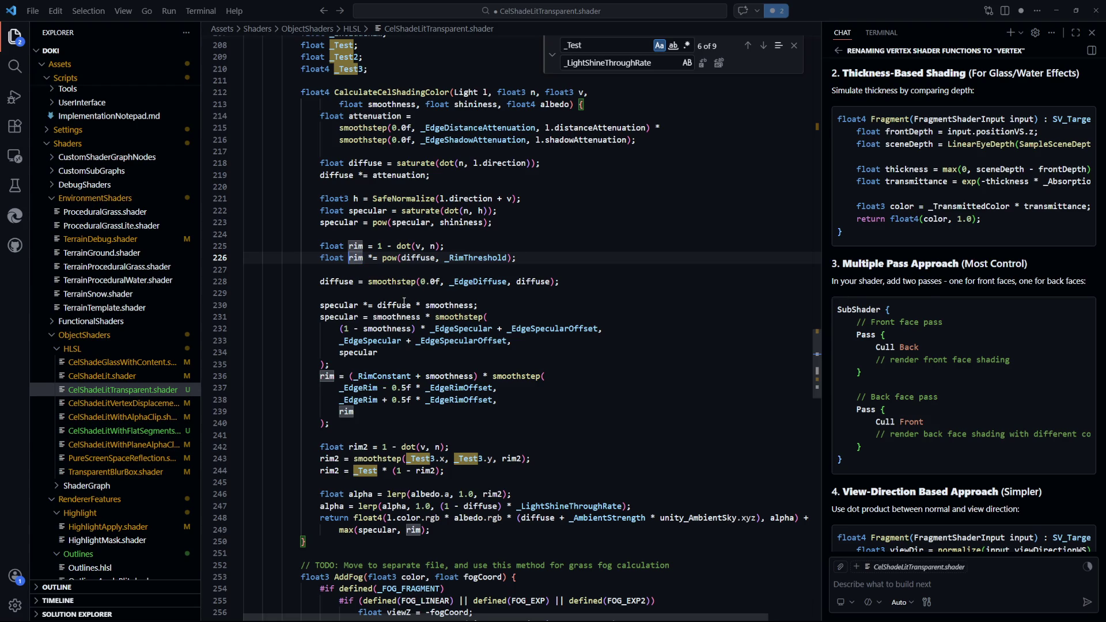
{"action": "type", "text": "Diffu"}
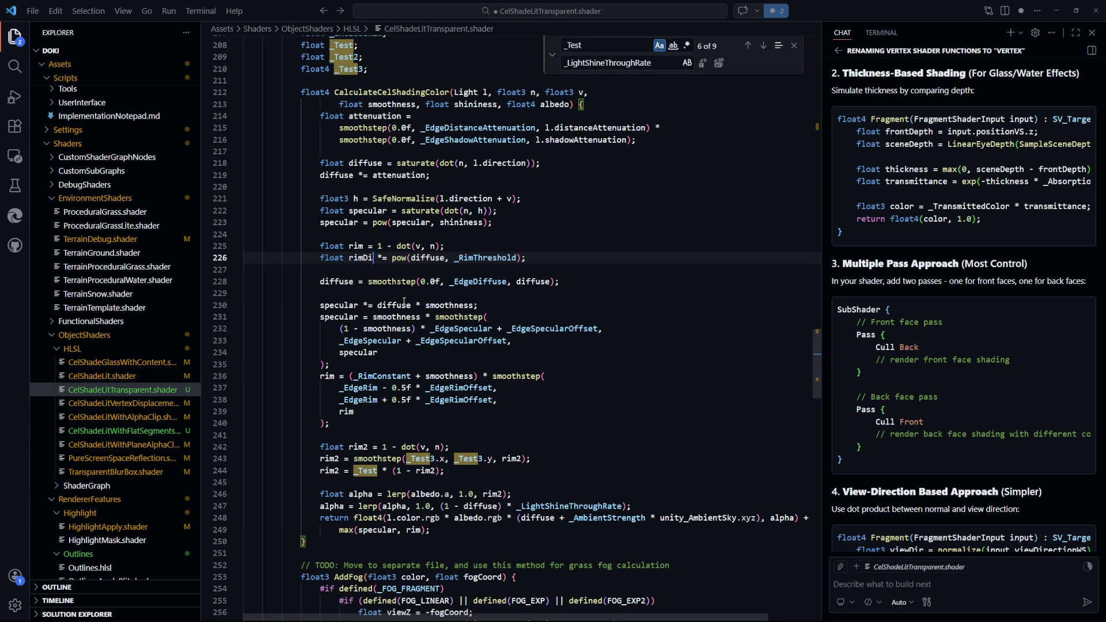
{"action": "type", "text": "se"}
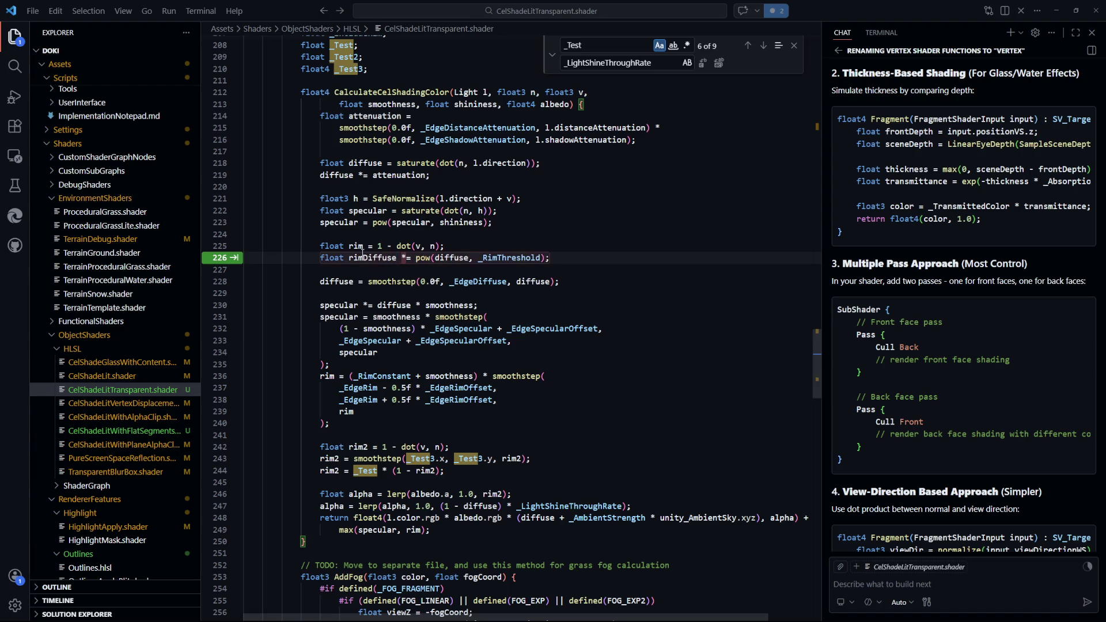
Turn the 'rim *=' into a plain assignment so rimDiffuse holds the shaded rim, and save
{"action": "key", "text": "ctrl+f"}
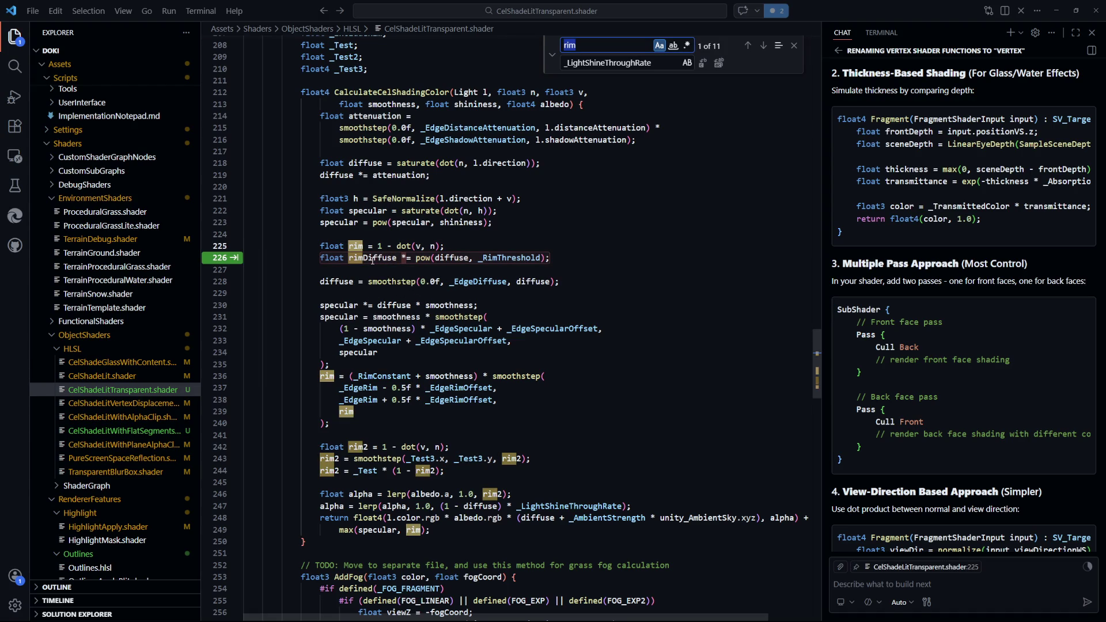
{"action": "left_click", "coordinate": [513, 248]}
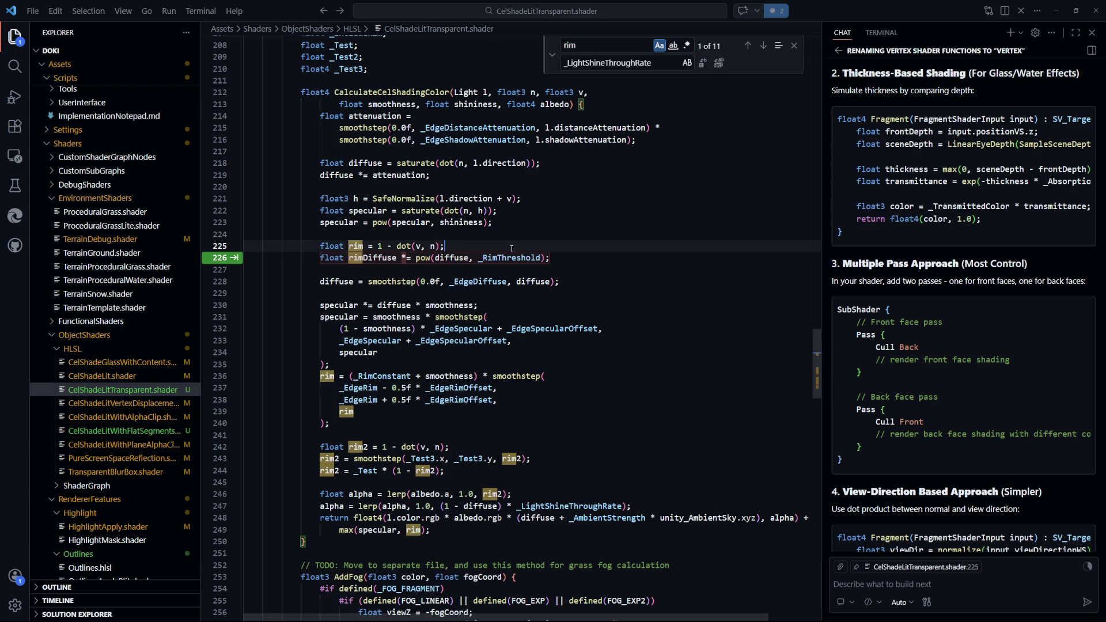
{"action": "key", "text": "BackSpace"}
{"action": "left_click", "coordinate": [511, 249]}
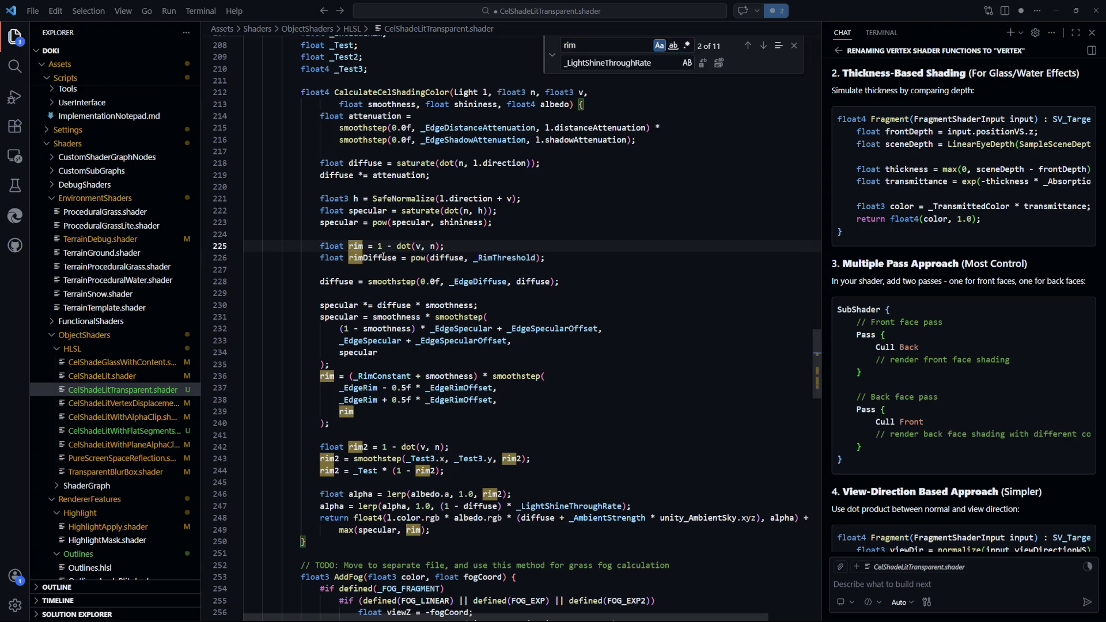
{"action": "key", "text": "ctrl+s"}
Replace the later rim uses in the smoothstep assignment with rimDiffuse and save
{"action": "double_click", "coordinate": [383, 258]}
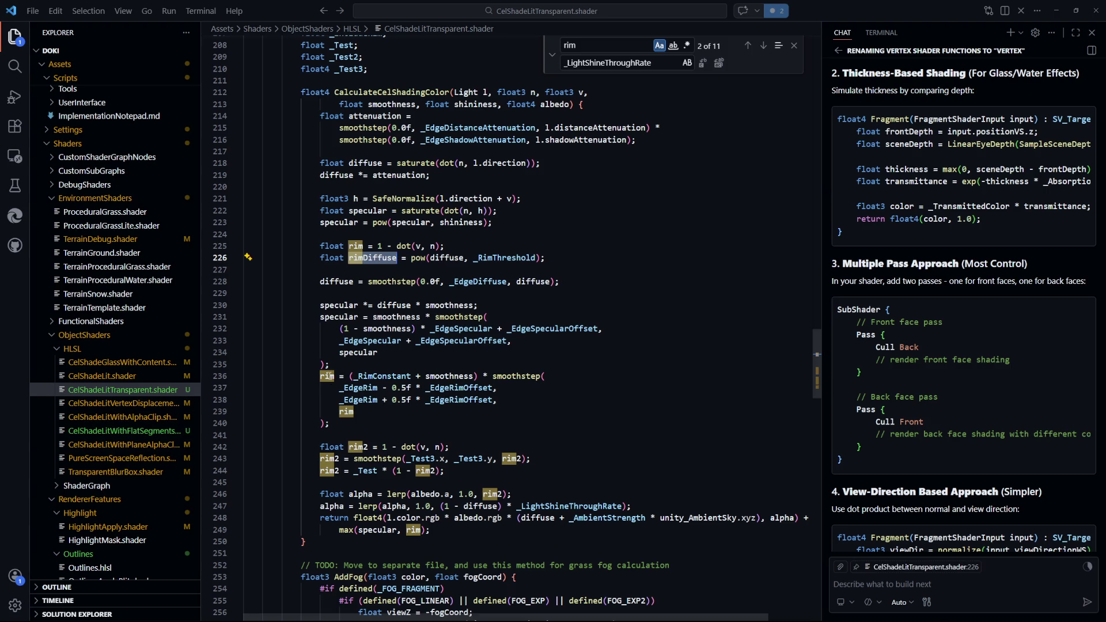
{"action": "key", "text": "ctrl+c"}
{"action": "double_click", "coordinate": [327, 376]}
{"action": "key", "text": "ctrl+v"}
{"action": "left_click", "coordinate": [634, 414]}
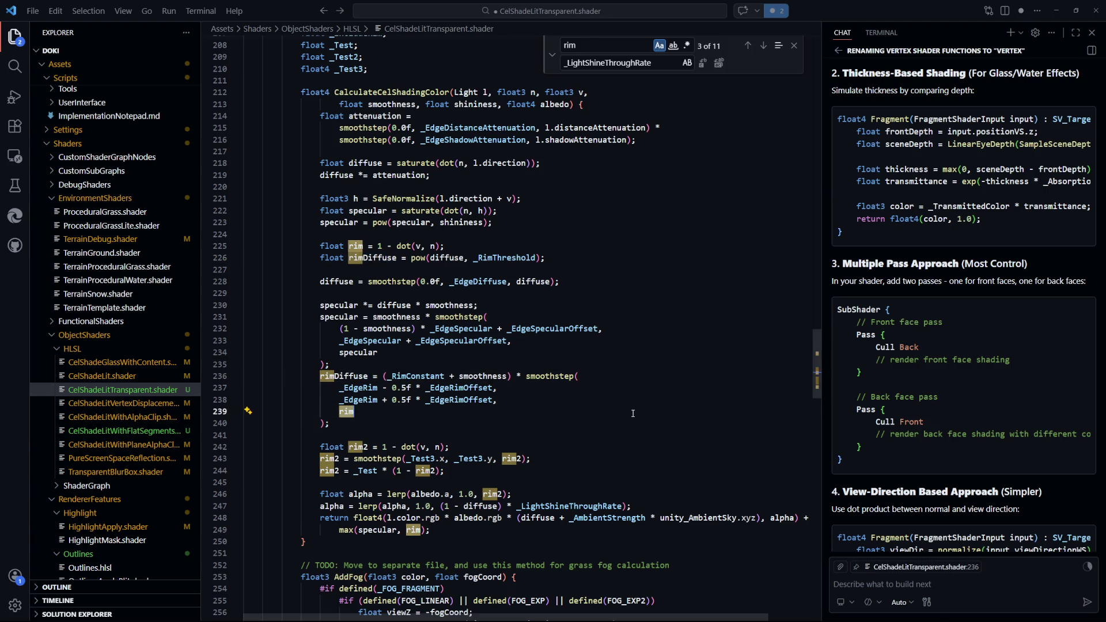
{"action": "type", "text": "Diffuse"}
{"action": "key", "text": "ctrl+s"}
Delete the redundant rim2 declaration line
{"action": "scroll", "coordinate": [549, 414], "scroll_direction": "down", "scroll_amount": 1}
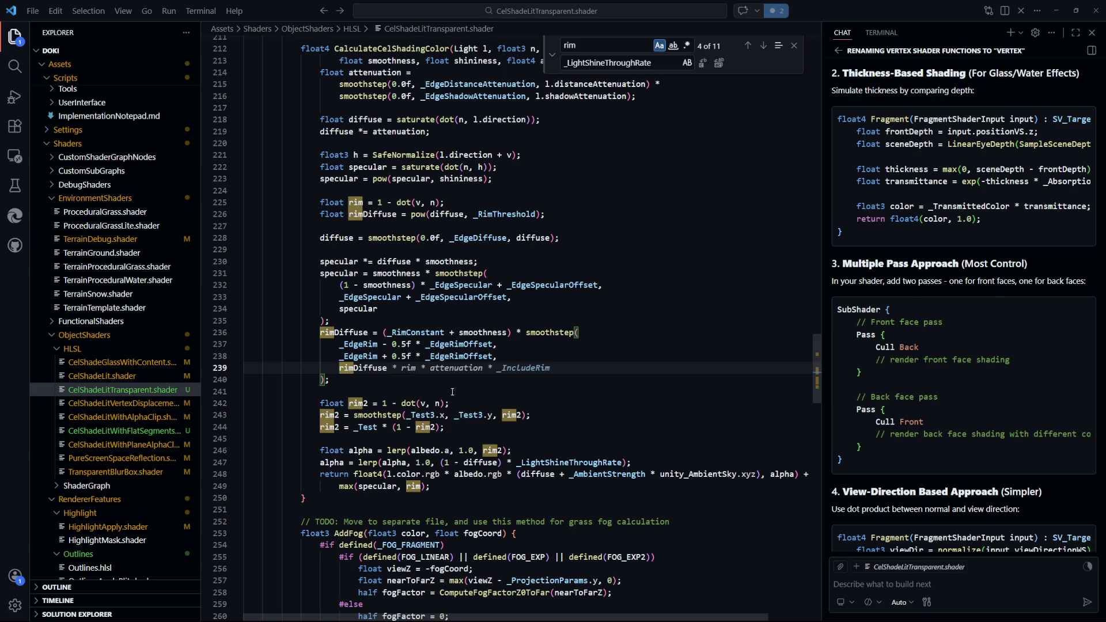
{"action": "left_click", "coordinate": [542, 407]}
{"action": "key", "text": "shift+Up"}
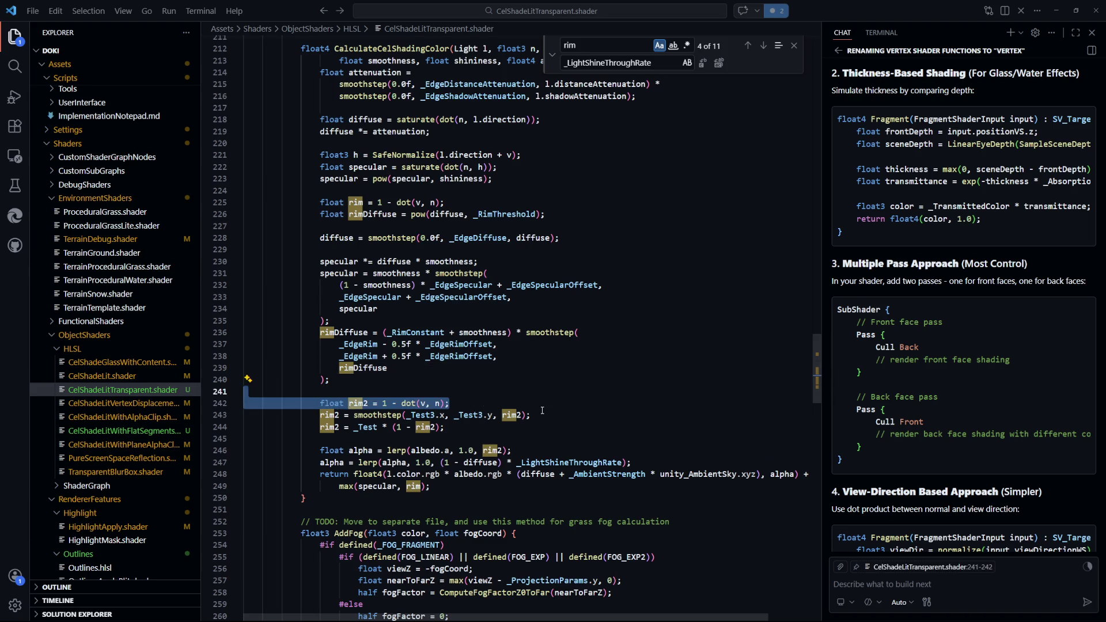
{"action": "key", "text": "BackSpace"}
Check the _LightShineThroughRate alpha line, then make the smoothstep use rim instead of rim2
{"action": "scroll", "coordinate": [574, 391], "scroll_direction": "up", "scroll_amount": 1}
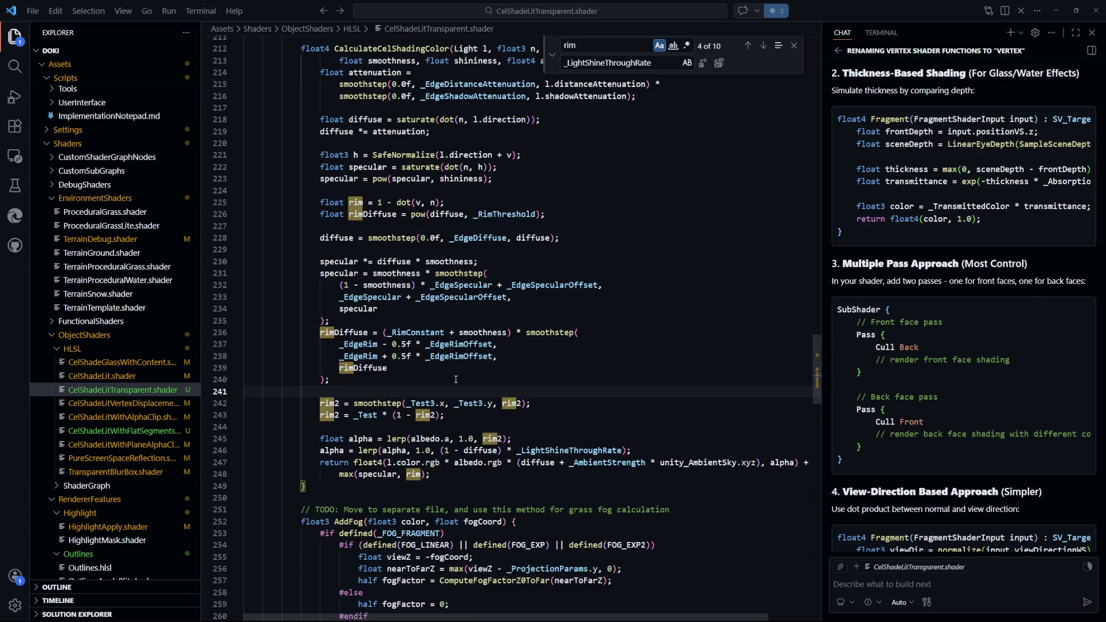
{"action": "scroll", "coordinate": [421, 355], "scroll_direction": "up", "scroll_amount": 2}
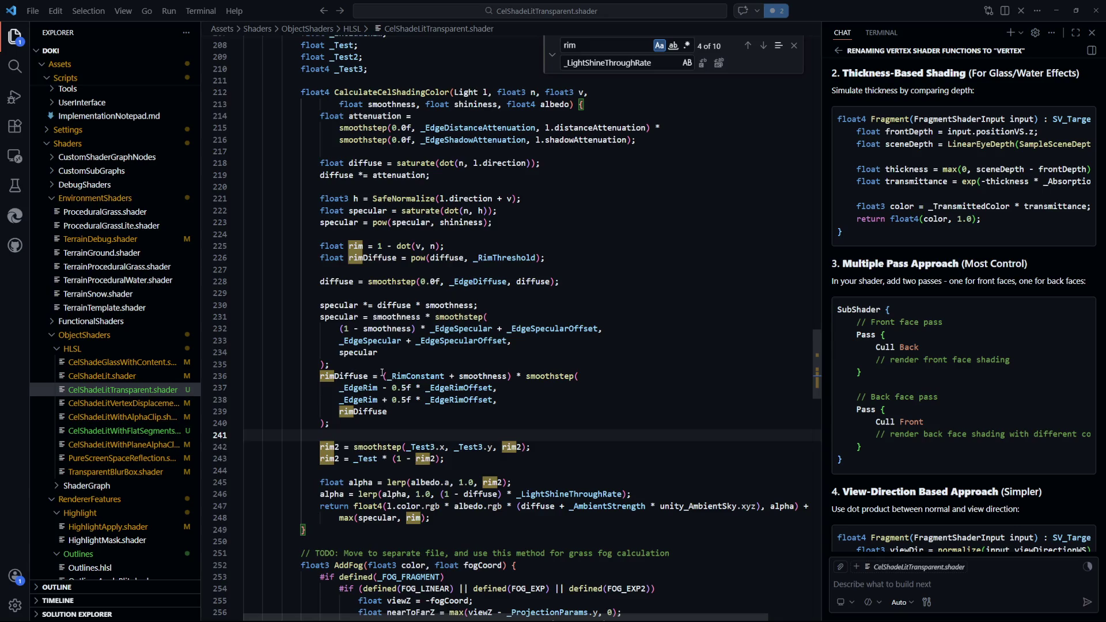
{"action": "scroll", "coordinate": [456, 380], "scroll_direction": "down", "scroll_amount": 3}
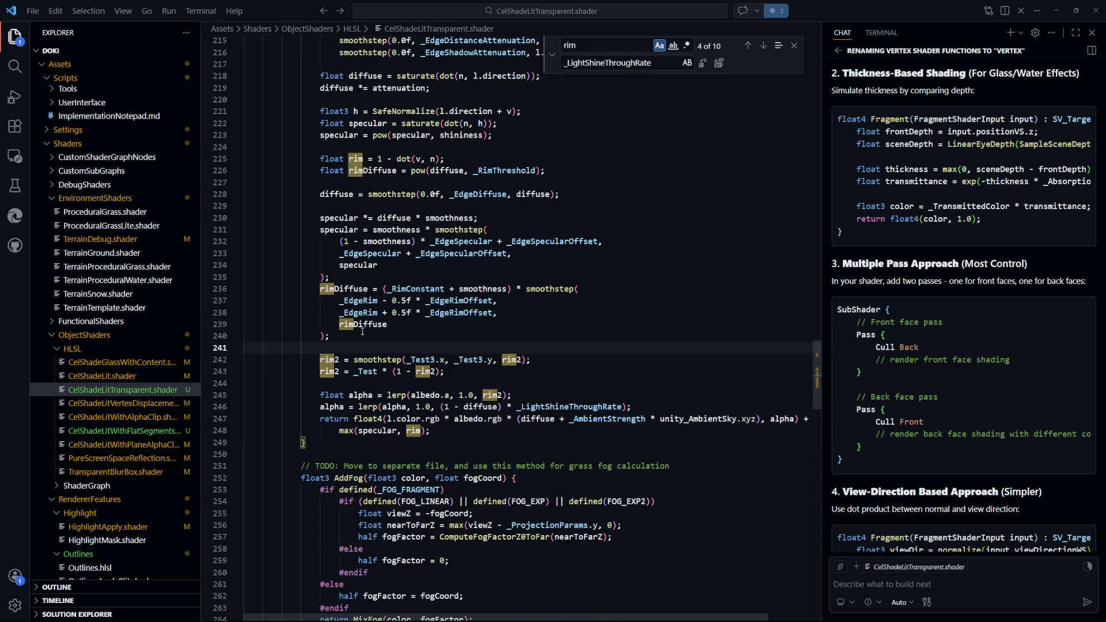
{"action": "scroll", "coordinate": [332, 281], "scroll_direction": "up", "scroll_amount": 3}
{"action": "scroll", "coordinate": [431, 362], "scroll_direction": "up", "scroll_amount": 1}
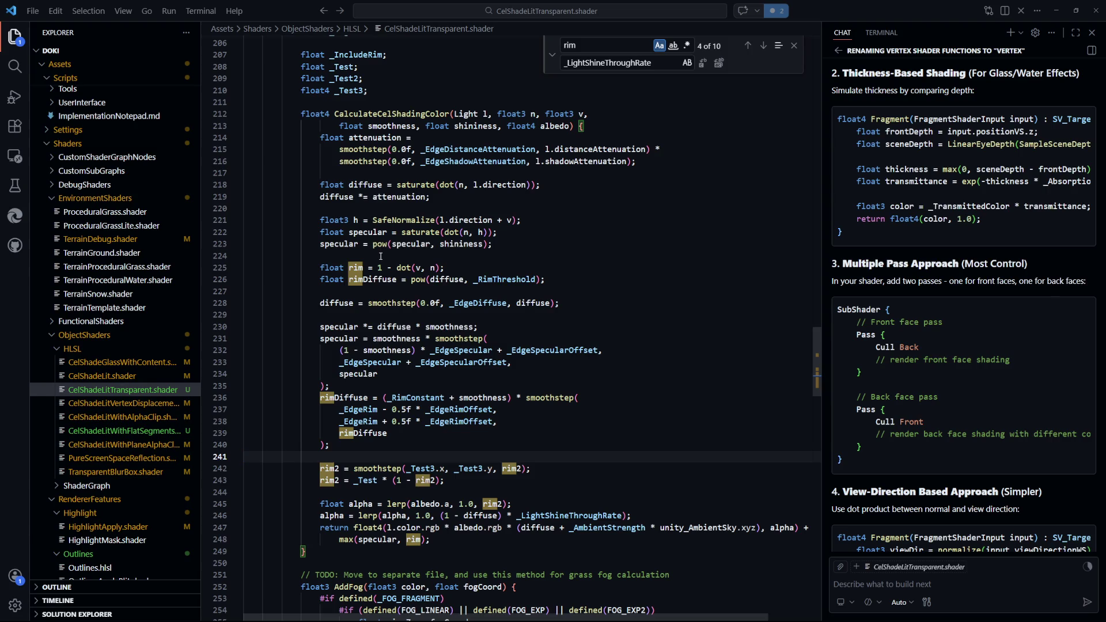
{"action": "scroll", "coordinate": [381, 256], "scroll_direction": "down", "scroll_amount": 1}
{"action": "scroll", "coordinate": [381, 256], "scroll_direction": "down", "scroll_amount": 2}
{"action": "left_click", "coordinate": [567, 450]}
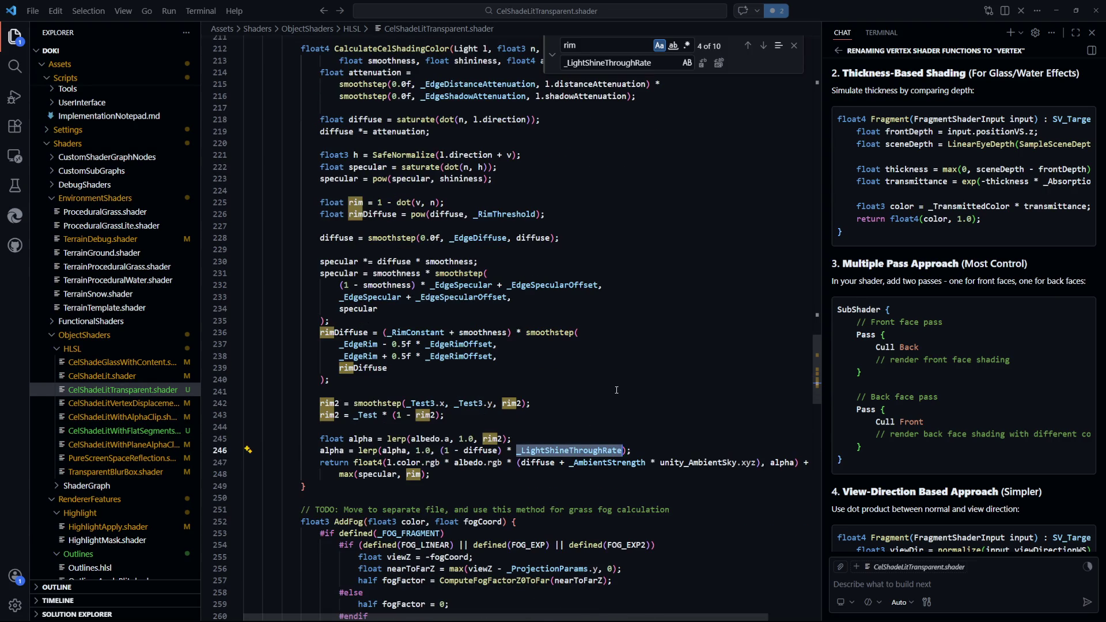
{"action": "left_click", "coordinate": [548, 430]}
{"action": "scroll", "coordinate": [386, 339], "scroll_direction": "down", "scroll_amount": 2}
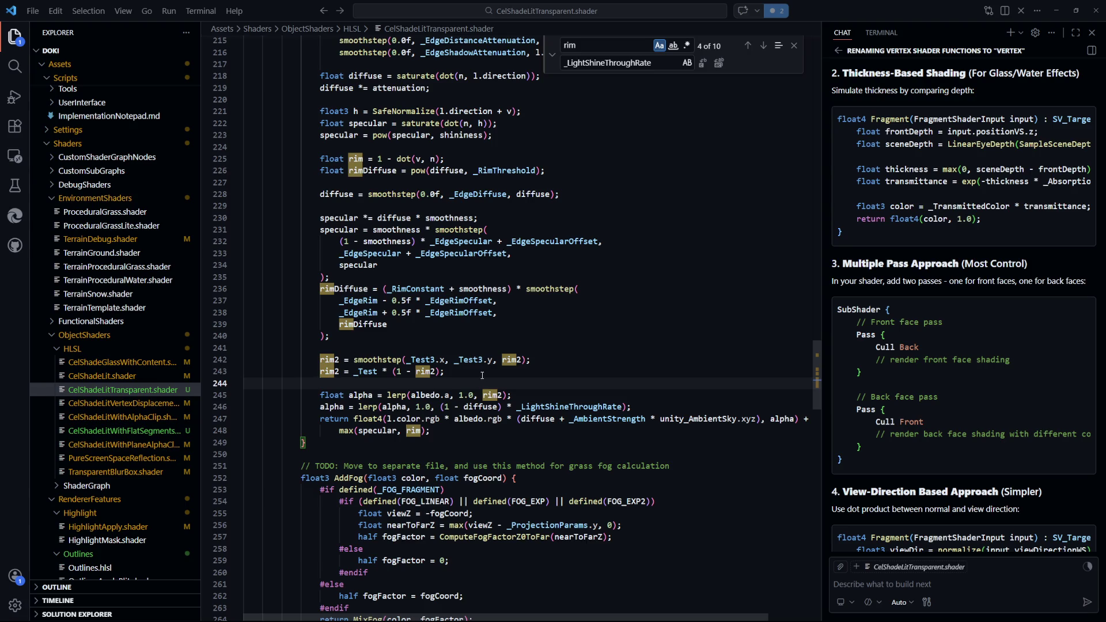
{"action": "left_click", "coordinate": [529, 359]}
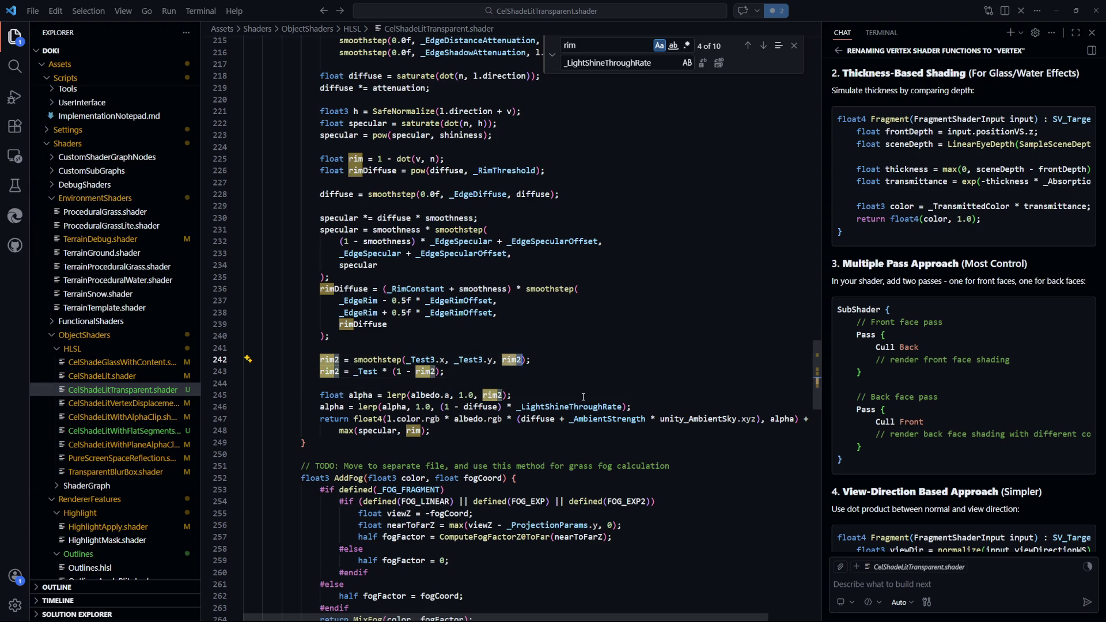
{"action": "key", "text": "BackSpace"}
{"action": "key", "text": "Up"}
Change (1 - rim2) to (1 - rim) and check the remaining rim references
{"action": "left_click", "coordinate": [438, 372]}
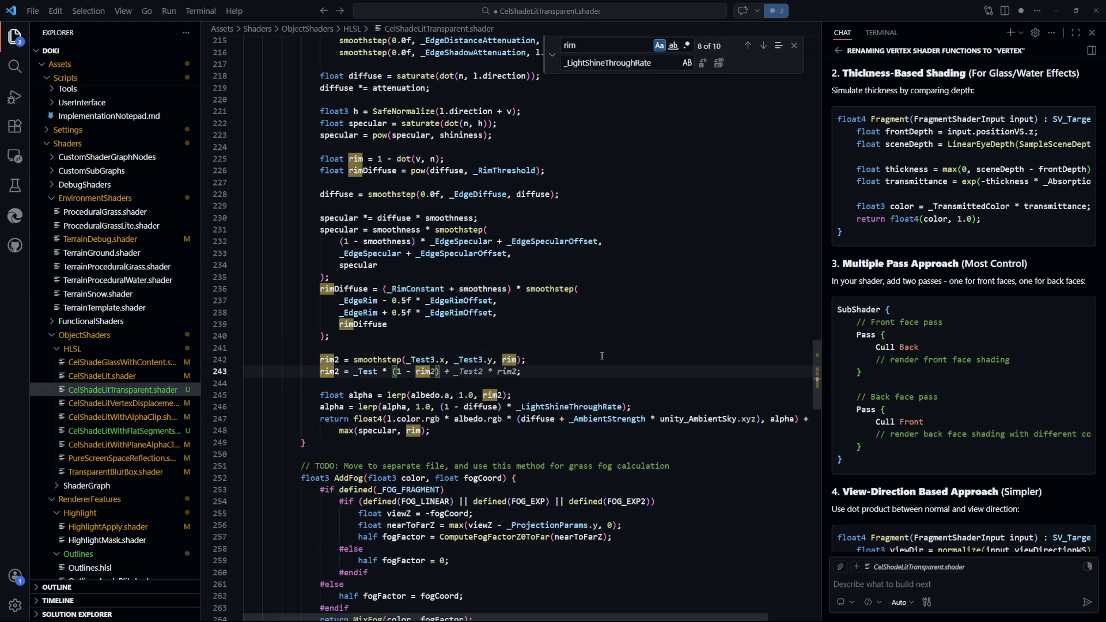
{"action": "key", "text": "BackSpace"}
{"action": "key", "text": "Escape"}
{"action": "key", "text": "Up"}
{"action": "key", "text": "Up"}
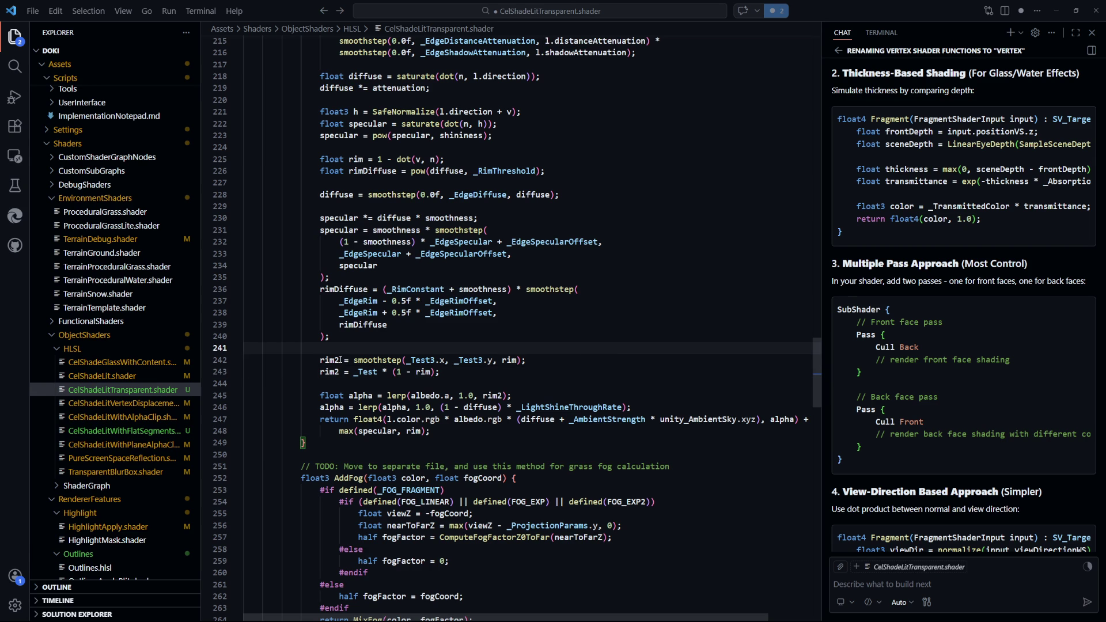
{"action": "double_click", "coordinate": [423, 371]}
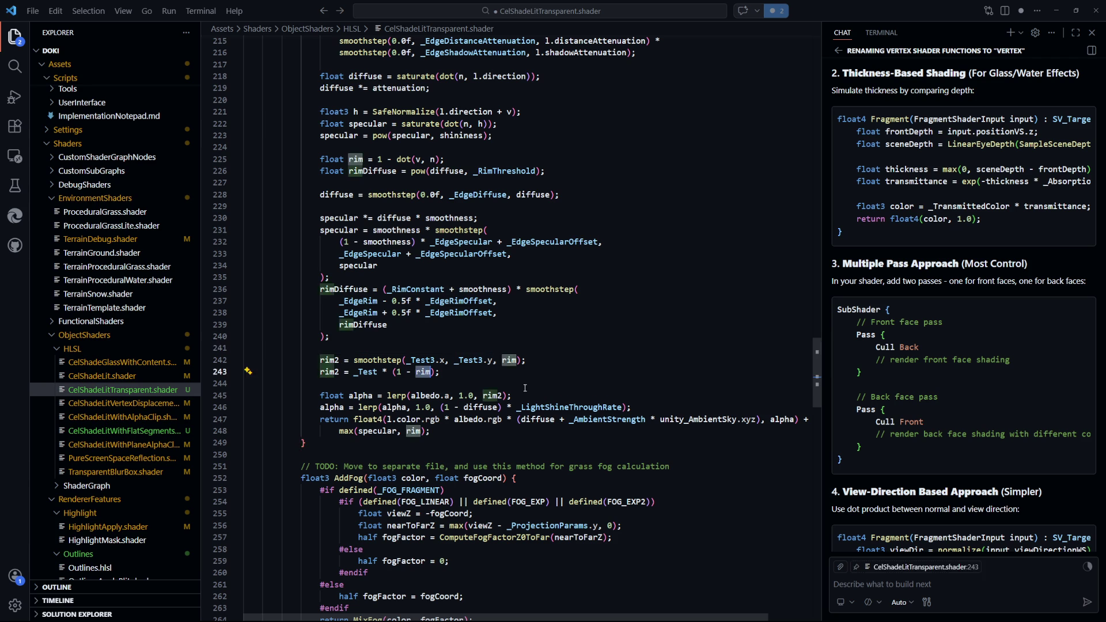
{"action": "double_click", "coordinate": [414, 432]}
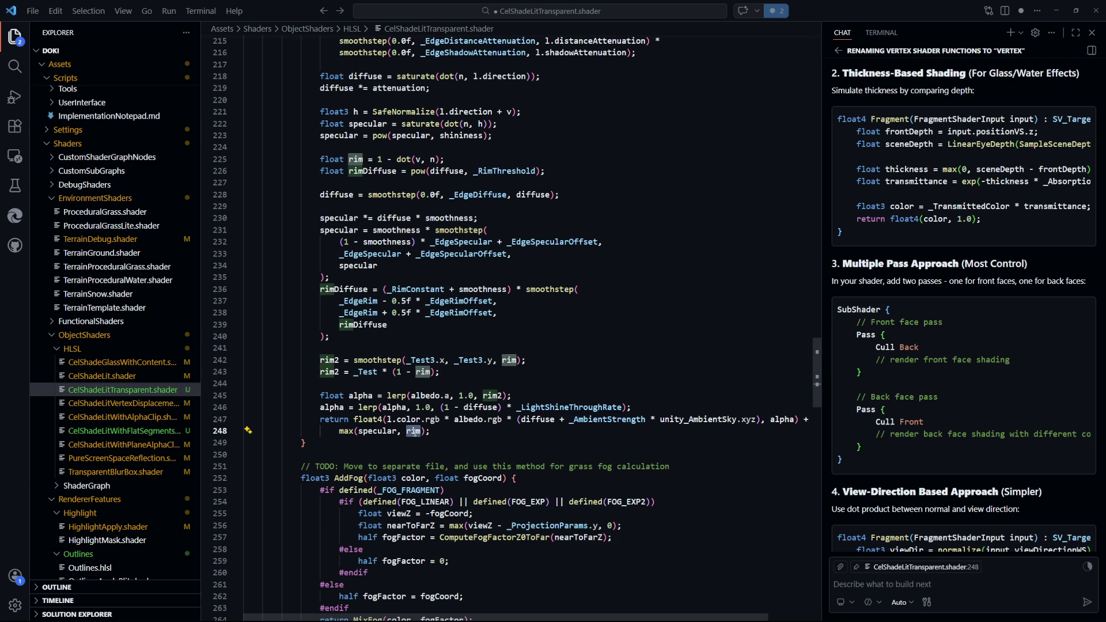
Change the return's max() to use rimDiffuse, save, and reject Copilot's line-242 edit
{"action": "left_click", "coordinate": [425, 433]}
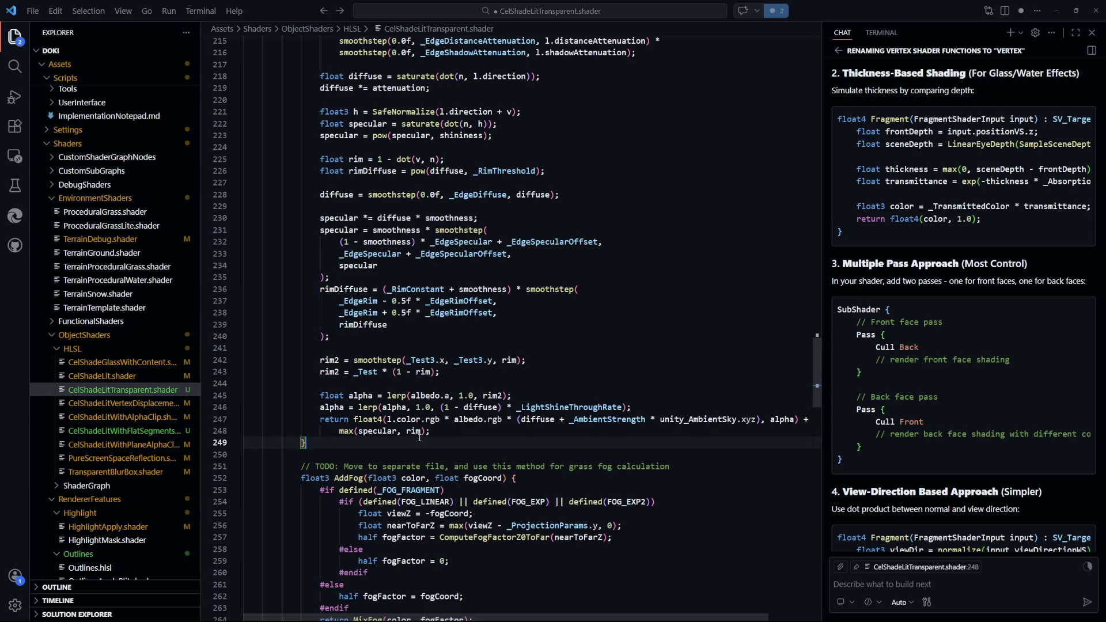
{"action": "type", "text": "Diffuse"}
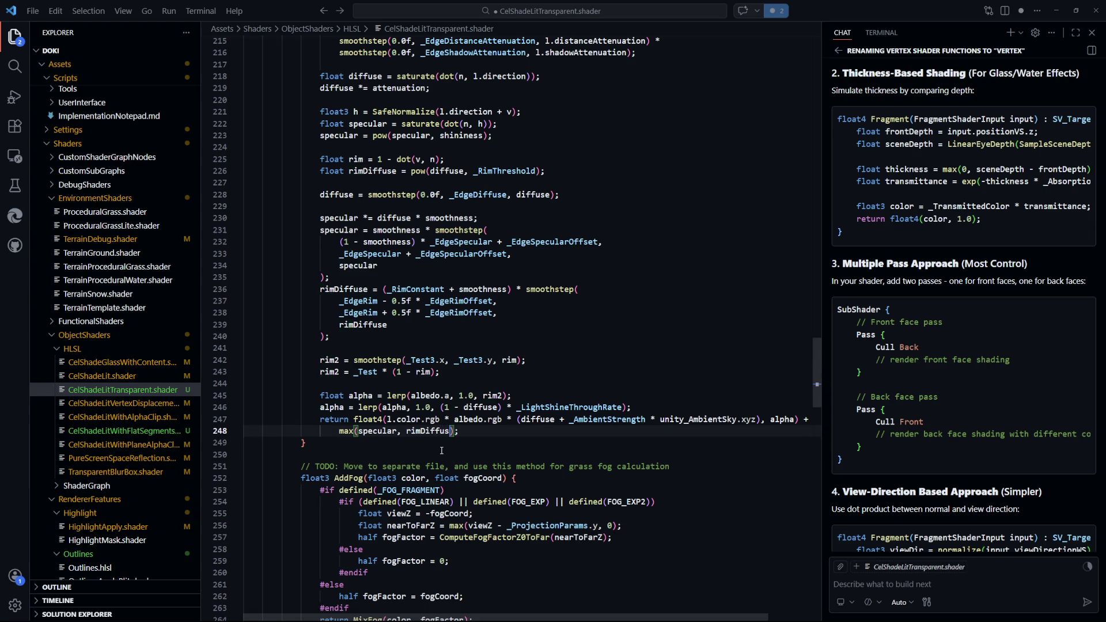
{"action": "key", "text": "ctrl+s"}
{"action": "left_click", "coordinate": [647, 365]}
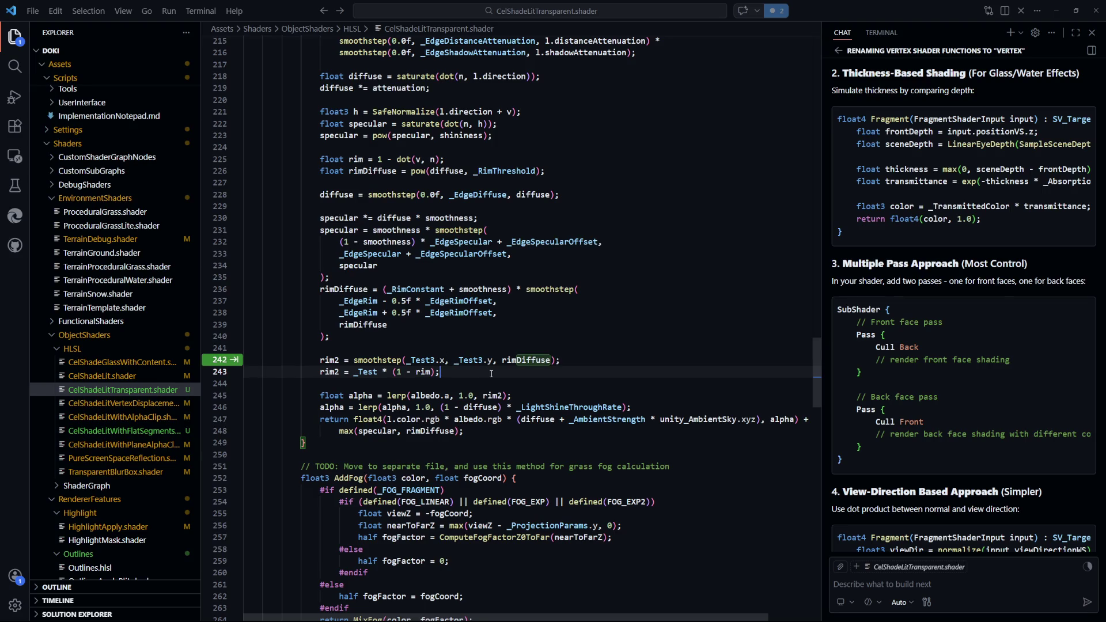
{"action": "key", "text": "Escape"}
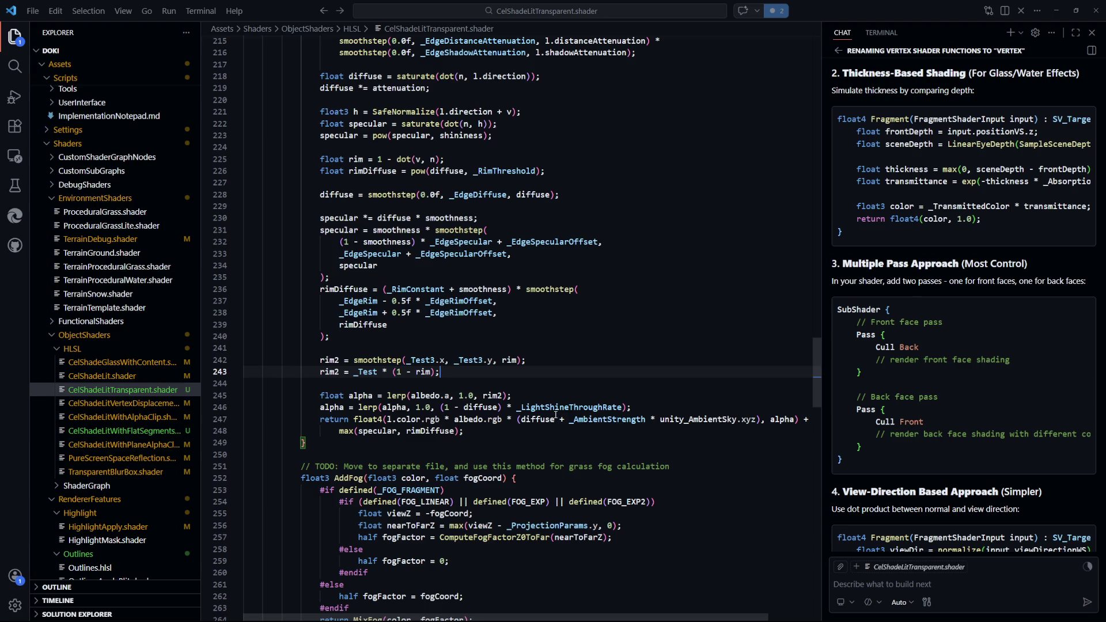
Review the rim2 and alpha lines (_Test, _Test3, _LightShineThroughRate), then scroll up to the Properties block
{"action": "double_click", "coordinate": [571, 407]}
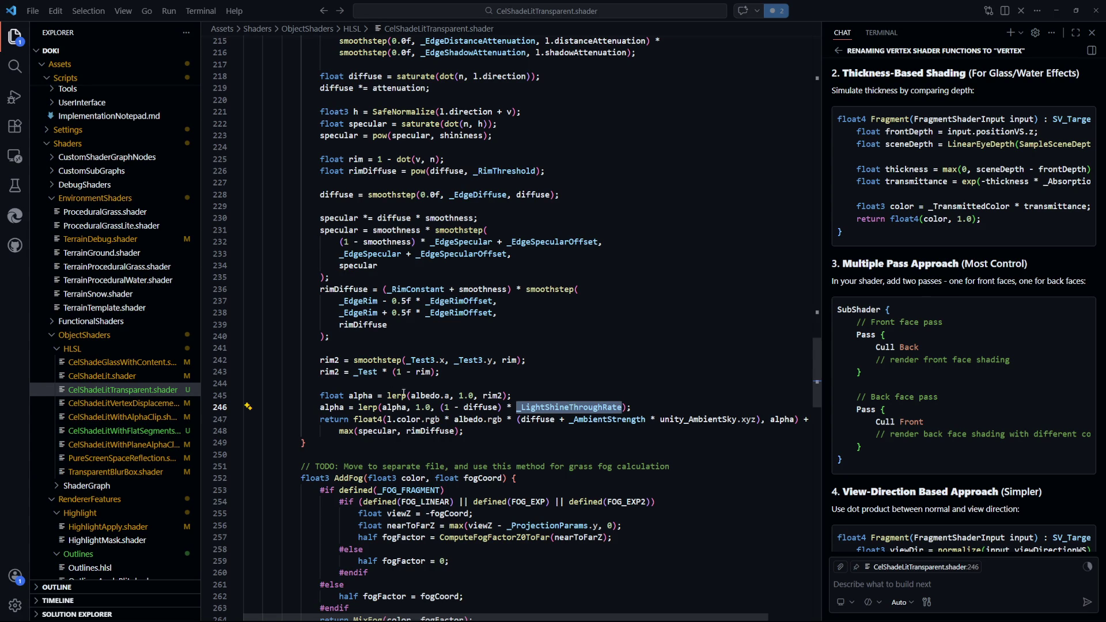
{"action": "double_click", "coordinate": [366, 371]}
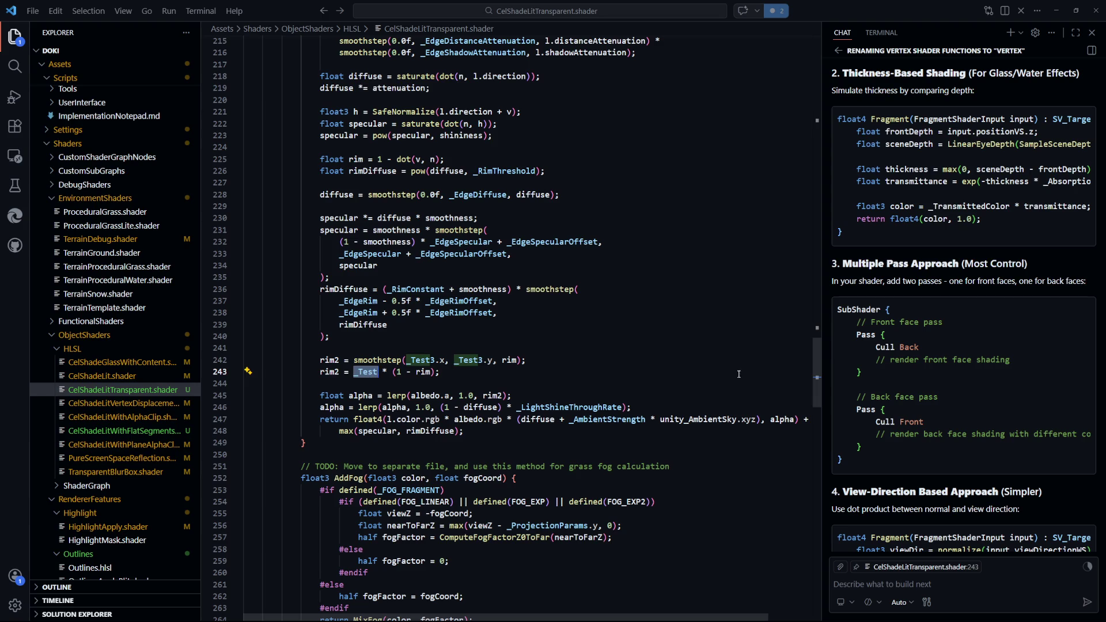
{"action": "double_click", "coordinate": [421, 361]}
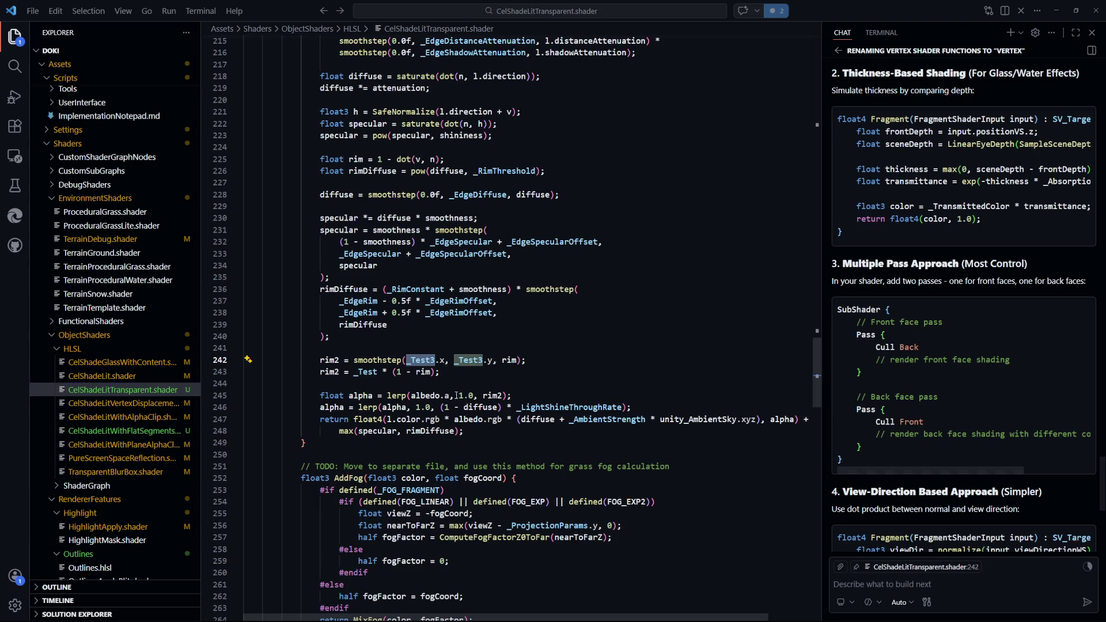
{"action": "left_click", "coordinate": [813, 402]}
{"action": "left_click", "coordinate": [601, 385]}
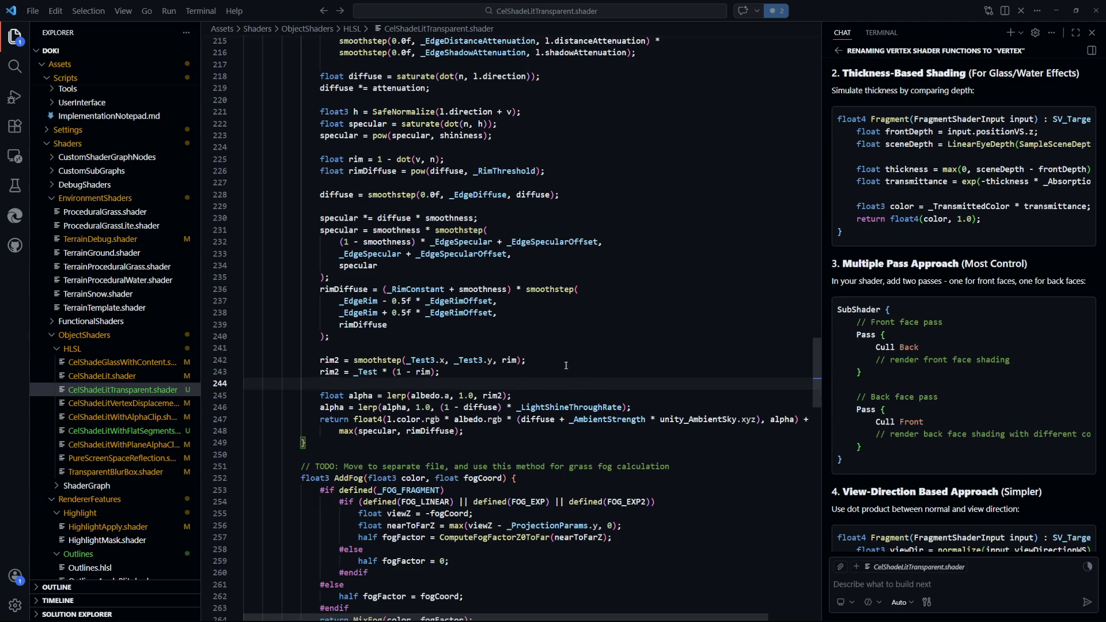
{"action": "left_click_drag", "start_coordinate": [517, 395], "coordinate": [320, 397]}
{"action": "double_click", "coordinate": [495, 395]}
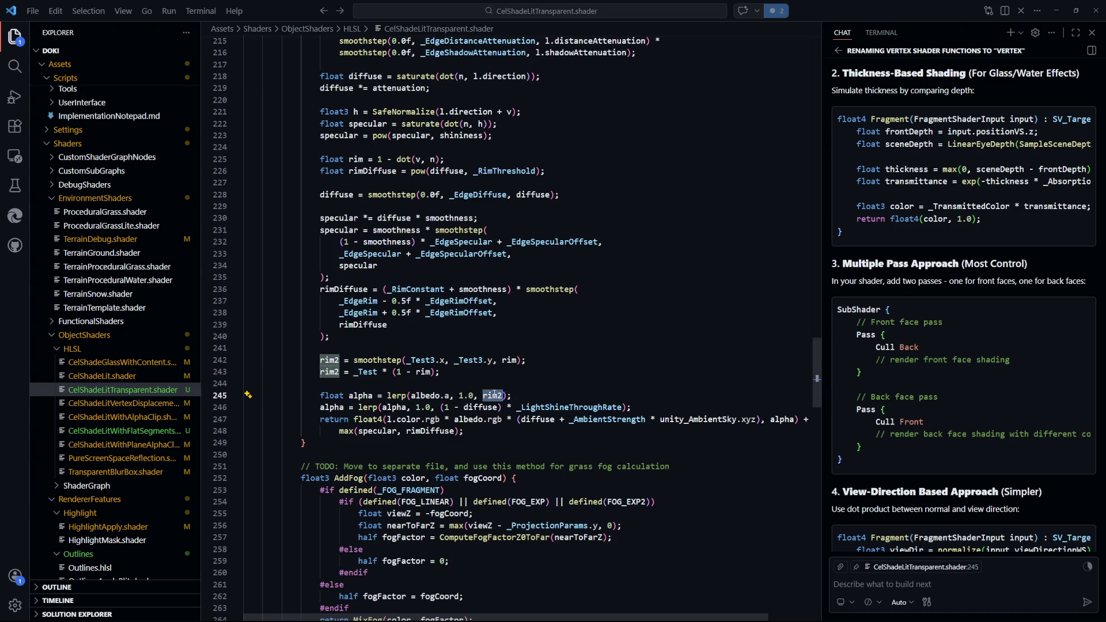
{"action": "left_click", "coordinate": [536, 386]}
{"action": "left_click", "coordinate": [339, 407]}
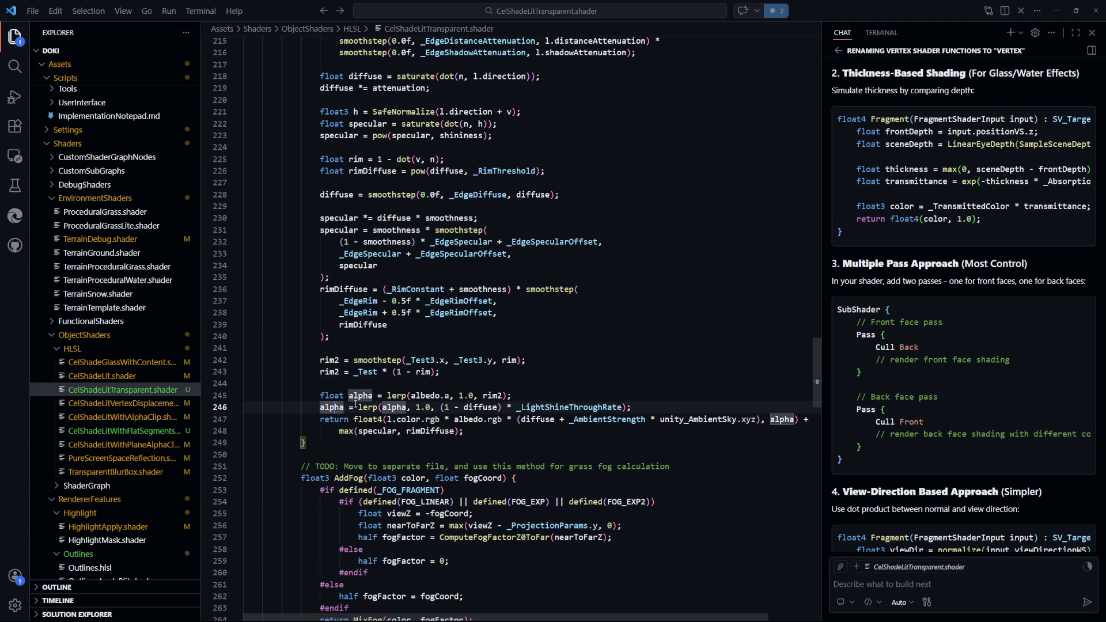
{"action": "double_click", "coordinate": [549, 407]}
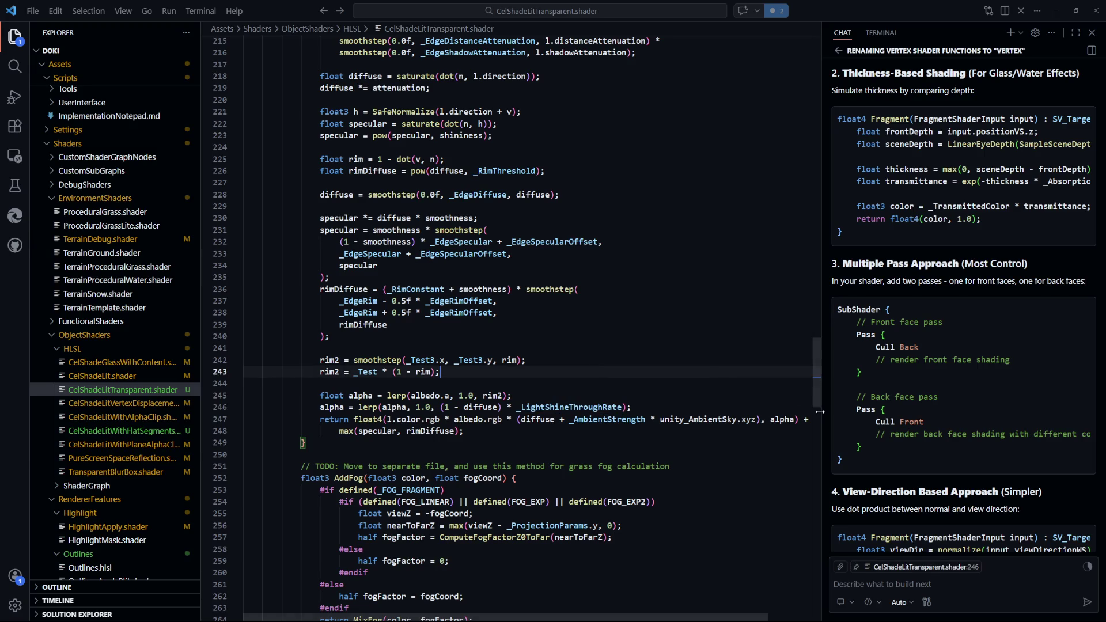
{"action": "left_click_drag", "start_coordinate": [819, 400], "coordinate": [818, 105]}
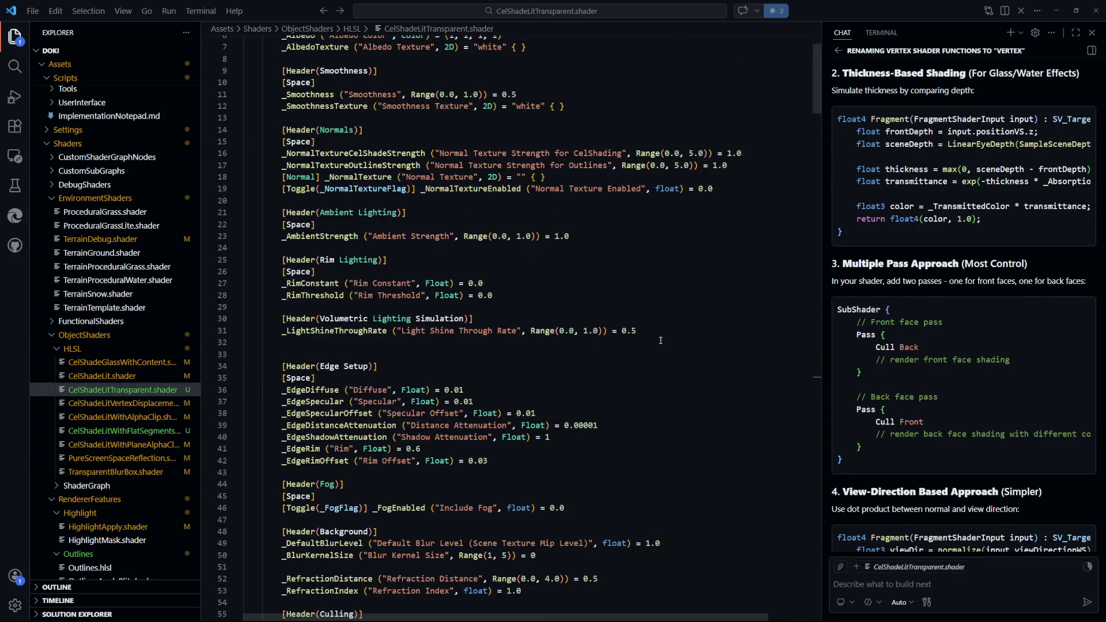
Declare _VolumeDensity ("Volume Density", Range(0.0, 1.0), default 0.5) above _LightShineThroughRate and save
{"action": "left_click", "coordinate": [516, 339]}
{"action": "key", "text": "alt+Up"}
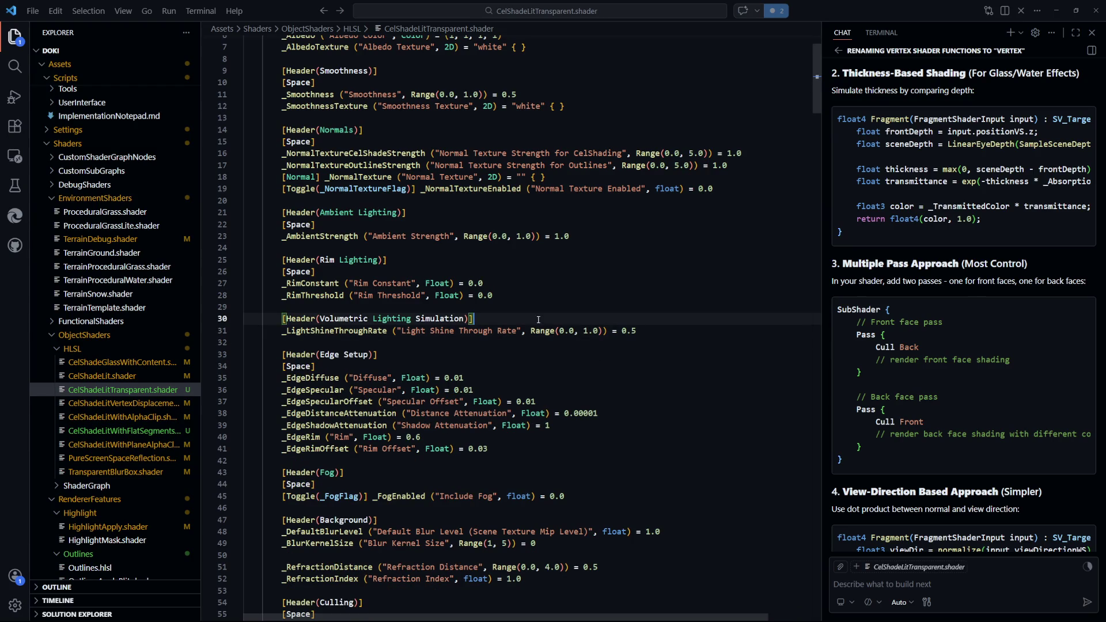
{"action": "type", "text": "_"}
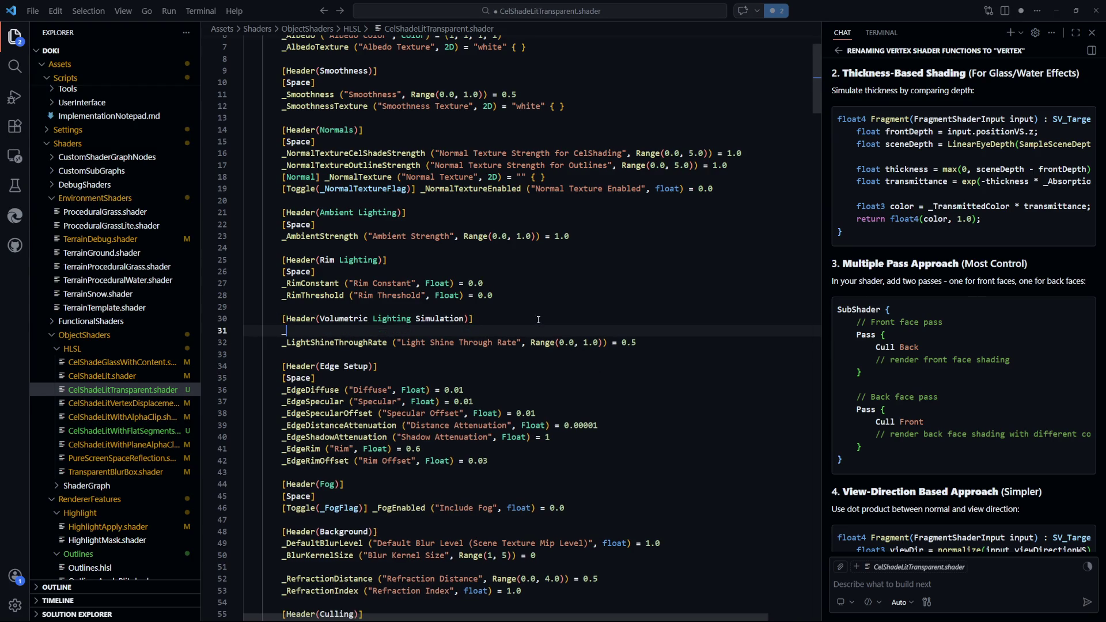
{"action": "type", "text": "Volume"}
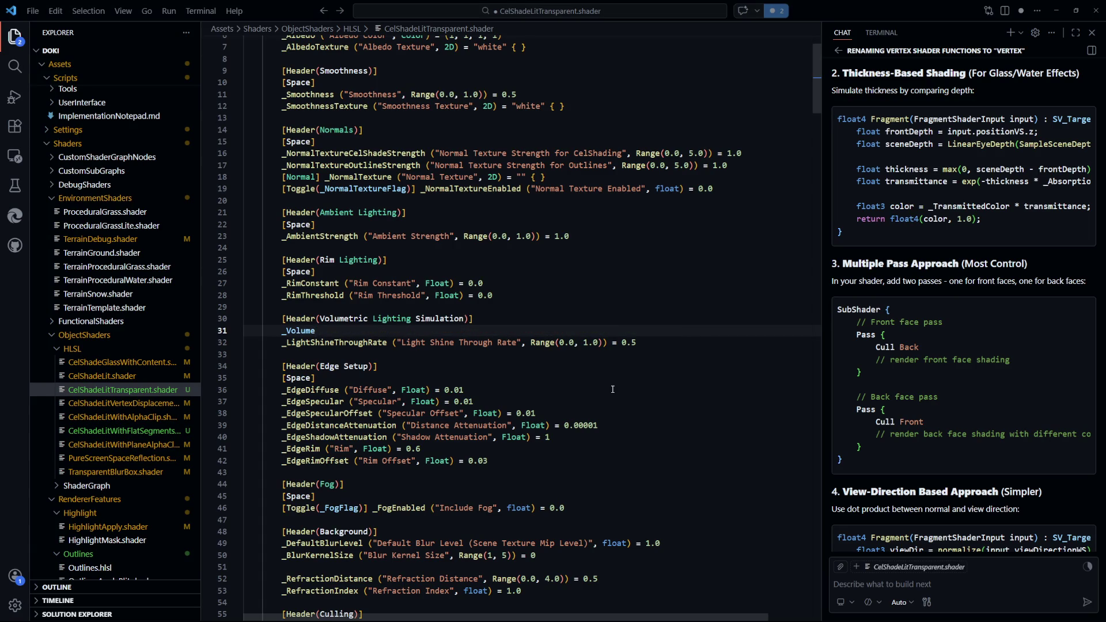
{"action": "type", "text": "Density"}
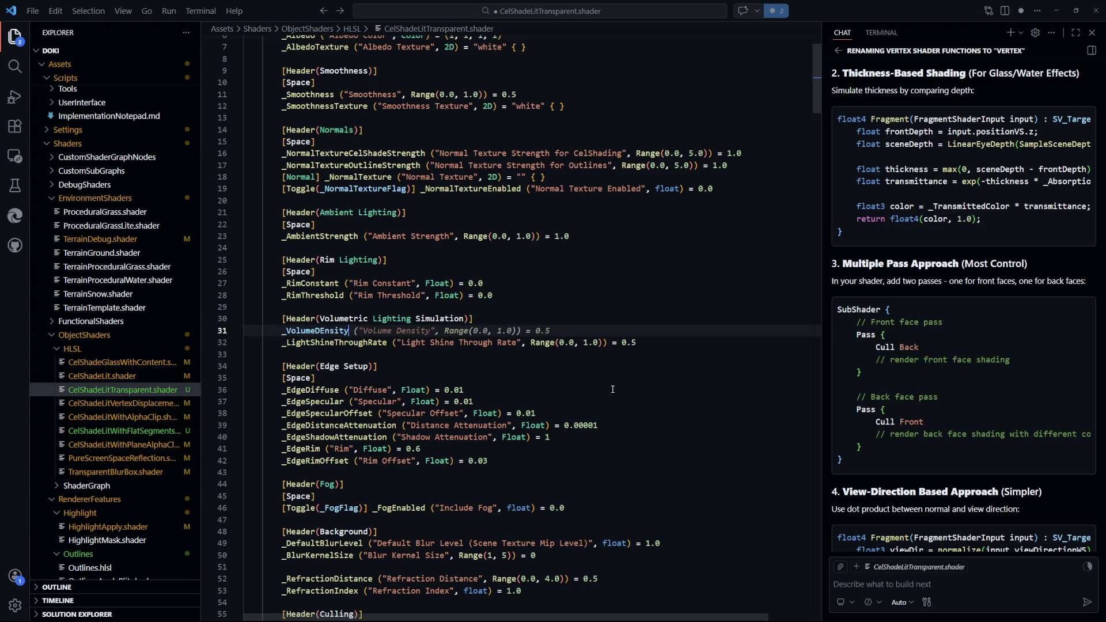
{"action": "key", "text": "BackSpace"}
{"action": "key", "text": "BackSpace"}
{"action": "key", "text": "BackSpace"}
{"action": "type", "text": "nsity"}
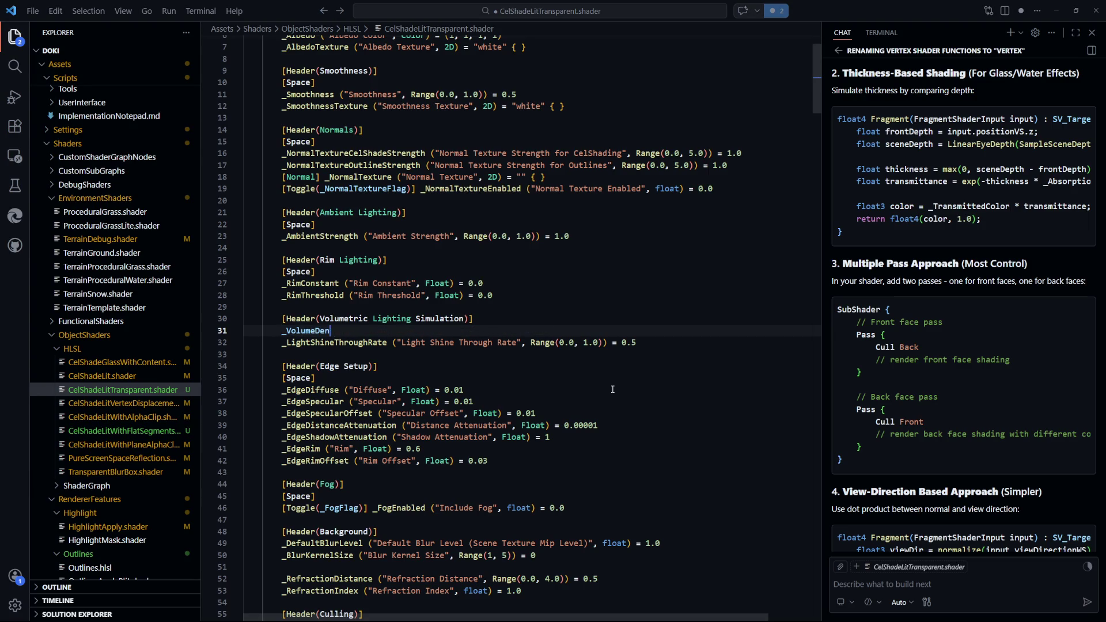
{"action": "key", "text": "Tab"}
{"action": "key", "text": "ctrl+s"}
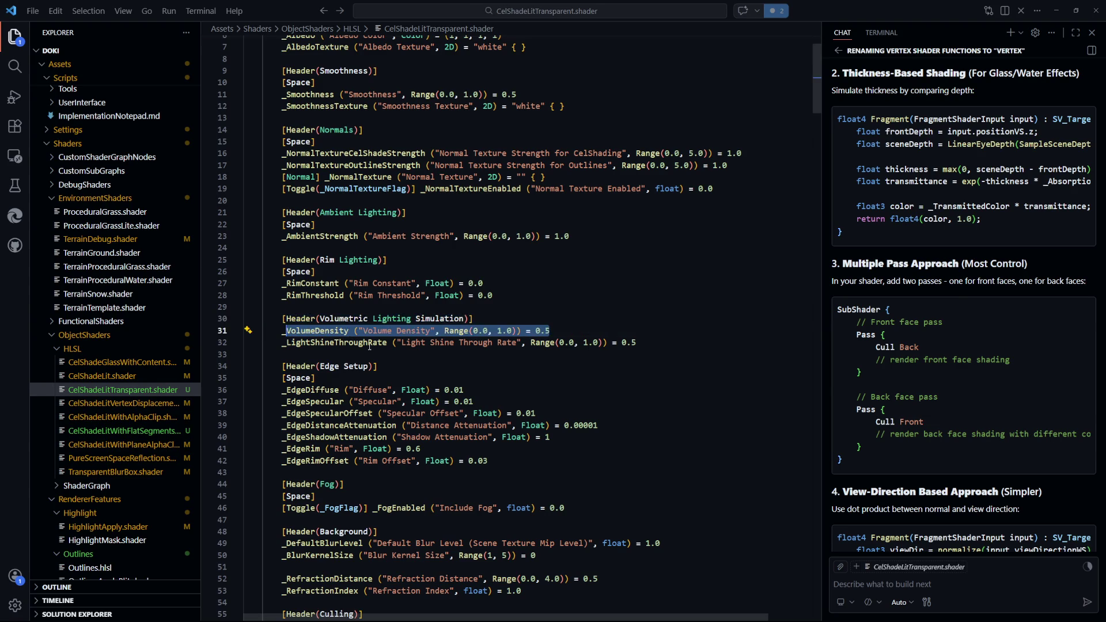
{"action": "left_click", "coordinate": [613, 390]}
{"action": "scroll", "coordinate": [499, 293], "scroll_direction": "down", "scroll_amount": 1}
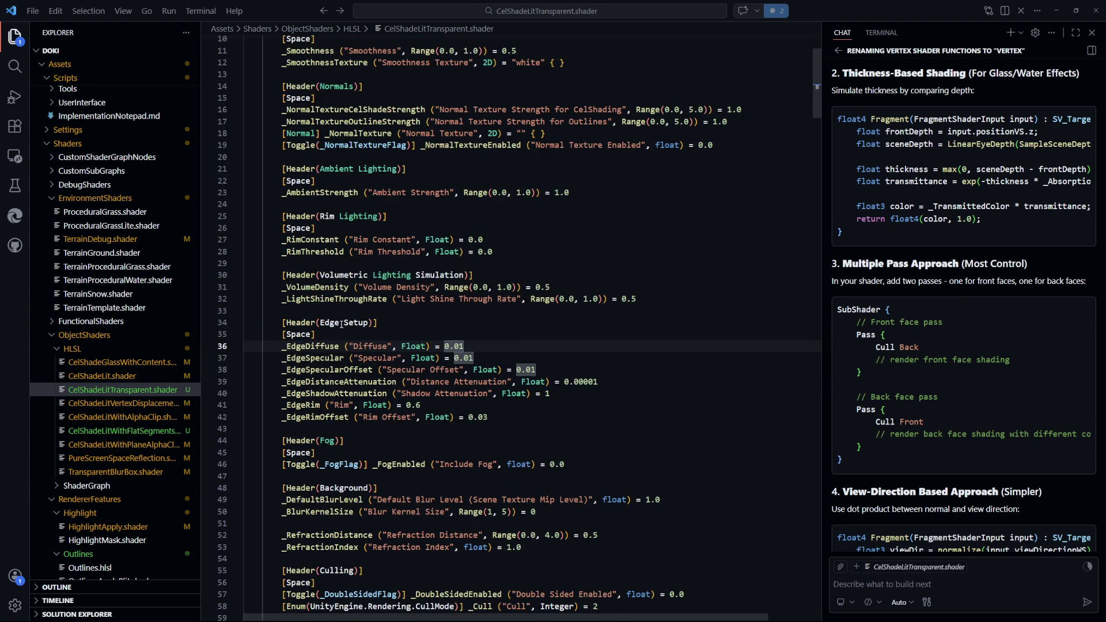
Add _EdgeVolumeDensity ("Volume Density", Float, default 0.5) after _EdgeRimOffset and save
{"action": "scroll", "coordinate": [389, 349], "scroll_direction": "down", "scroll_amount": 1}
{"action": "left_click", "coordinate": [536, 395]}
{"action": "key", "text": "Return"}
{"action": "type", "text": "_Ed"}
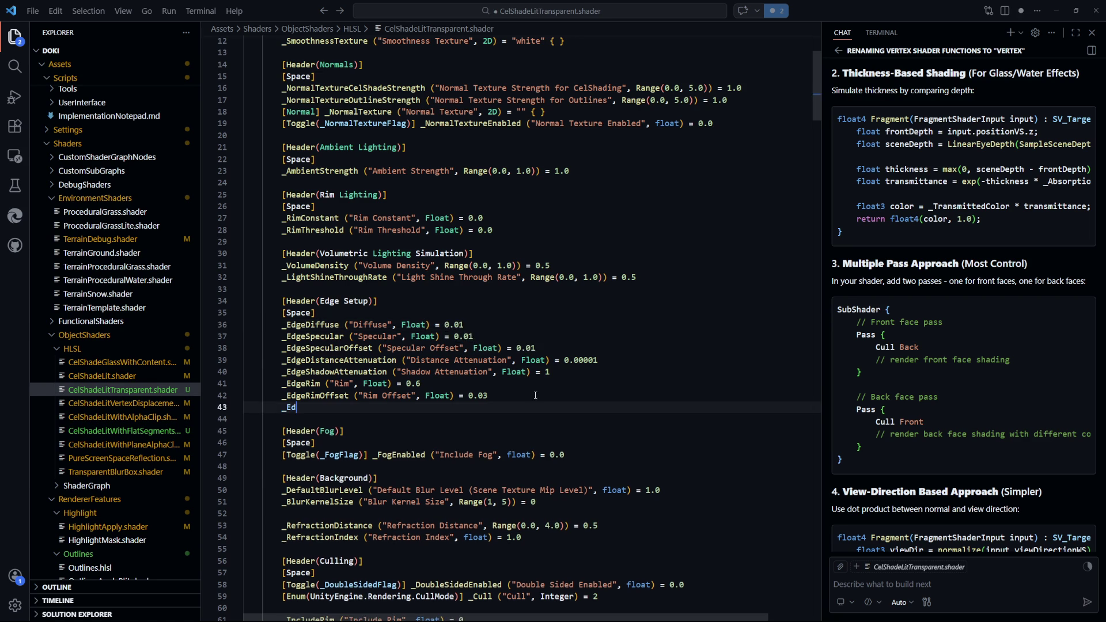
{"action": "type", "text": "geVol"}
{"action": "type", "text": "umeDensity"}
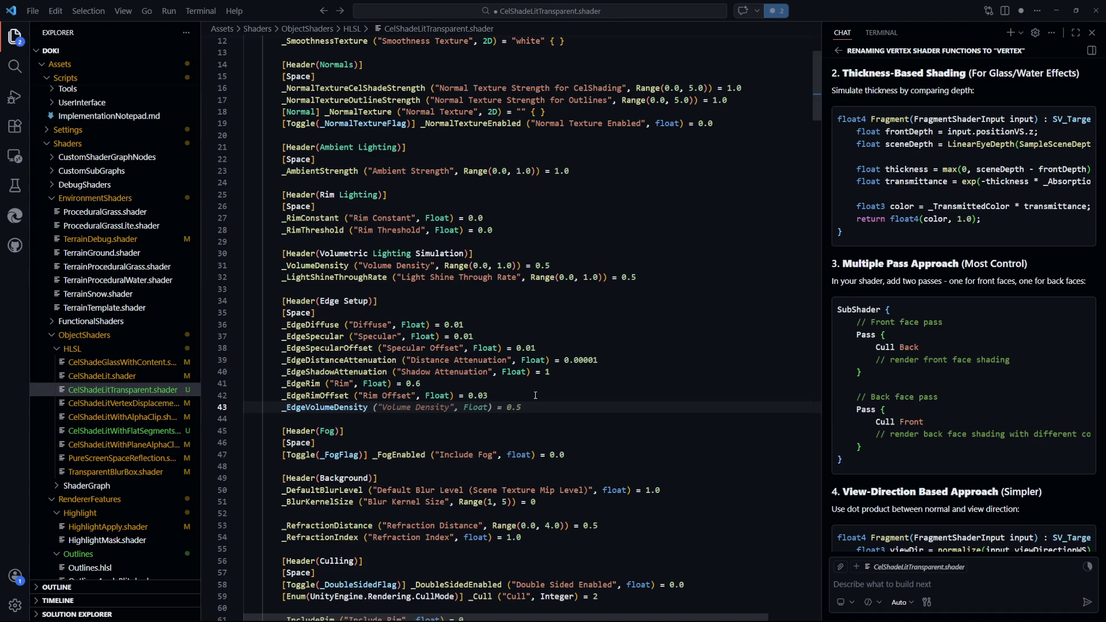
{"action": "key", "text": "Tab"}
{"action": "key", "text": "ctrl+s"}
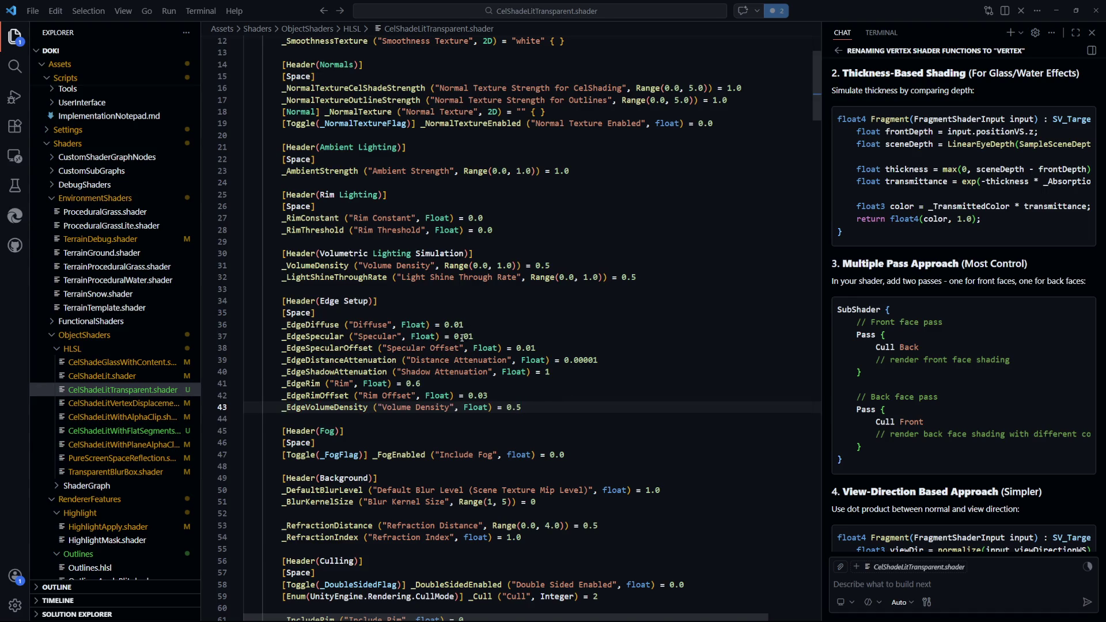
{"action": "double_click", "coordinate": [340, 408]}
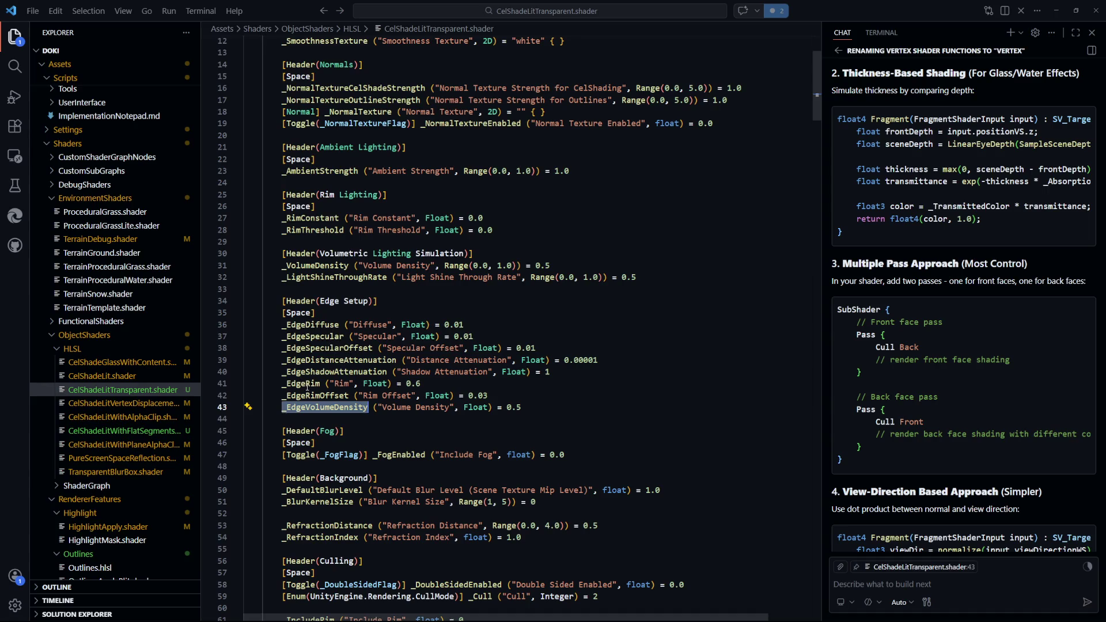
{"action": "left_click", "coordinate": [539, 408]}
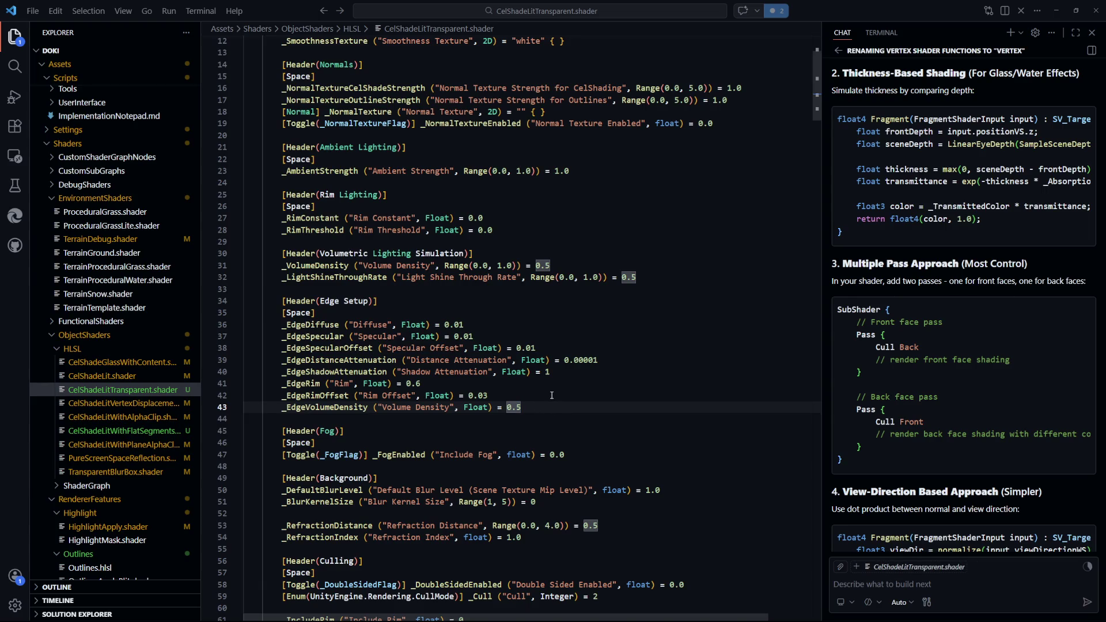
{"action": "key", "text": "shift+Home"}
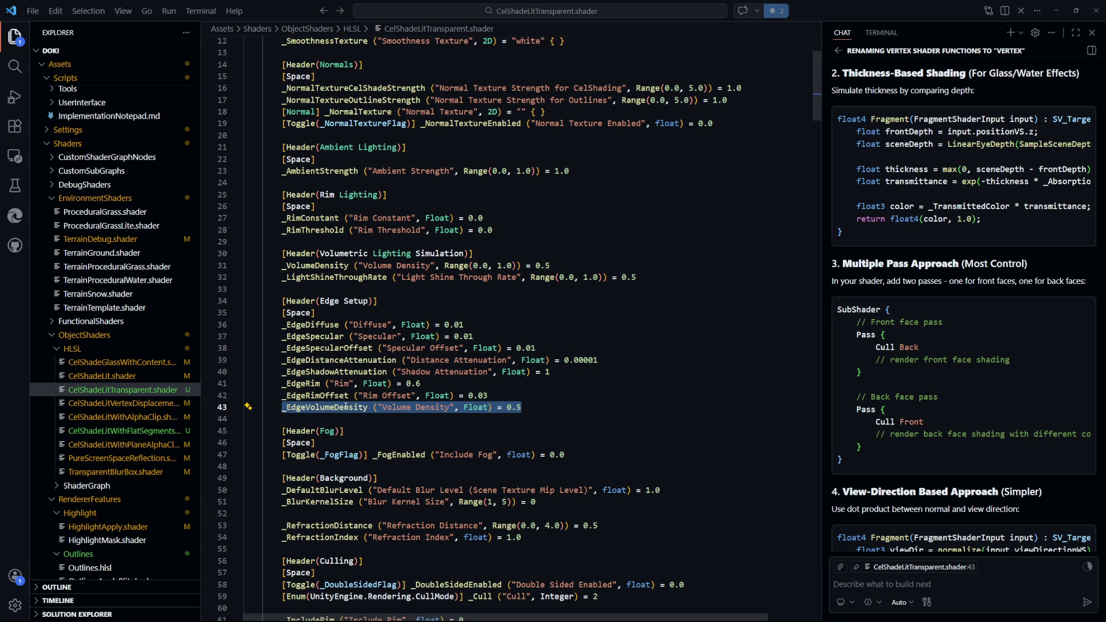
{"action": "left_click", "coordinate": [553, 415]}
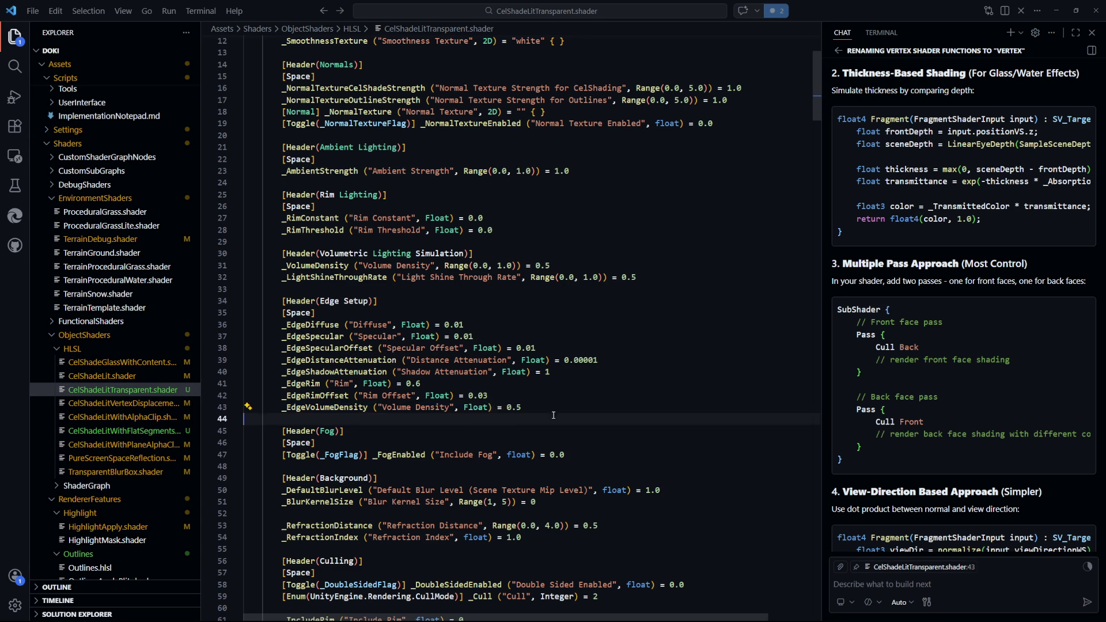
Change _EdgeVolumeDensity from Float to Vector with default (0.0, 1.0, 0.5, 0.5) and save
{"action": "double_click", "coordinate": [487, 408]}
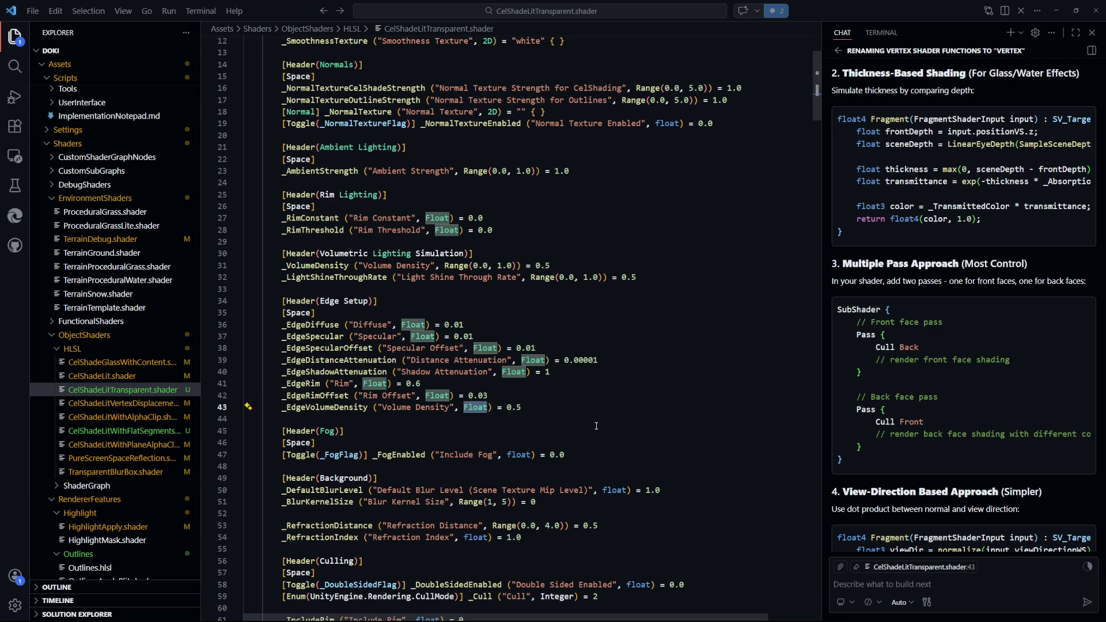
{"action": "type", "text": "Vector"}
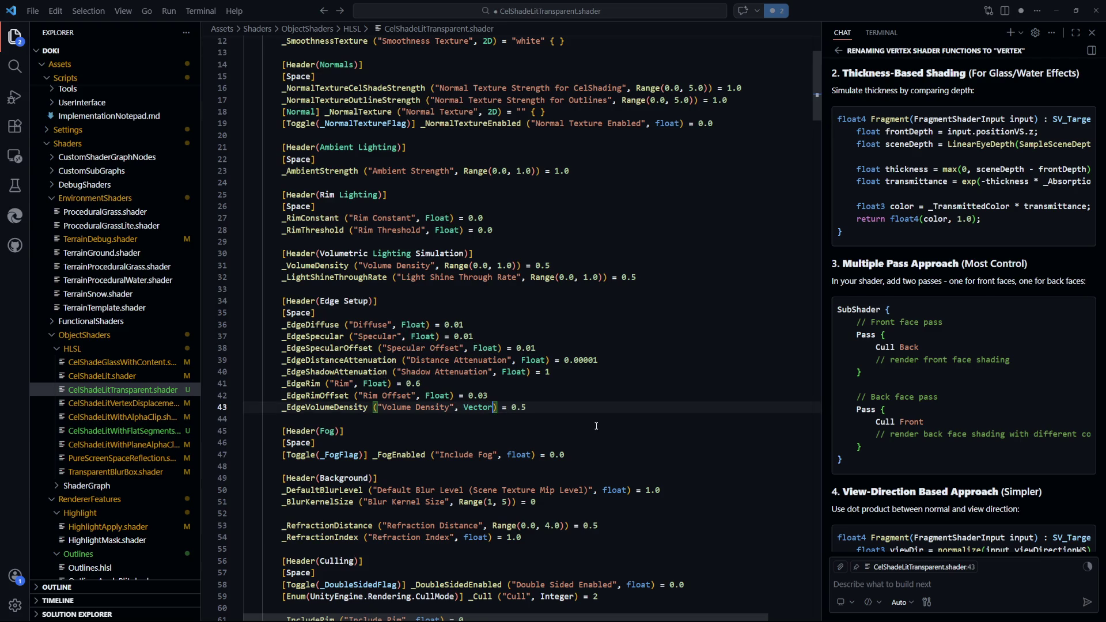
{"action": "key", "text": "ctrl+s"}
{"action": "key", "text": "Tab"}
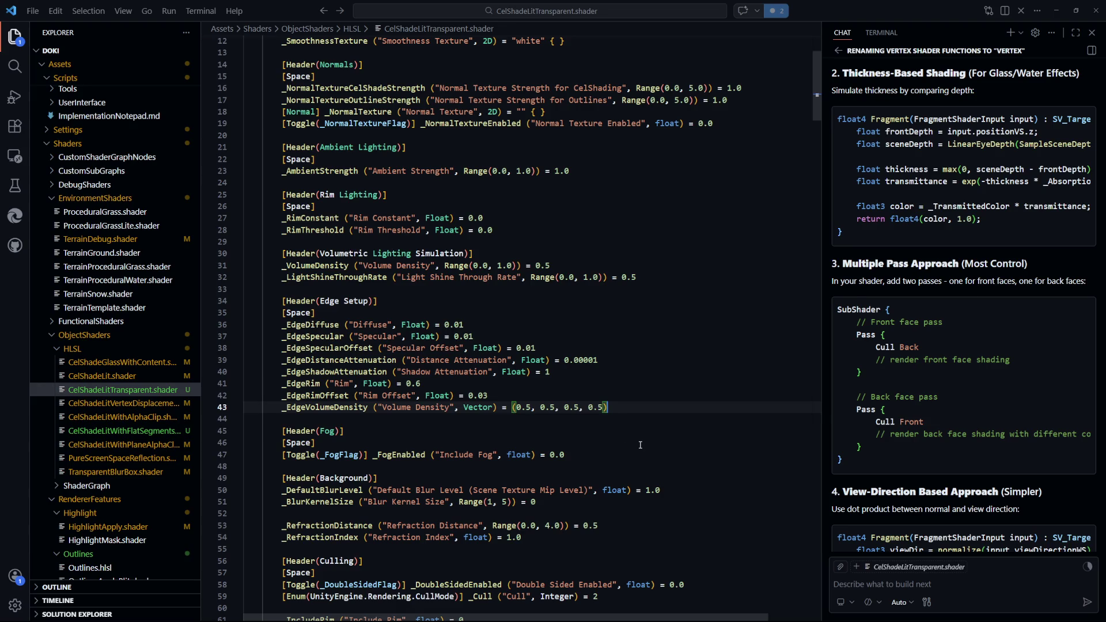
{"action": "double_click", "coordinate": [530, 409]}
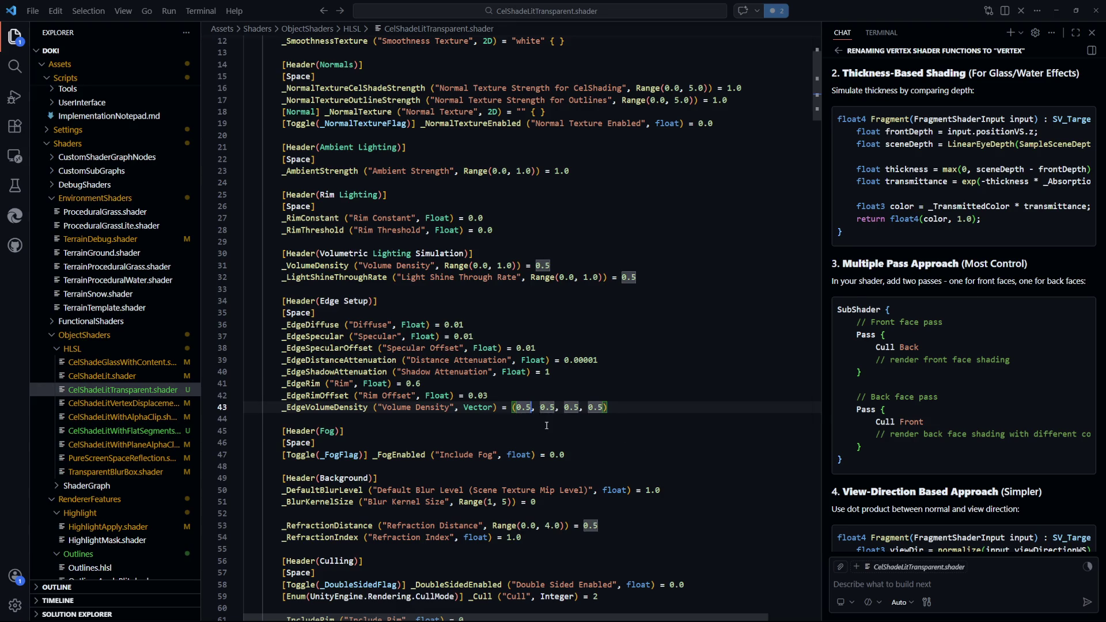
{"action": "type", "text": "0"}
{"action": "key", "text": "Right"}
{"action": "key", "text": "Delete"}
{"action": "key", "text": "Delete"}
{"action": "key", "text": "Delete"}
{"action": "type", "text": "1.0"}
{"action": "key", "text": "ctrl+s"}
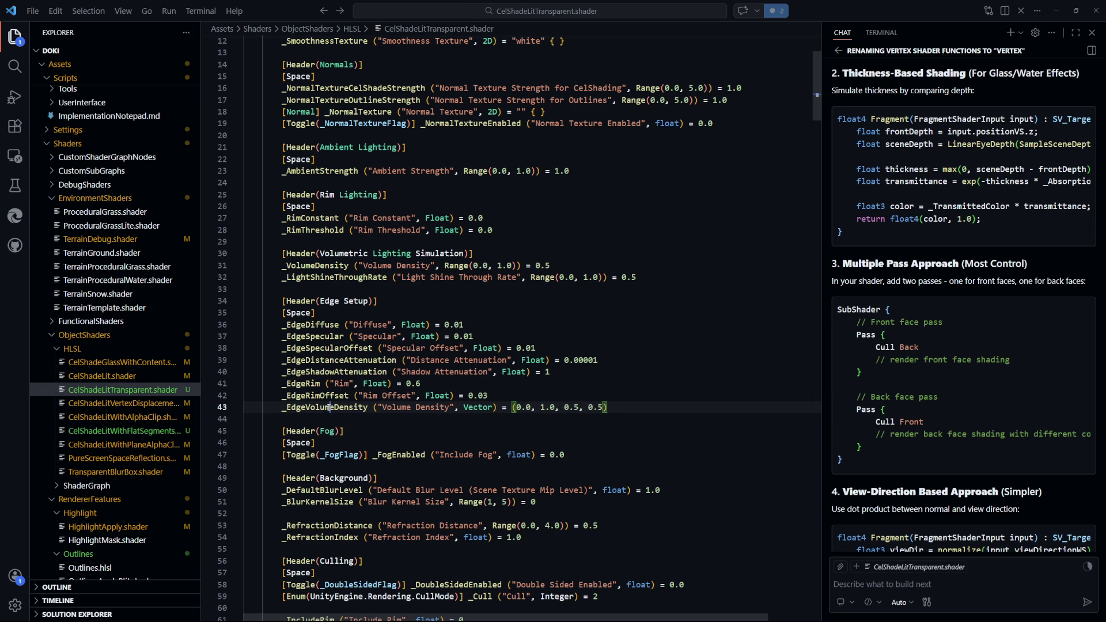
{"action": "double_click", "coordinate": [327, 407]}
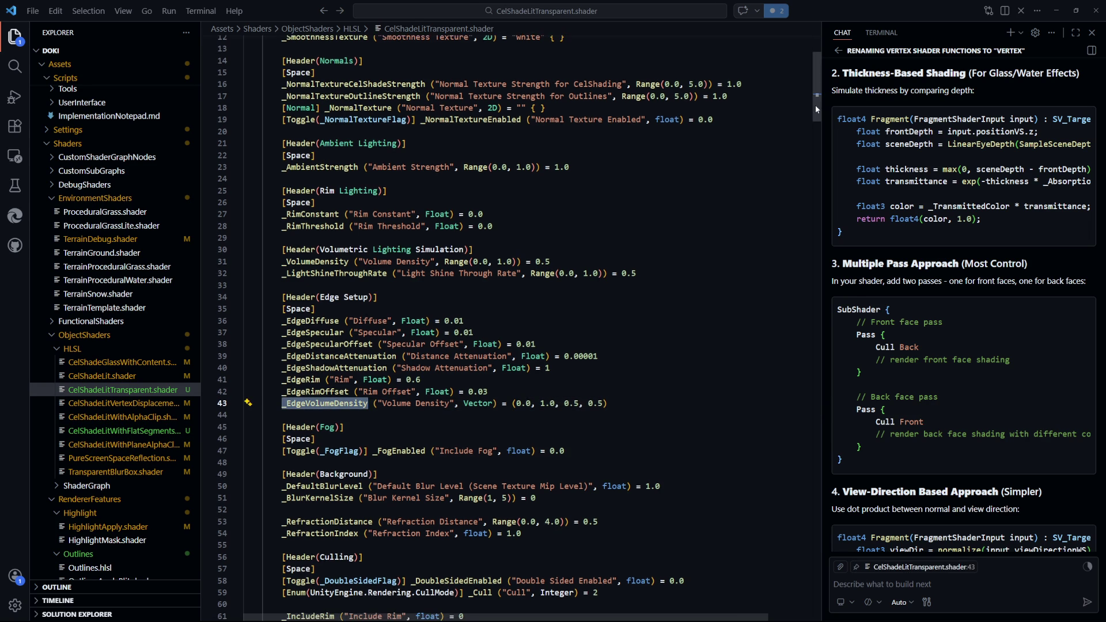
Declare 'float2 _EdgeVolumeDensity;' below _EdgeRimOffset and save
{"action": "left_click_drag", "start_coordinate": [816, 108], "coordinate": [814, 342]}
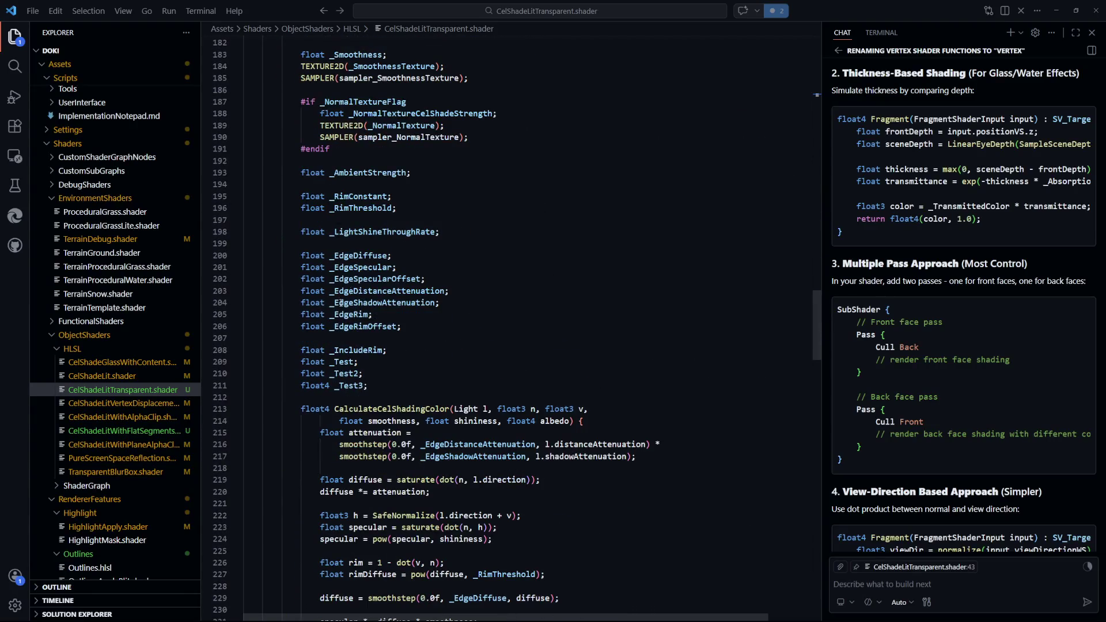
{"action": "left_click", "coordinate": [436, 325]}
{"action": "key", "text": "Return"}
{"action": "type", "text": "float2 _Ed"}
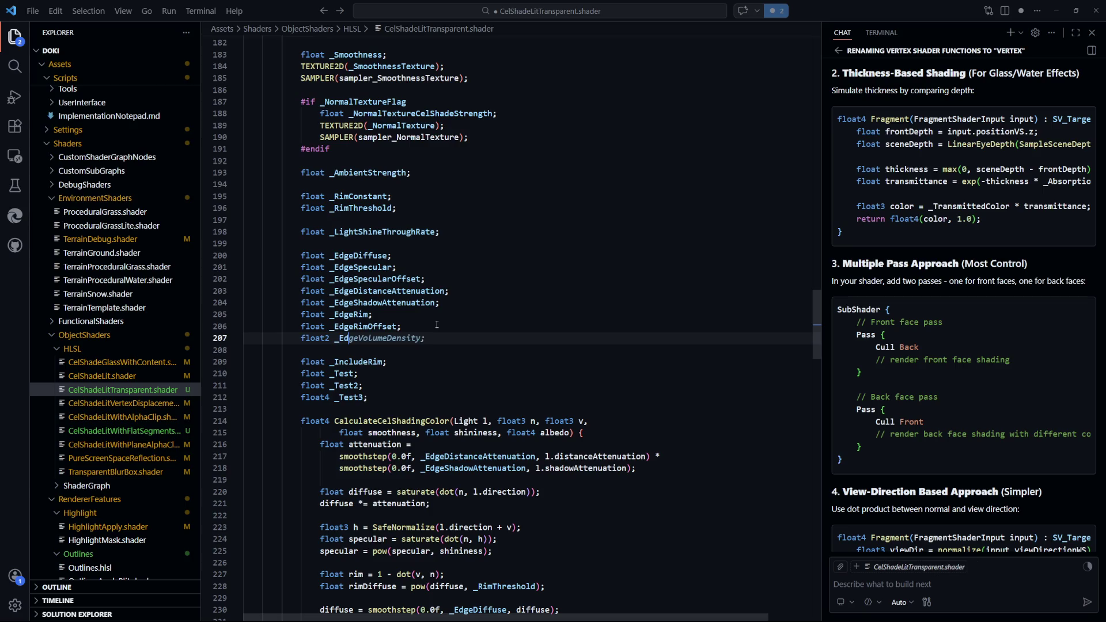
{"action": "key", "text": "Tab"}
{"action": "key", "text": "ctrl+s"}
Declare 'float _VolumeDensity;' above _LightShineThroughRate and save
{"action": "scroll", "coordinate": [426, 380], "scroll_direction": "up", "scroll_amount": 1}
{"action": "scroll", "coordinate": [427, 379], "scroll_direction": "up", "scroll_amount": 2}
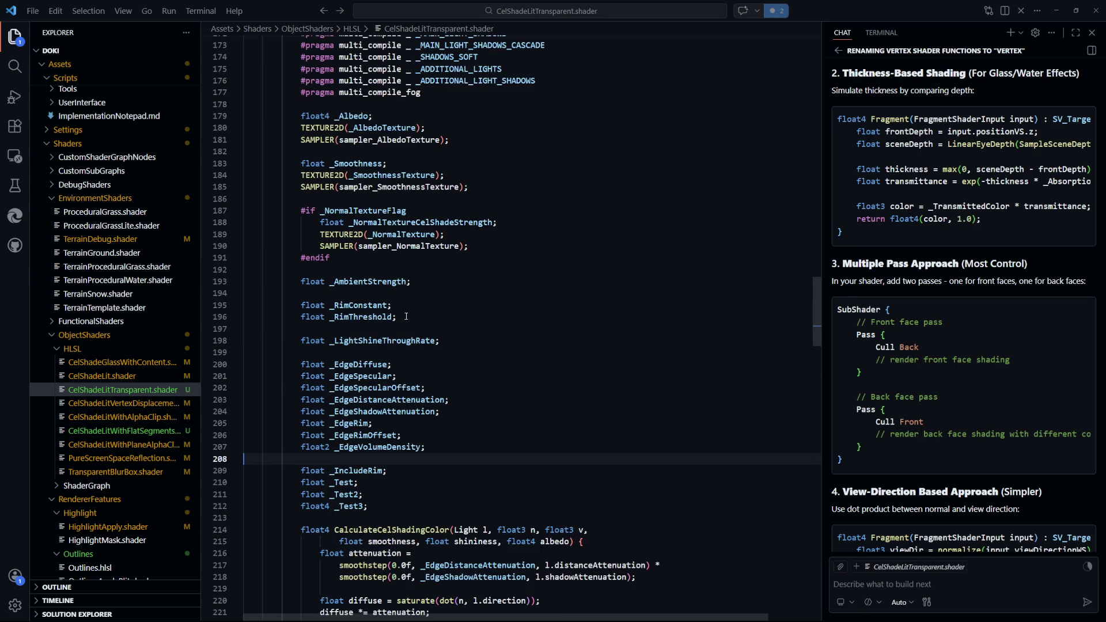
{"action": "left_click", "coordinate": [469, 342]}
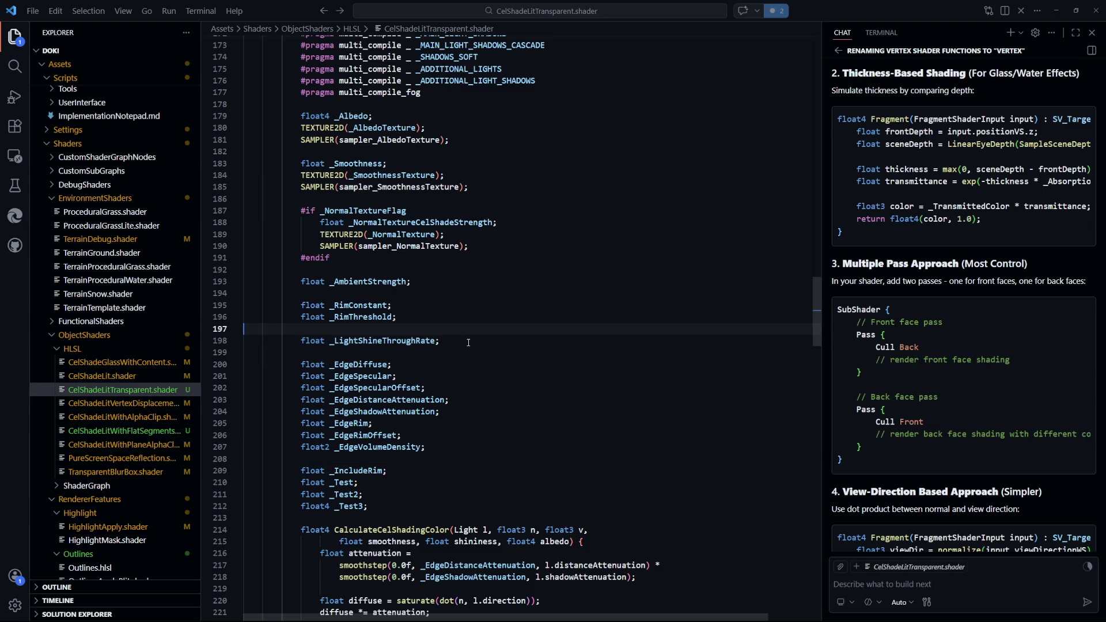
{"action": "key", "text": "ctrl+shift+Return"}
{"action": "type", "text": "float _"}
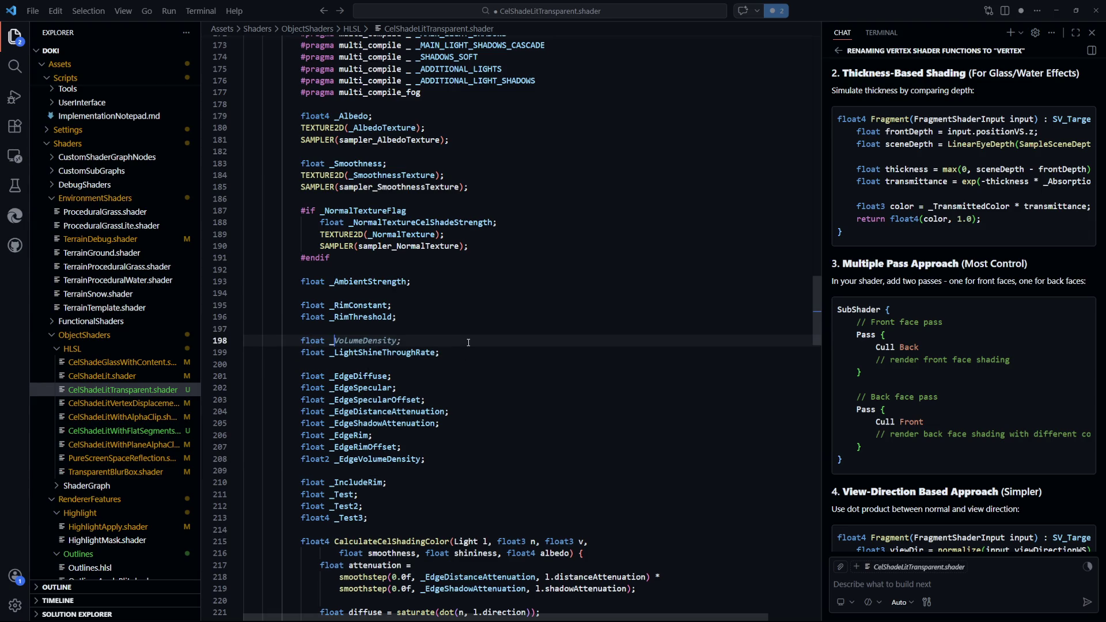
{"action": "key", "text": "Tab"}
{"action": "key", "text": "ctrl+s"}
{"action": "scroll", "coordinate": [586, 342], "scroll_direction": "down", "scroll_amount": 10}
{"action": "scroll", "coordinate": [586, 342], "scroll_direction": "down", "scroll_amount": 7}
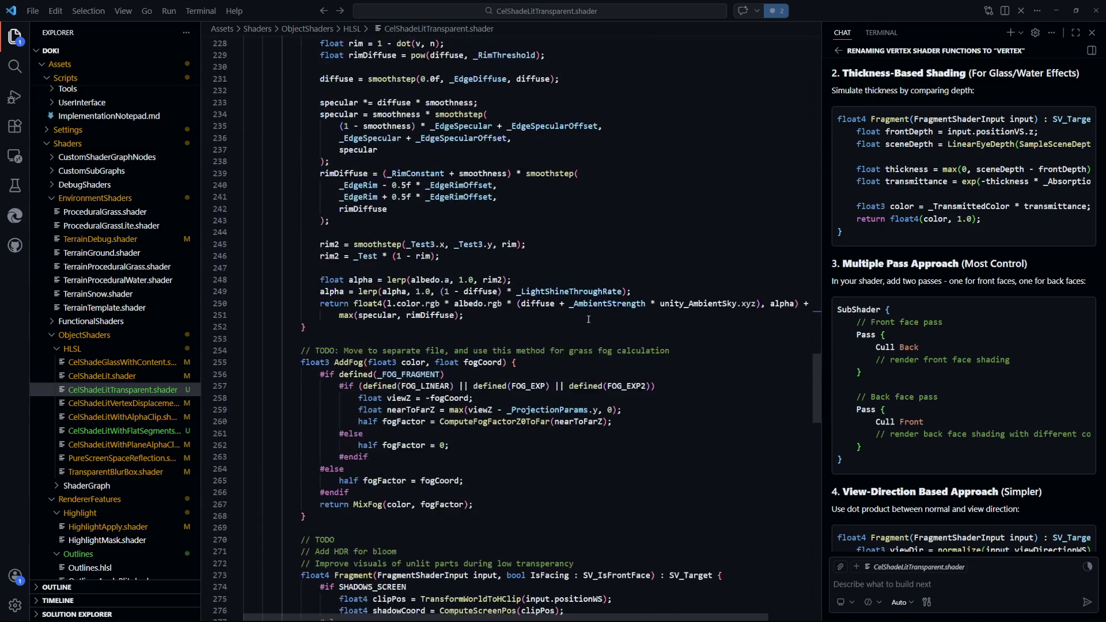
{"action": "left_click", "coordinate": [433, 223]}
{"action": "scroll", "coordinate": [433, 432], "scroll_direction": "up", "scroll_amount": 4}
{"action": "scroll", "coordinate": [433, 431], "scroll_direction": "down", "scroll_amount": 1}
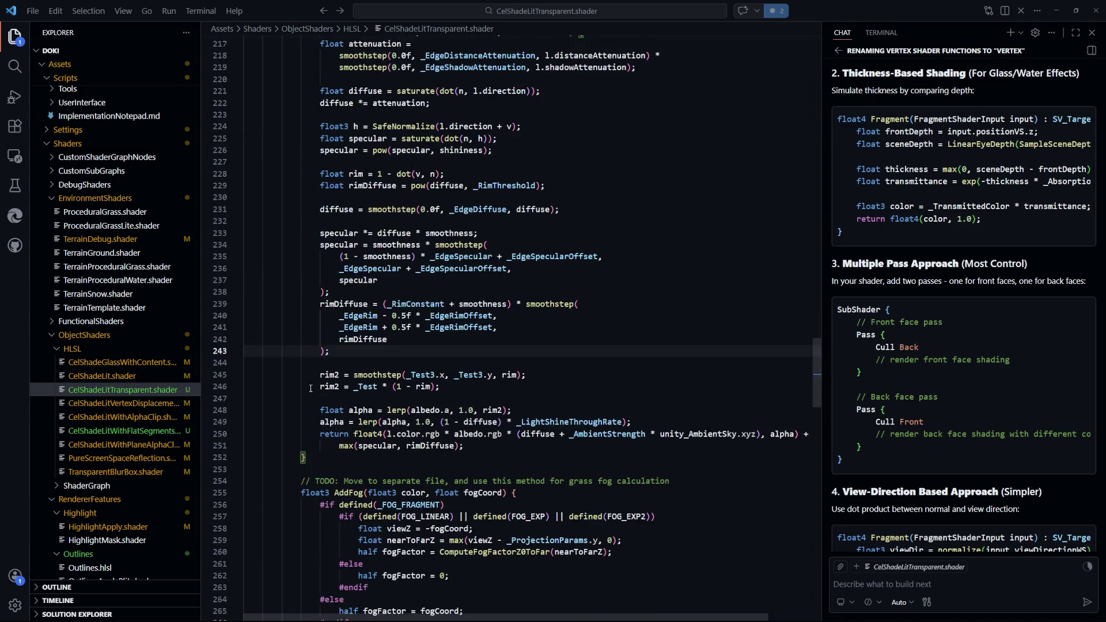
Insert 'float alpha = albedo.a;' above the alpha lerp and save
{"action": "left_click", "coordinate": [478, 404]}
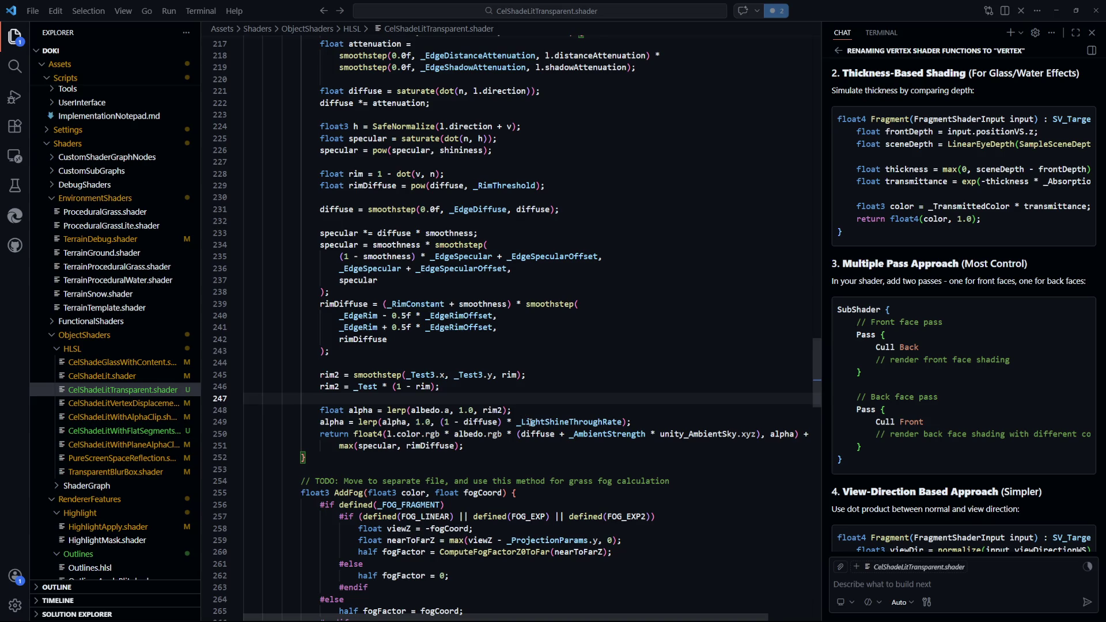
{"action": "key", "text": "Return"}
{"action": "type", "text": "float alpha = albedo.a;"}
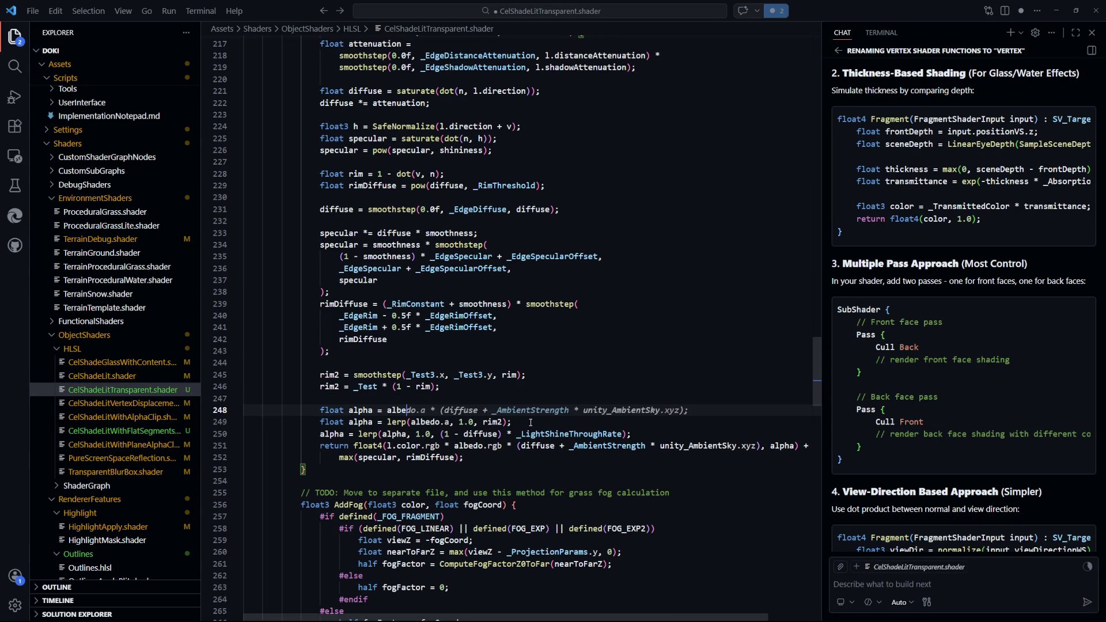
{"action": "key", "text": "ctrl+s"}
Change the lerp line to 'alpha = lerp(alpha, 1.0, rim2);' and save
{"action": "scroll", "coordinate": [547, 371], "scroll_direction": "down", "scroll_amount": 2}
{"action": "scroll", "coordinate": [547, 371], "scroll_direction": "down", "scroll_amount": 2}
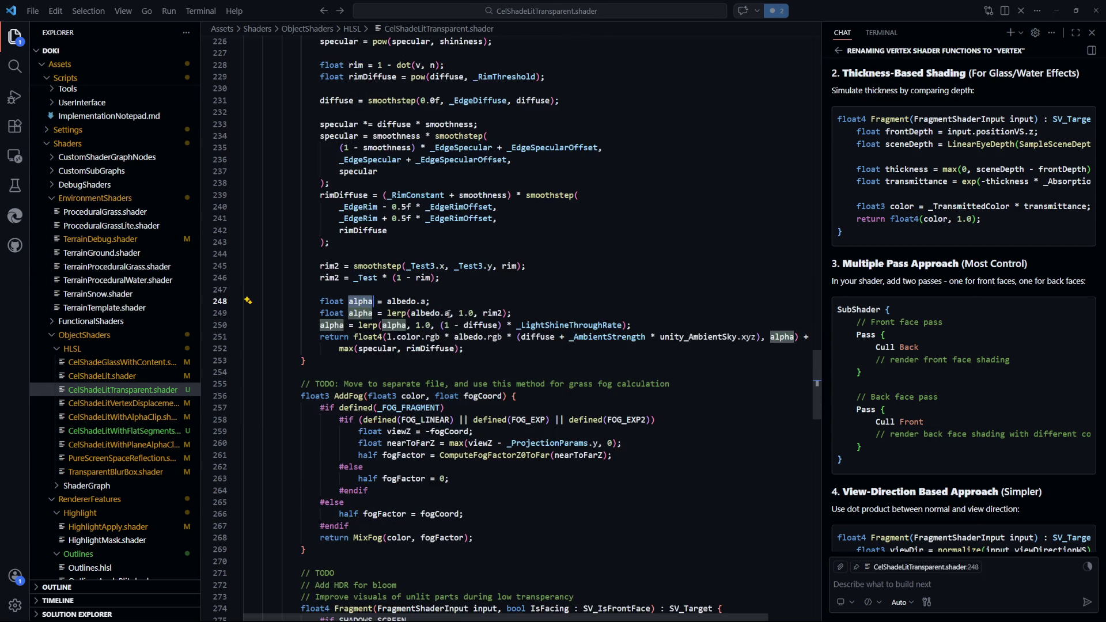
{"action": "left_click_drag", "start_coordinate": [450, 314], "coordinate": [412, 316]}
{"action": "type", "text": "alpha"}
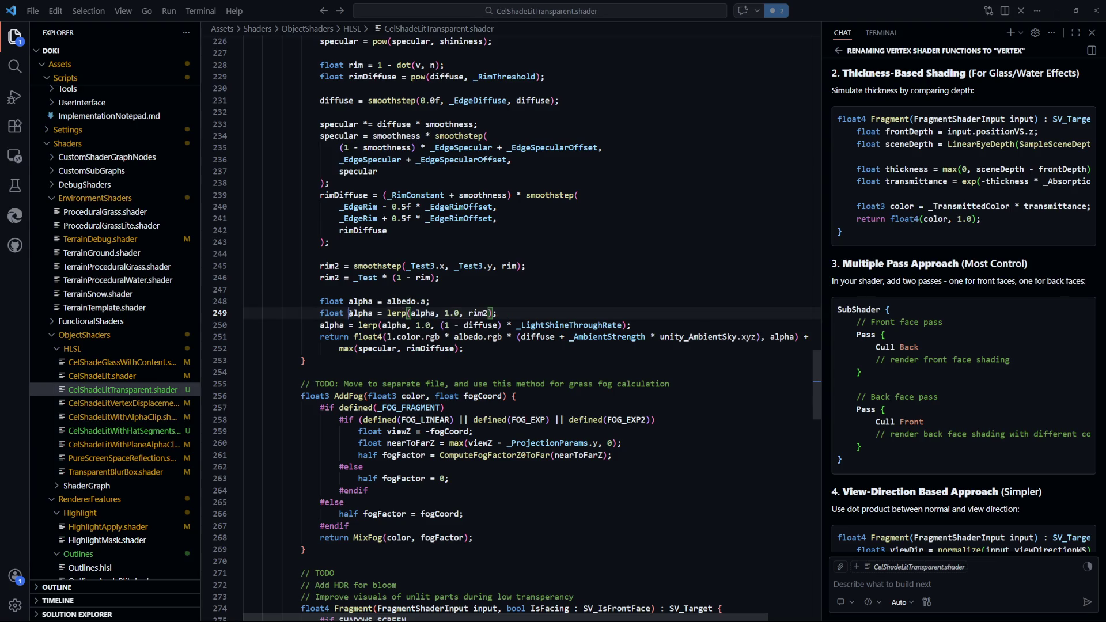
{"action": "double_click", "coordinate": [345, 313]}
{"action": "key", "text": "Delete"}
{"action": "key", "text": "Delete"}
{"action": "key", "text": "BackSpace"}
{"action": "key", "text": "ctrl+s"}
{"action": "left_click", "coordinate": [522, 266]}
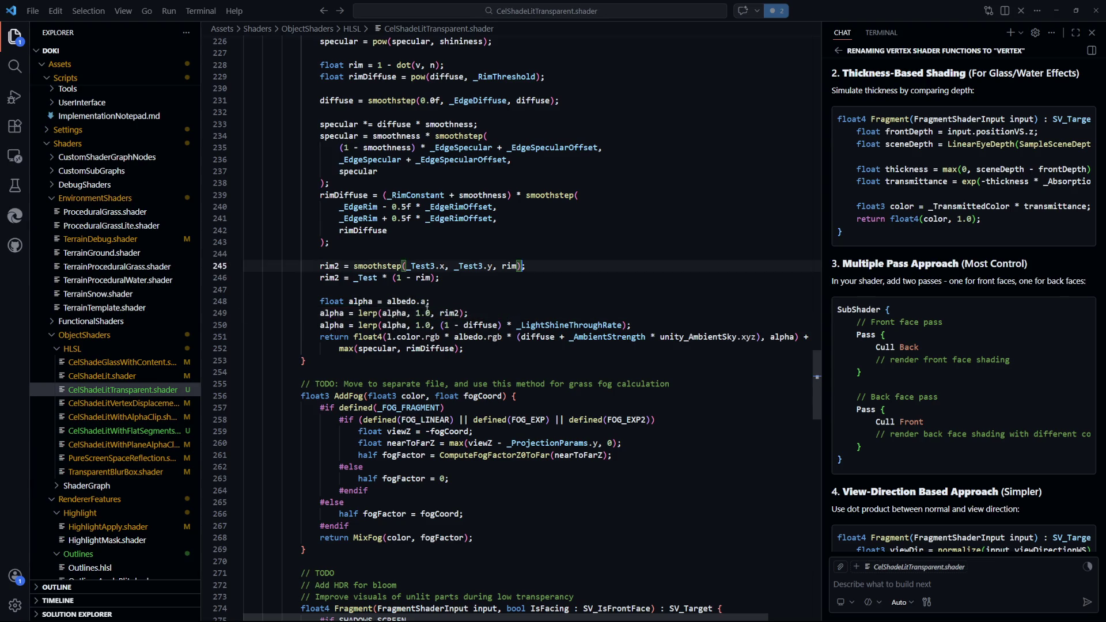
{"action": "double_click", "coordinate": [330, 267]}
{"action": "scroll", "coordinate": [571, 330], "scroll_direction": "up", "scroll_amount": 2}
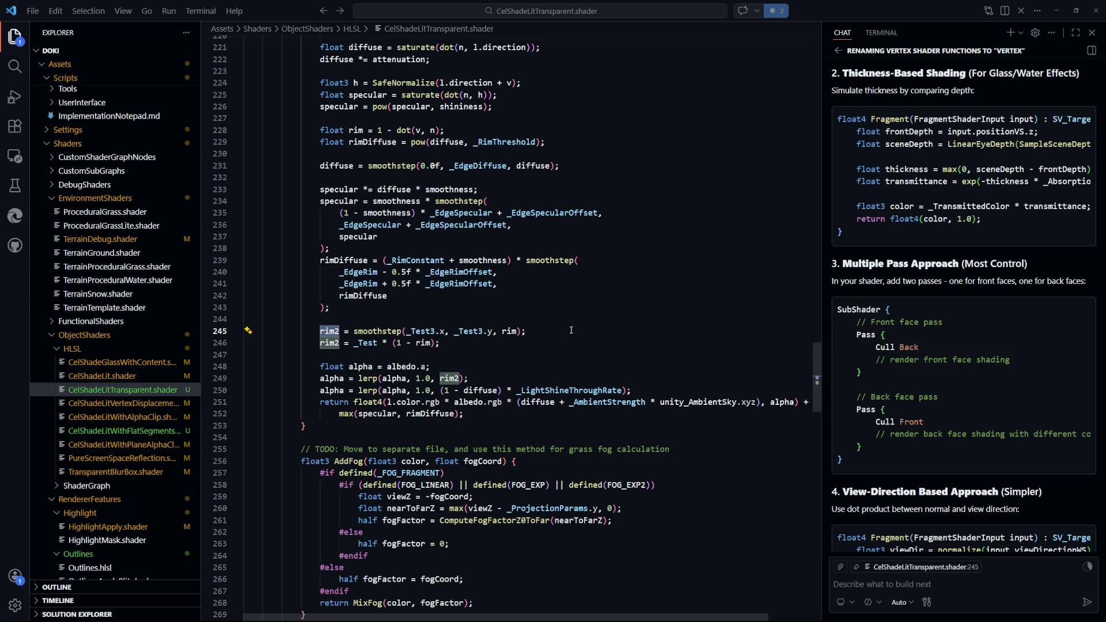
Rename rim2 to 'float volumeDensity' and save
{"action": "key", "text": "BackSpace"}
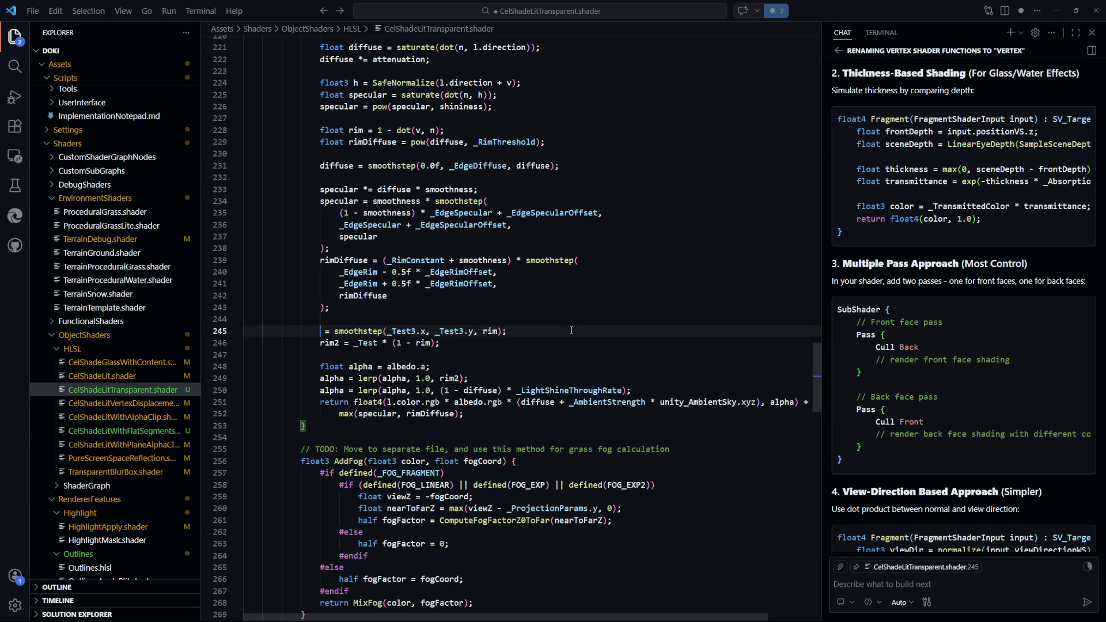
{"action": "type", "text": "float"}
{"action": "key", "text": "ctrl+s"}
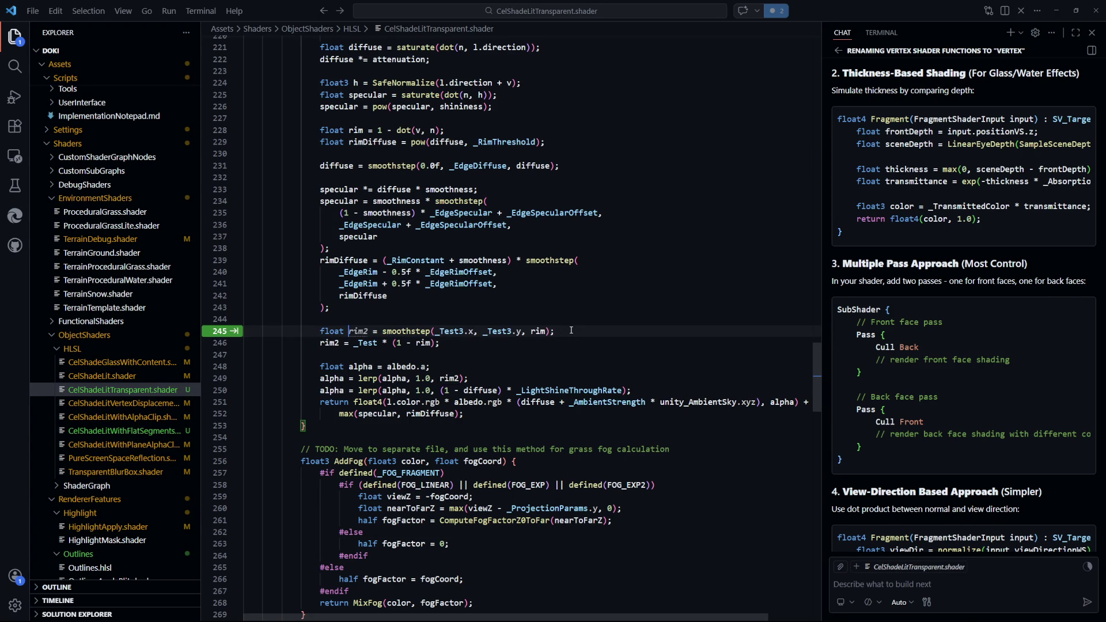
{"action": "type", "text": "volumeD"}
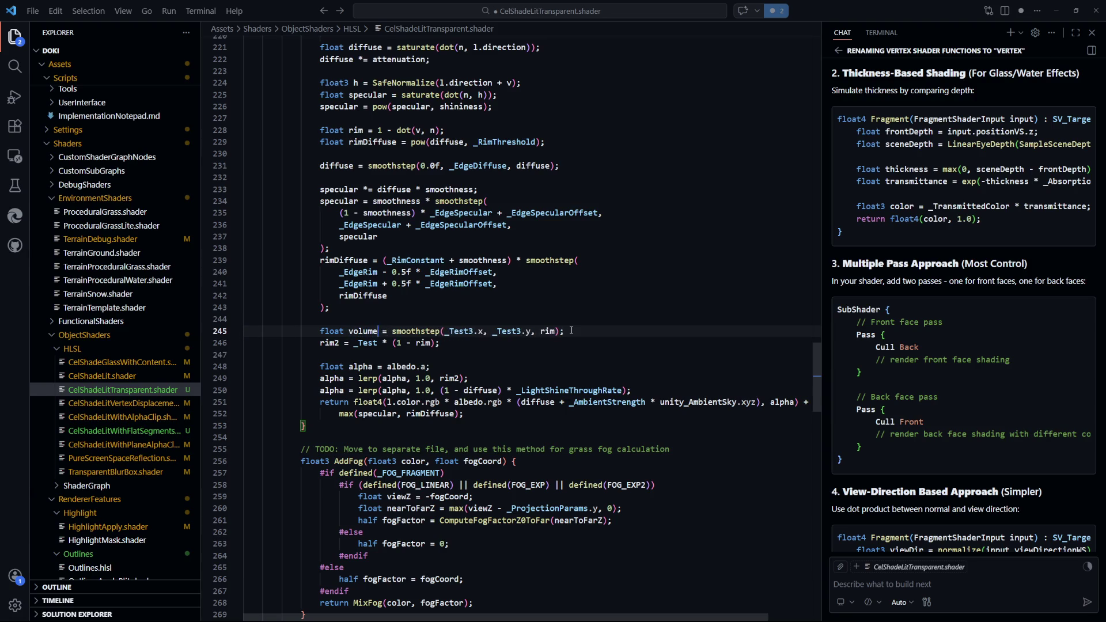
{"action": "type", "text": "ensity"}
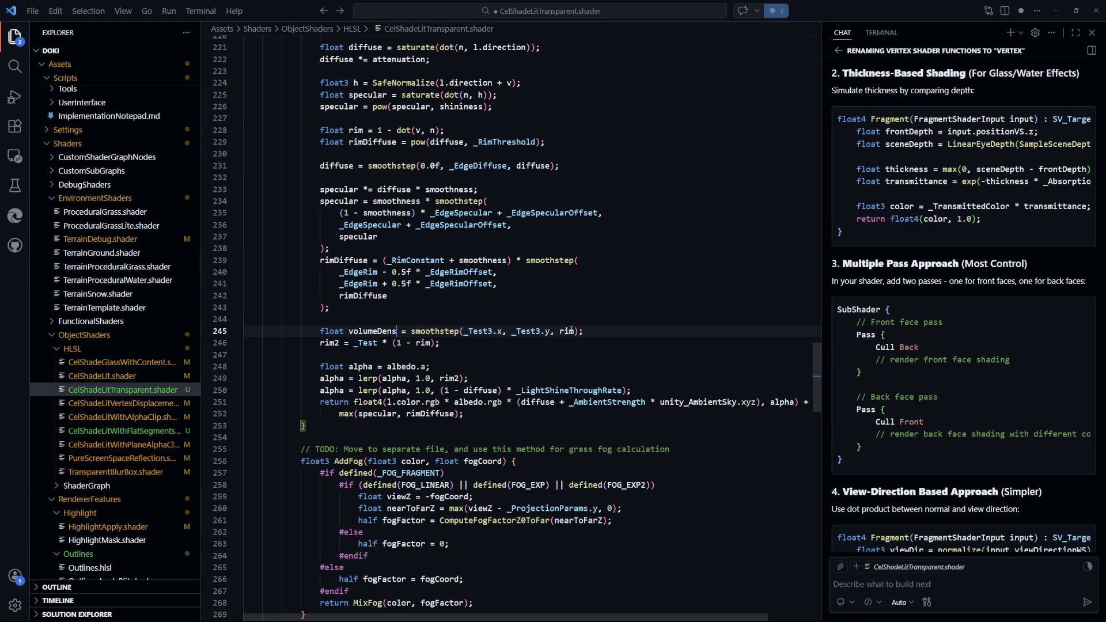
{"action": "key", "text": "ctrl+s"}
Paste volumeDensity over rim2 on line 246
{"action": "left_click", "coordinate": [519, 378]}
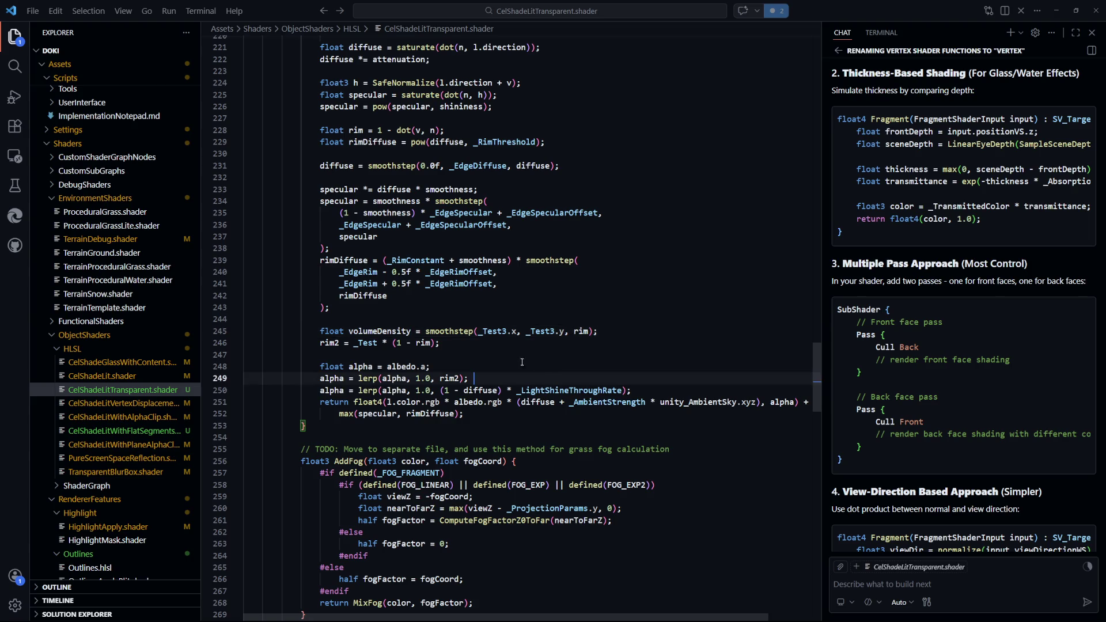
{"action": "double_click", "coordinate": [377, 332]}
{"action": "key", "text": "ctrl+c"}
{"action": "double_click", "coordinate": [329, 343]}
{"action": "key", "text": "ctrl+v"}
{"action": "key", "text": "Up"}
{"action": "key", "text": "Up"}
{"action": "key", "text": "Up"}
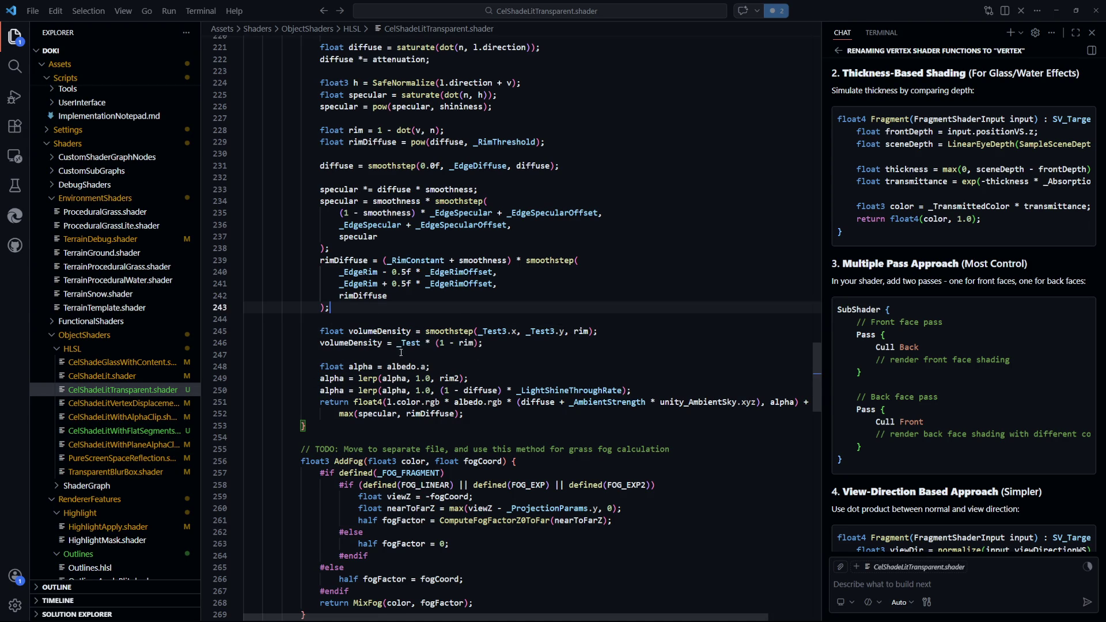
Replace both _Test3 smoothstep parameters with _EdgeVolumeDensity and save
{"action": "key", "text": "Down"}
{"action": "key", "text": "Down"}
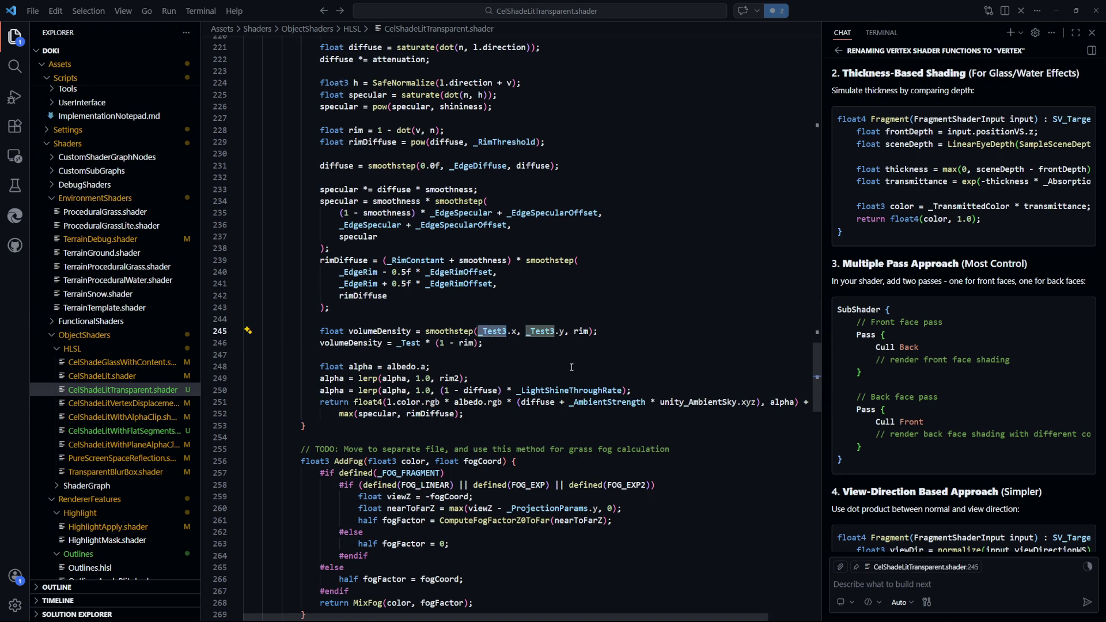
{"action": "key", "text": "Down"}
{"action": "key", "text": "Down"}
{"action": "double_click", "coordinate": [553, 331]}
{"action": "key", "text": "ctrl+d"}
{"action": "type", "text": "_VolumeDen"}
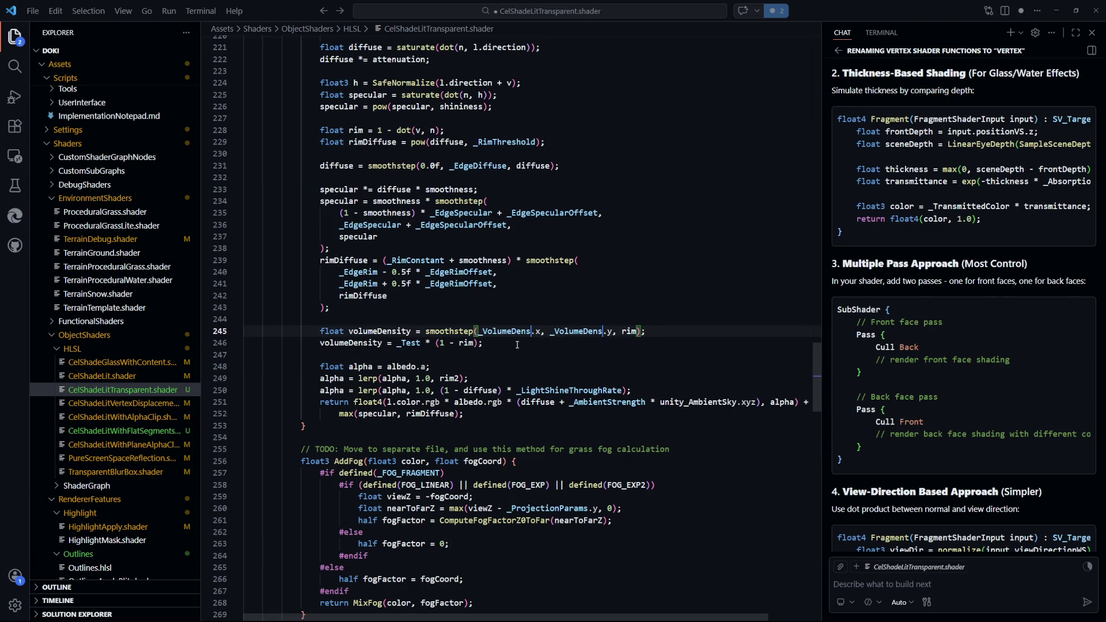
{"action": "key", "text": "BackSpace"}
{"action": "key", "text": "BackSpace"}
{"action": "key", "text": "BackSpace"}
{"action": "type", "text": "EdgeVolumeDensity"}
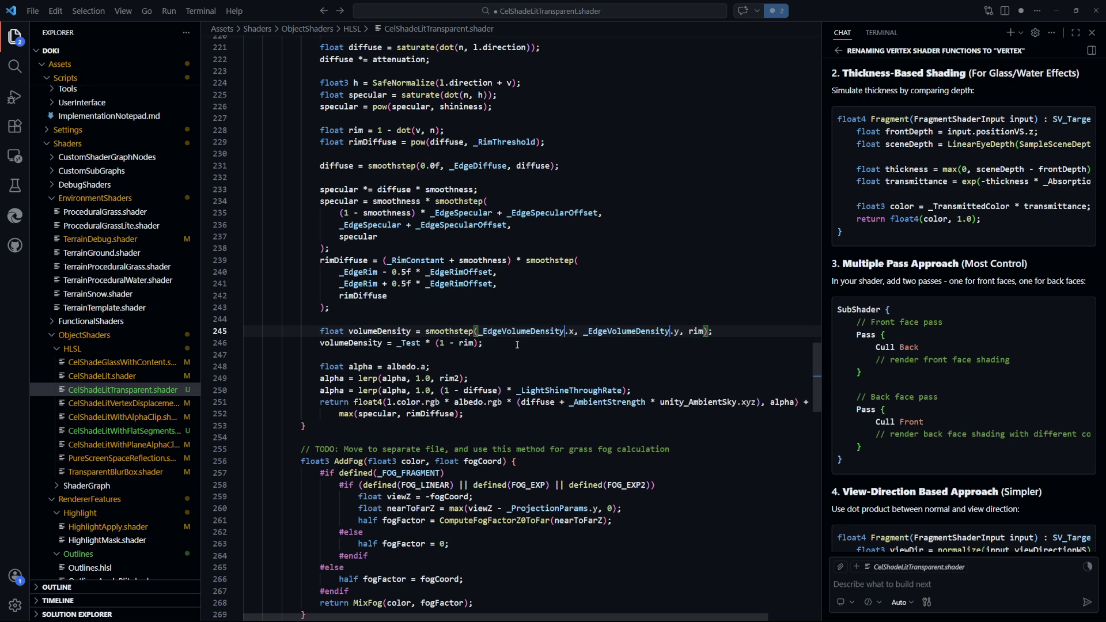
{"action": "key", "text": "ctrl+s"}
Replace the _Test factor with _VolumeDensity and save
{"action": "left_click", "coordinate": [517, 345]}
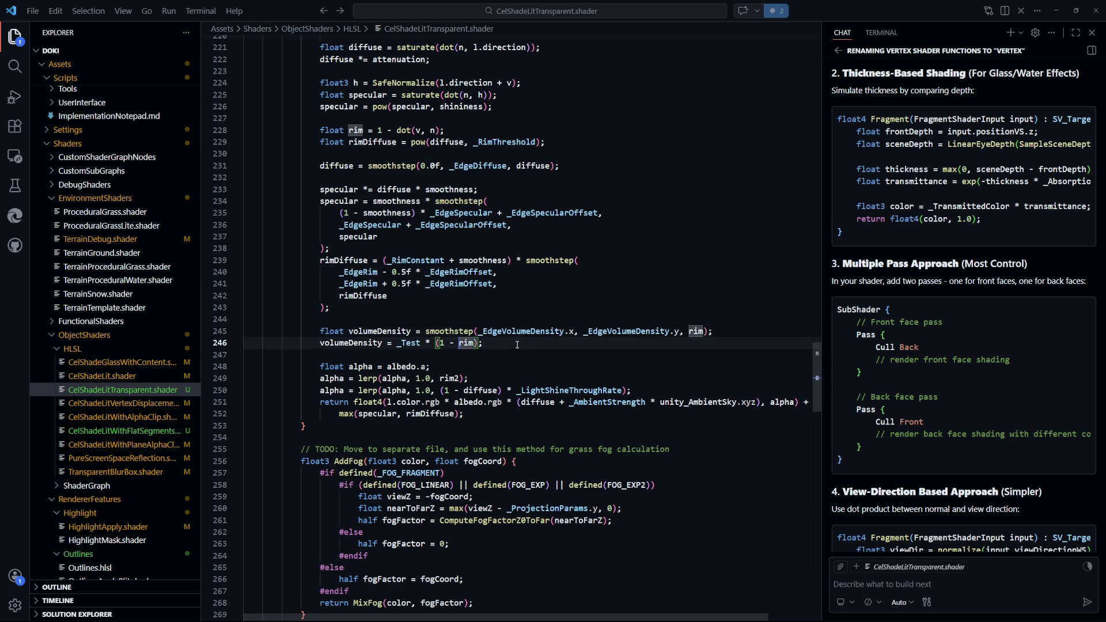
{"action": "key", "text": "Left"}
{"action": "key", "text": "Left"}
{"action": "key", "text": "Left"}
{"action": "key", "text": "ctrl+BackSpace"}
{"action": "type", "text": "_Volume"}
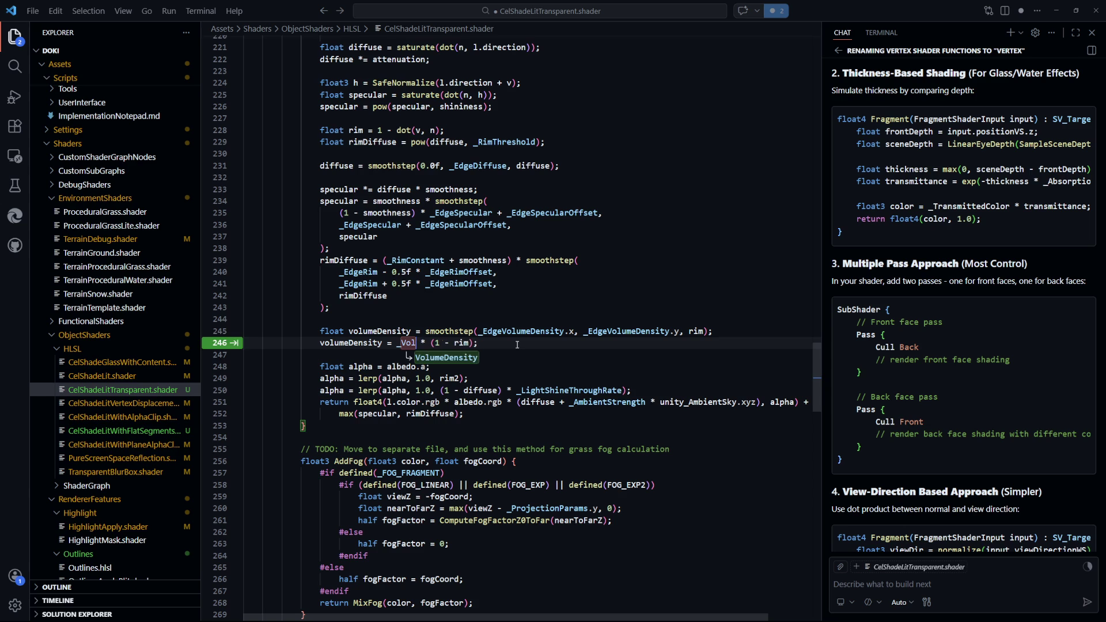
{"action": "key", "text": "Tab"}
{"action": "key", "text": "ctrl+s"}
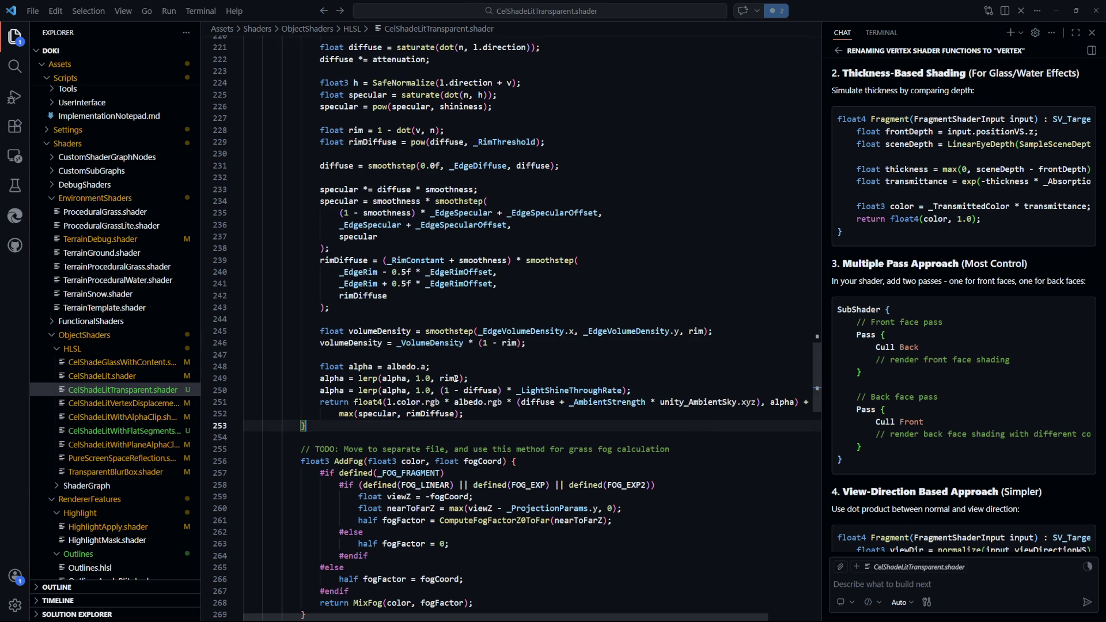
Swap rim2 for volumeDensity in the alpha lerp and review both alpha lines
{"action": "scroll", "coordinate": [518, 403], "scroll_direction": "down", "scroll_amount": 1}
{"action": "left_click", "coordinate": [364, 299]}
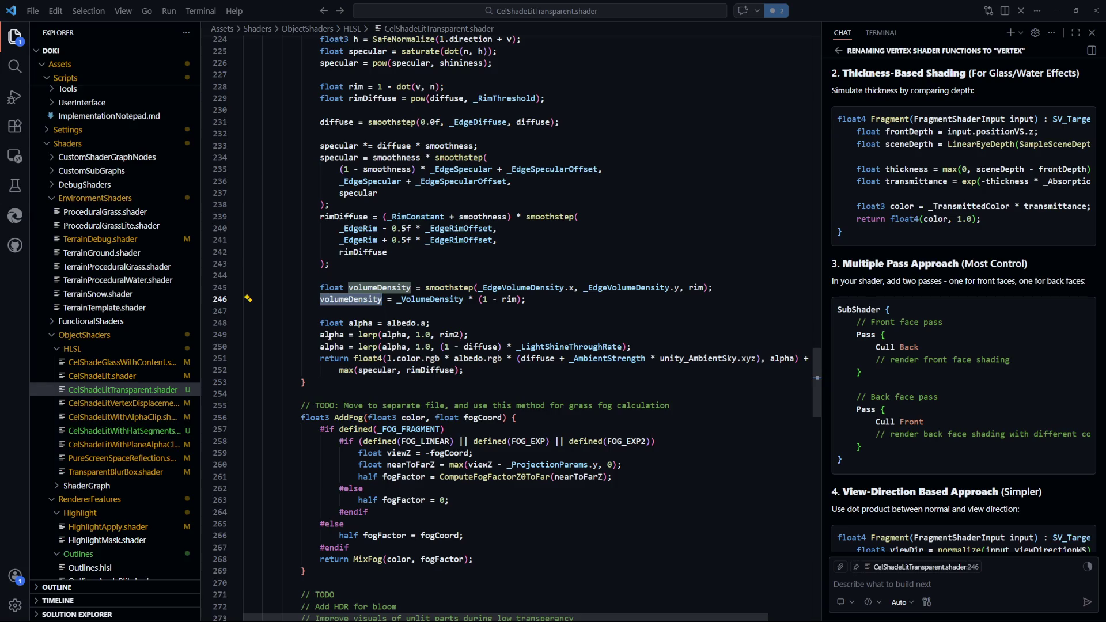
{"action": "double_click", "coordinate": [459, 335]}
{"action": "type", "text": "volumeDensity"}
{"action": "left_click_drag", "start_coordinate": [320, 335], "coordinate": [517, 336]}
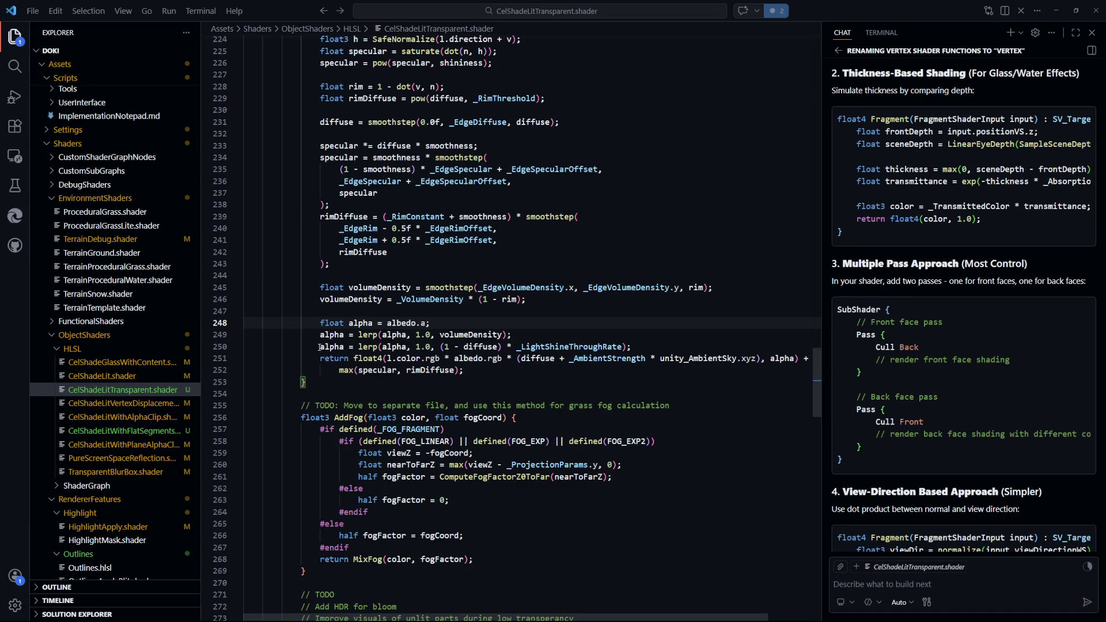
{"action": "left_click_drag", "start_coordinate": [320, 347], "coordinate": [645, 349]}
{"action": "left_click", "coordinate": [680, 316]}
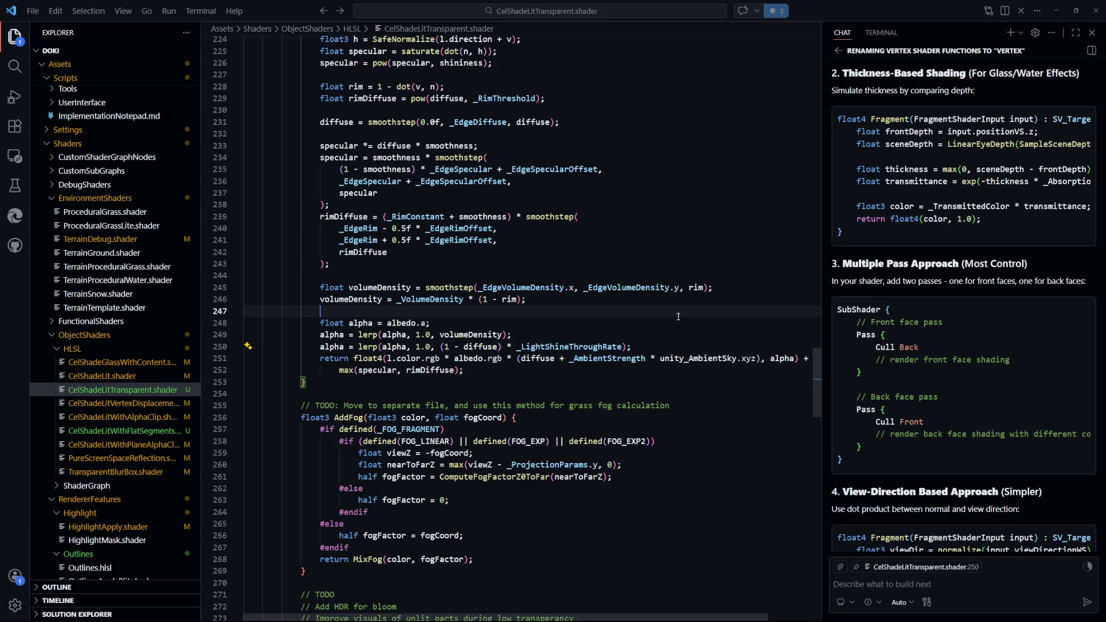
{"action": "left_click", "coordinate": [625, 328]}
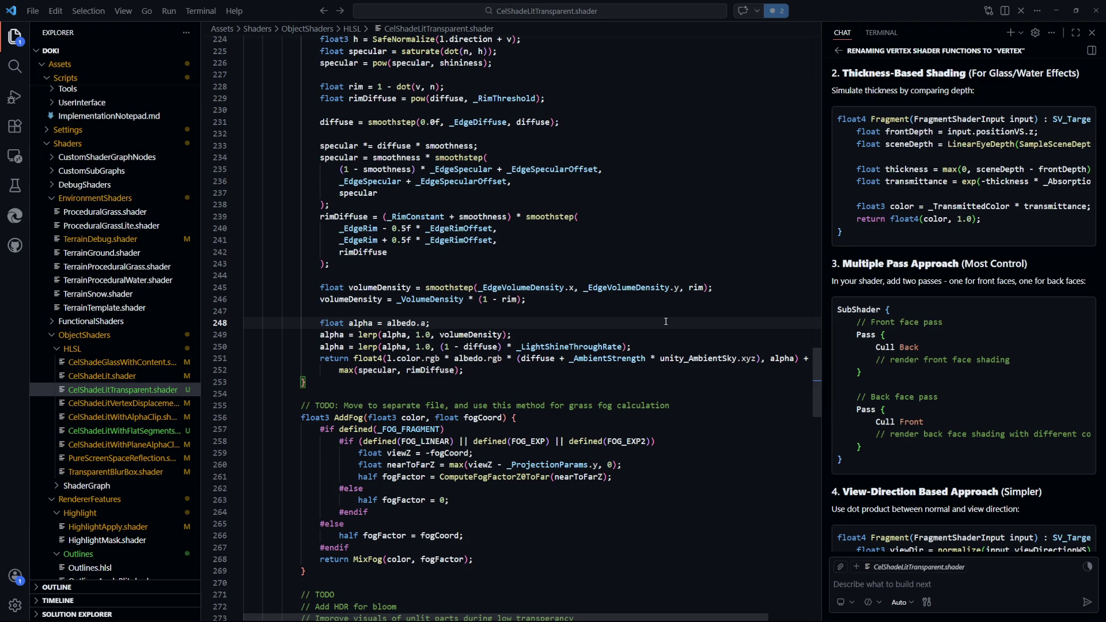
{"action": "key", "text": "alt+Tab"}
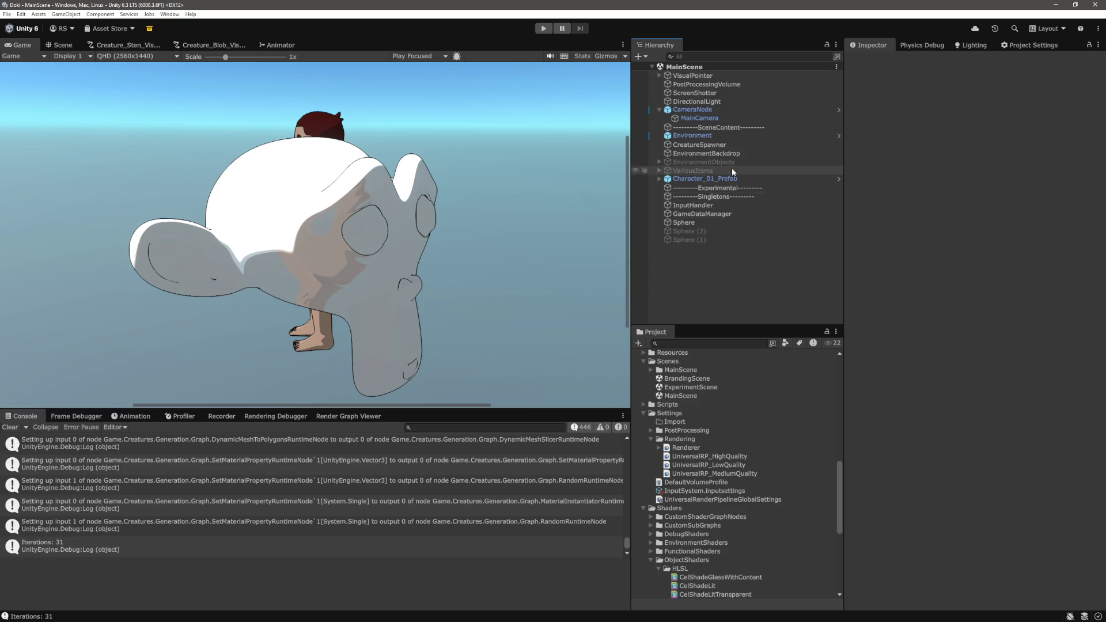
Select the Sphere and set its Light Shine Through Rate to 0.5
{"action": "left_click", "coordinate": [710, 220]}
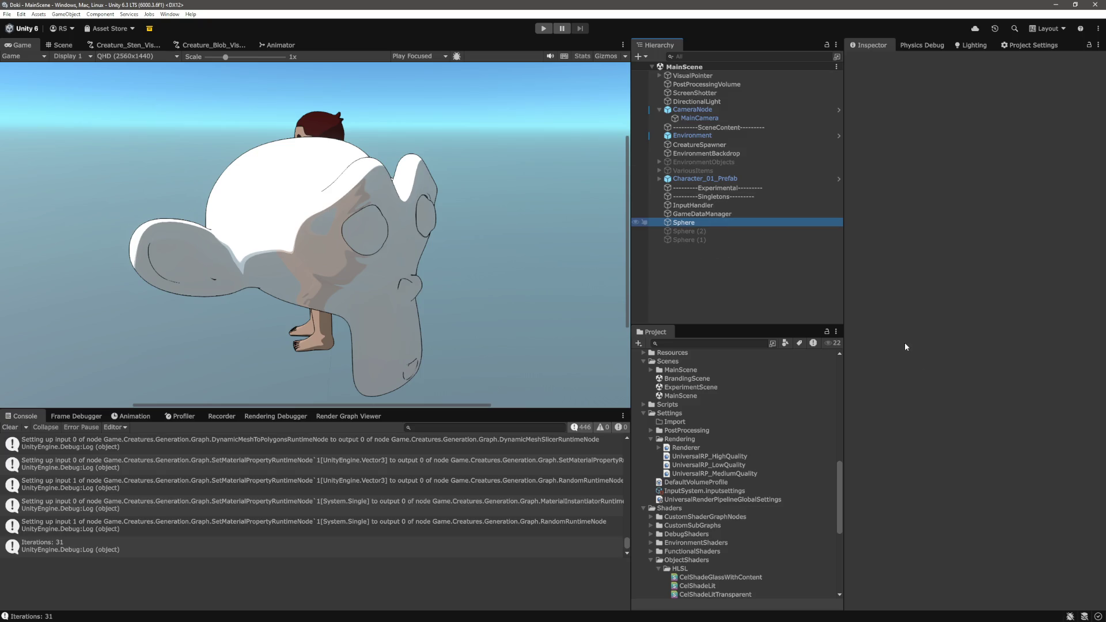
{"action": "scroll", "coordinate": [1011, 453], "scroll_direction": "down", "scroll_amount": 5}
{"action": "scroll", "coordinate": [1012, 453], "scroll_direction": "down", "scroll_amount": 10}
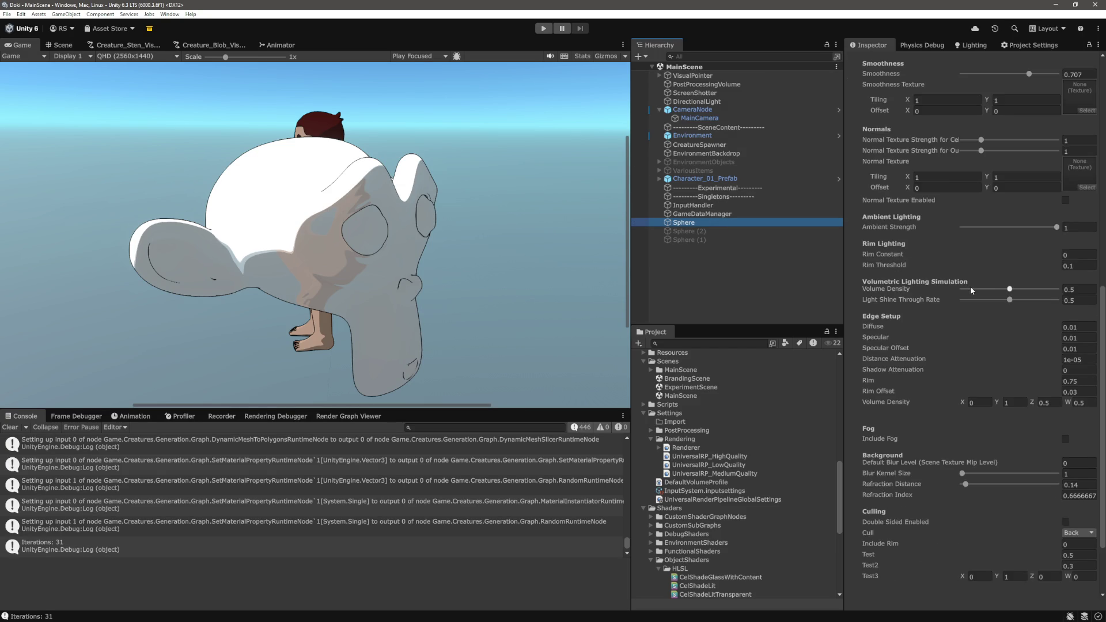
{"action": "left_click", "coordinate": [1010, 289]}
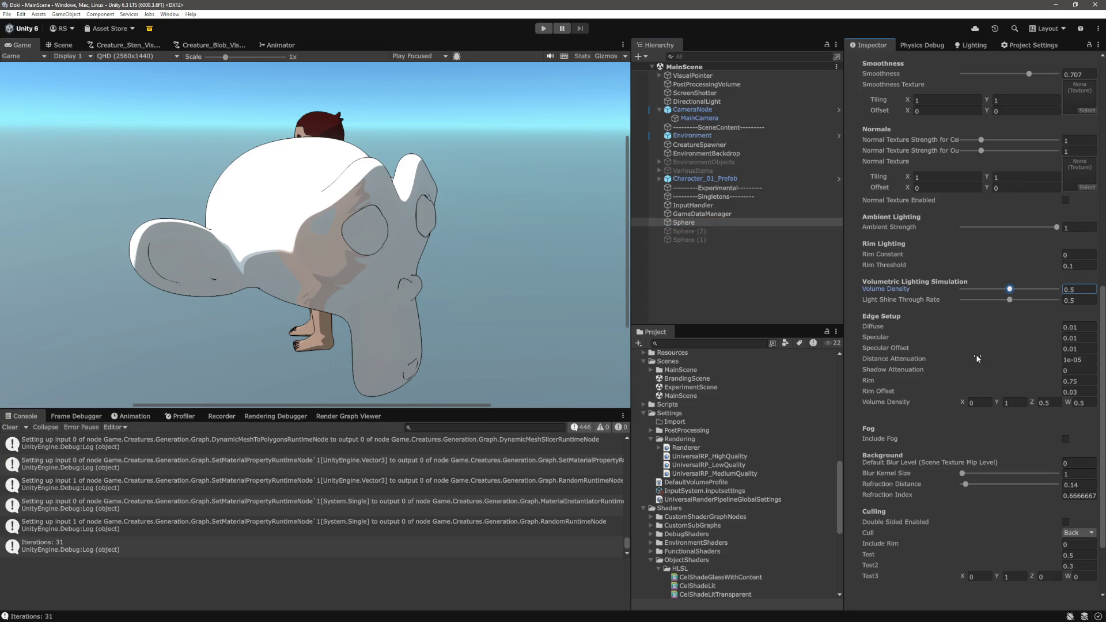
{"action": "mouse_move", "coordinate": [1010, 300]}
{"action": "left_mouse_down"}
{"action": "mouse_move", "coordinate": [959, 302]}
{"action": "mouse_move", "coordinate": [1056, 301]}
{"action": "left_mouse_up"}
{"action": "left_click", "coordinate": [1072, 300]}
{"action": "type", "text": "0.61"}
{"action": "key", "text": "Return"}
{"action": "left_click", "coordinate": [1084, 302]}
{"action": "type", "text": "0.5"}
{"action": "key", "text": "Tab"}
Set the material's Volume Density to 0.5
{"action": "mouse_move", "coordinate": [1017, 286]}
{"action": "left_mouse_down"}
{"action": "mouse_move", "coordinate": [974, 290]}
{"action": "mouse_move", "coordinate": [1056, 293]}
{"action": "mouse_move", "coordinate": [994, 290]}
{"action": "left_mouse_up"}
{"action": "left_click", "coordinate": [1093, 288]}
{"action": "type", "text": "0.5"}
{"action": "key", "text": "Tab"}
Set the Volume Density vector's Z and W to 0 and Smoothness to 0
{"action": "scroll", "coordinate": [1063, 347], "scroll_direction": "down", "scroll_amount": 3}
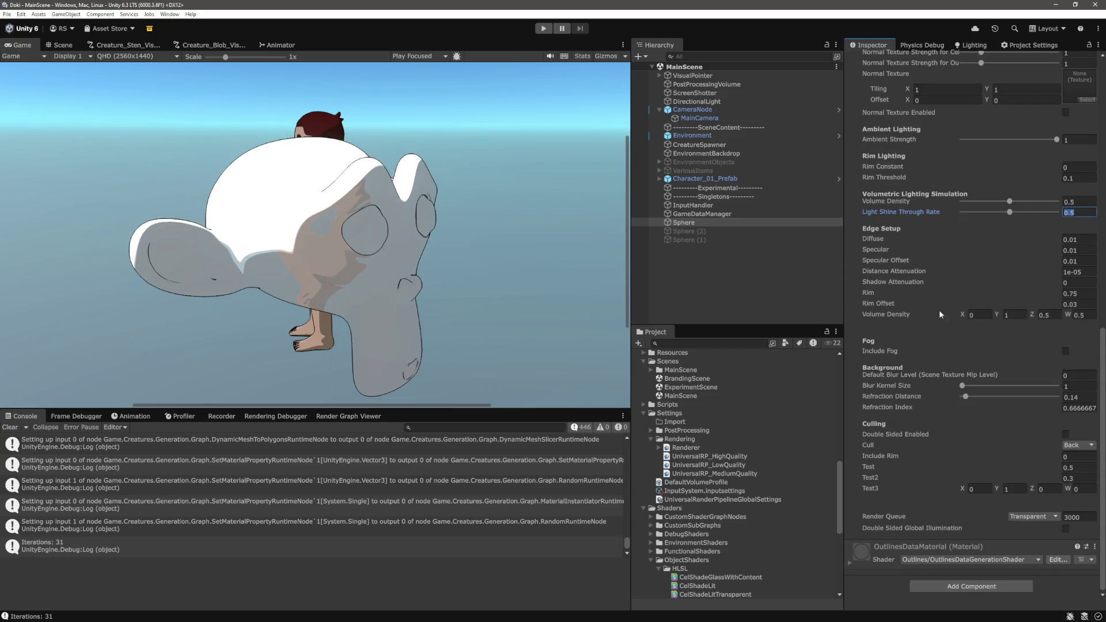
{"action": "left_click", "coordinate": [1060, 316]}
{"action": "type", "text": "0"}
{"action": "key", "text": "Tab"}
{"action": "type", "text": "0"}
{"action": "key", "text": "shift+Tab"}
{"action": "key", "text": "shift+Tab"}
{"action": "key", "text": "shift+Tab"}
{"action": "scroll", "coordinate": [1038, 231], "scroll_direction": "up", "scroll_amount": 3}
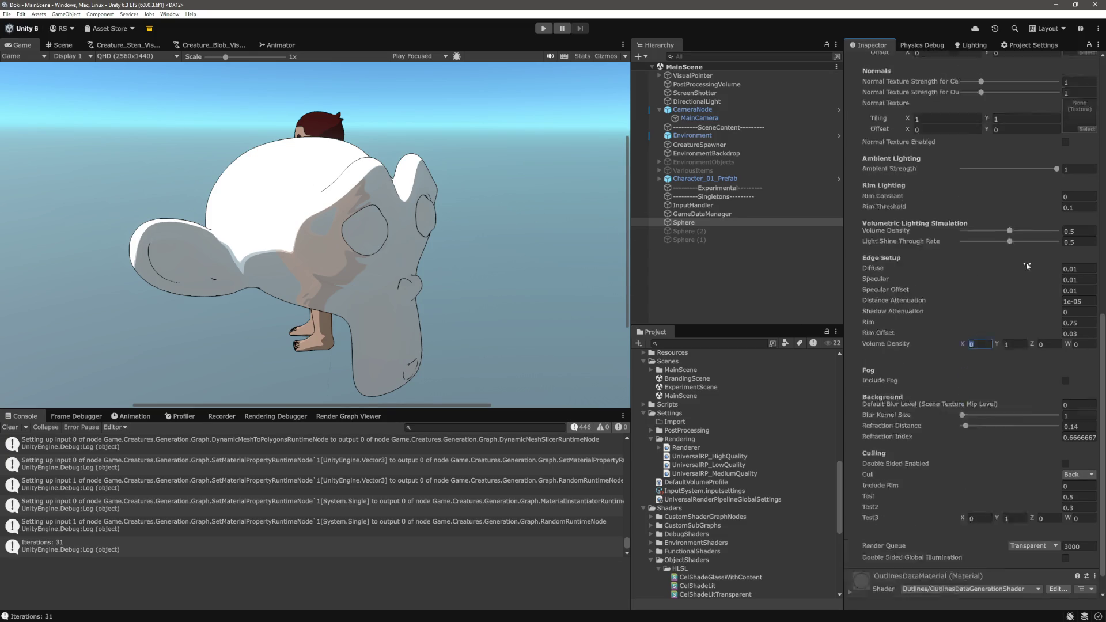
{"action": "scroll", "coordinate": [1052, 257], "scroll_direction": "up", "scroll_amount": 6}
{"action": "mouse_move", "coordinate": [1029, 248]}
{"action": "left_mouse_down"}
{"action": "mouse_move", "coordinate": [924, 256]}
{"action": "mouse_move", "coordinate": [1067, 257]}
{"action": "mouse_move", "coordinate": [945, 260]}
{"action": "mouse_move", "coordinate": [1054, 257]}
{"action": "mouse_move", "coordinate": [980, 257]}
{"action": "mouse_move", "coordinate": [1013, 296]}
{"action": "left_mouse_up"}
In CelShadeLitTransparent.shader in VS Code, highlight every use of _EdgeRim, rim and rimDiffuse
{"action": "key", "text": "alt+Tab"}
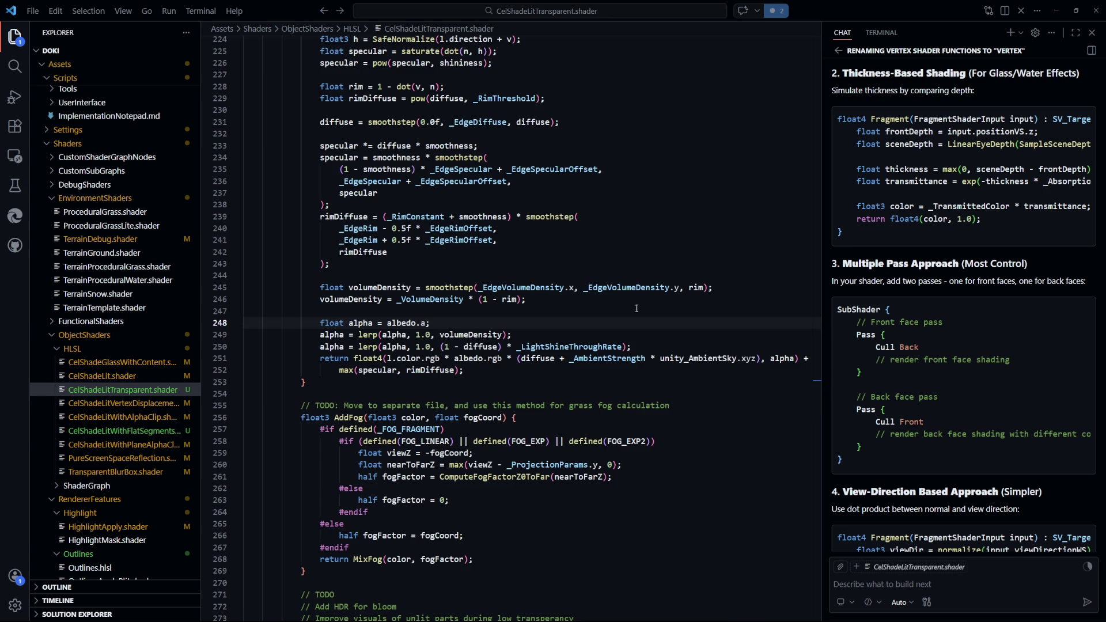
{"action": "scroll", "coordinate": [398, 315], "scroll_direction": "up", "scroll_amount": 2}
{"action": "double_click", "coordinate": [359, 315]}
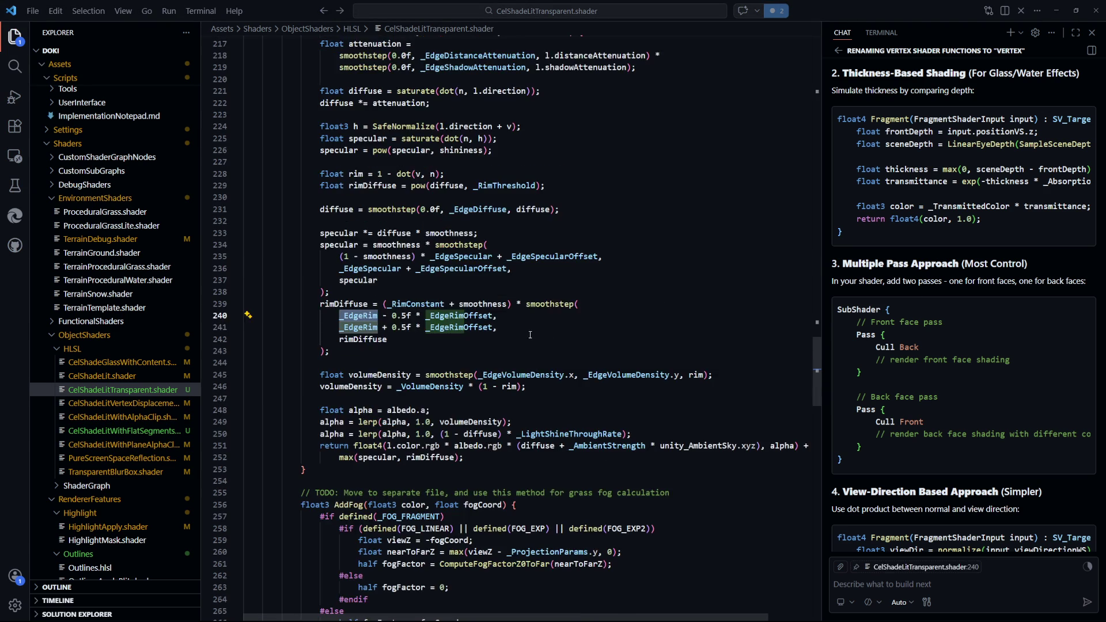
{"action": "left_click", "coordinate": [516, 386]}
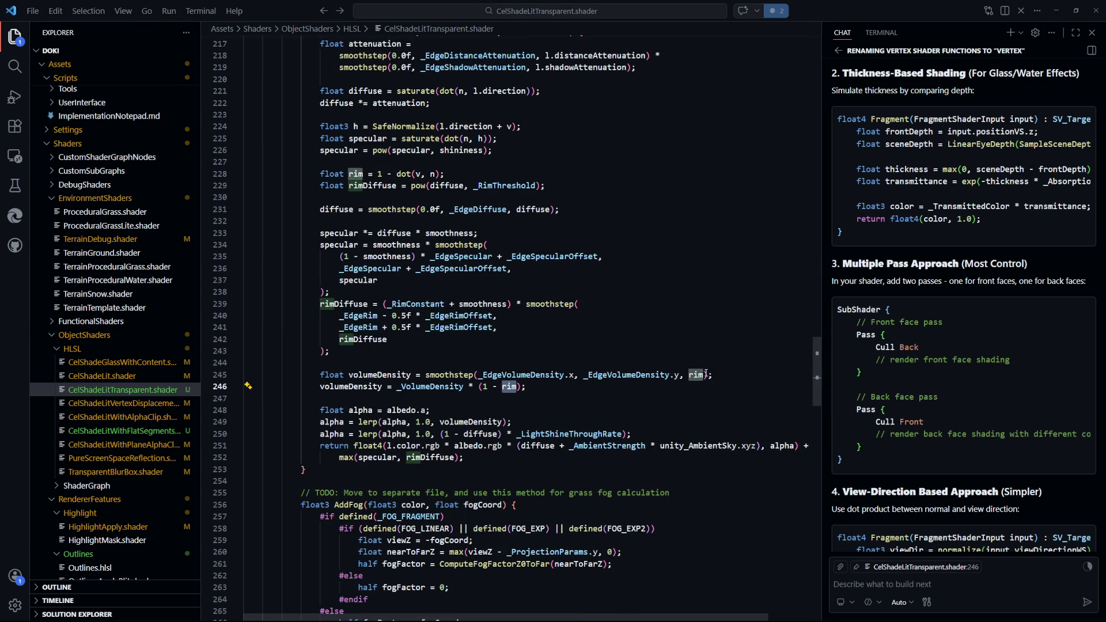
{"action": "scroll", "coordinate": [422, 293], "scroll_direction": "up", "scroll_amount": 1}
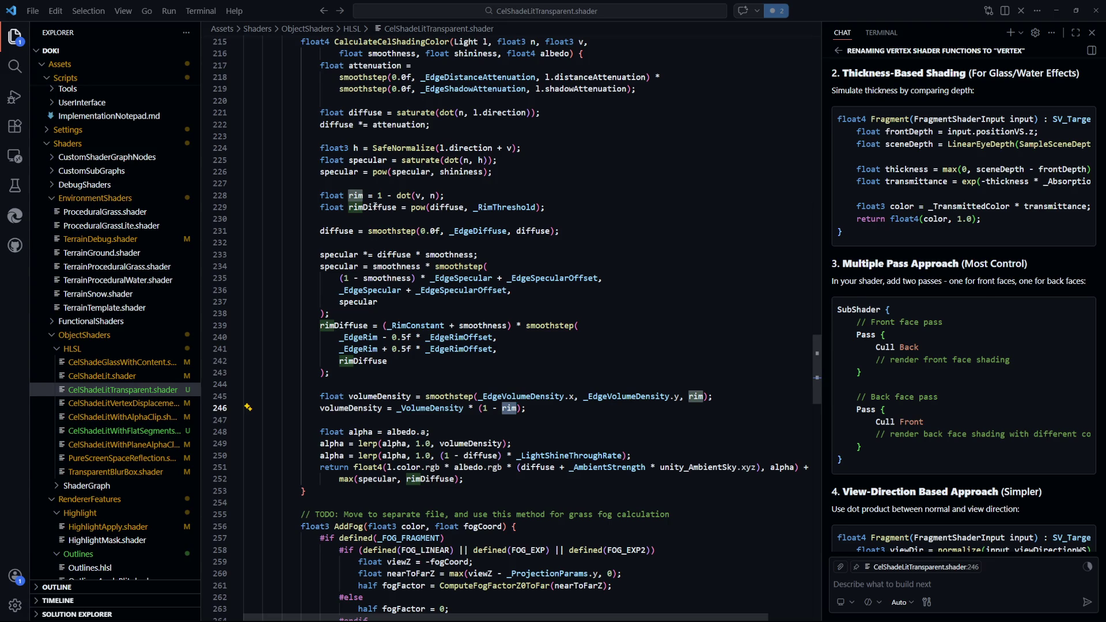
{"action": "left_click", "coordinate": [375, 206]}
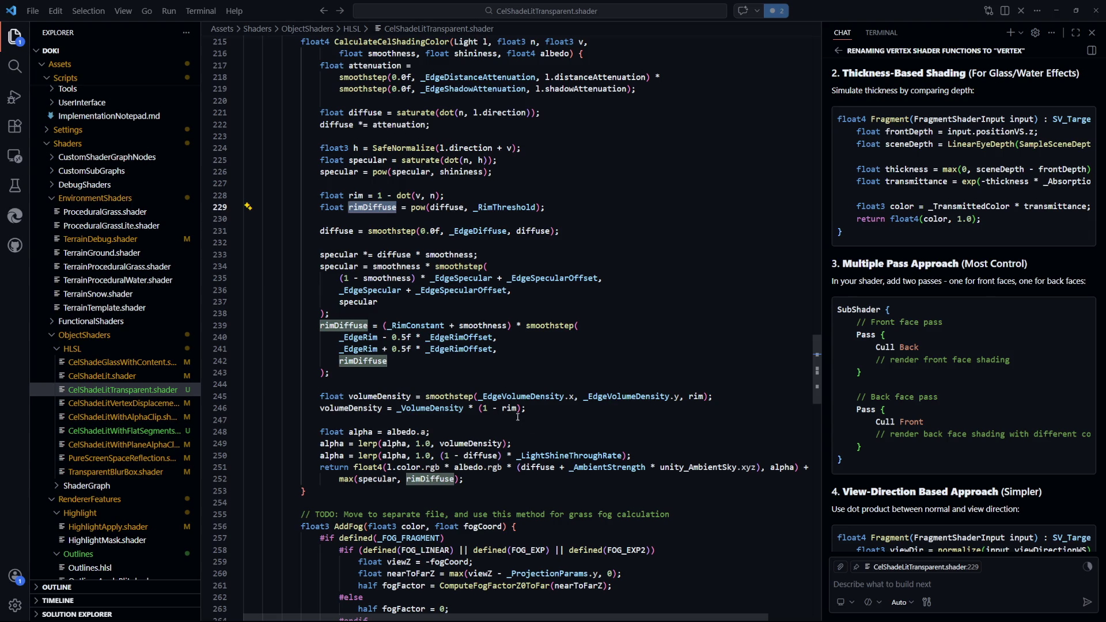
Trace how the volumeDensity lines and _LightShineThroughRate on line 250 feed the alpha
{"action": "left_click", "coordinate": [607, 445]}
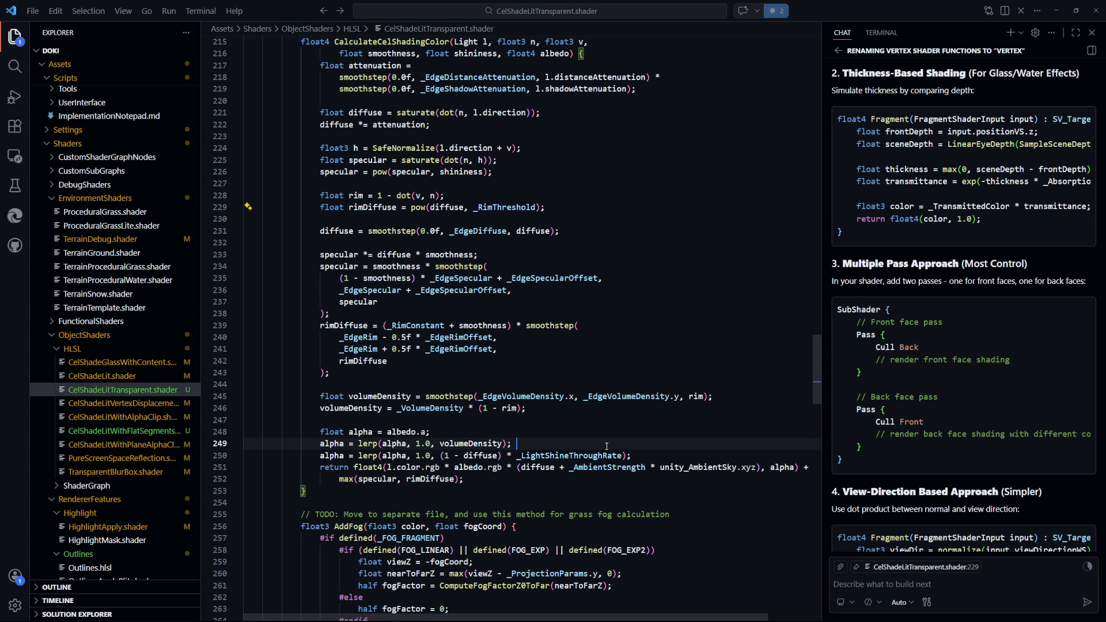
{"action": "left_click", "coordinate": [498, 417]}
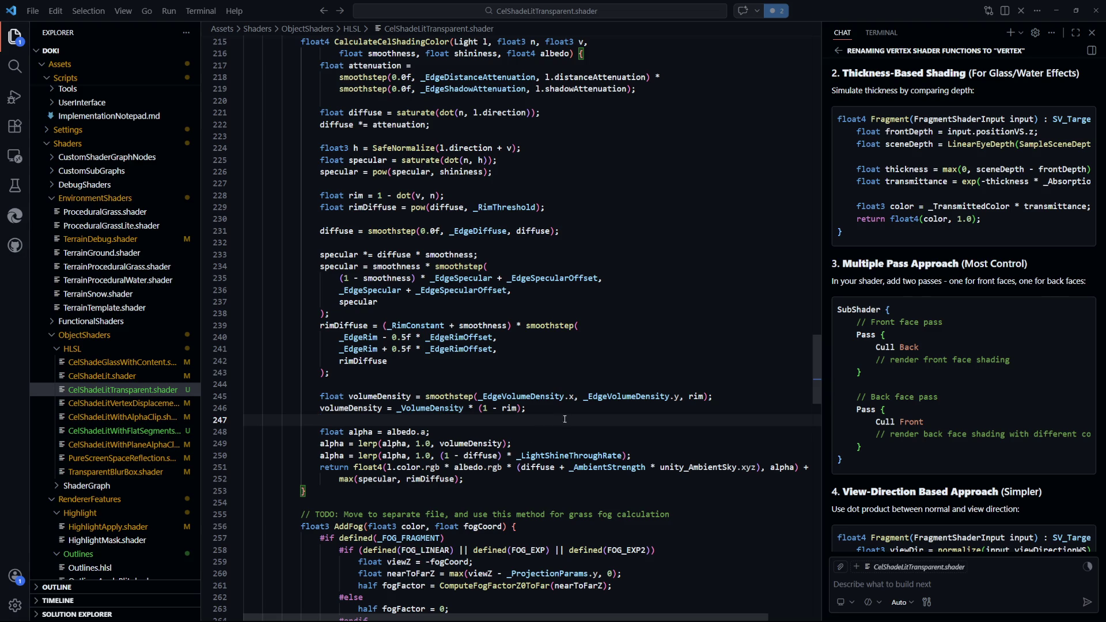
{"action": "left_click", "coordinate": [542, 411]}
{"action": "left_click", "coordinate": [404, 366]}
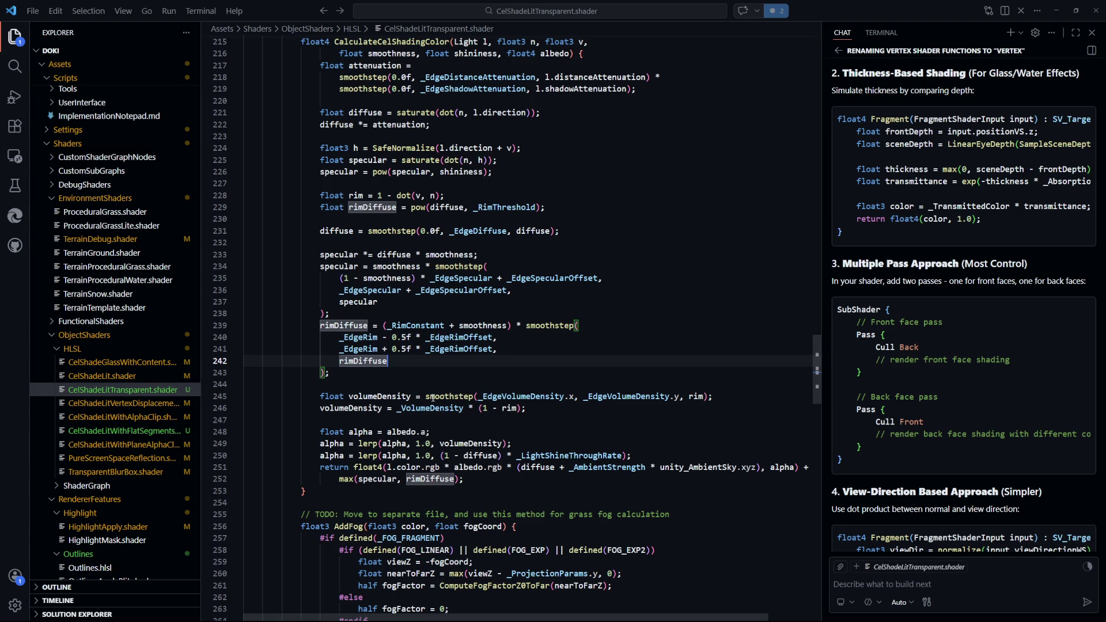
{"action": "key", "text": "Up"}
{"action": "key", "text": "Up"}
{"action": "key", "text": "Up"}
{"action": "scroll", "coordinate": [370, 253], "scroll_direction": "up", "scroll_amount": 4}
{"action": "left_click", "coordinate": [363, 326]}
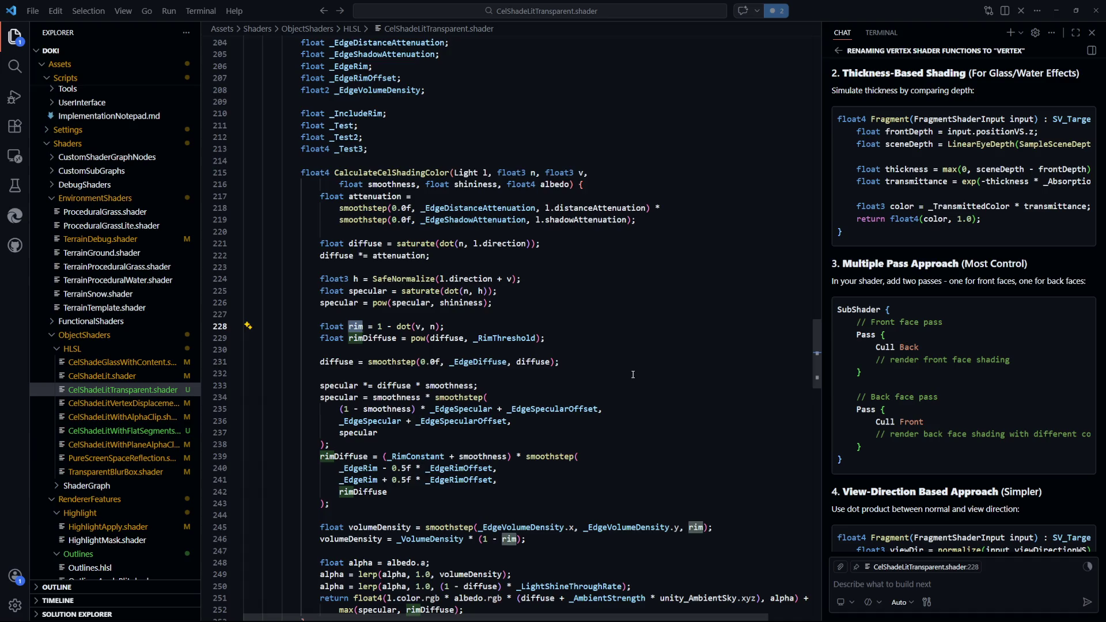
{"action": "scroll", "coordinate": [633, 375], "scroll_direction": "down", "scroll_amount": 3}
{"action": "left_click", "coordinate": [560, 478]}
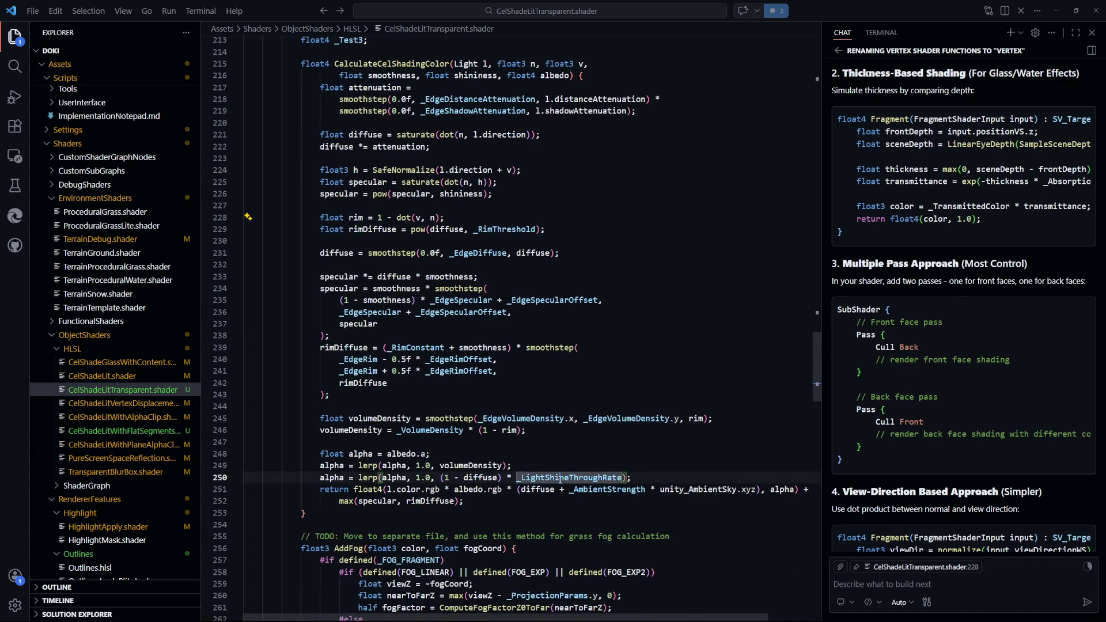
{"action": "double_click", "coordinate": [560, 478]}
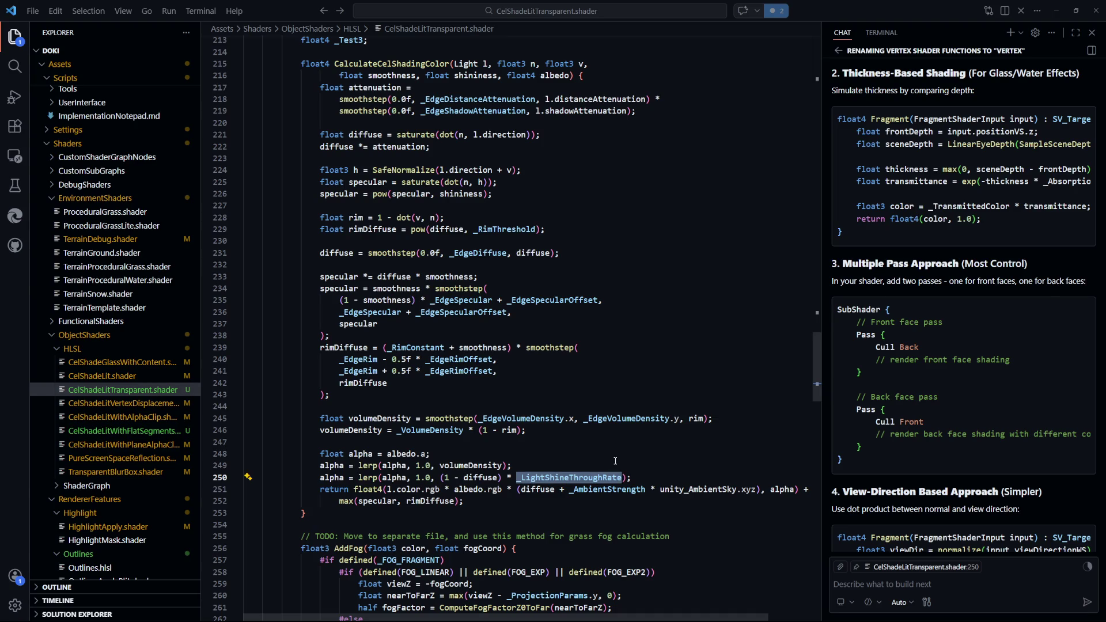
{"action": "scroll", "coordinate": [423, 327], "scroll_direction": "up", "scroll_amount": 2}
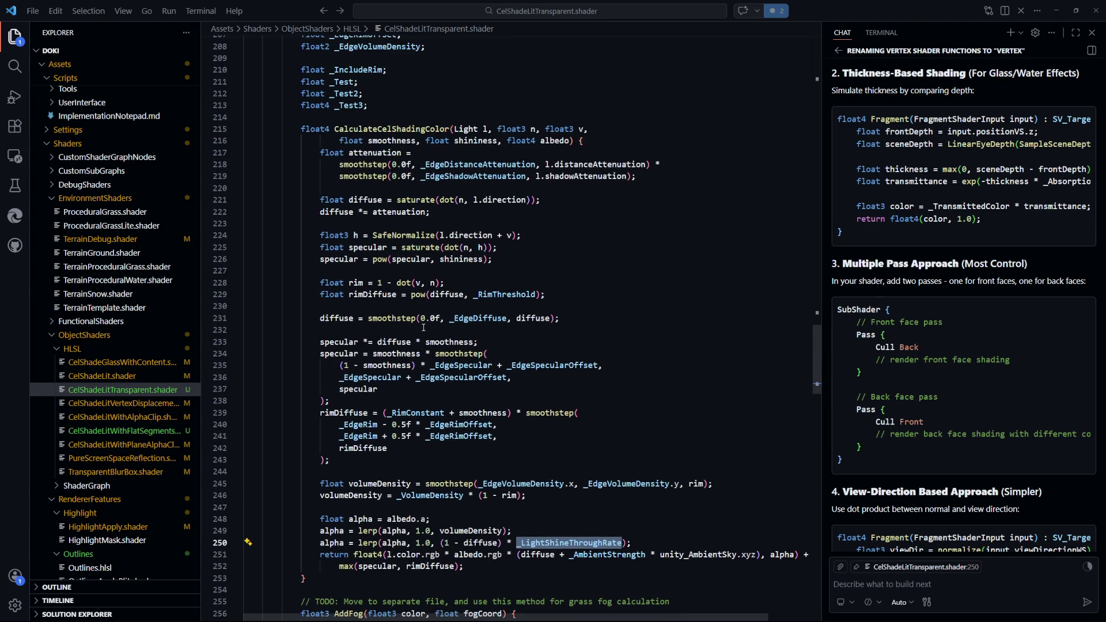
Change line 229 to 'float rimDiffuse = rim * pow(diffuse, _RimThreshold);', save, and let Unity recompile
{"action": "left_click", "coordinate": [401, 295]}
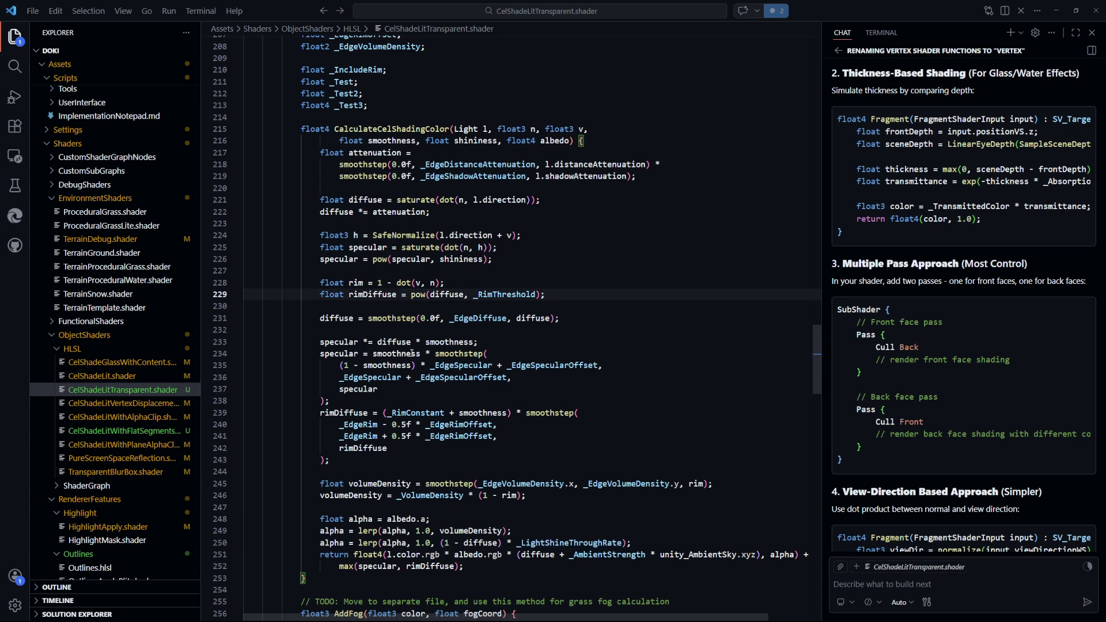
{"action": "type", "text": "*"}
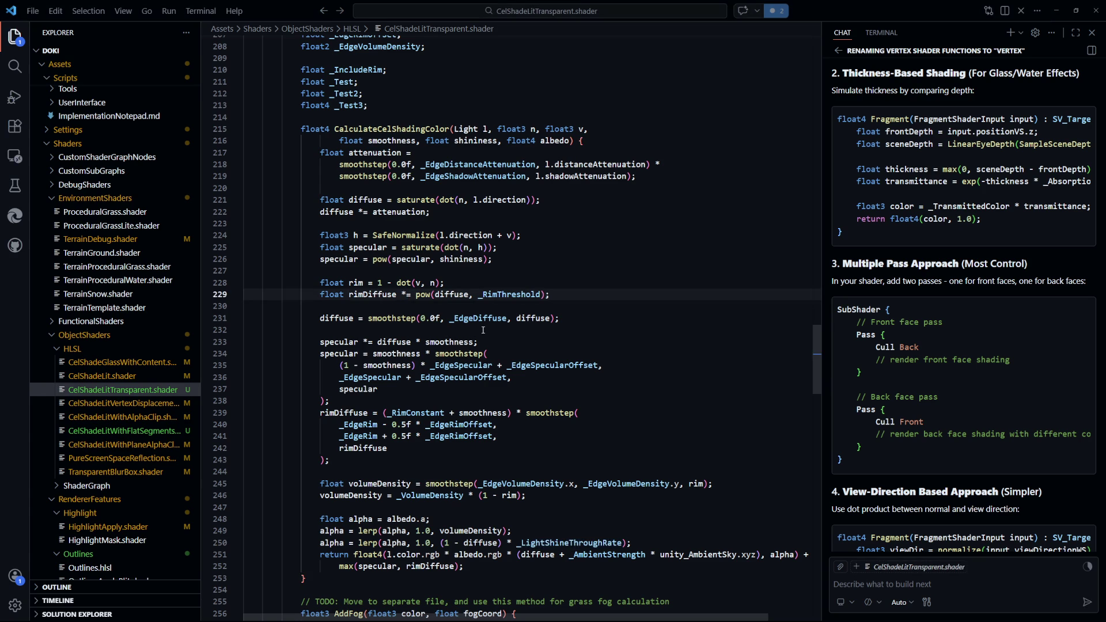
{"action": "key", "text": "alt+Tab"}
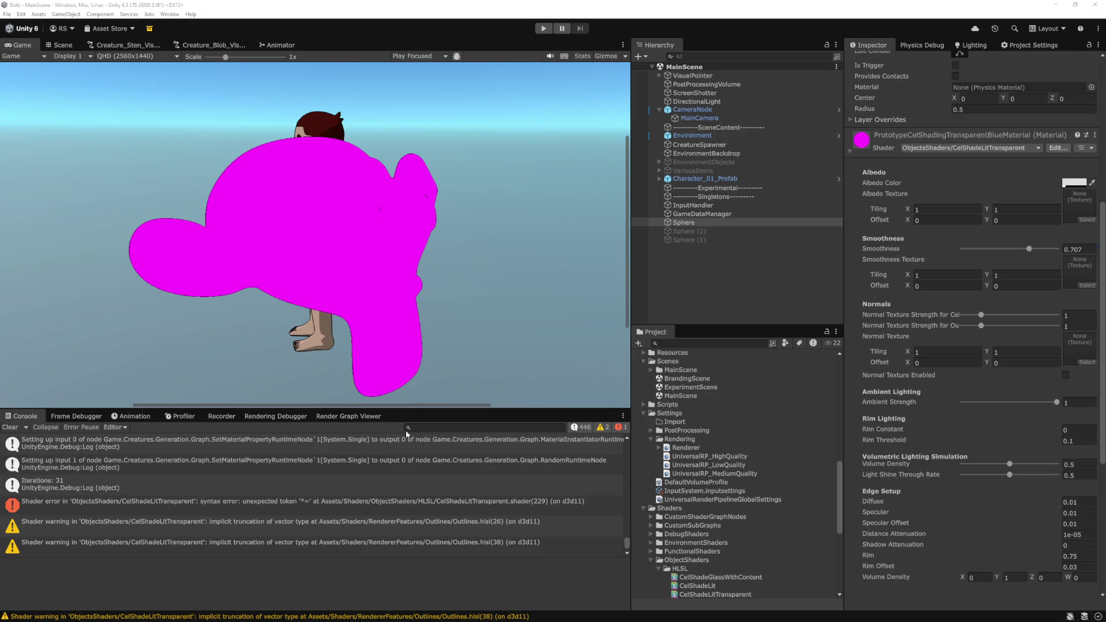
{"action": "key", "text": "alt+Tab"}
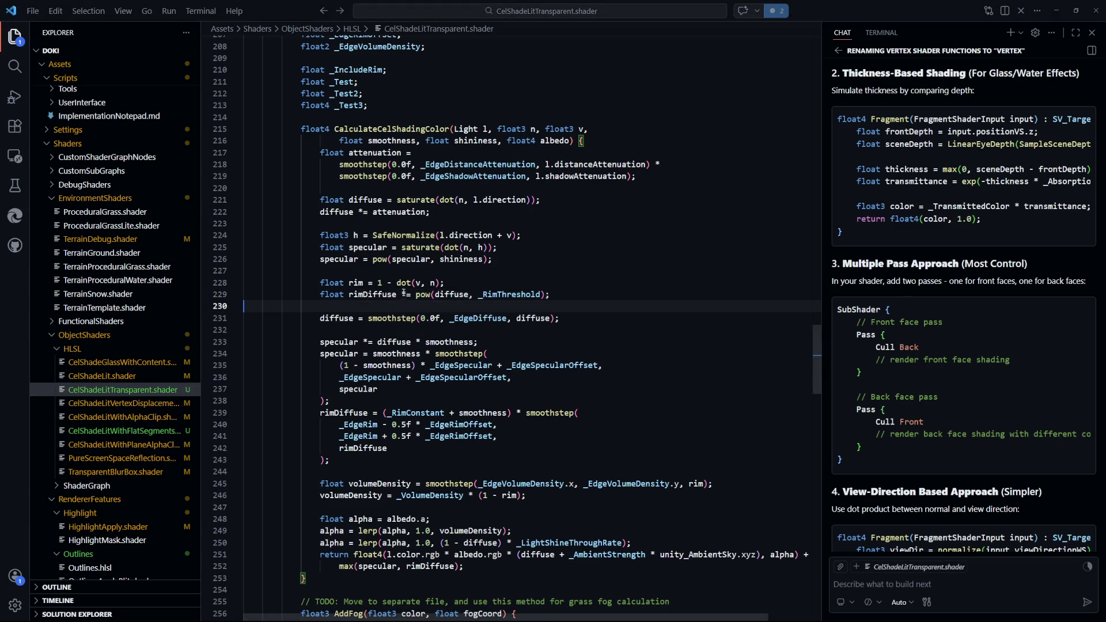
{"action": "key", "text": "BackSpace"}
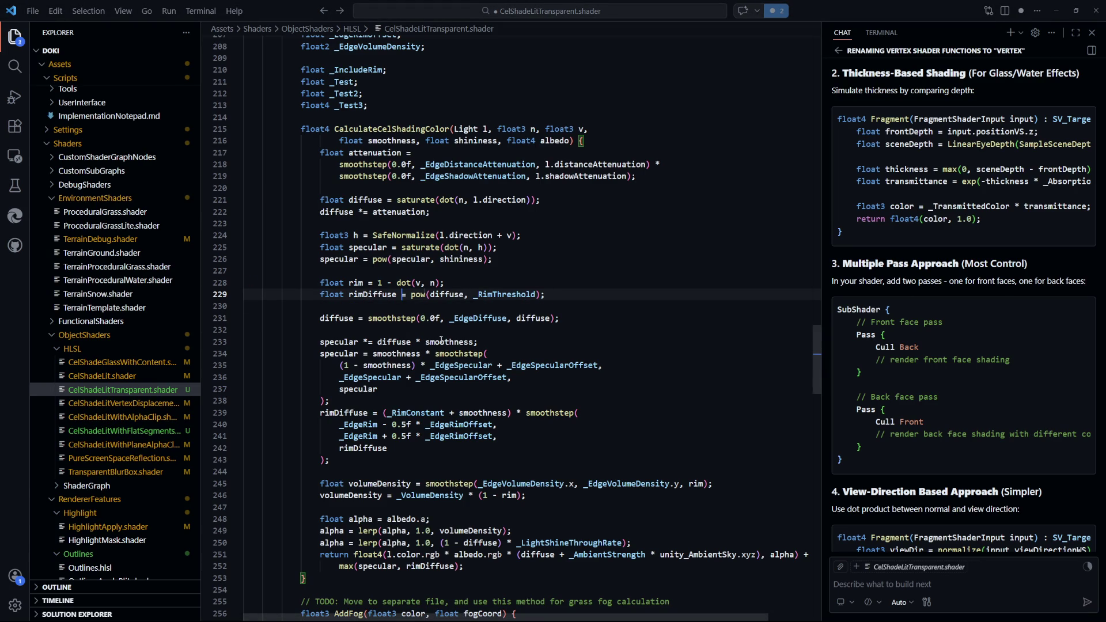
{"action": "key", "text": "Right"}
{"action": "key", "text": "Right"}
{"action": "type", "text": "rim *"}
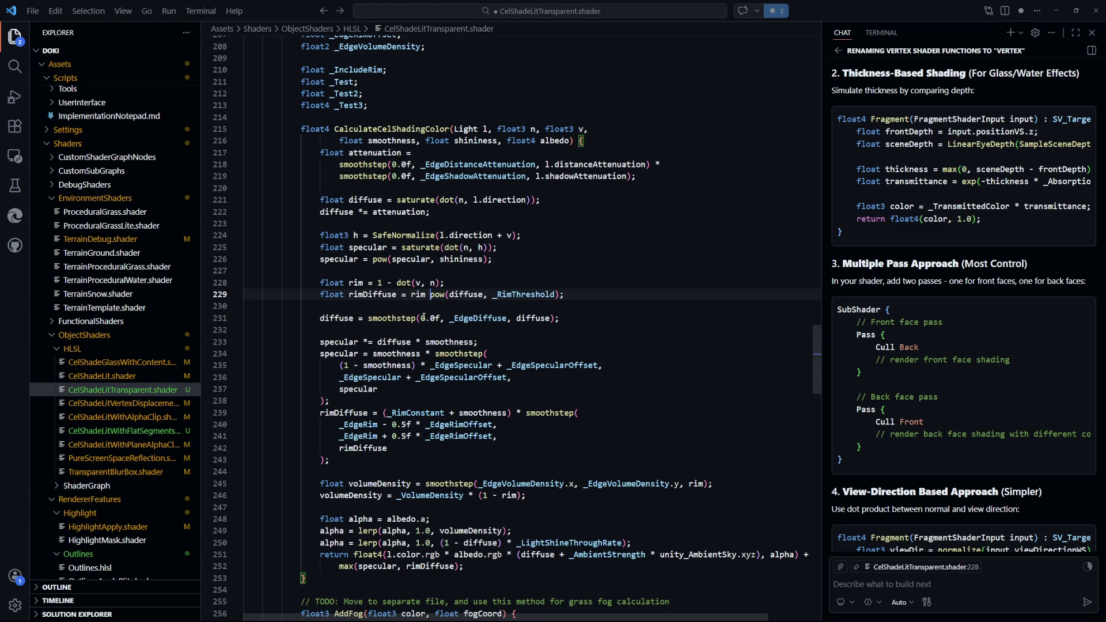
{"action": "key", "text": "ctrl+s"}
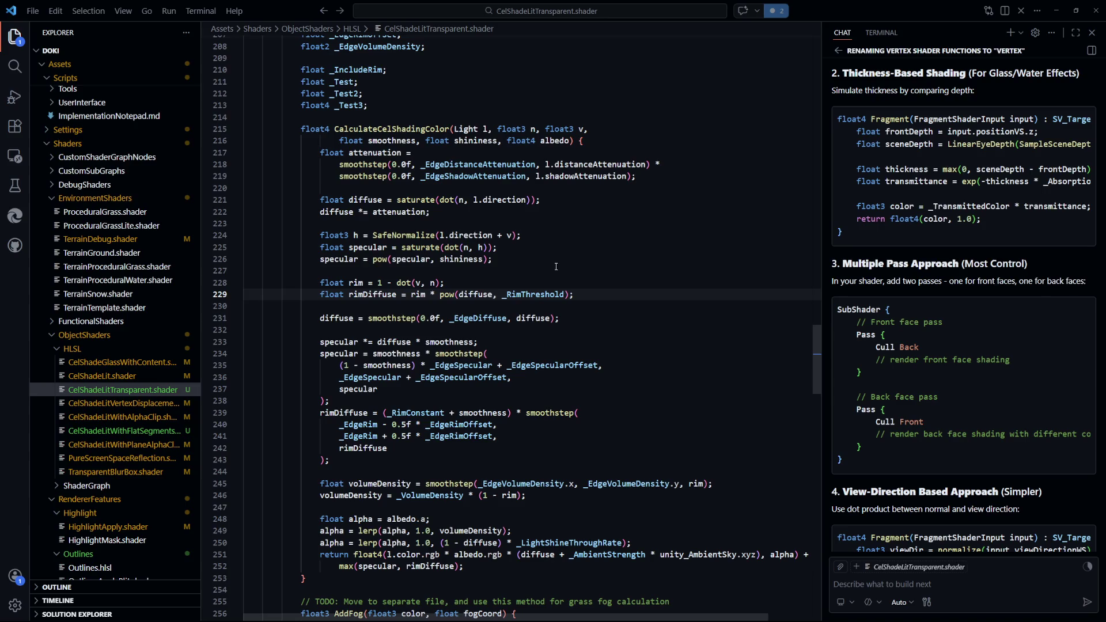
{"action": "key", "text": "alt+Tab"}
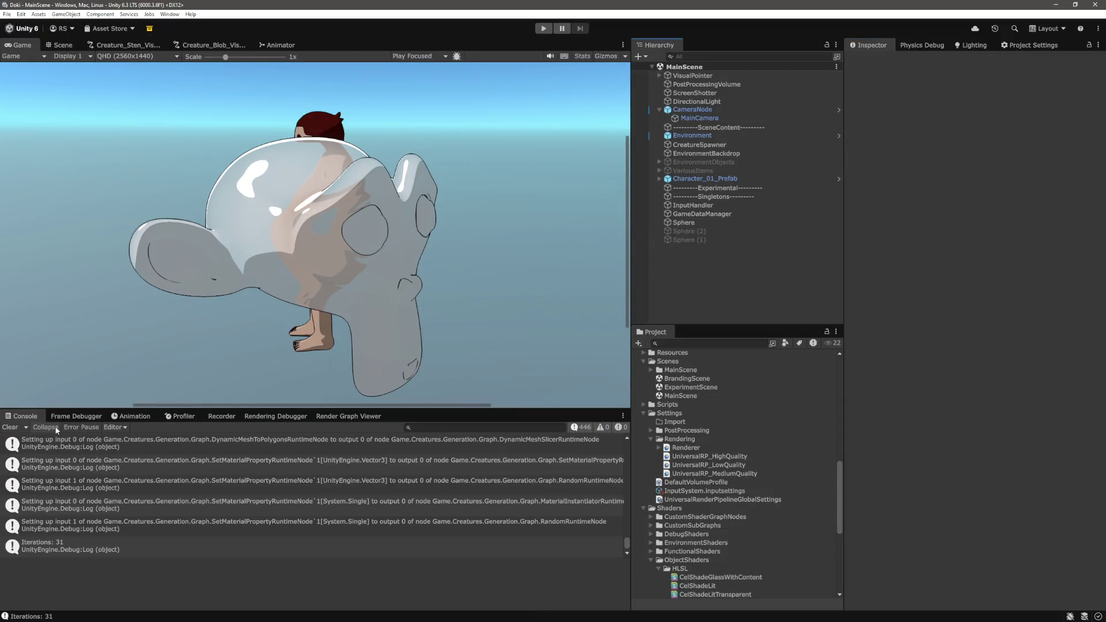
Select the Sphere and drag its material's Volume Density down to about 0.39
{"action": "left_click", "coordinate": [684, 222]}
{"action": "scroll", "coordinate": [1016, 480], "scroll_direction": "down", "scroll_amount": 3}
{"action": "scroll", "coordinate": [1016, 481], "scroll_direction": "down", "scroll_amount": 10}
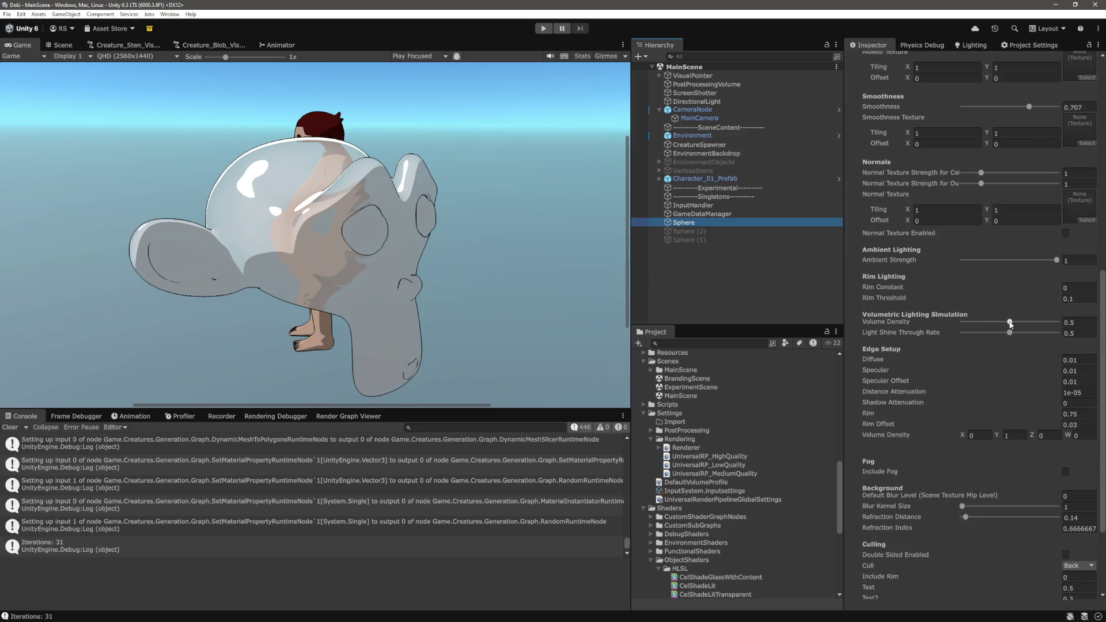
{"action": "mouse_move", "coordinate": [1010, 322]}
{"action": "left_mouse_down"}
{"action": "mouse_move", "coordinate": [938, 322]}
{"action": "mouse_move", "coordinate": [1079, 332]}
{"action": "mouse_move", "coordinate": [930, 329]}
{"action": "mouse_move", "coordinate": [1097, 329]}
{"action": "mouse_move", "coordinate": [918, 325]}
{"action": "left_mouse_up"}
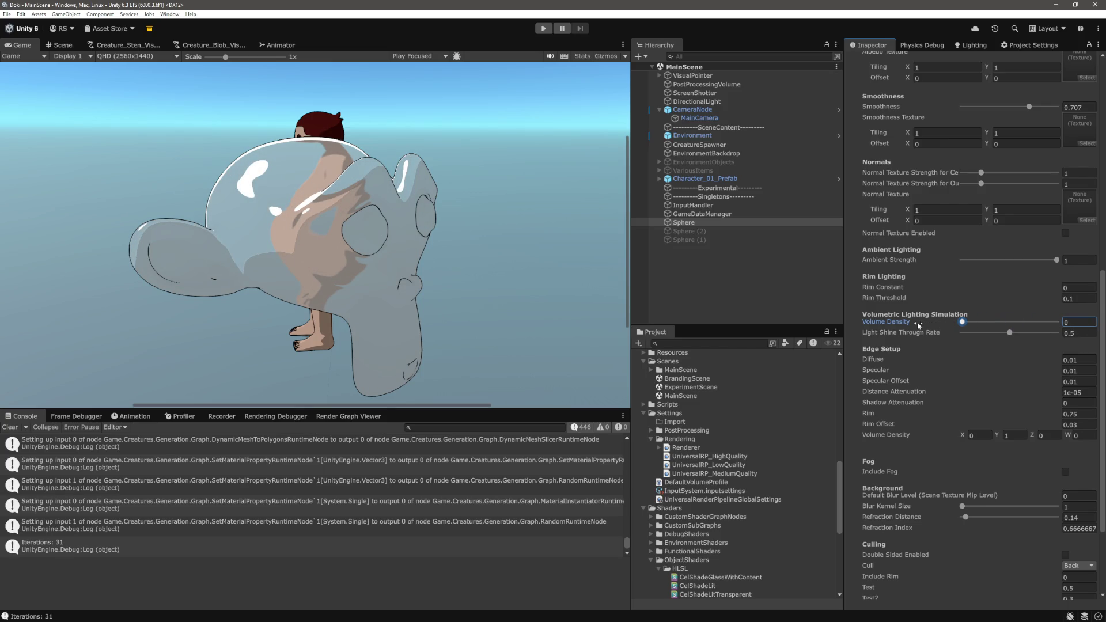
{"action": "left_click", "coordinate": [1080, 322]}
{"action": "scroll", "coordinate": [987, 404], "scroll_direction": "down", "scroll_amount": 5}
{"action": "scroll", "coordinate": [1007, 480], "scroll_direction": "up", "scroll_amount": 3}
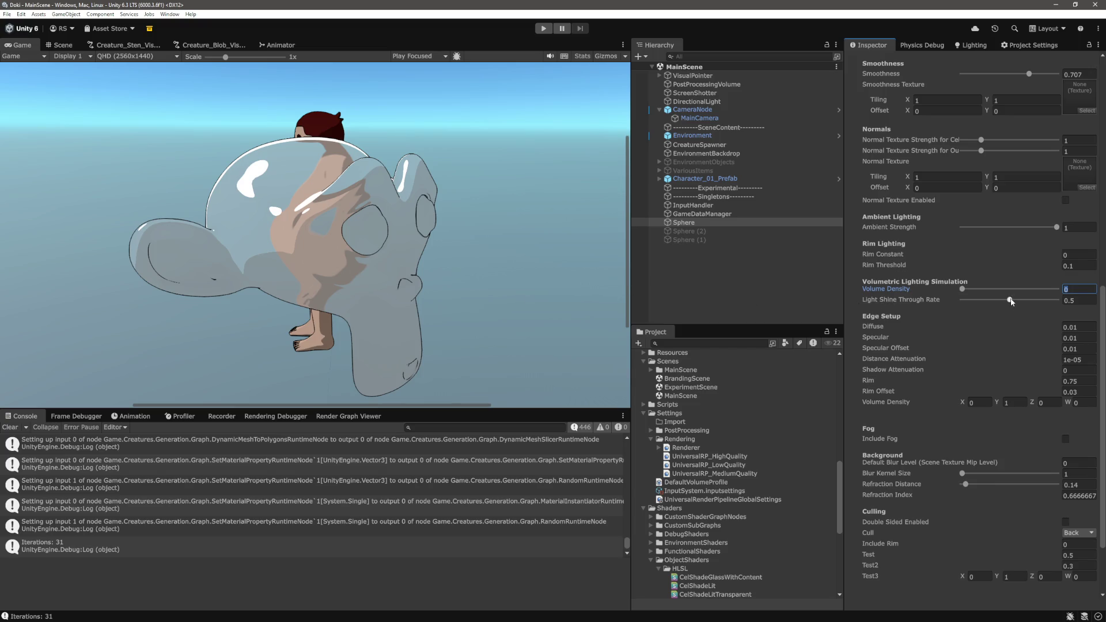
Tune Light Shine Through Rate and set it to 0.5, then raise Volume Density to about 0.26
{"action": "left_click_drag", "start_coordinate": [1010, 301], "coordinate": [952, 306]}
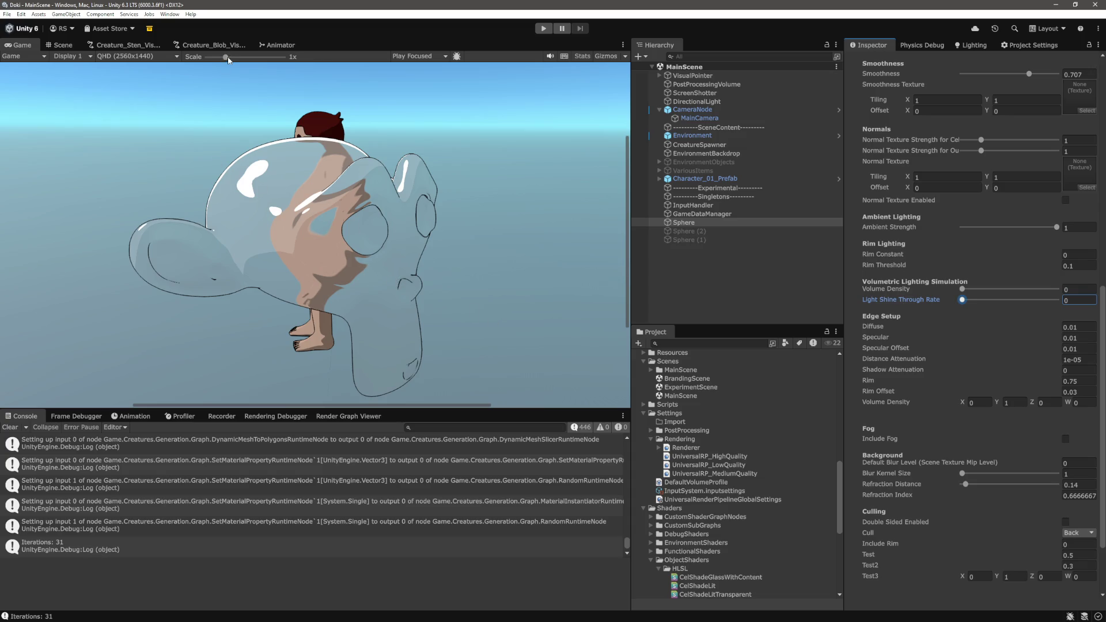
{"action": "mouse_move", "coordinate": [226, 57]}
{"action": "left_mouse_down"}
{"action": "mouse_move", "coordinate": [205, 60]}
{"action": "mouse_move", "coordinate": [231, 65]}
{"action": "left_mouse_up"}
{"action": "scroll", "coordinate": [922, 357], "scroll_direction": "up", "scroll_amount": 3}
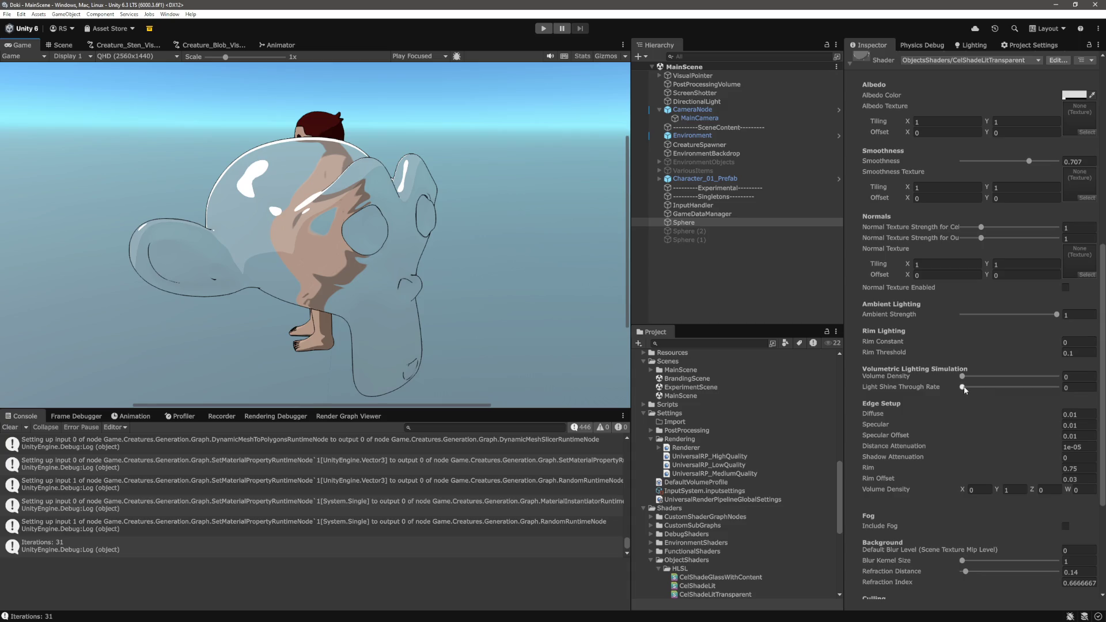
{"action": "left_click_drag", "start_coordinate": [962, 389], "coordinate": [1067, 395]}
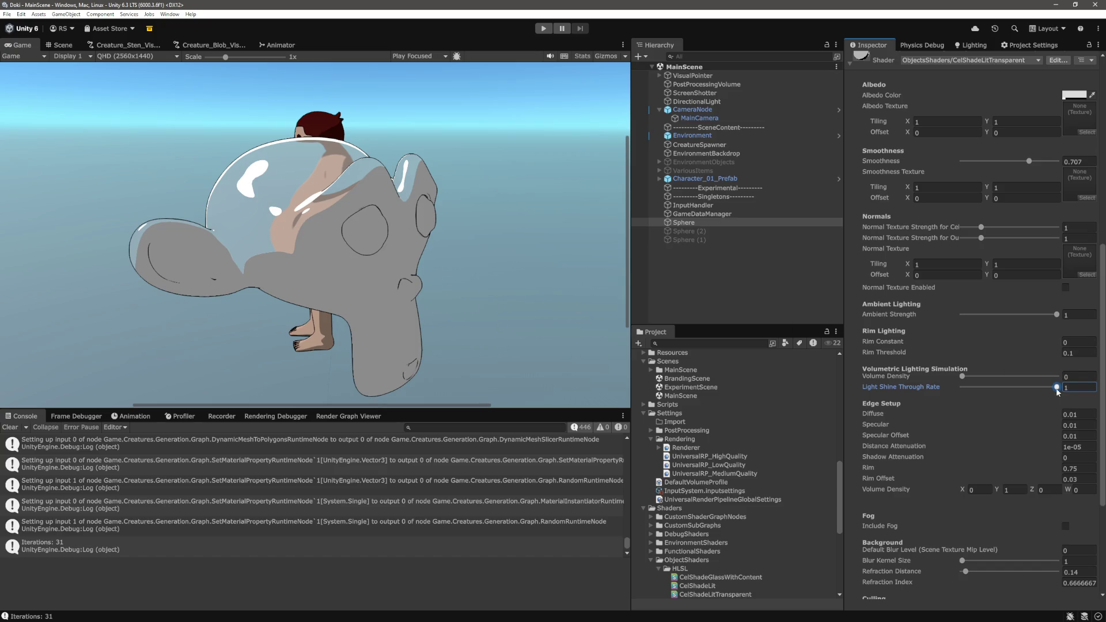
{"action": "left_click_drag", "start_coordinate": [1059, 389], "coordinate": [1026, 389]}
{"action": "left_click", "coordinate": [1077, 387]}
{"action": "type", "text": "0.5"}
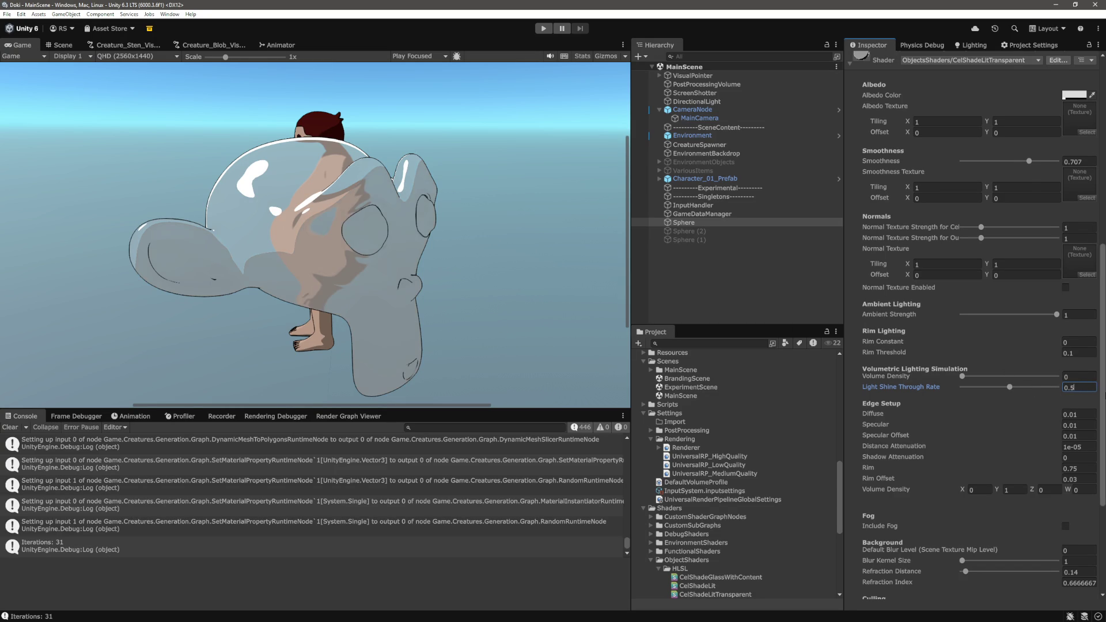
{"action": "left_click_drag", "start_coordinate": [963, 376], "coordinate": [1000, 380]}
{"action": "left_click", "coordinate": [1086, 379]}
Enter Volume Density 0.5, then set Test3 Y to 0.5 and Test3 X to 0.49
{"action": "type", "text": "0.5"}
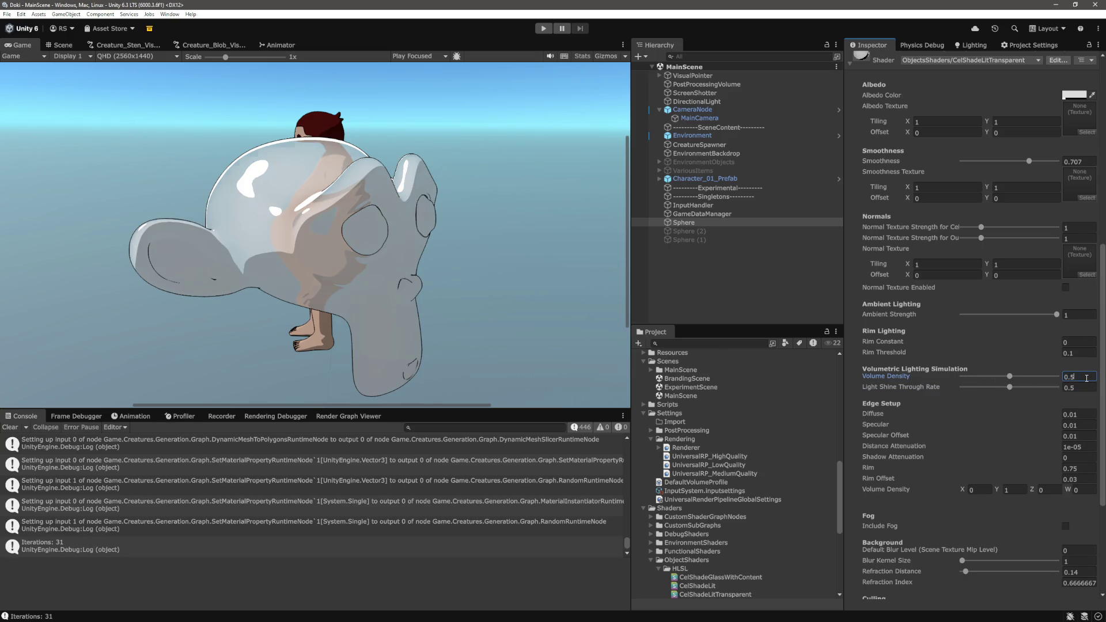
{"action": "scroll", "coordinate": [976, 363], "scroll_direction": "down", "scroll_amount": 5}
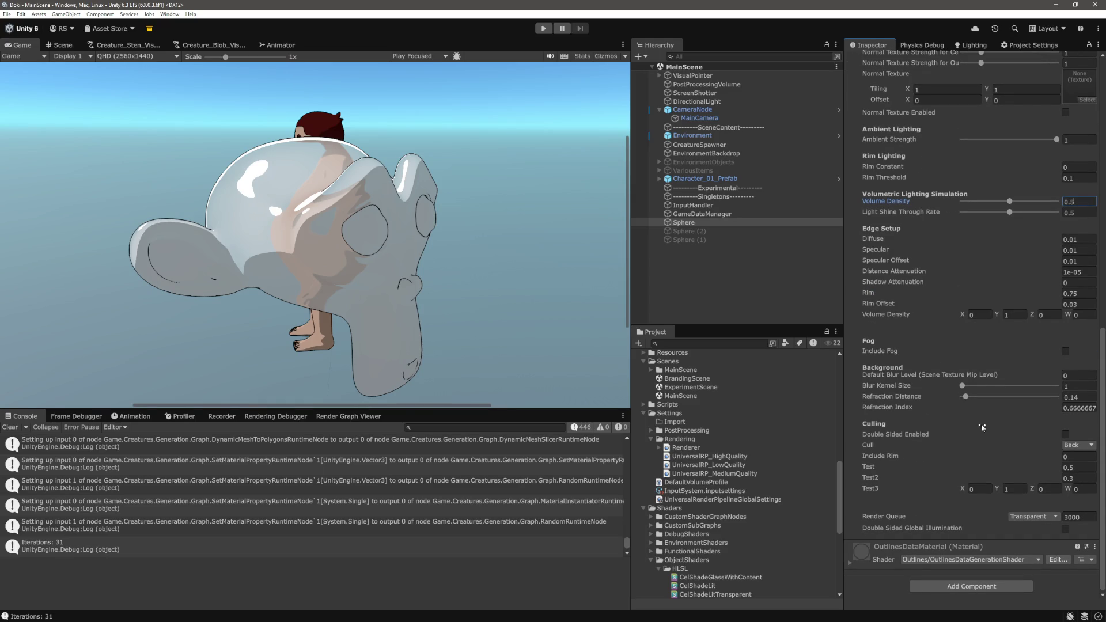
{"action": "left_click", "coordinate": [1019, 489]}
{"action": "key", "text": "BackSpace"}
{"action": "key", "text": "Tab"}
{"action": "key", "text": "shift+Tab"}
{"action": "key", "text": "shift+Tab"}
{"action": "type", "text": "0.49"}
{"action": "key", "text": "Tab"}
{"action": "key", "text": "Tab"}
{"action": "key", "text": "Tab"}
Try edge Volume Density values (Z 0.22, X 0.391), then restore the vector to 0, 1, 0, 0
{"action": "scroll", "coordinate": [1024, 487], "scroll_direction": "up", "scroll_amount": 2}
{"action": "left_click", "coordinate": [986, 373]}
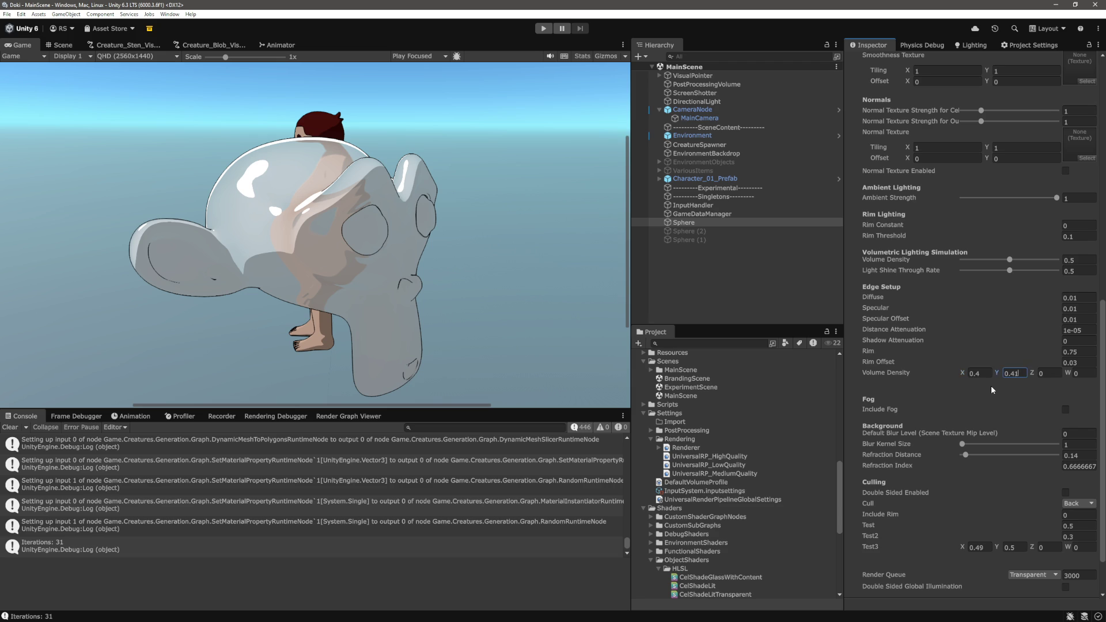
{"action": "key", "text": "Tab"}
{"action": "key", "text": "shift+Tab"}
{"action": "left_click", "coordinate": [1046, 374]}
{"action": "type", "text": "0.54"}
{"action": "key", "text": "BackSpace"}
{"action": "key", "text": "BackSpace"}
{"action": "type", "text": "22"}
{"action": "left_click", "coordinate": [980, 373]}
{"action": "type", "text": "0.39"}
{"action": "type", "text": "1"}
{"action": "key", "text": "Tab"}
{"action": "type", "text": "0"}
{"action": "key", "text": "Tab"}
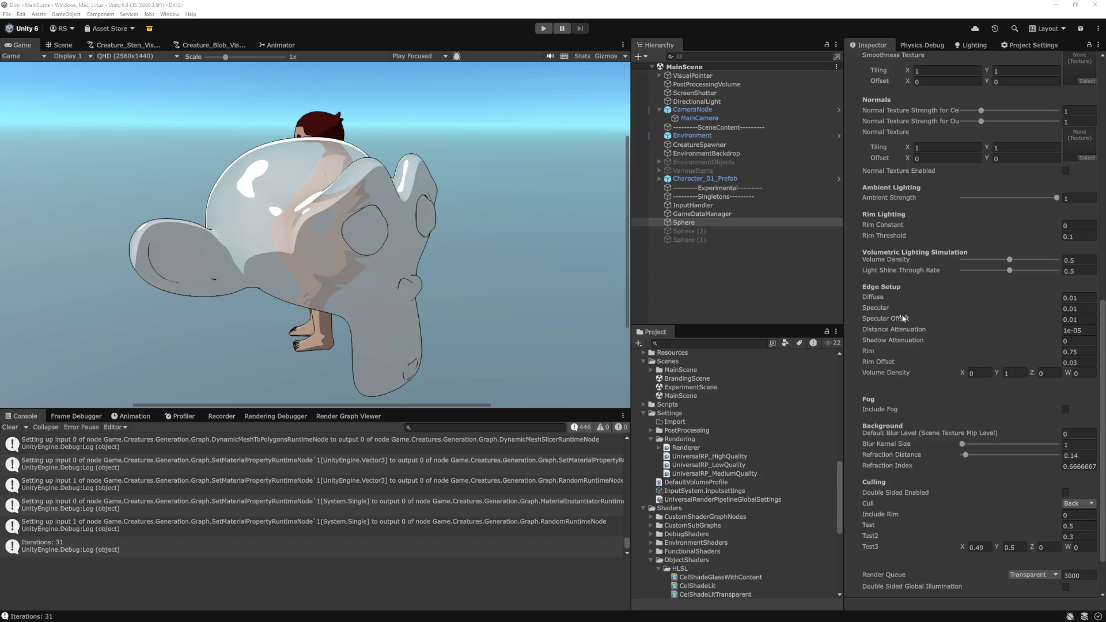
In the shader, highlight the uses of _EdgeVolumeDensity, rim, _VolumeDensity and volumeDensity
{"action": "key", "text": "alt+Tab"}
{"action": "left_click", "coordinate": [568, 318]}
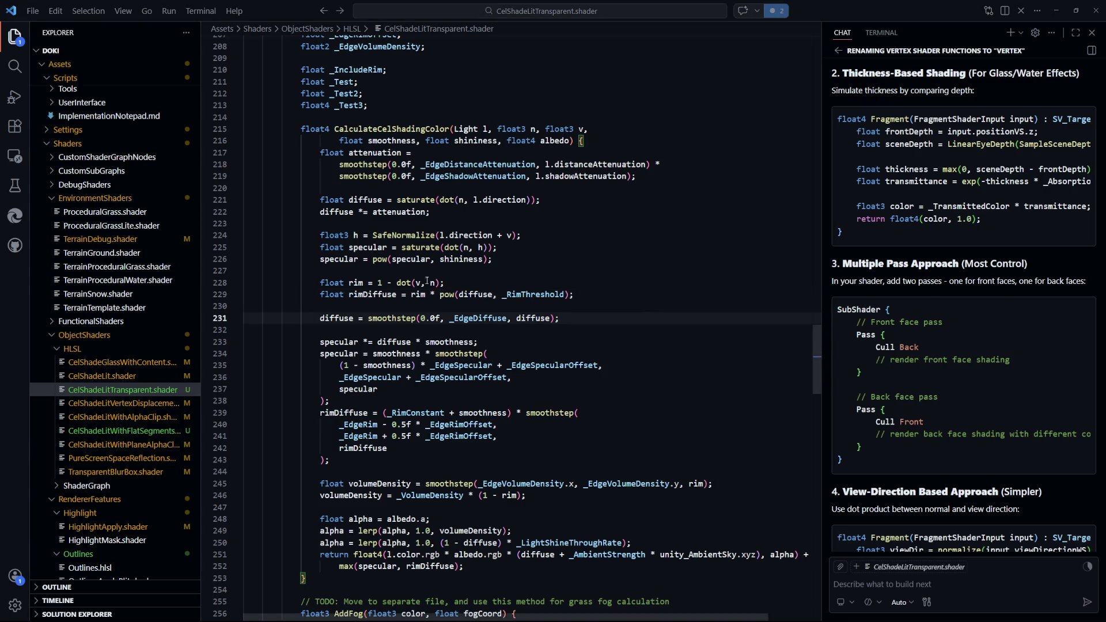
{"action": "scroll", "coordinate": [609, 462], "scroll_direction": "down", "scroll_amount": 2}
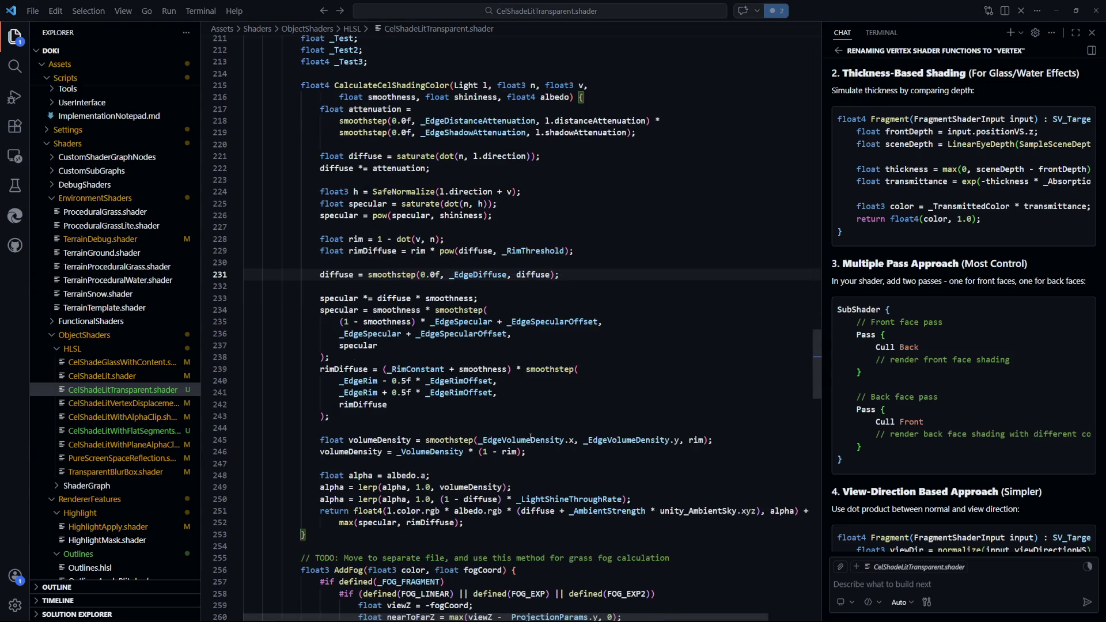
{"action": "scroll", "coordinate": [532, 436], "scroll_direction": "down", "scroll_amount": 2}
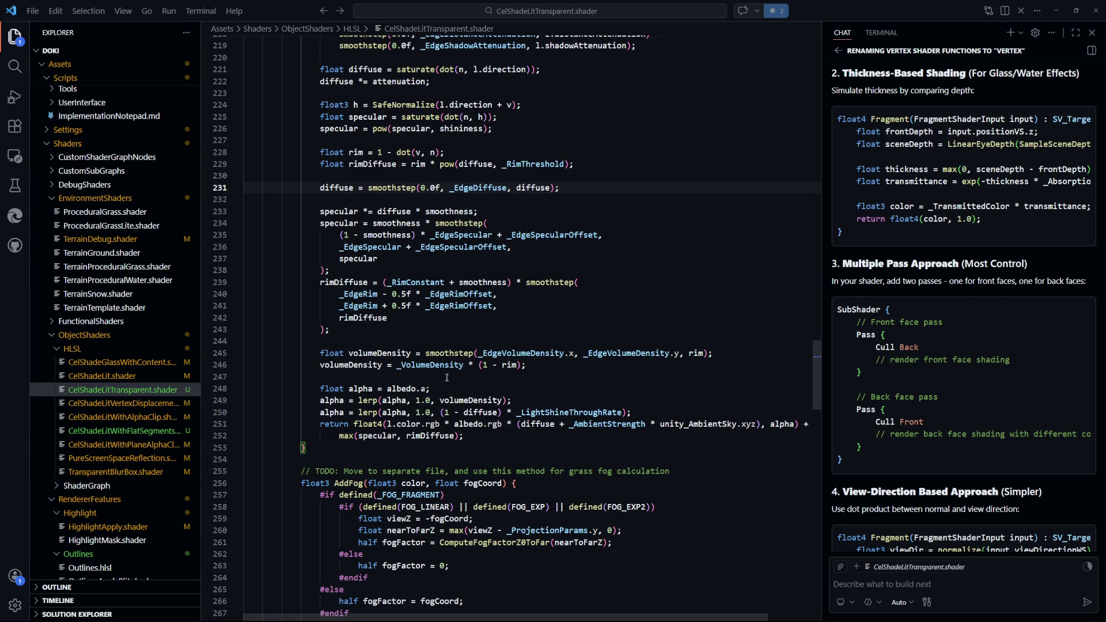
{"action": "double_click", "coordinate": [522, 354]}
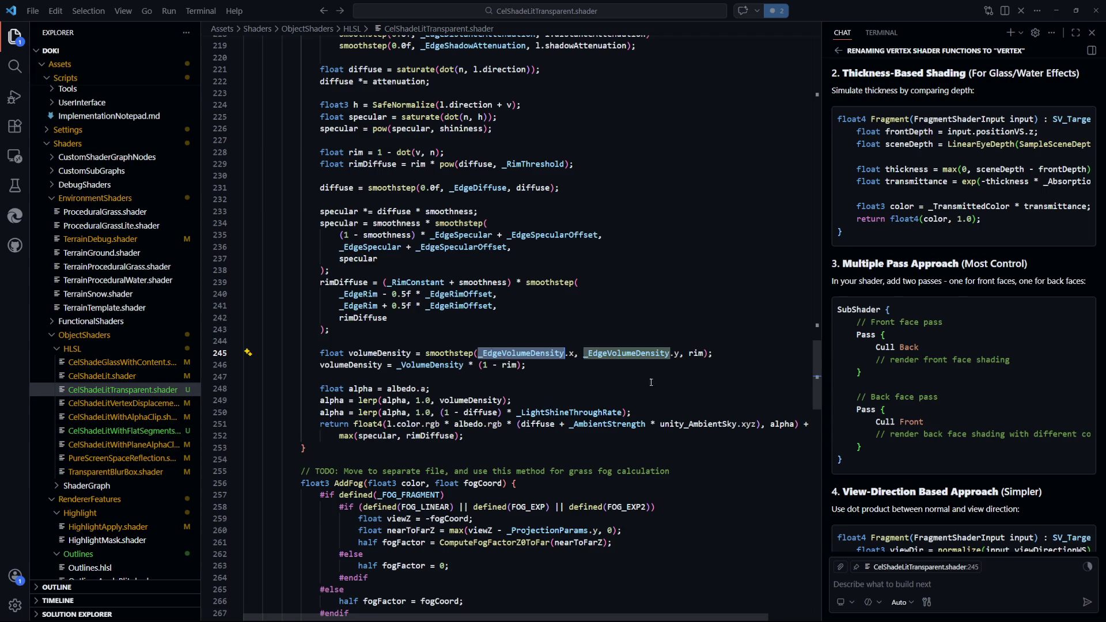
{"action": "left_click", "coordinate": [700, 354]}
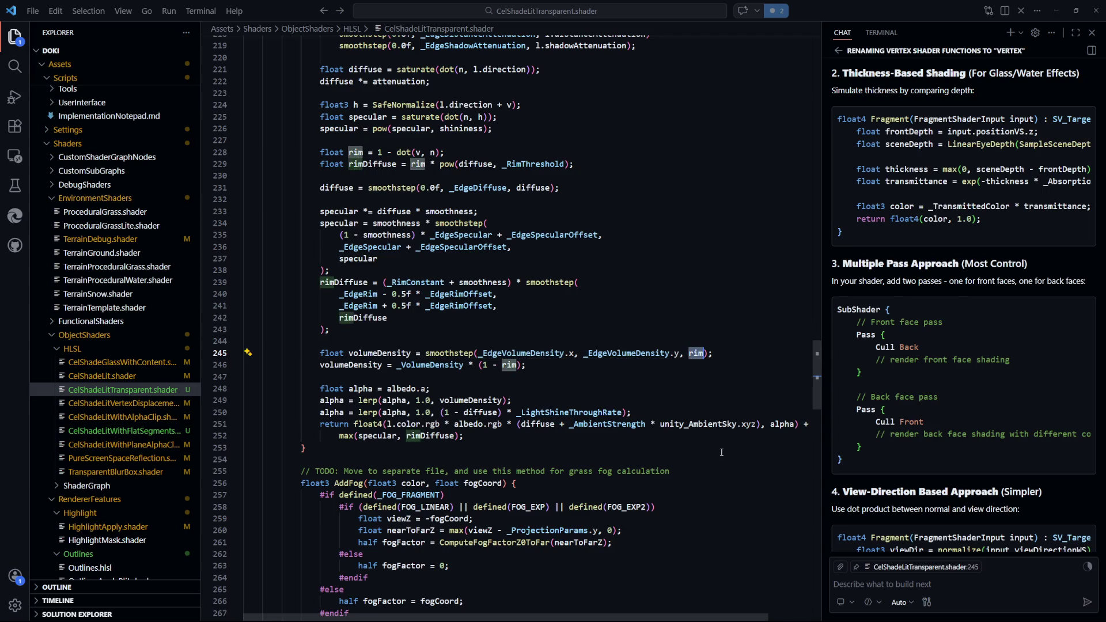
{"action": "double_click", "coordinate": [508, 365]}
{"action": "scroll", "coordinate": [568, 389], "scroll_direction": "down", "scroll_amount": 1}
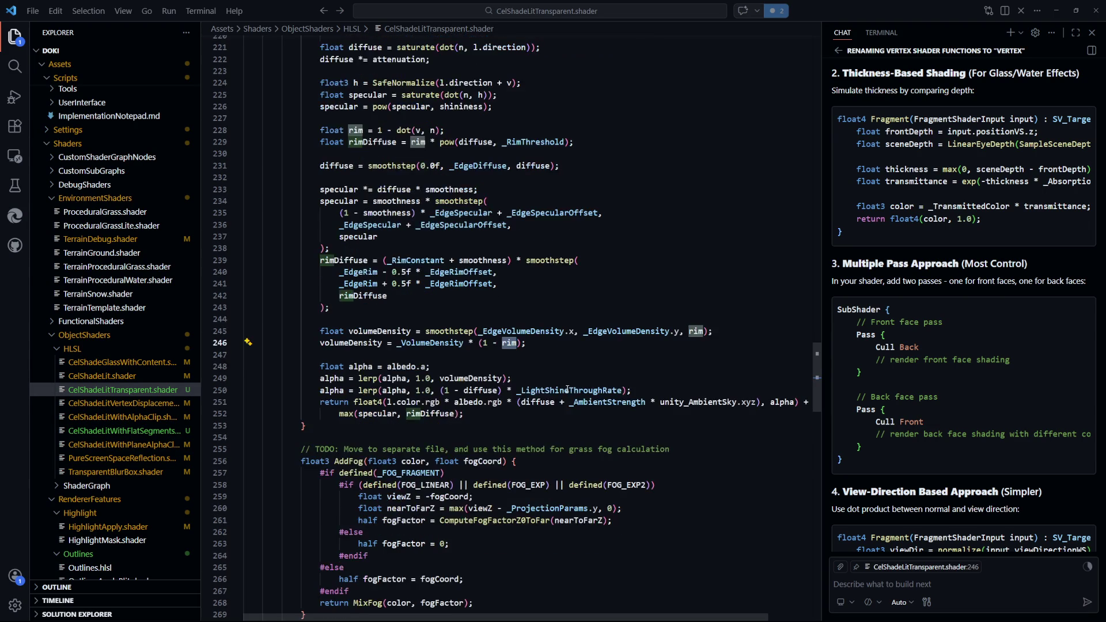
{"action": "left_click", "coordinate": [553, 358]}
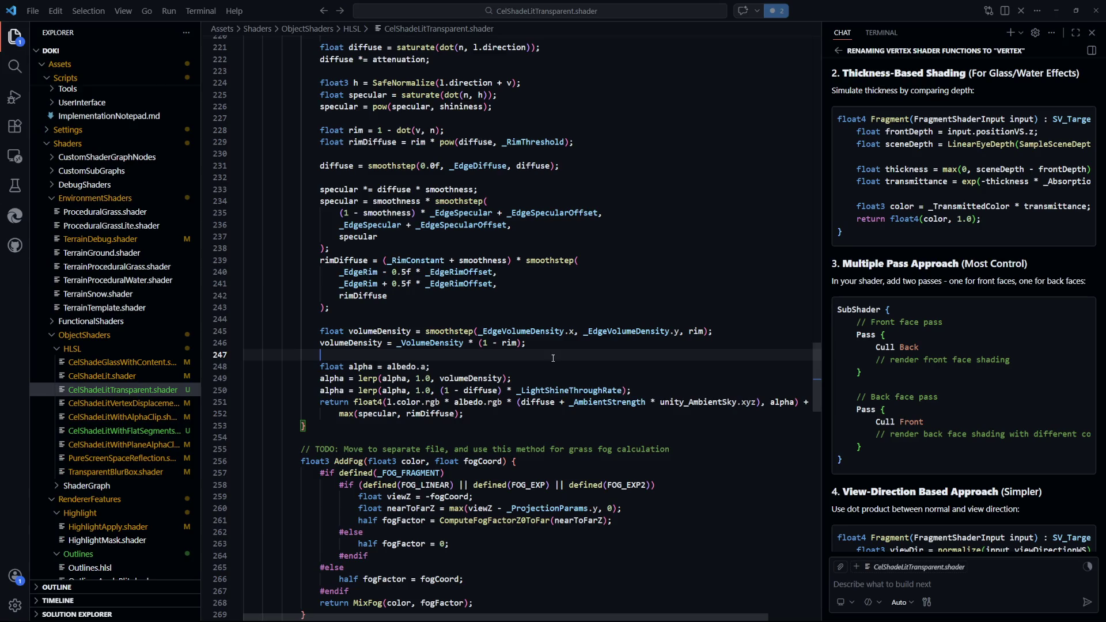
{"action": "double_click", "coordinate": [457, 346]}
{"action": "double_click", "coordinate": [385, 332]}
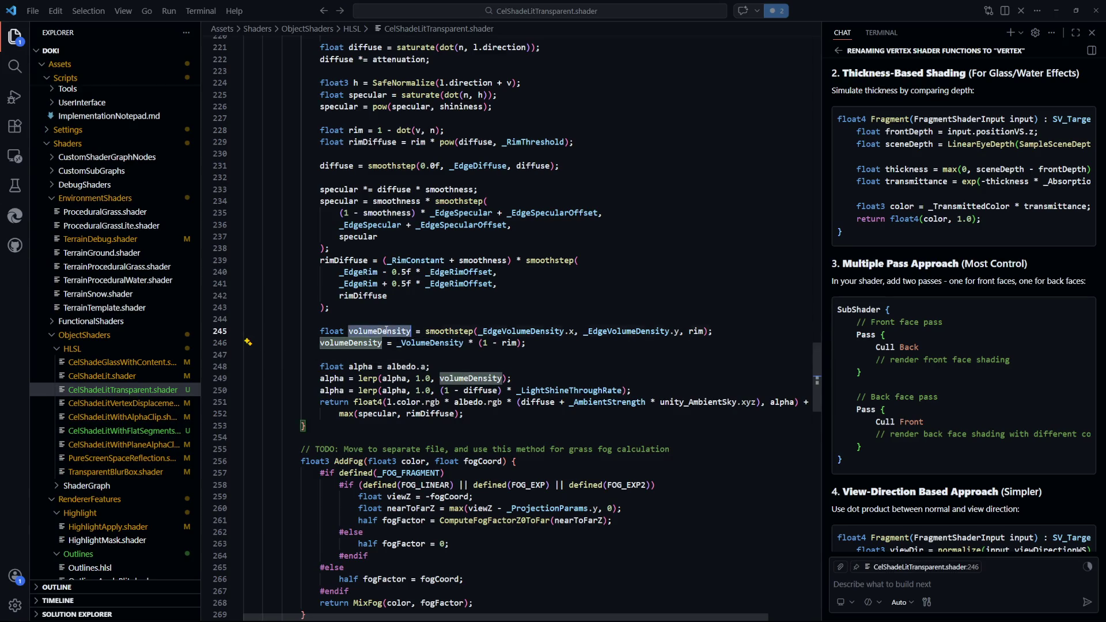
{"action": "left_click", "coordinate": [387, 343]}
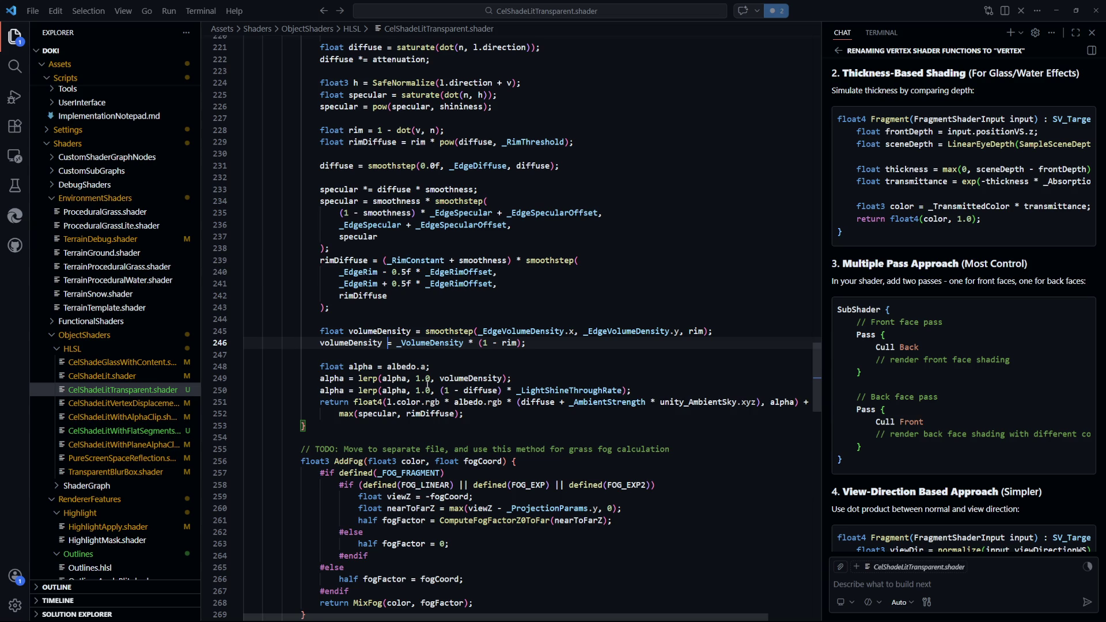
Try replacing _VolumeDensity with volumeDensity on line 246, then undo back to the original
{"action": "left_click_drag", "start_coordinate": [528, 343], "coordinate": [320, 331]}
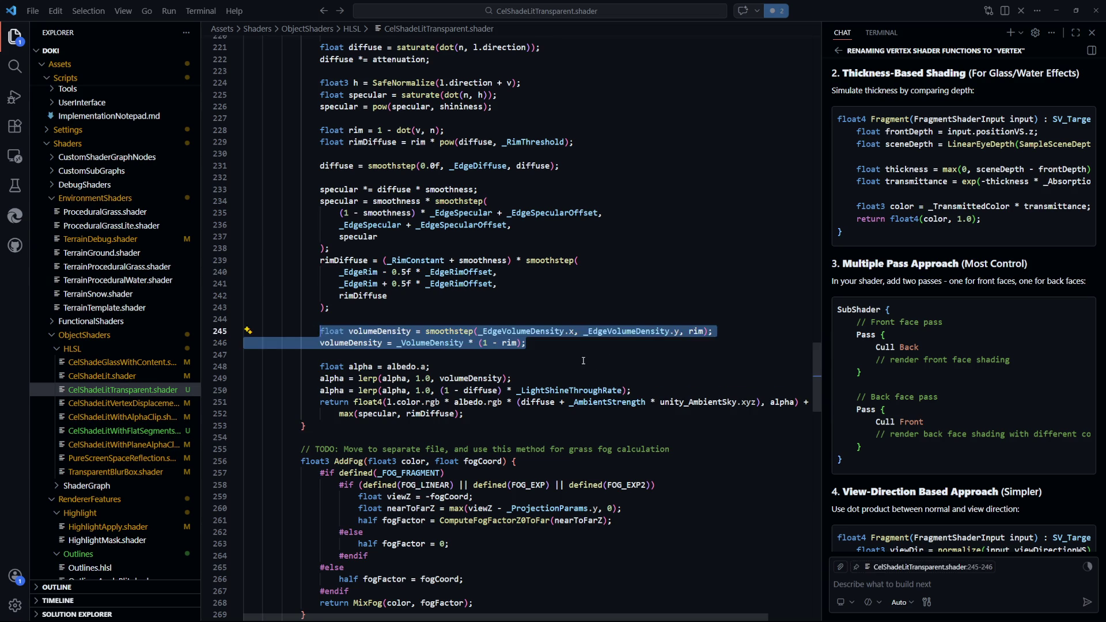
{"action": "key", "text": "ctrl+z"}
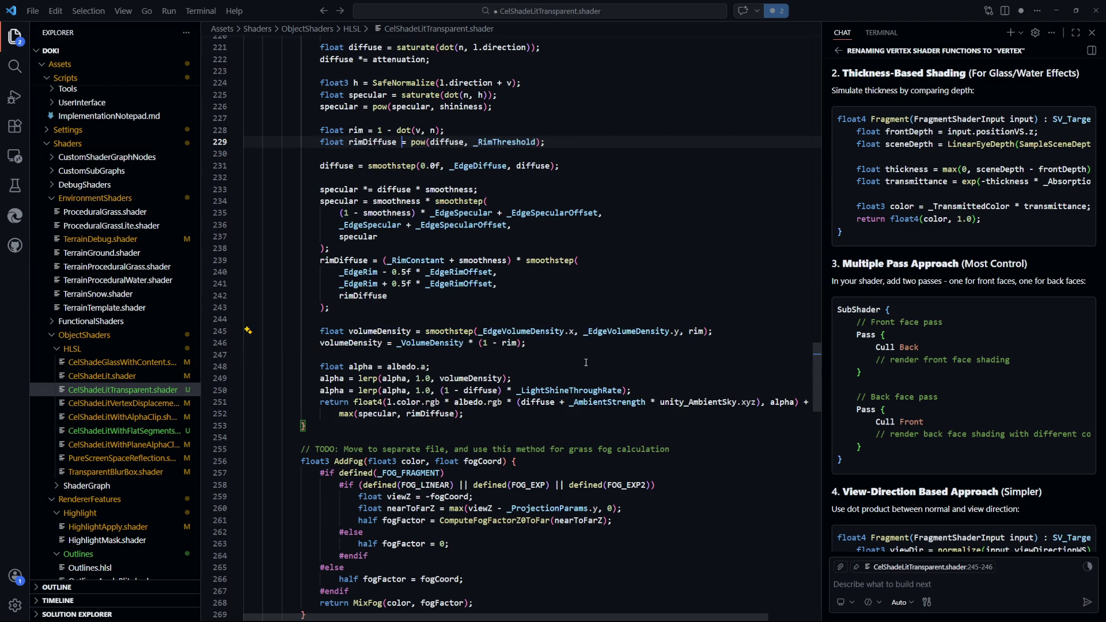
{"action": "key", "text": "ctrl+y"}
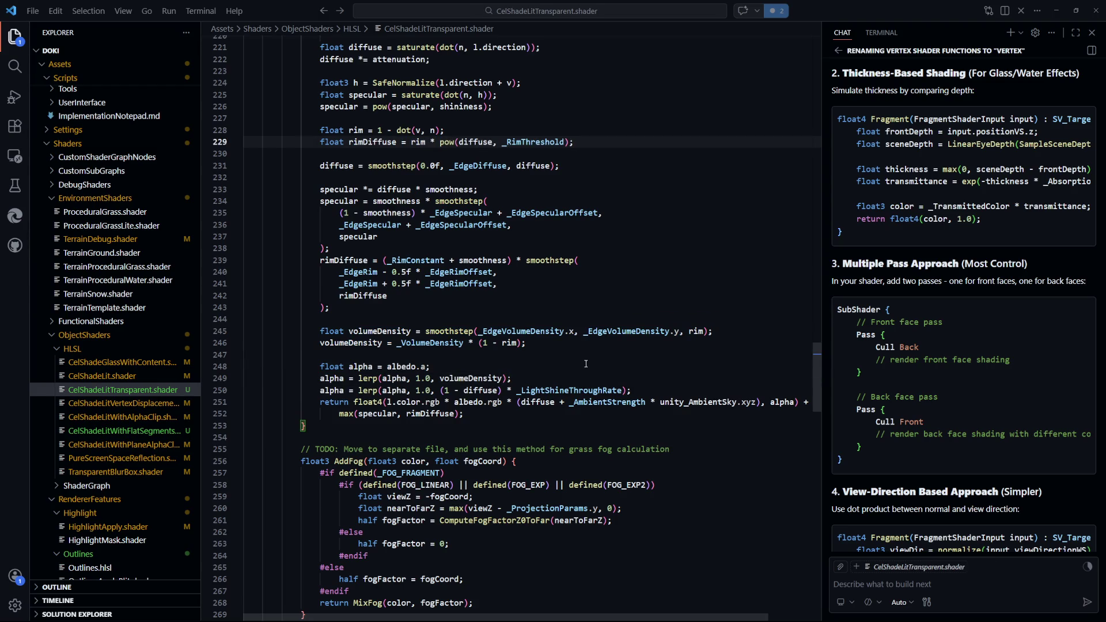
{"action": "left_click", "coordinate": [507, 355]}
{"action": "double_click", "coordinate": [381, 331]}
{"action": "key", "text": "ctrl+c"}
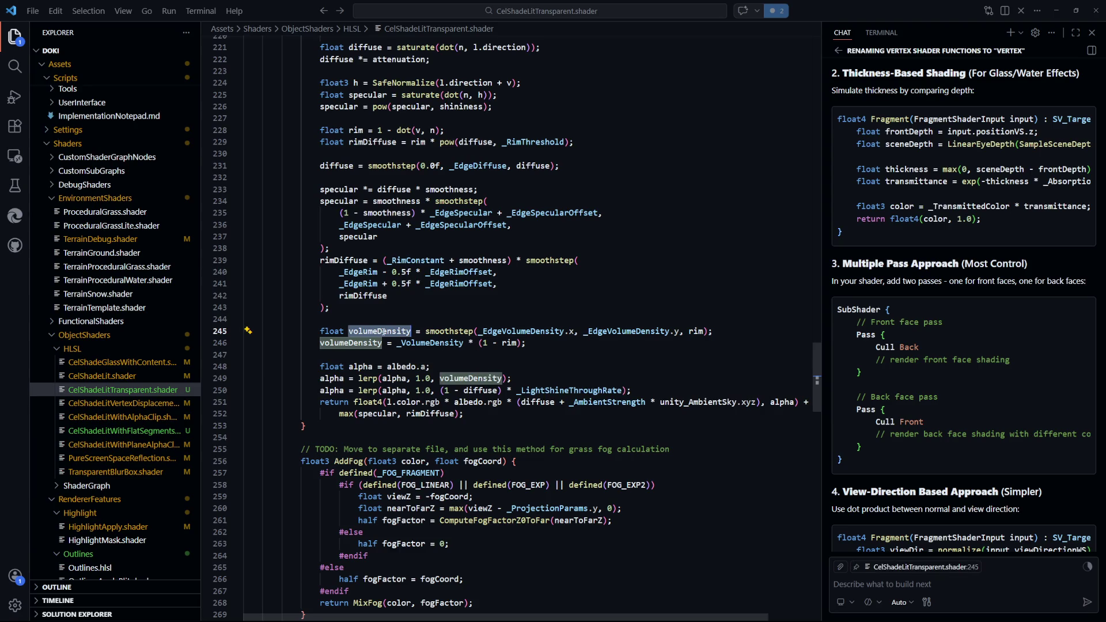
{"action": "double_click", "coordinate": [430, 343]}
{"action": "key", "text": "ctrl+v"}
{"action": "left_click", "coordinate": [570, 355]}
{"action": "left_click_drag", "start_coordinate": [473, 343], "coordinate": [397, 344]}
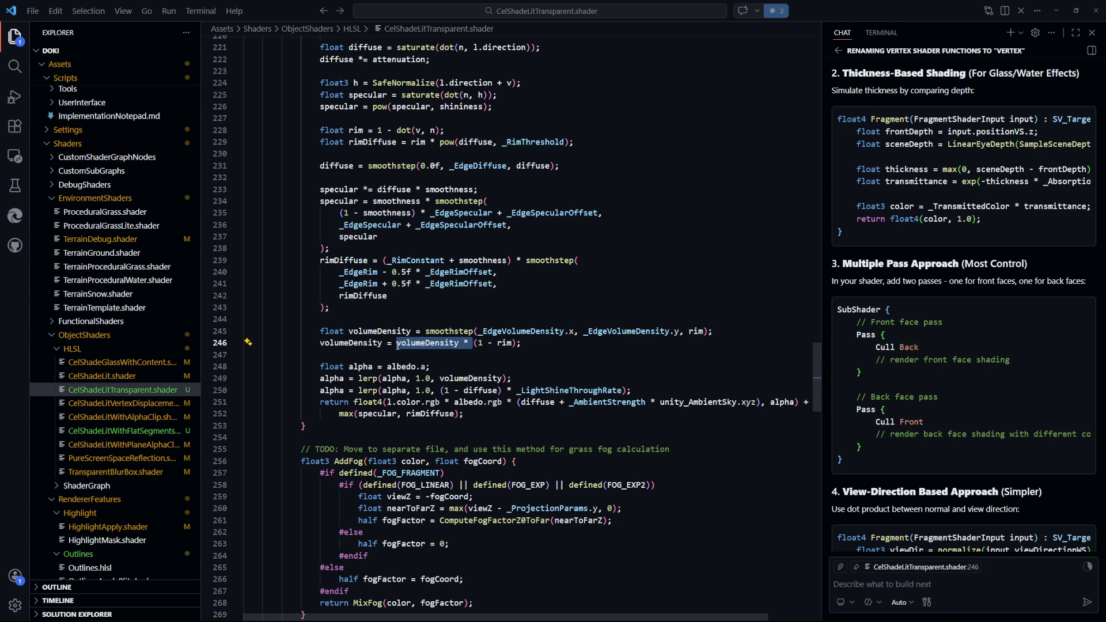
{"action": "key", "text": "ctrl+z"}
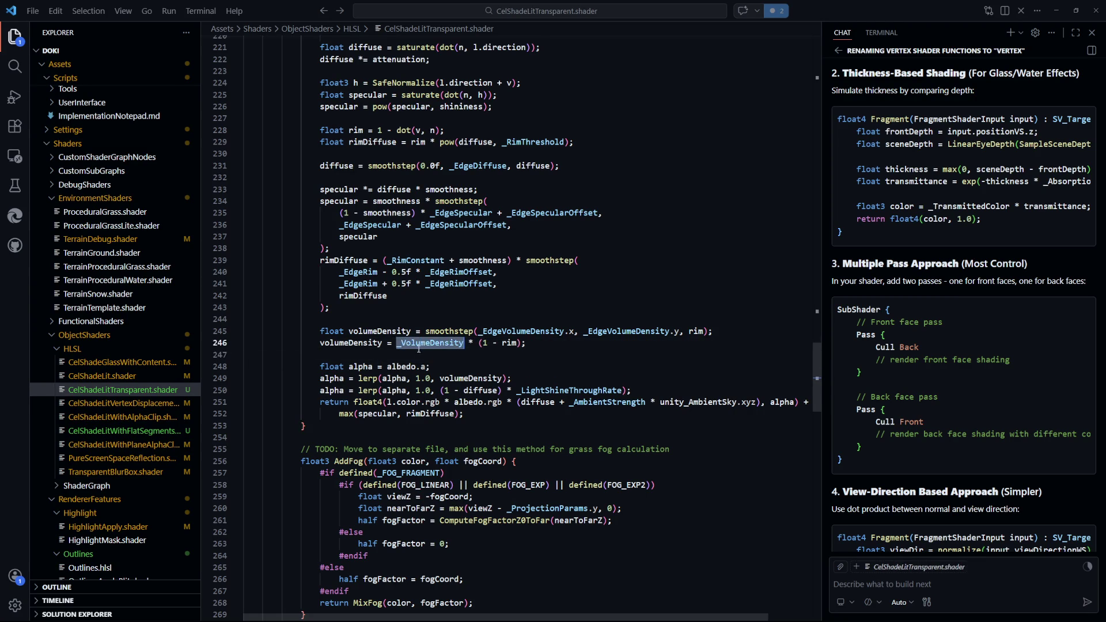
{"action": "left_click", "coordinate": [577, 357]}
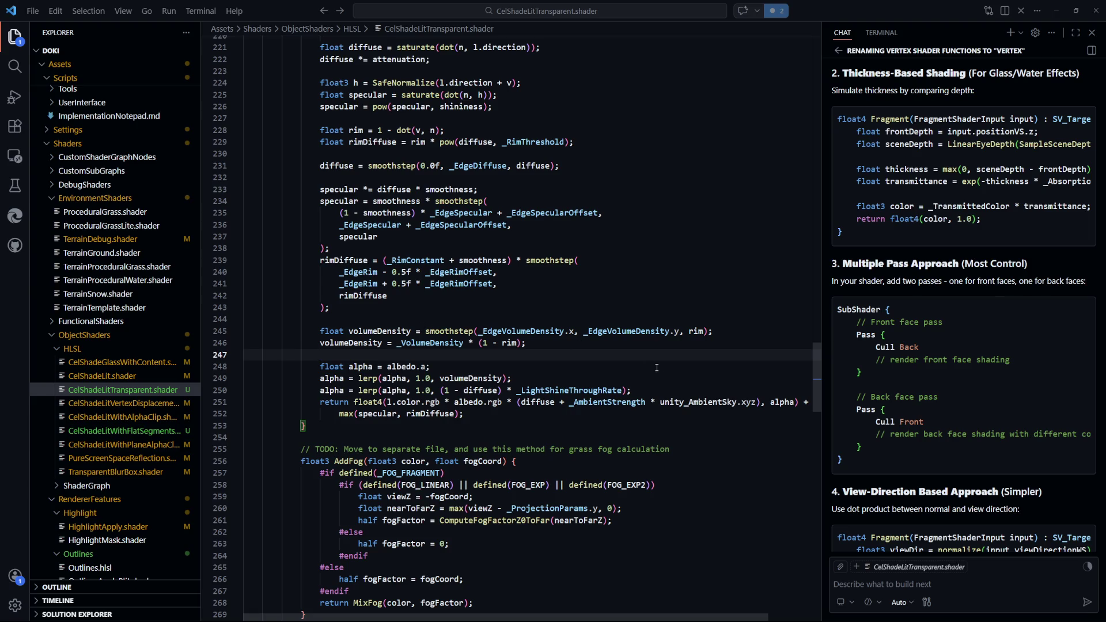
Change line 246's (1 - rim) term to (1 - volumeDensity) and return to Unity
{"action": "key", "text": "Up"}
{"action": "key", "text": "End"}
{"action": "key", "text": "Left"}
{"action": "key", "text": "Left"}
{"action": "key", "text": "BackSpace"}
{"action": "key", "text": "BackSpace"}
{"action": "key", "text": "BackSpace"}
{"action": "type", "text": "volumeDensity"}
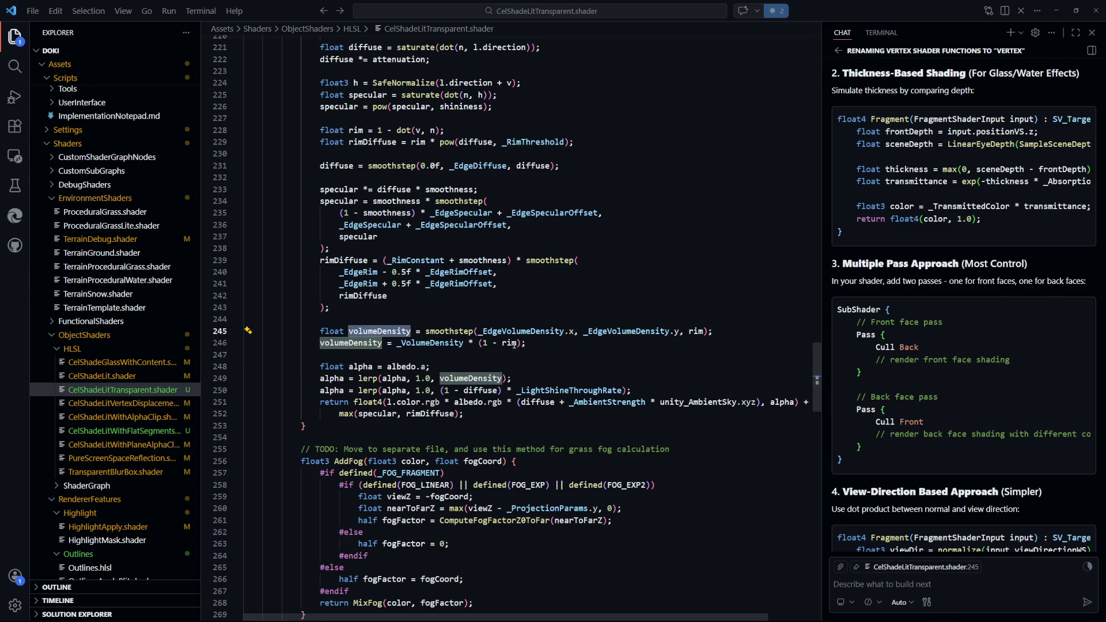
{"action": "left_click", "coordinate": [627, 371]}
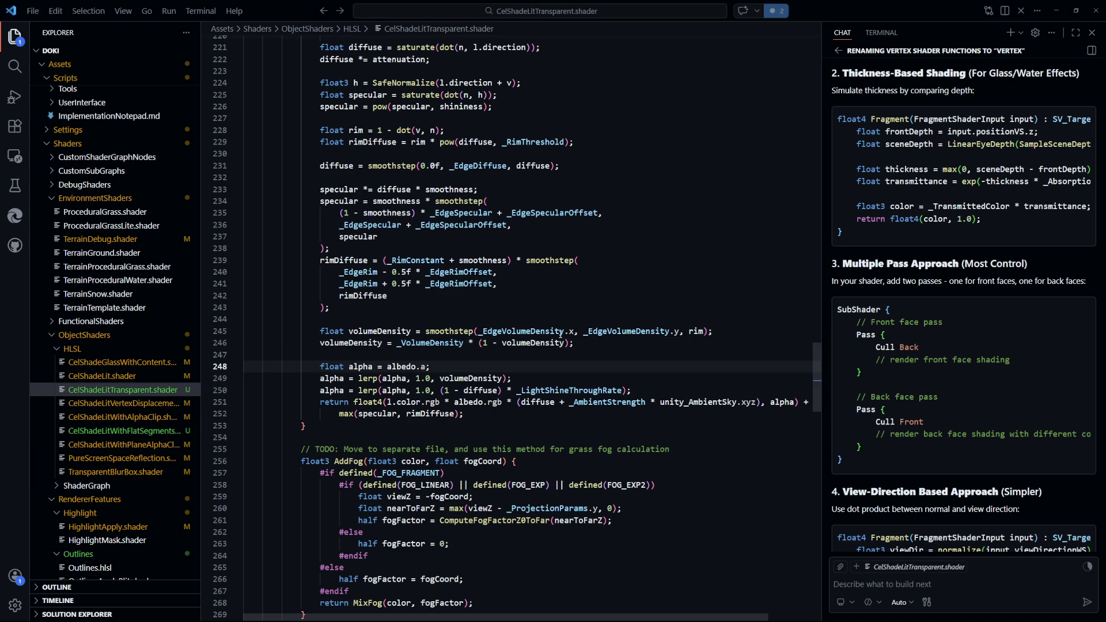
{"action": "key", "text": "alt+Tab"}
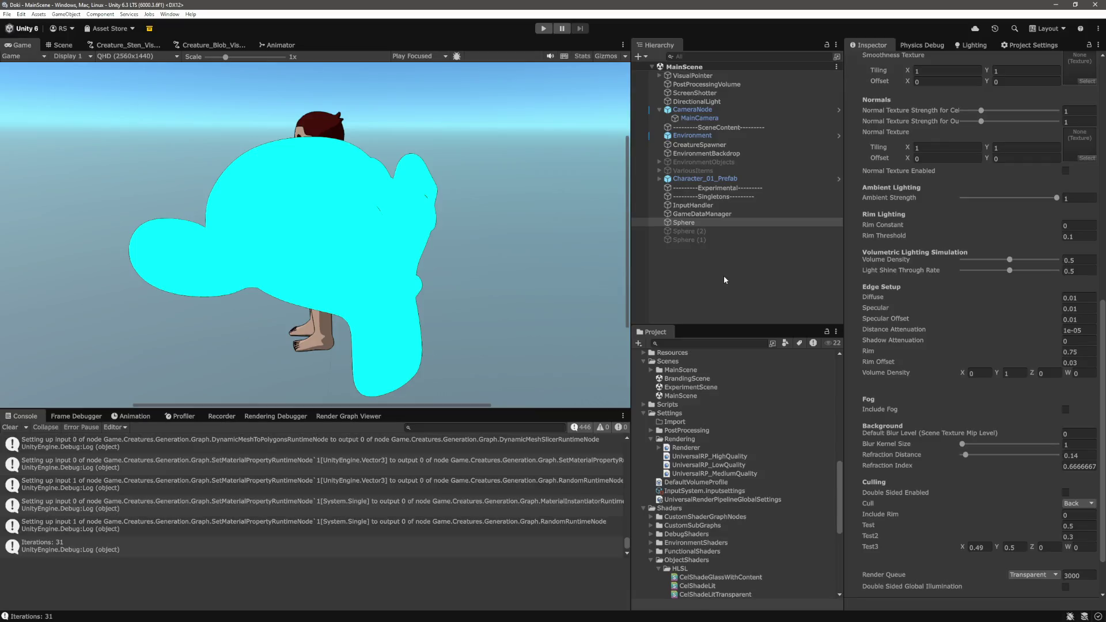
Select the monkey and set its edge Volume Density X to 0.4 and Y to 0.41
{"action": "left_click", "coordinate": [686, 223]}
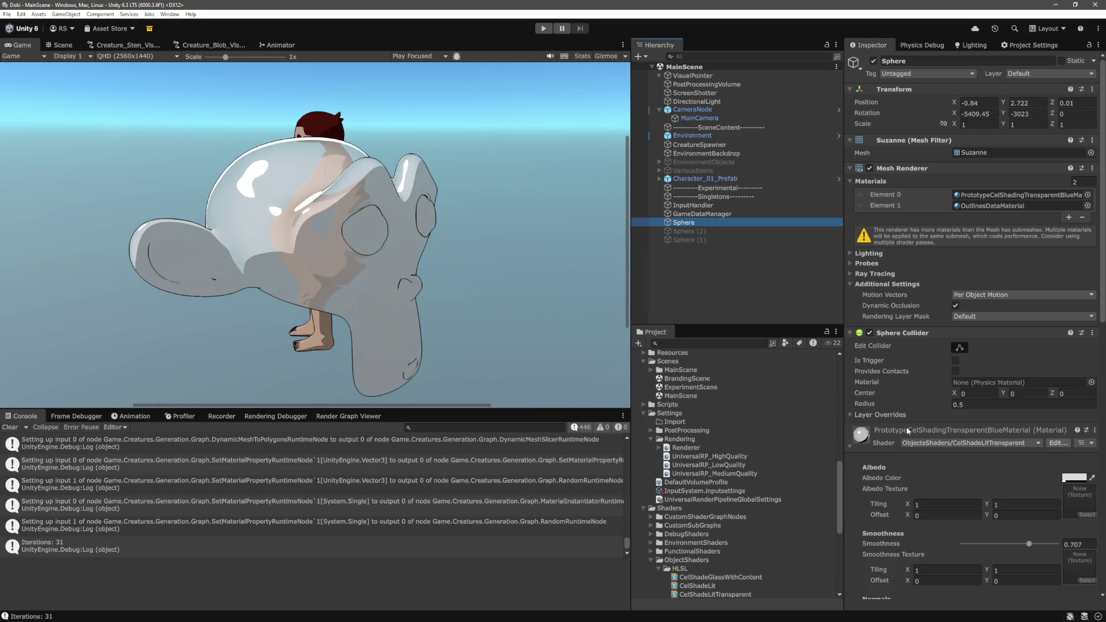
{"action": "scroll", "coordinate": [1035, 525], "scroll_direction": "down", "scroll_amount": 10}
{"action": "left_click", "coordinate": [980, 377]}
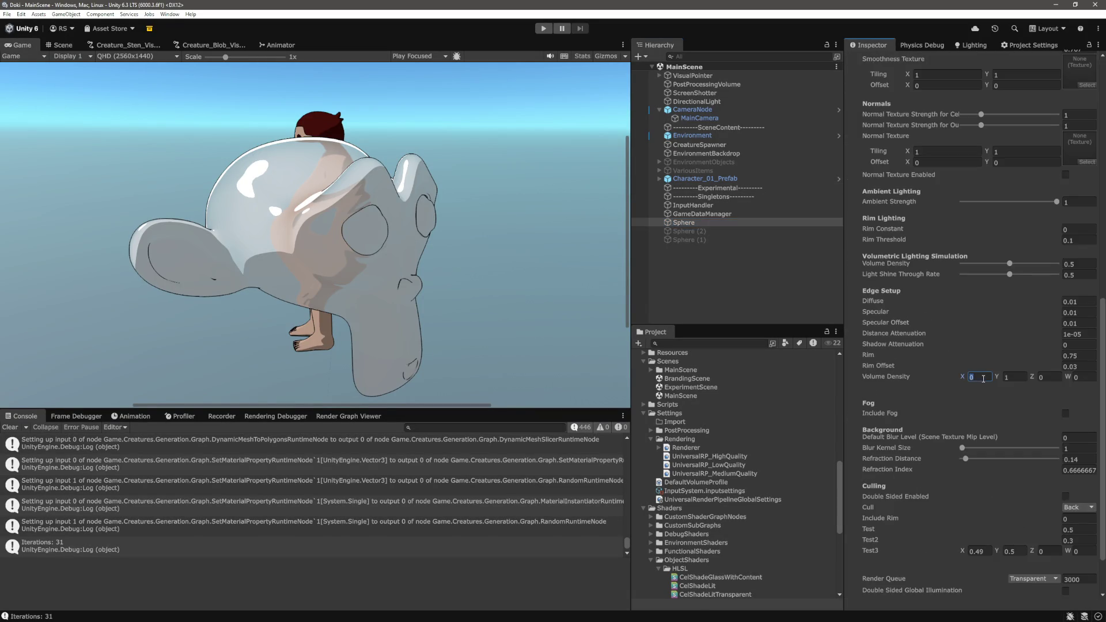
{"action": "type", "text": ".4"}
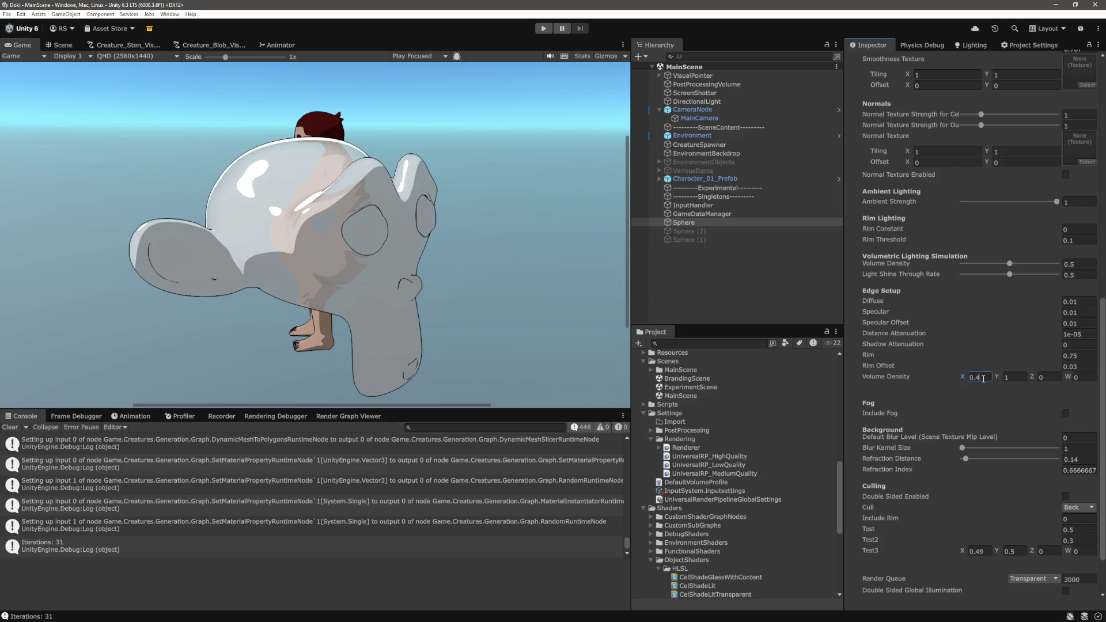
{"action": "key", "text": "Tab"}
{"action": "type", "text": "0.41"}
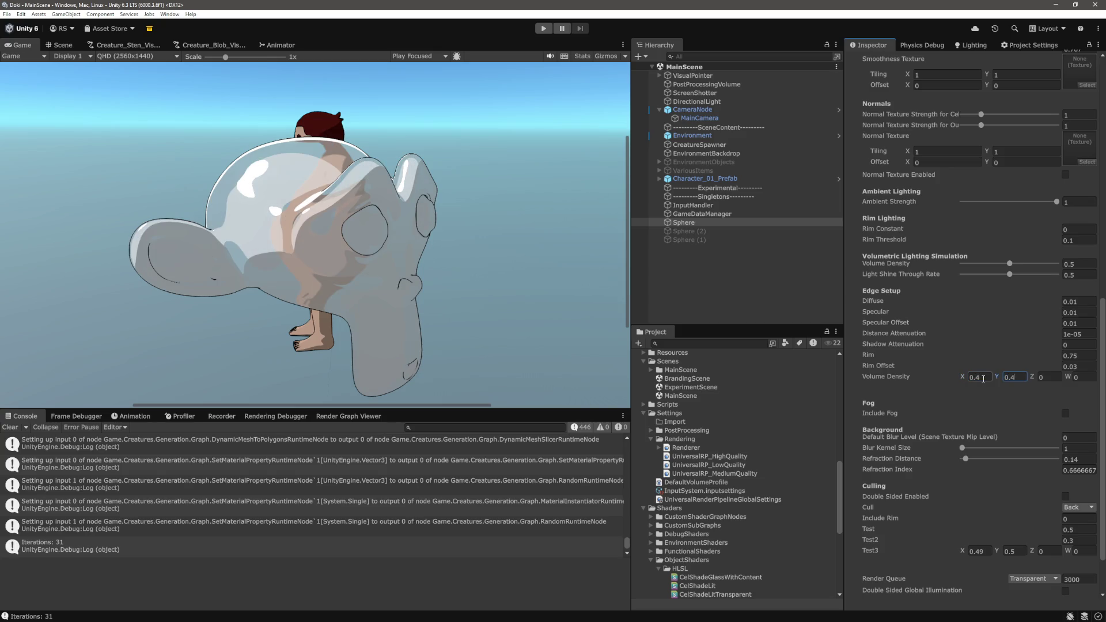
{"action": "left_click", "coordinate": [709, 252]}
{"action": "left_click", "coordinate": [684, 223]}
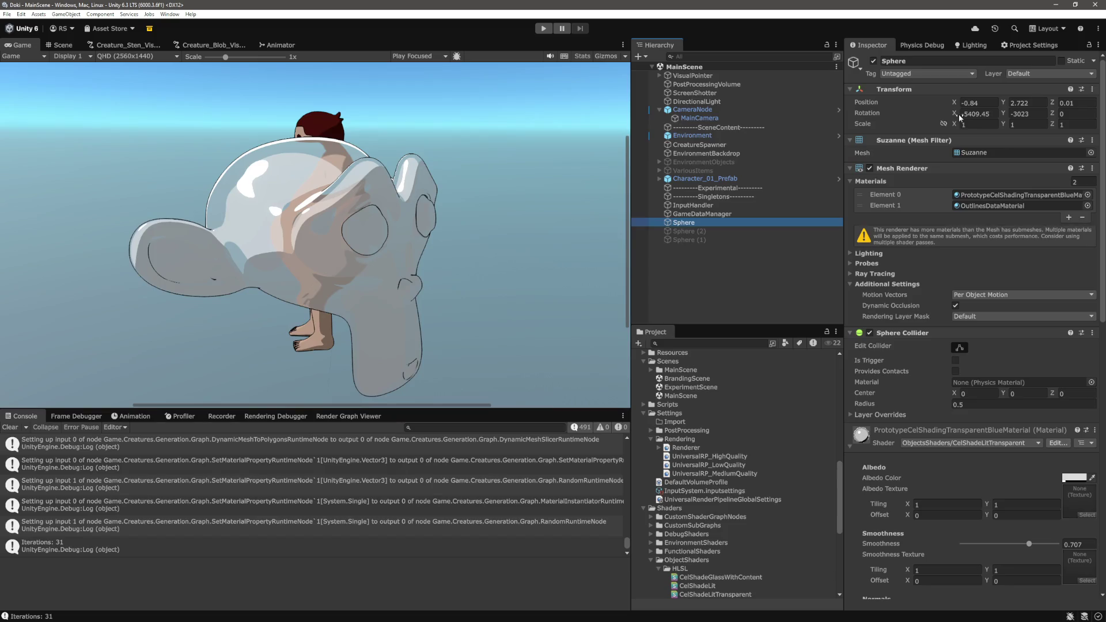
Scrub the monkey's Transform Rotation X to turn it to a new angle
{"action": "mouse_move", "coordinate": [955, 113]}
{"action": "left_mouse_down"}
{"action": "mouse_move", "coordinate": [1031, 139]}
{"action": "mouse_move", "coordinate": [950, 159]}
{"action": "left_mouse_up"}
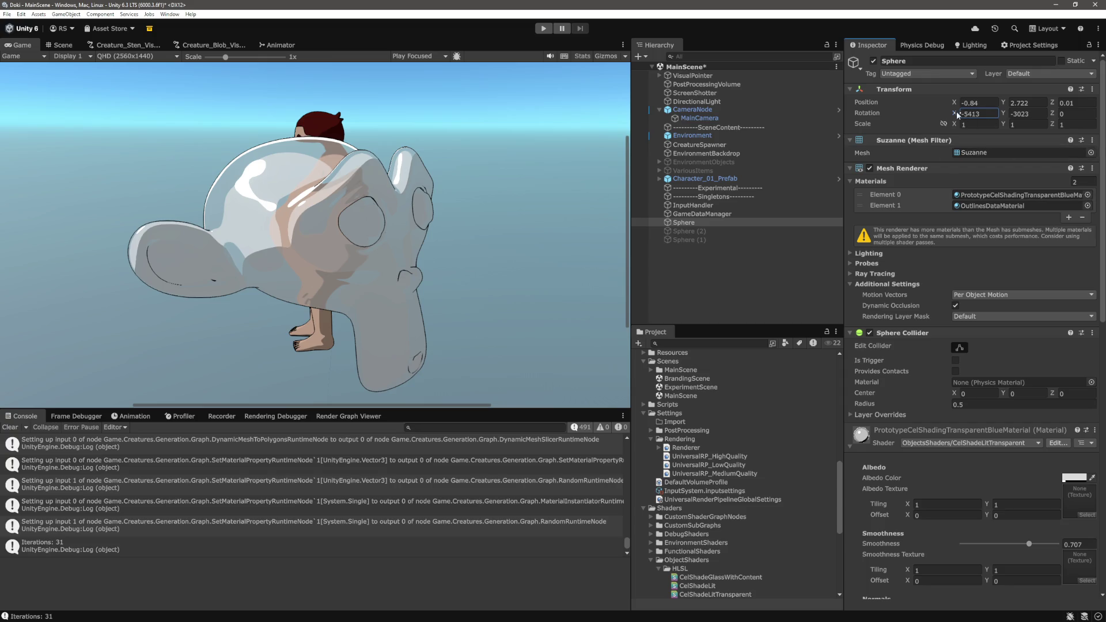
{"action": "mouse_move", "coordinate": [955, 115]}
{"action": "left_mouse_down"}
{"action": "mouse_move", "coordinate": [1058, 141]}
{"action": "mouse_move", "coordinate": [1012, 147]}
{"action": "mouse_move", "coordinate": [1059, 137]}
{"action": "mouse_move", "coordinate": [1093, 154]}
{"action": "left_mouse_up"}
{"action": "left_click", "coordinate": [1009, 114]}
{"action": "scroll", "coordinate": [370, 233], "scroll_direction": "down", "scroll_amount": 3}
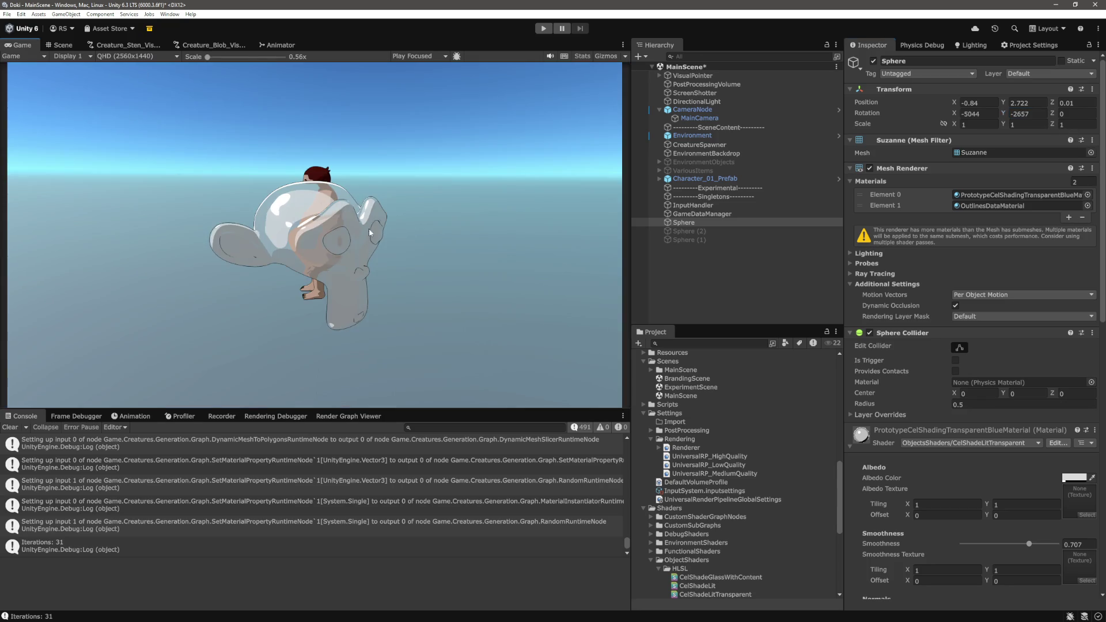
Show the Scene view and orbit the camera behind the character
{"action": "left_click", "coordinate": [60, 45]}
{"action": "left_click", "coordinate": [430, 145]}
{"action": "mouse_move", "coordinate": [430, 145]}
{"action": "left_mouse_down"}
{"action": "mouse_move", "coordinate": [431, 173]}
{"action": "mouse_move", "coordinate": [432, 150]}
{"action": "mouse_move", "coordinate": [408, 153]}
{"action": "mouse_move", "coordinate": [438, 236]}
{"action": "left_mouse_up"}
Enter Test3 X 0, Y 1 and Volume Density X 0, Y 1, then deselect the monkey
{"action": "left_click", "coordinate": [686, 222]}
{"action": "scroll", "coordinate": [942, 387], "scroll_direction": "down", "scroll_amount": 5}
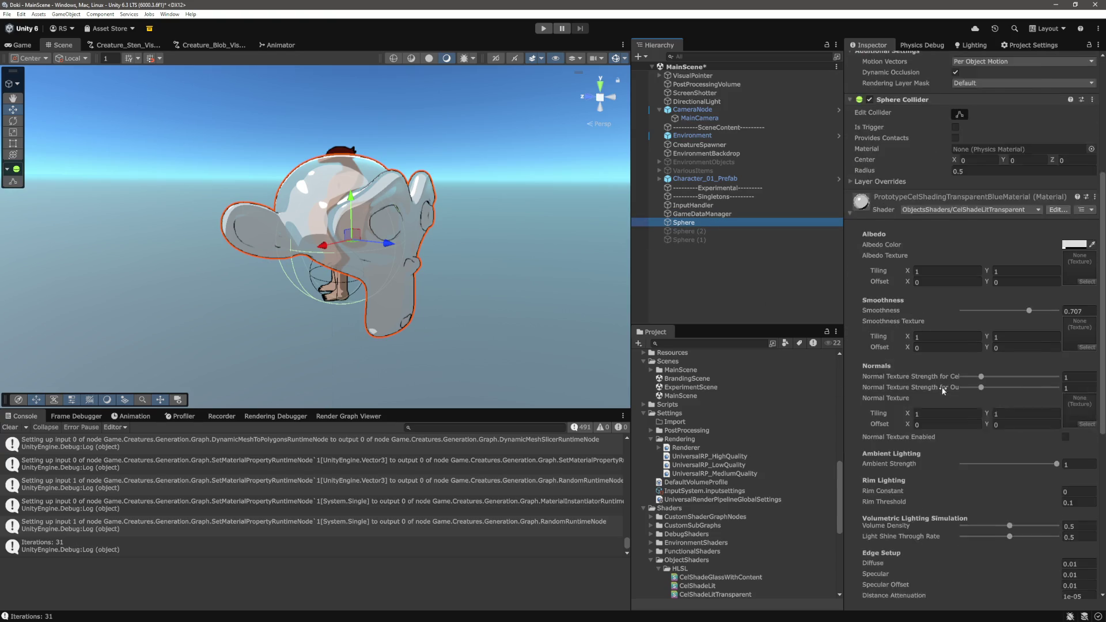
{"action": "scroll", "coordinate": [942, 387], "scroll_direction": "down", "scroll_amount": 5}
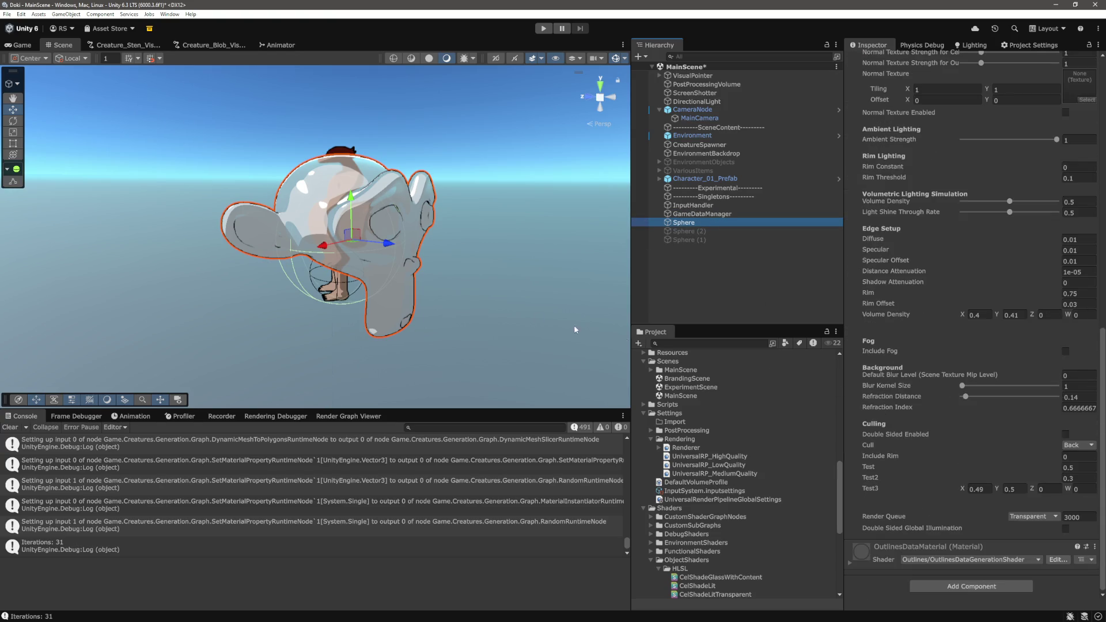
{"action": "mouse_move", "coordinate": [456, 202]}
{"action": "left_mouse_down"}
{"action": "mouse_move", "coordinate": [479, 209]}
{"action": "mouse_move", "coordinate": [493, 242]}
{"action": "mouse_move", "coordinate": [473, 271]}
{"action": "left_mouse_up"}
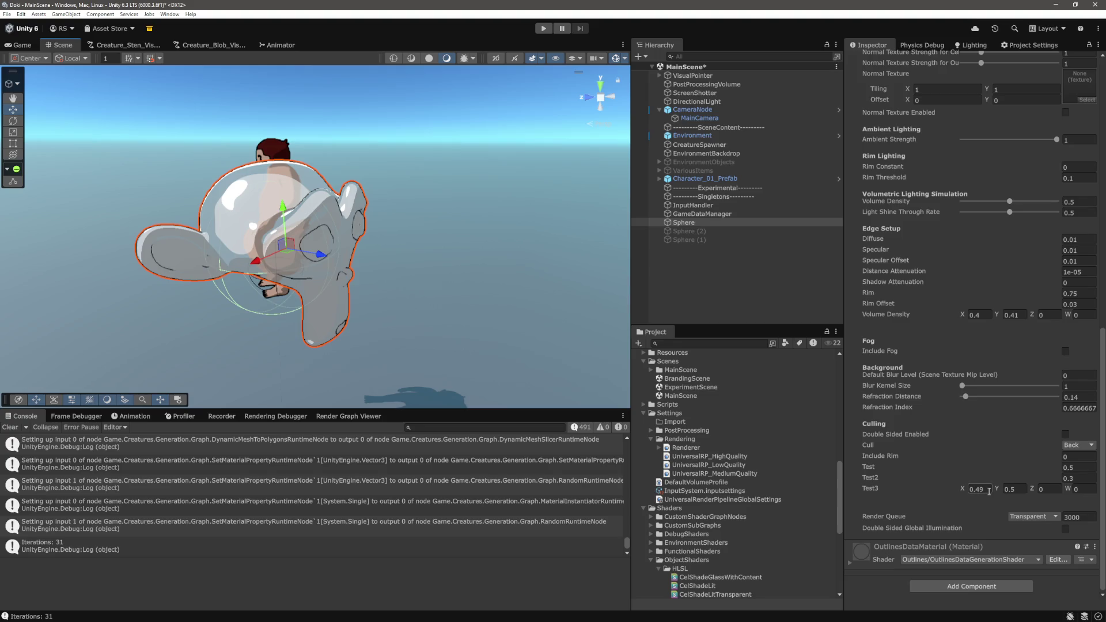
{"action": "left_click", "coordinate": [980, 490]}
{"action": "type", "text": "0"}
{"action": "key", "text": "Tab"}
{"action": "type", "text": "1"}
{"action": "left_click", "coordinate": [987, 315]}
{"action": "type", "text": "0"}
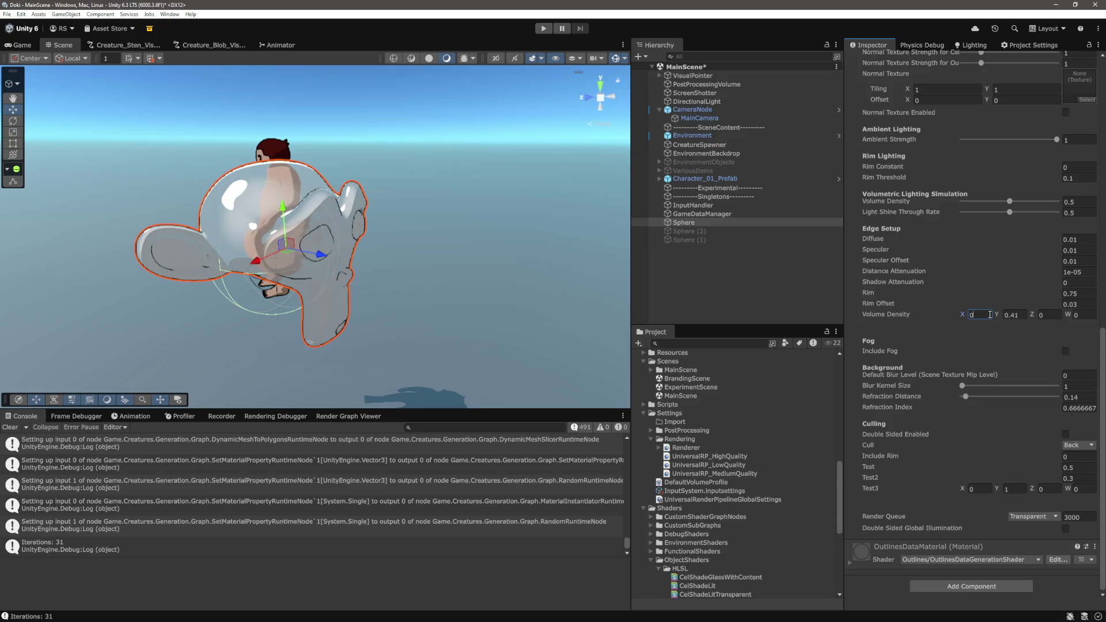
{"action": "key", "text": "Tab"}
{"action": "type", "text": "1"}
{"action": "left_click", "coordinate": [715, 300]}
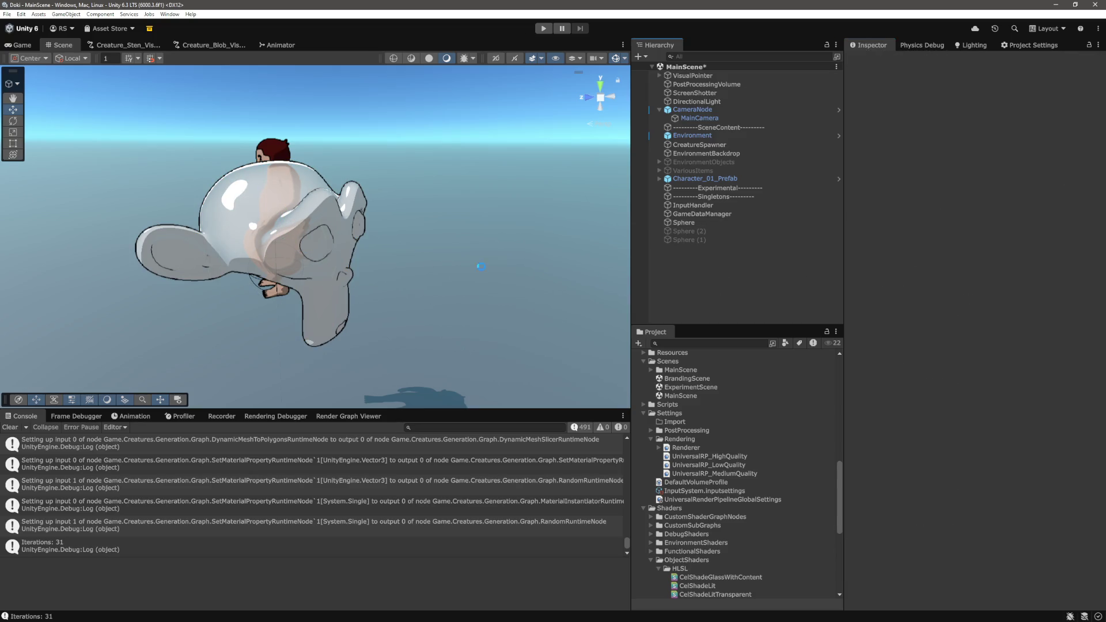
Select the monkey and locate its material in the Project window
{"action": "left_click", "coordinate": [705, 178]}
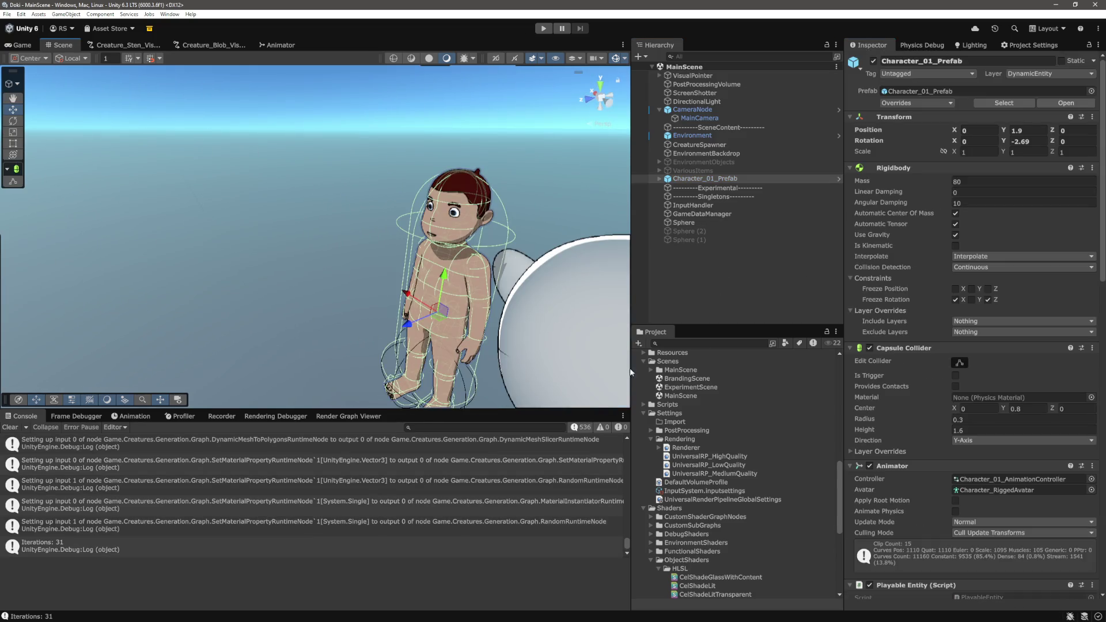
{"action": "left_click", "coordinate": [544, 361]}
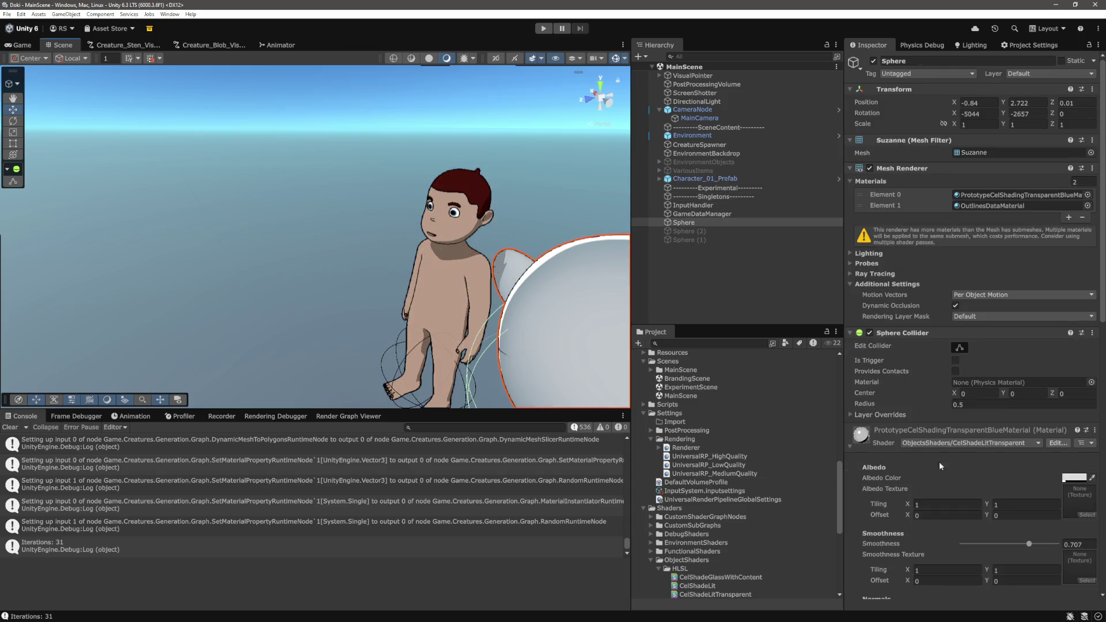
{"action": "scroll", "coordinate": [939, 461], "scroll_direction": "down", "scroll_amount": 5}
{"action": "scroll", "coordinate": [978, 268], "scroll_direction": "up", "scroll_amount": 5}
{"action": "left_click", "coordinate": [1026, 195]}
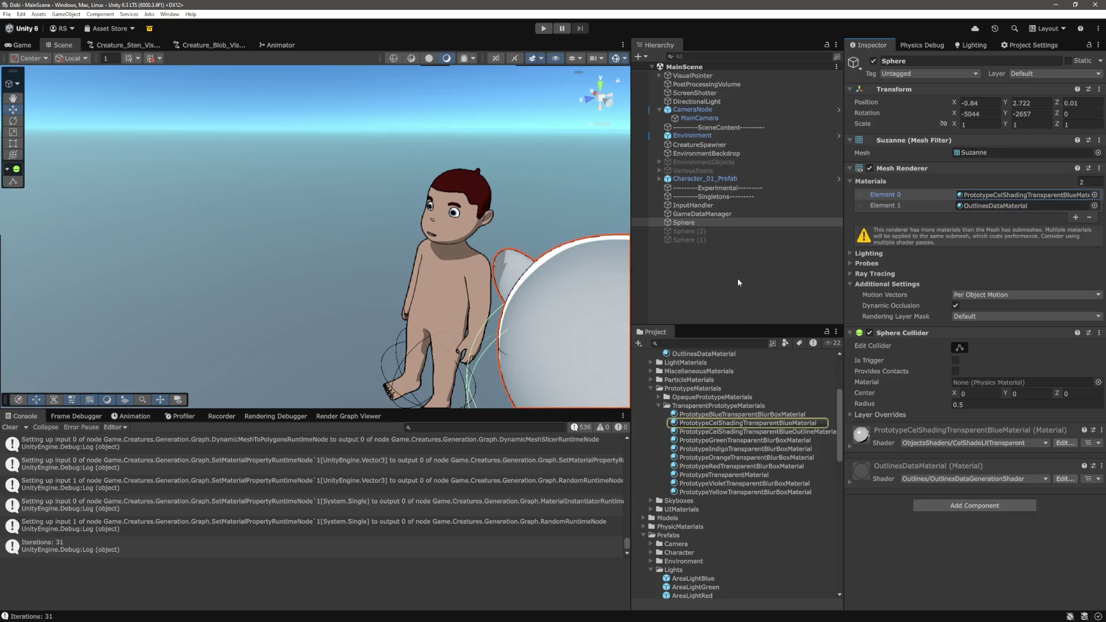
{"action": "left_click", "coordinate": [704, 179]}
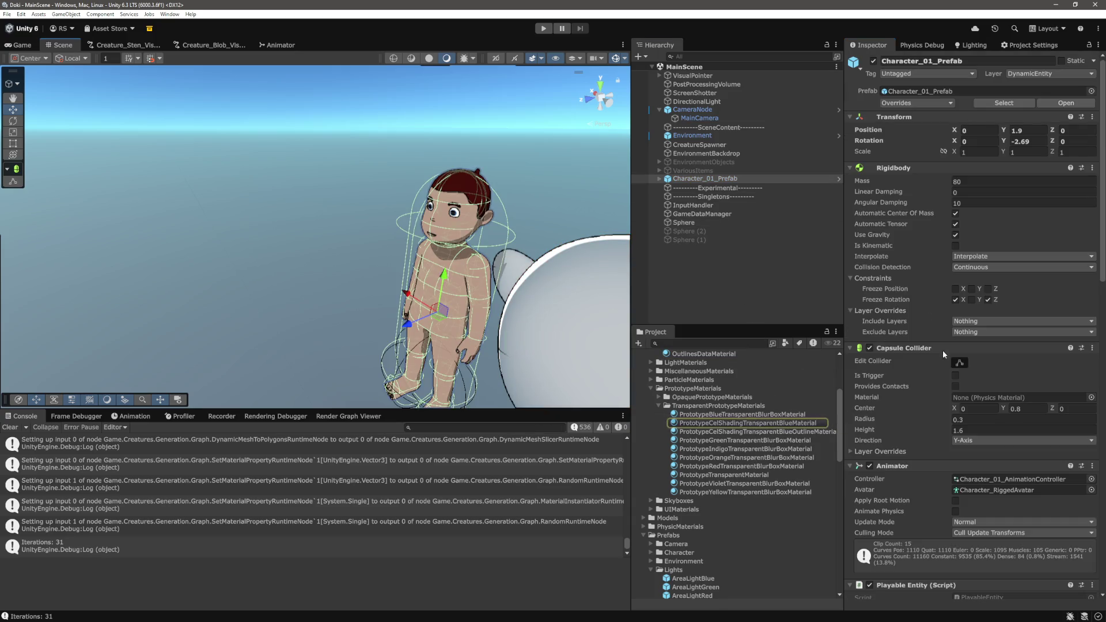
{"action": "scroll", "coordinate": [1001, 405], "scroll_direction": "down", "scroll_amount": 6}
{"action": "scroll", "coordinate": [974, 377], "scroll_direction": "up", "scroll_amount": 4}
Expand Character_01_Prefab, select CharacterMesh, and inspect PrototypeCelShadingTransparentBlueMaterial
{"action": "left_click", "coordinate": [660, 178]}
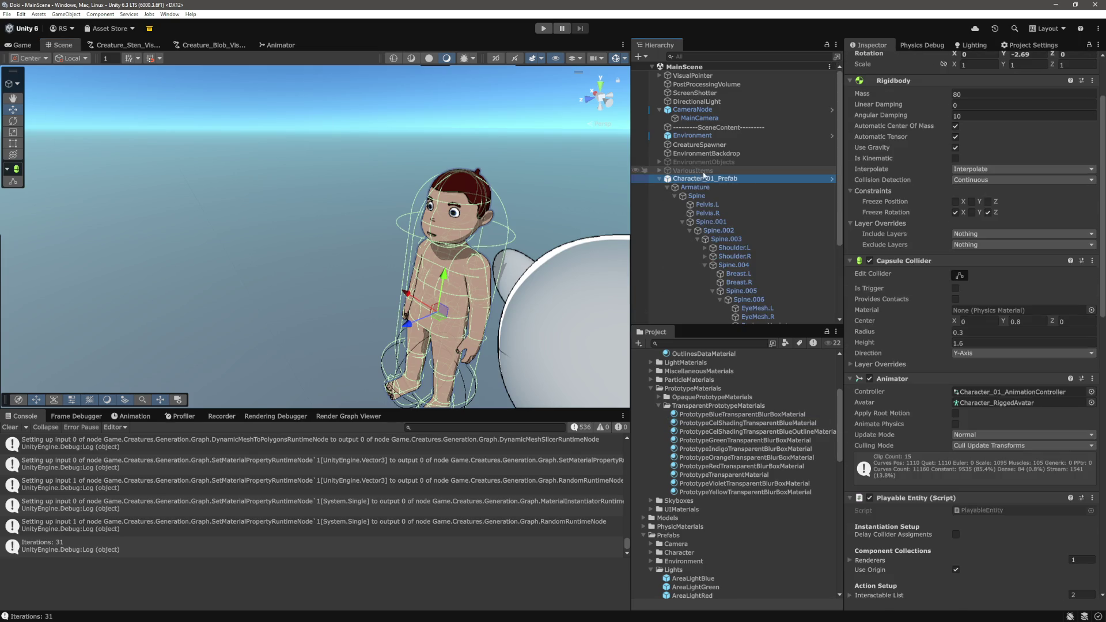
{"action": "scroll", "coordinate": [721, 190], "scroll_direction": "down", "scroll_amount": 3}
{"action": "scroll", "coordinate": [679, 192], "scroll_direction": "up", "scroll_amount": 2}
{"action": "left_click", "coordinate": [675, 182]}
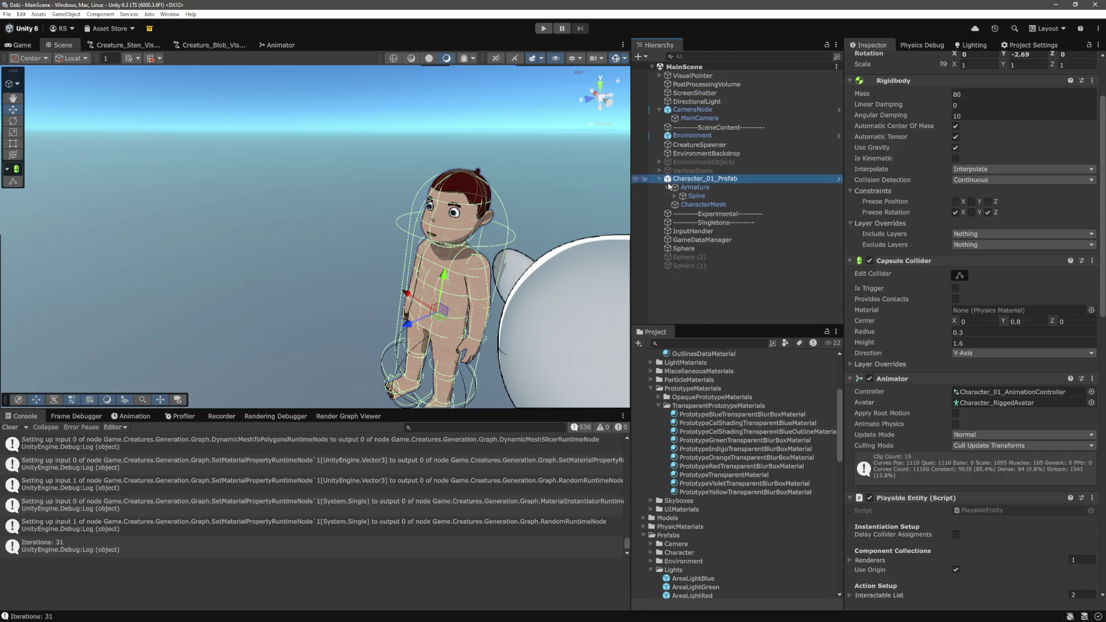
{"action": "left_click", "coordinate": [703, 204]}
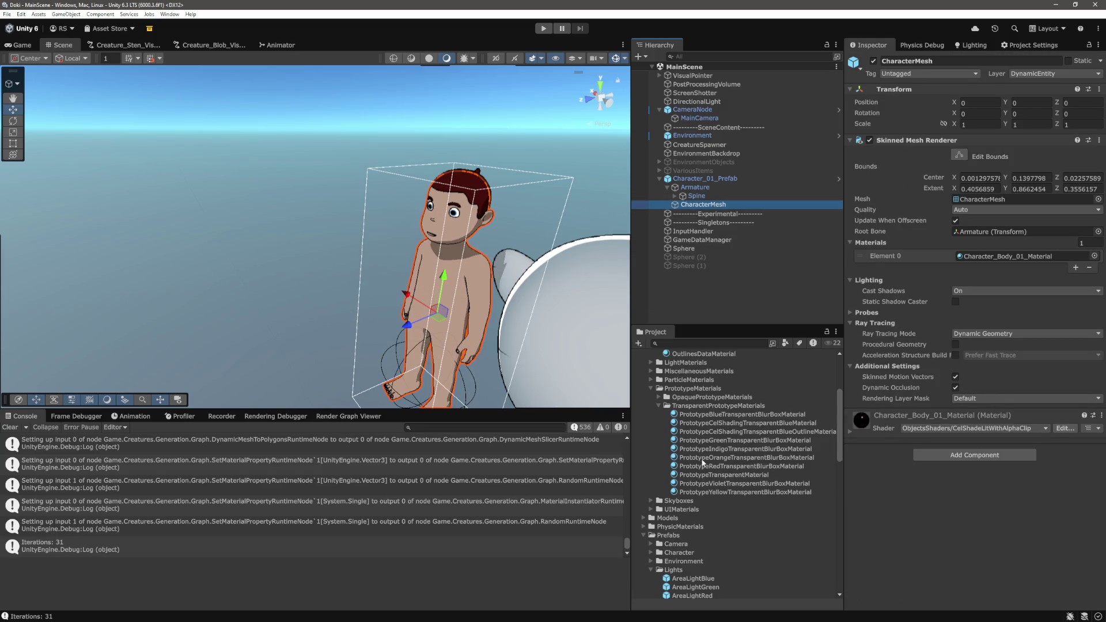
{"action": "left_click", "coordinate": [729, 425]}
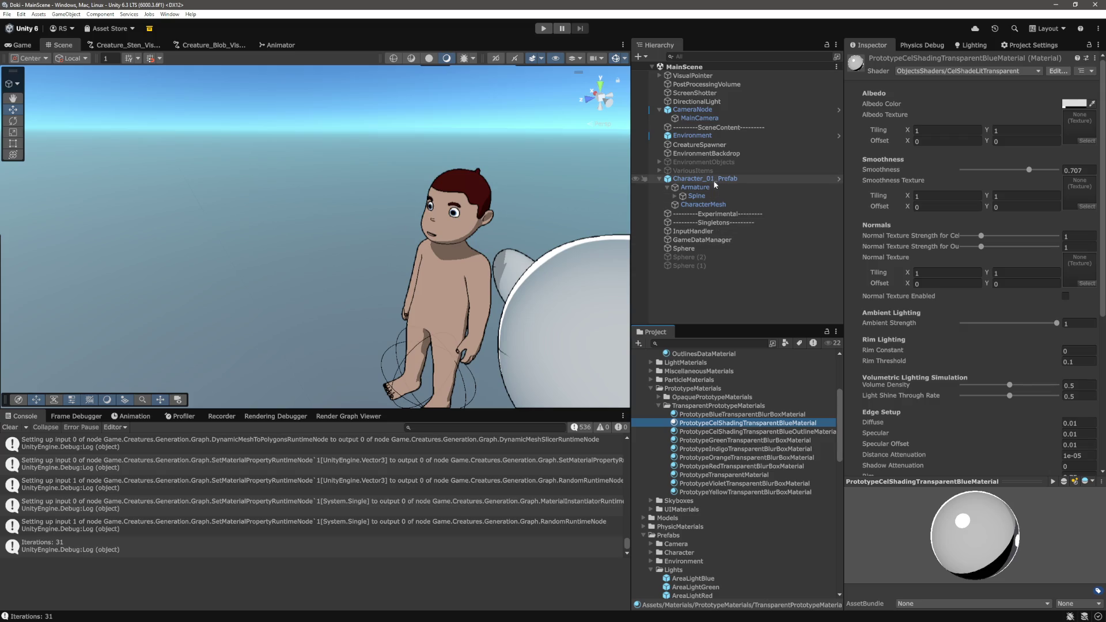
Assign PrototypeCelShadingTransparentBlueMaterial to CharacterMesh's Element 0 material slot
{"action": "left_click", "coordinate": [703, 247]}
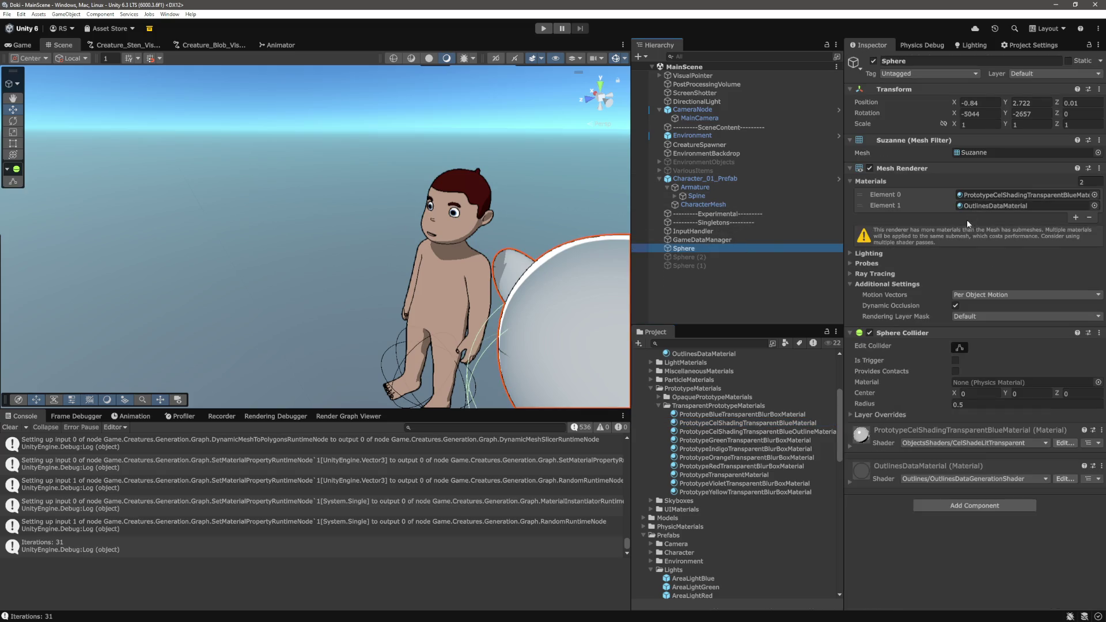
{"action": "left_click", "coordinate": [993, 199]}
{"action": "left_click", "coordinate": [993, 199]}
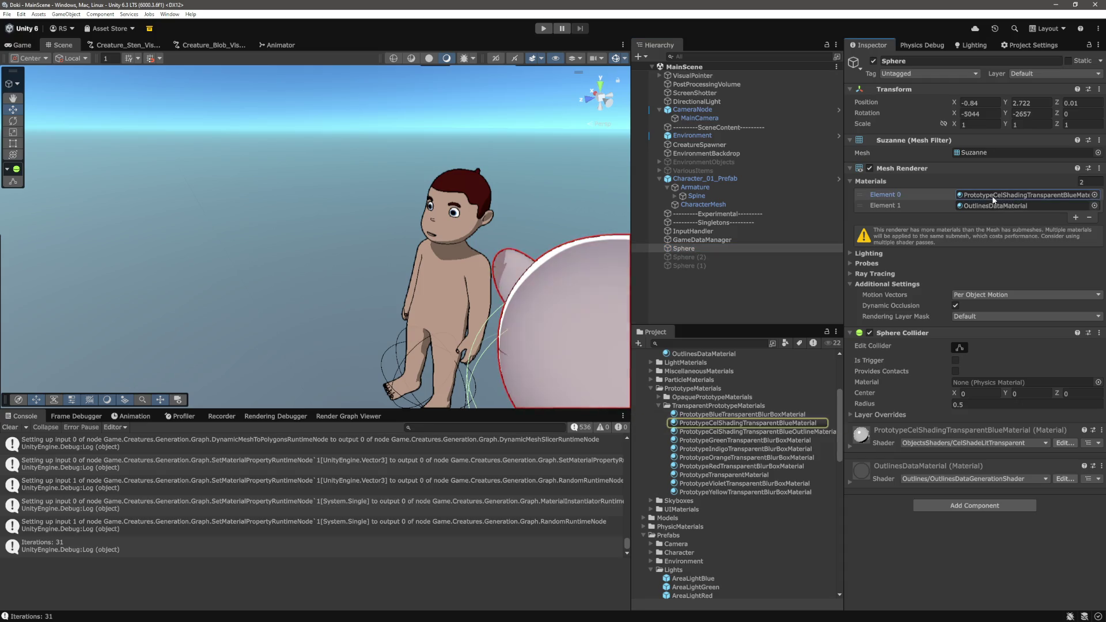
{"action": "left_click", "coordinate": [994, 195]}
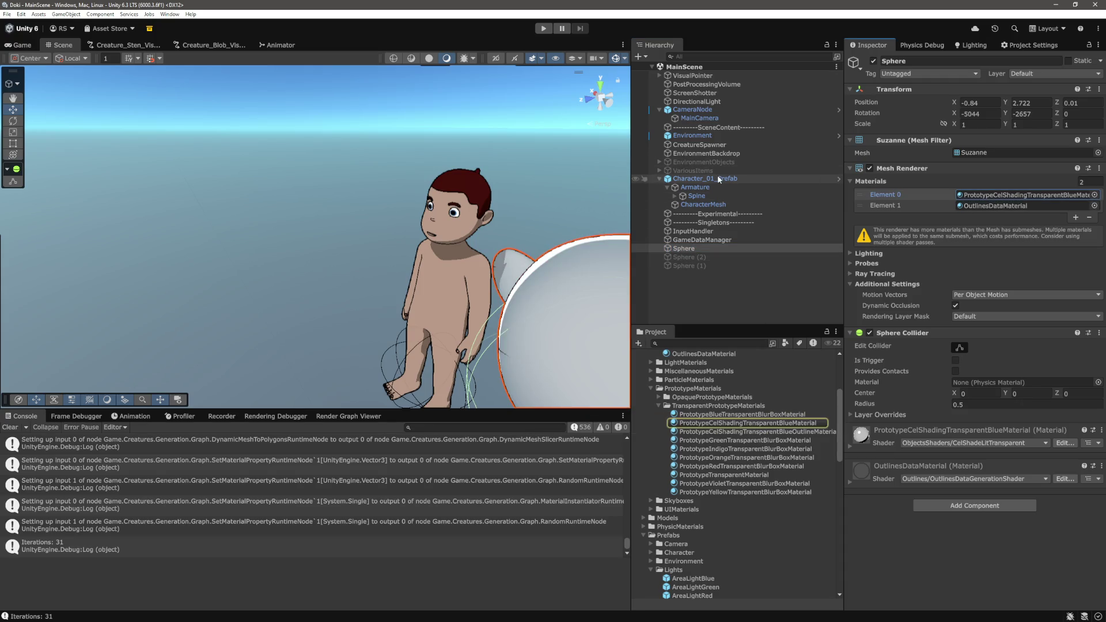
{"action": "left_click", "coordinate": [708, 206]}
{"action": "left_click_drag", "start_coordinate": [748, 423], "coordinate": [991, 257]}
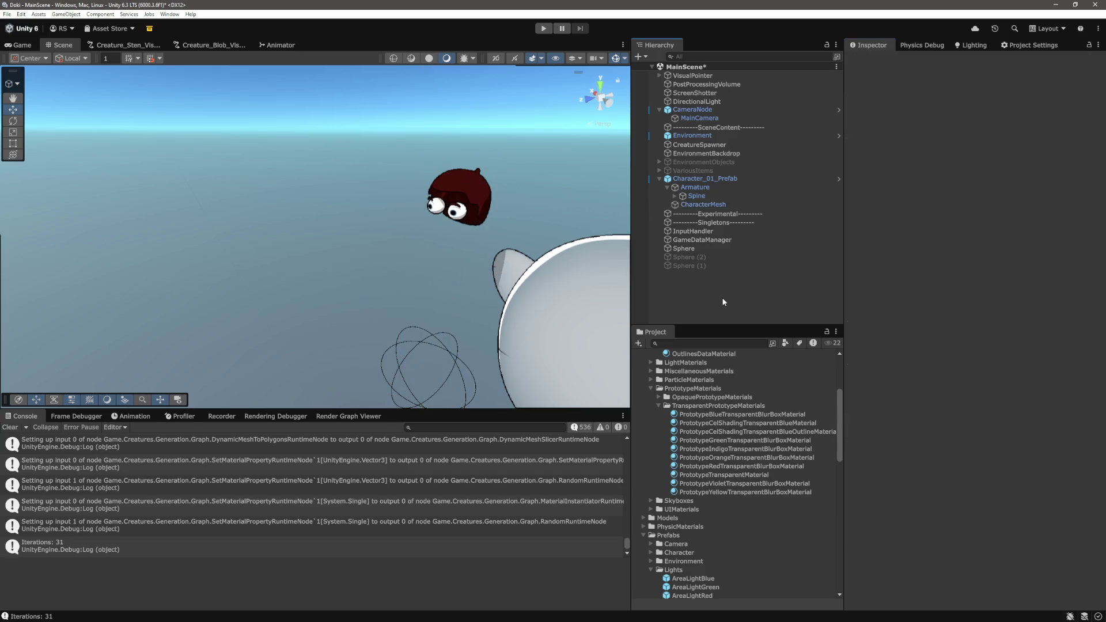
Select the character prefab and undo its material change to restore Character_Body_01_Material
{"action": "left_click", "coordinate": [351, 296]}
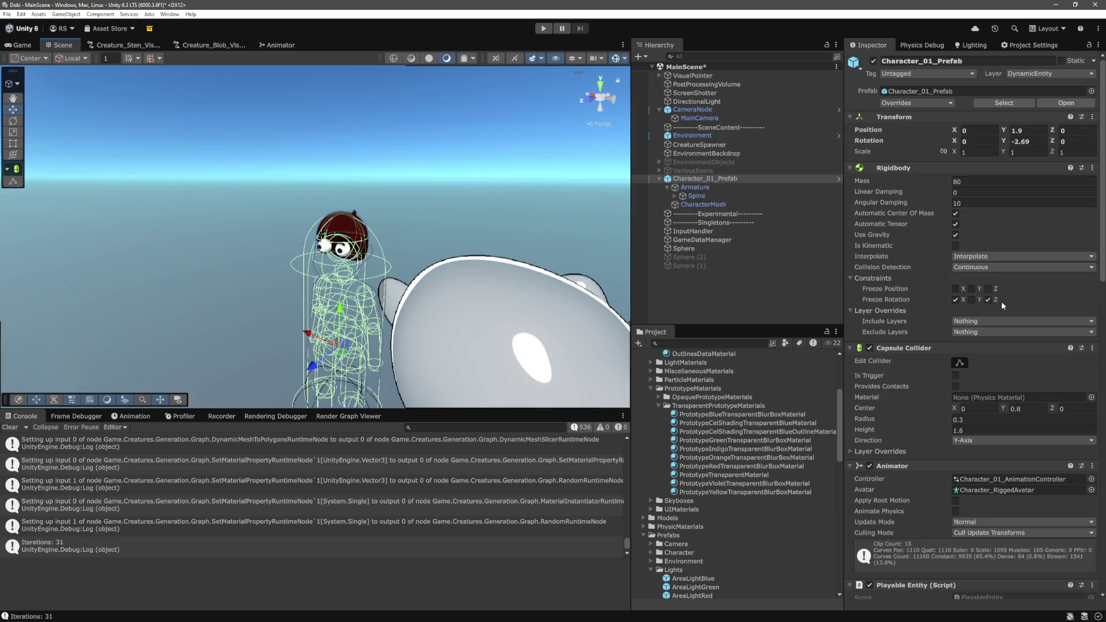
{"action": "scroll", "coordinate": [1003, 298], "scroll_direction": "down", "scroll_amount": 10}
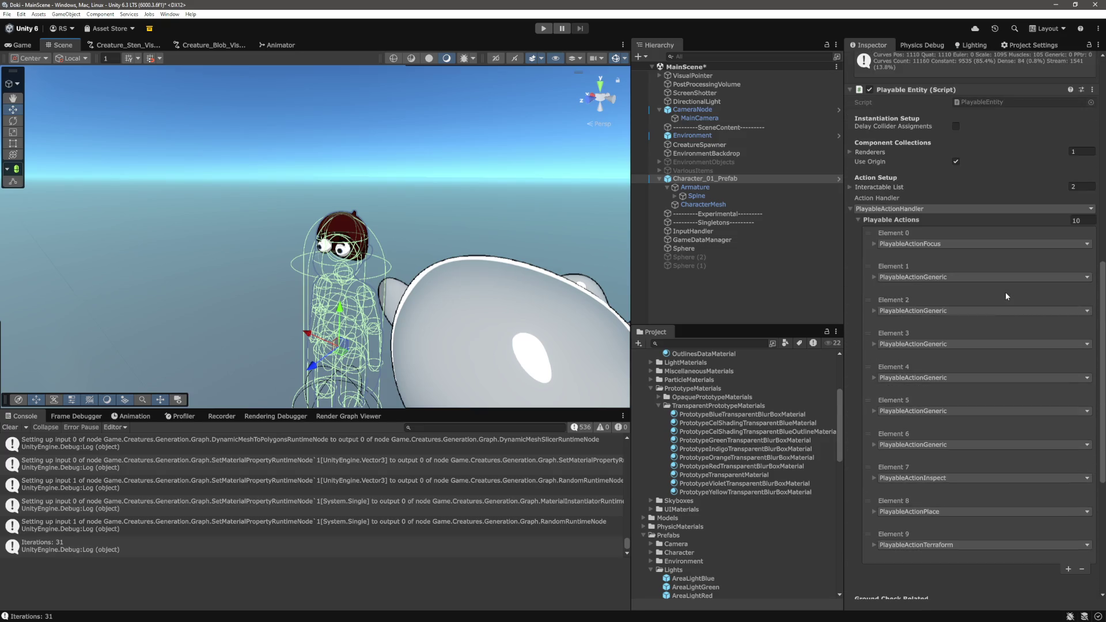
{"action": "key", "text": "ctrl+z"}
{"action": "key", "text": "ctrl+z"}
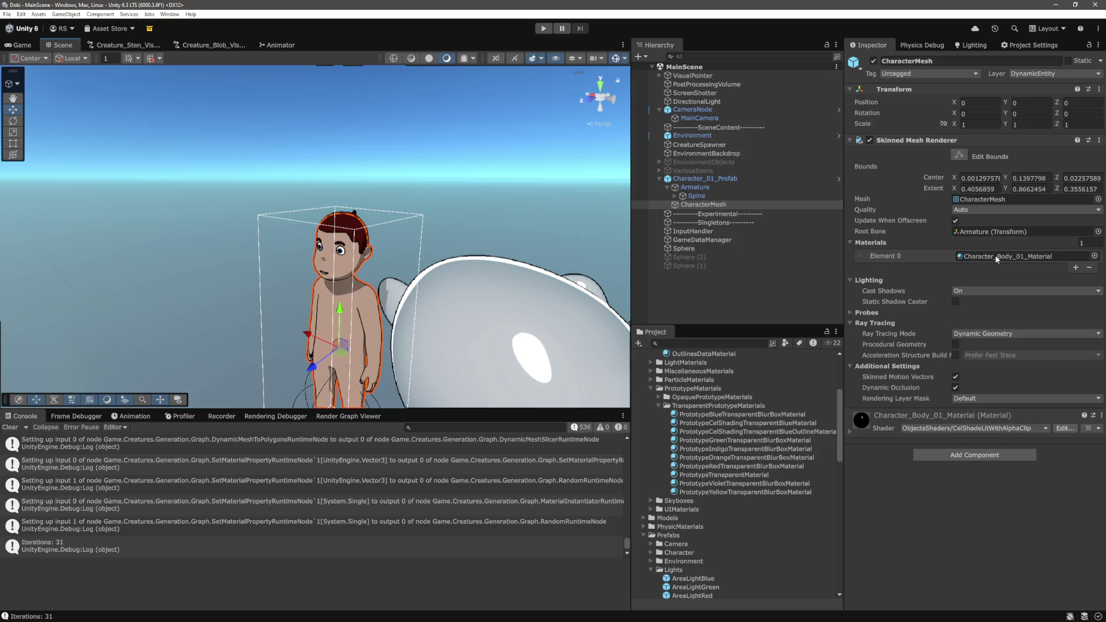
Locate and inspect the character's body material settings, then deselect it
{"action": "left_click", "coordinate": [998, 257]}
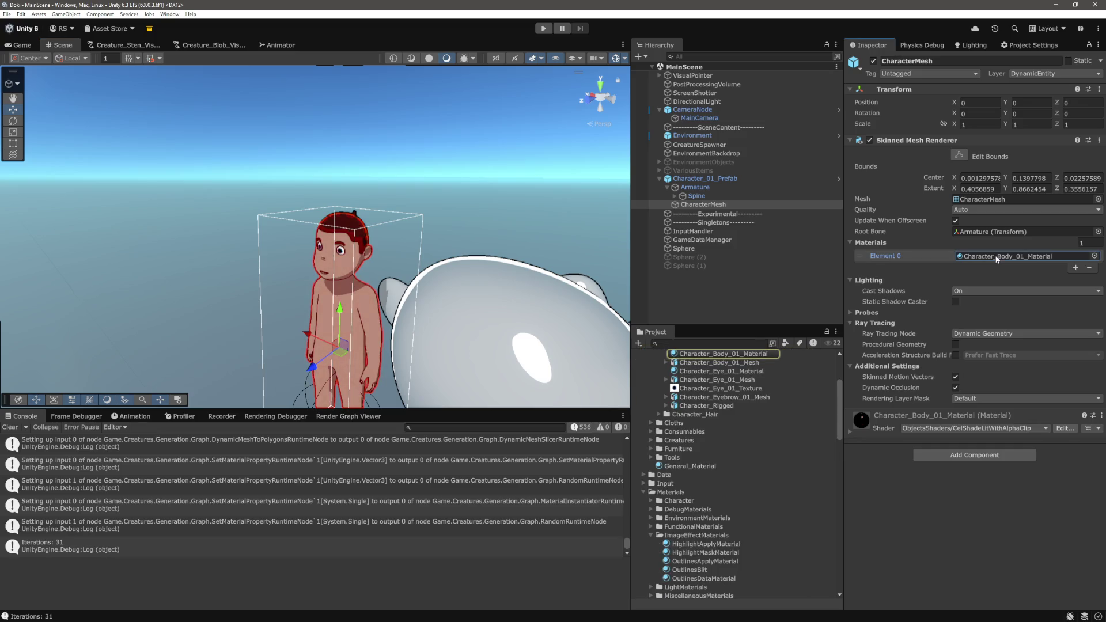
{"action": "left_click", "coordinate": [760, 461]}
{"action": "scroll", "coordinate": [921, 434], "scroll_direction": "down", "scroll_amount": 10}
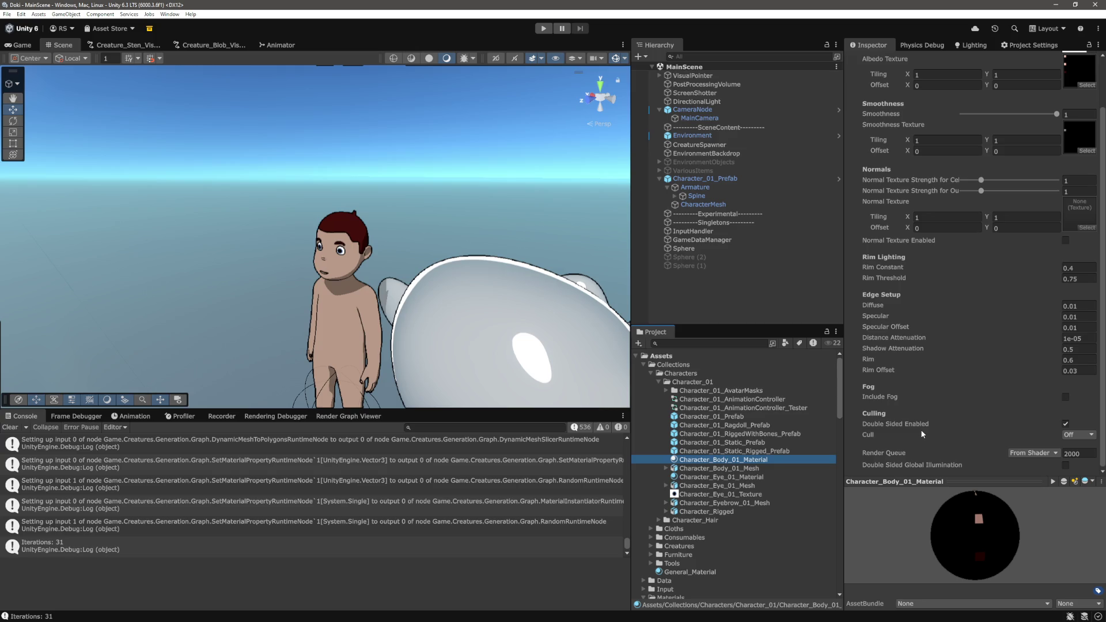
{"action": "scroll", "coordinate": [922, 439], "scroll_direction": "up", "scroll_amount": 3}
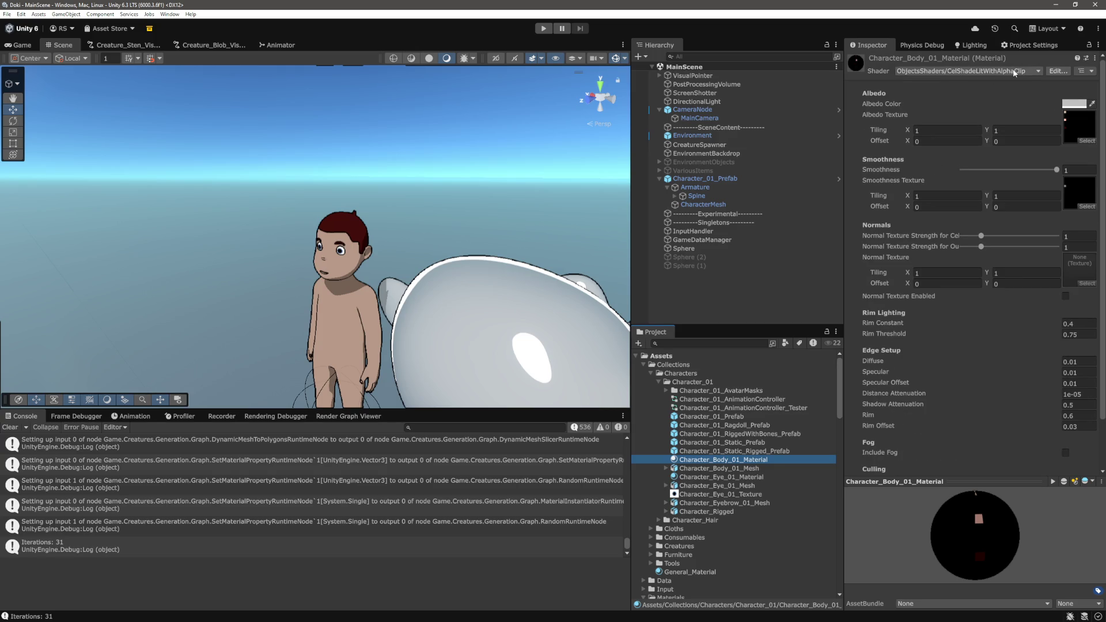
{"action": "left_click", "coordinate": [437, 302]}
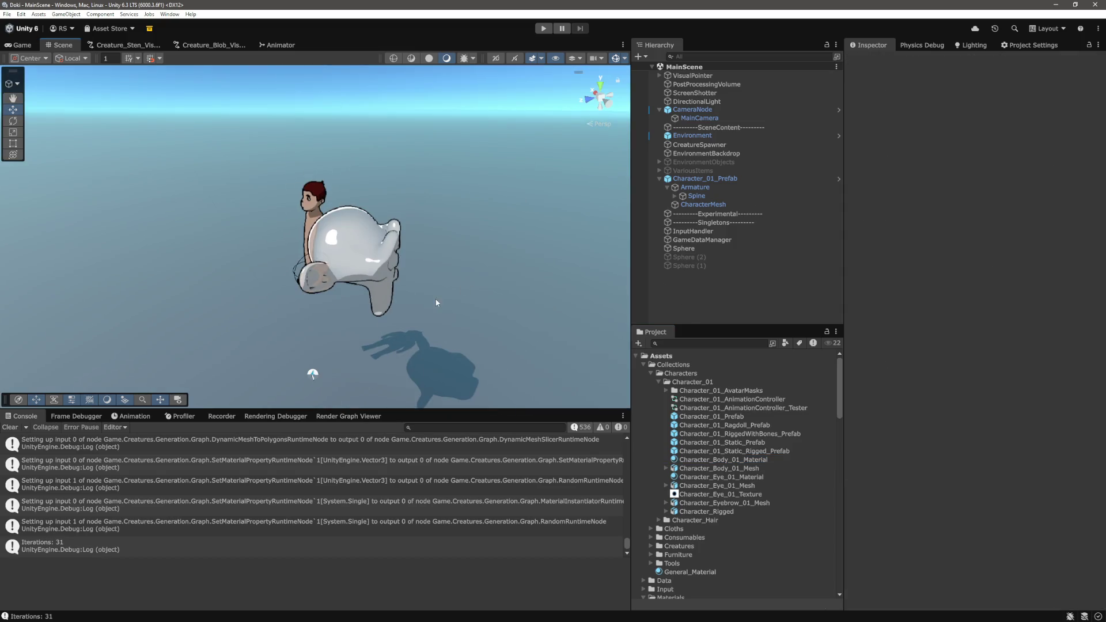
Orbit the Scene view around the character to frame the transparent monkey up close
{"action": "left_click_drag", "start_coordinate": [500, 286], "coordinate": [458, 266]}
{"action": "left_click_drag", "start_coordinate": [457, 266], "coordinate": [742, 303]}
{"action": "mouse_move", "coordinate": [519, 271]}
{"action": "left_mouse_down"}
{"action": "mouse_move", "coordinate": [506, 264]}
{"action": "mouse_move", "coordinate": [498, 301]}
{"action": "mouse_move", "coordinate": [479, 299]}
{"action": "mouse_move", "coordinate": [487, 311]}
{"action": "mouse_move", "coordinate": [460, 257]}
{"action": "mouse_move", "coordinate": [392, 272]}
{"action": "mouse_move", "coordinate": [399, 285]}
{"action": "mouse_move", "coordinate": [307, 292]}
{"action": "mouse_move", "coordinate": [507, 297]}
{"action": "left_mouse_up"}
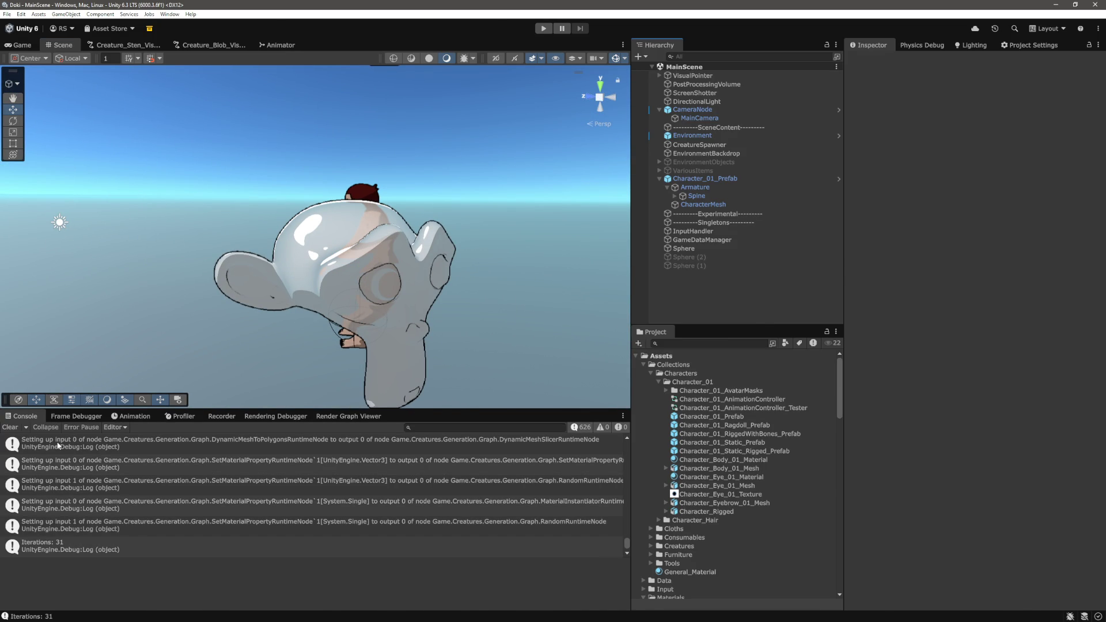
Delete lines 61–65 (_IncludeRim, _Test, _Test2, _Test3) from CelShadeLitTransparent.shader's Properties block
{"action": "key", "text": "alt+Tab"}
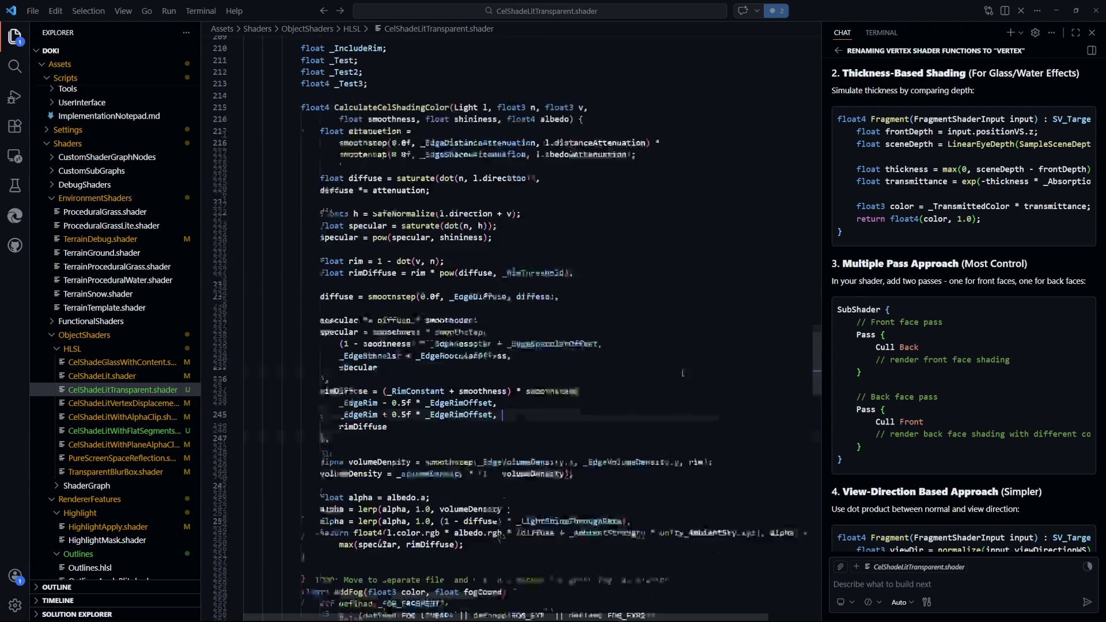
{"action": "scroll", "coordinate": [631, 227], "scroll_direction": "up", "scroll_amount": 15}
{"action": "scroll", "coordinate": [630, 227], "scroll_direction": "down", "scroll_amount": 9}
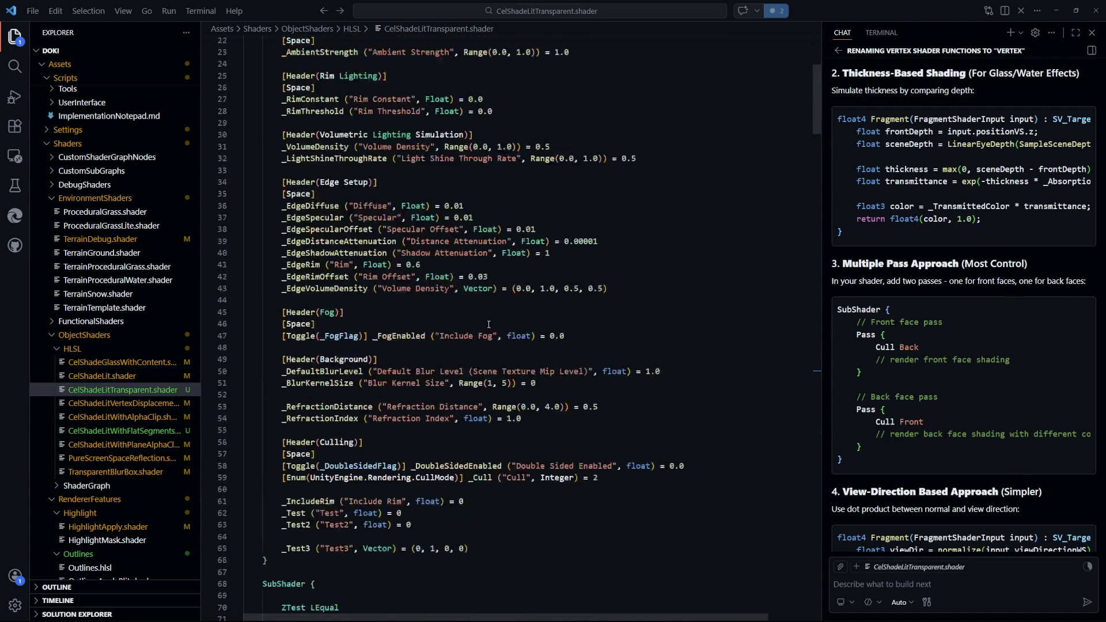
{"action": "left_click_drag", "start_coordinate": [505, 419], "coordinate": [518, 366]}
{"action": "key", "text": "BackSpace"}
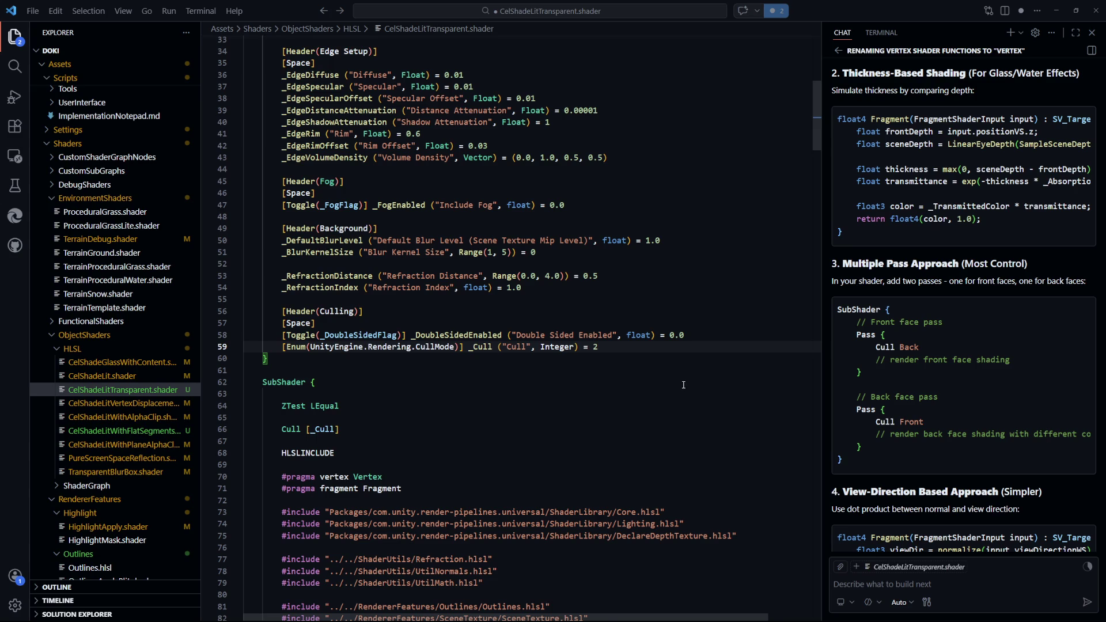
{"action": "scroll", "coordinate": [683, 387], "scroll_direction": "up", "scroll_amount": 11}
{"action": "scroll", "coordinate": [651, 406], "scroll_direction": "down", "scroll_amount": 5}
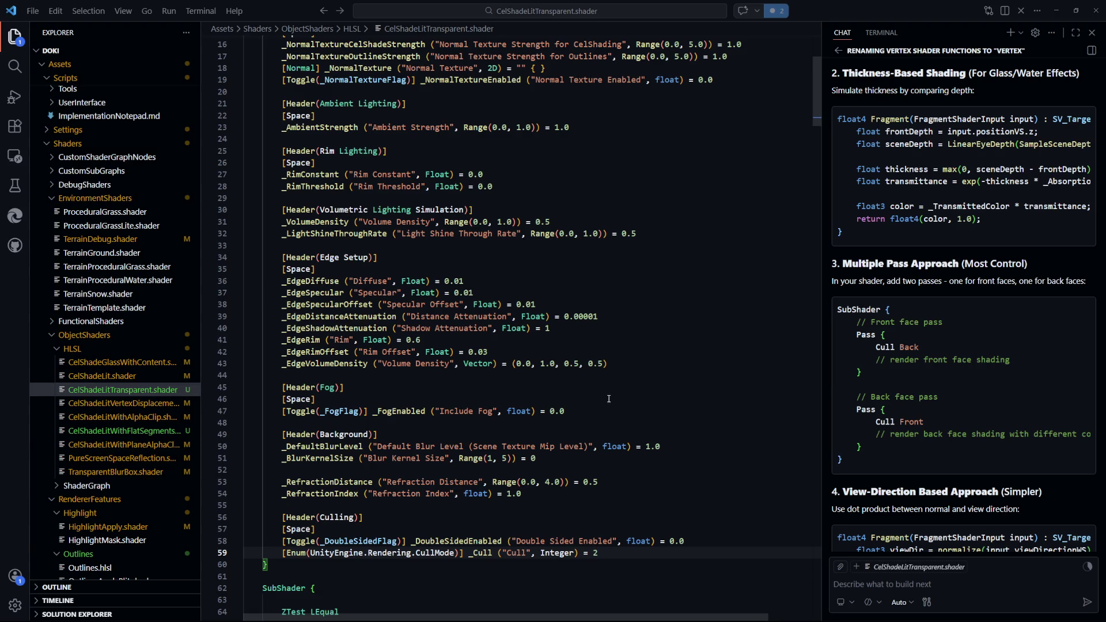
{"action": "scroll", "coordinate": [607, 400], "scroll_direction": "down", "scroll_amount": 4}
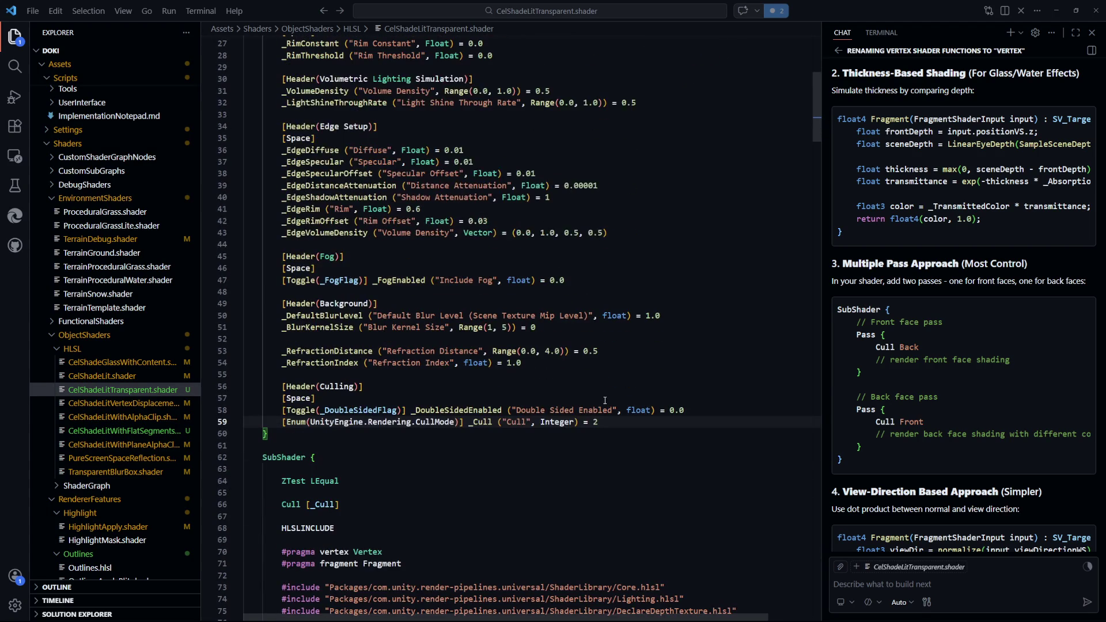
{"action": "scroll", "coordinate": [601, 398], "scroll_direction": "up", "scroll_amount": 1}
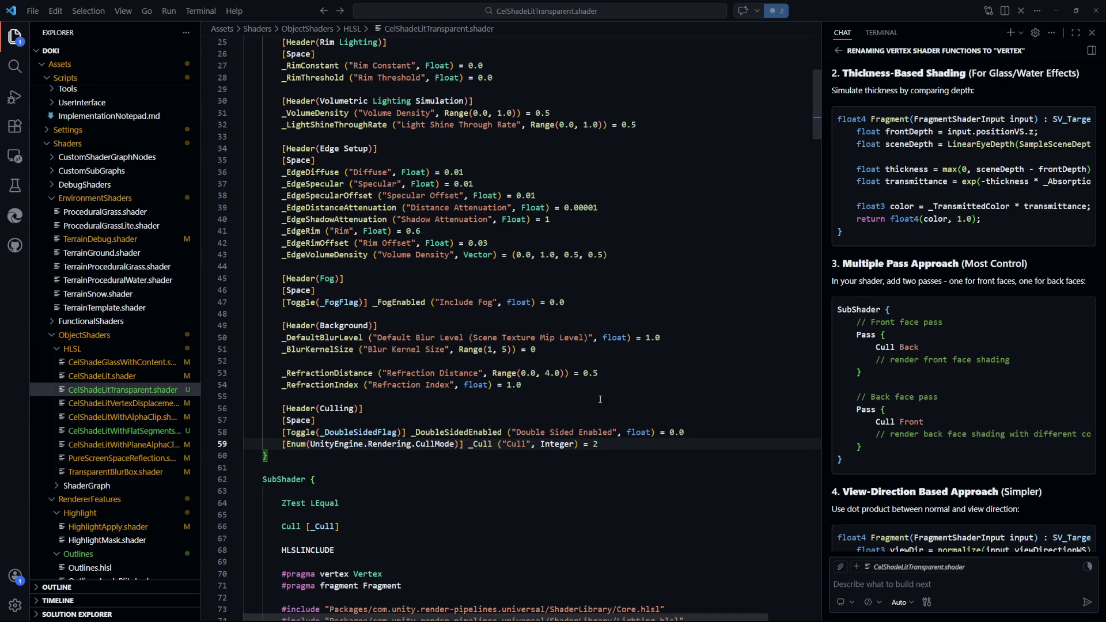
Review the refraction and blur property declarations in CelShadeLitTransparent.shader
{"action": "scroll", "coordinate": [600, 399], "scroll_direction": "down", "scroll_amount": 15}
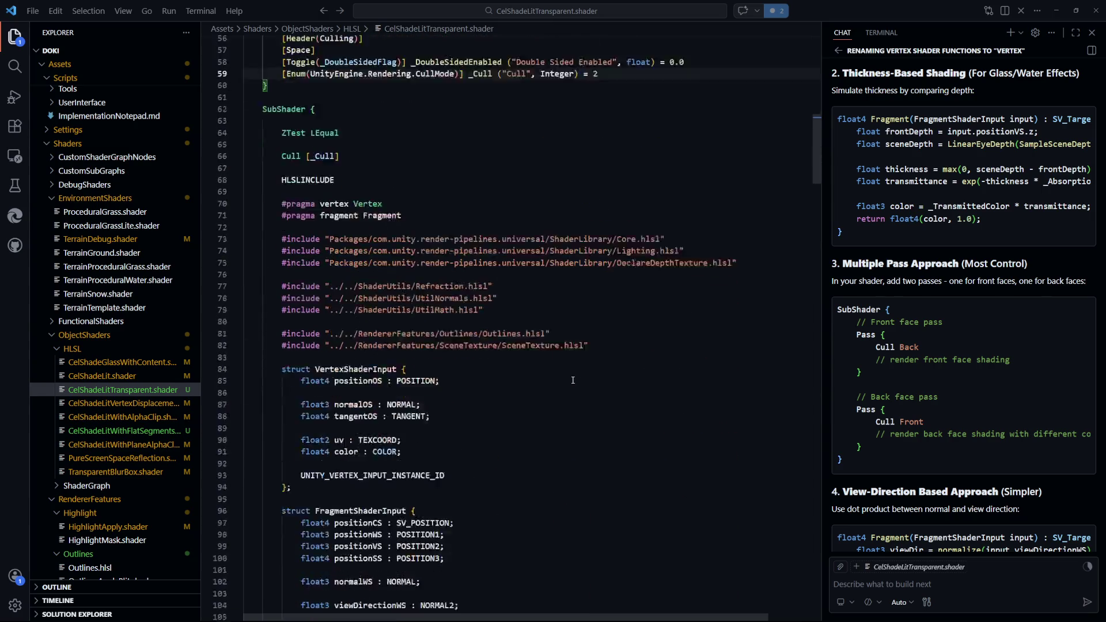
{"action": "scroll", "coordinate": [573, 380], "scroll_direction": "down", "scroll_amount": 6}
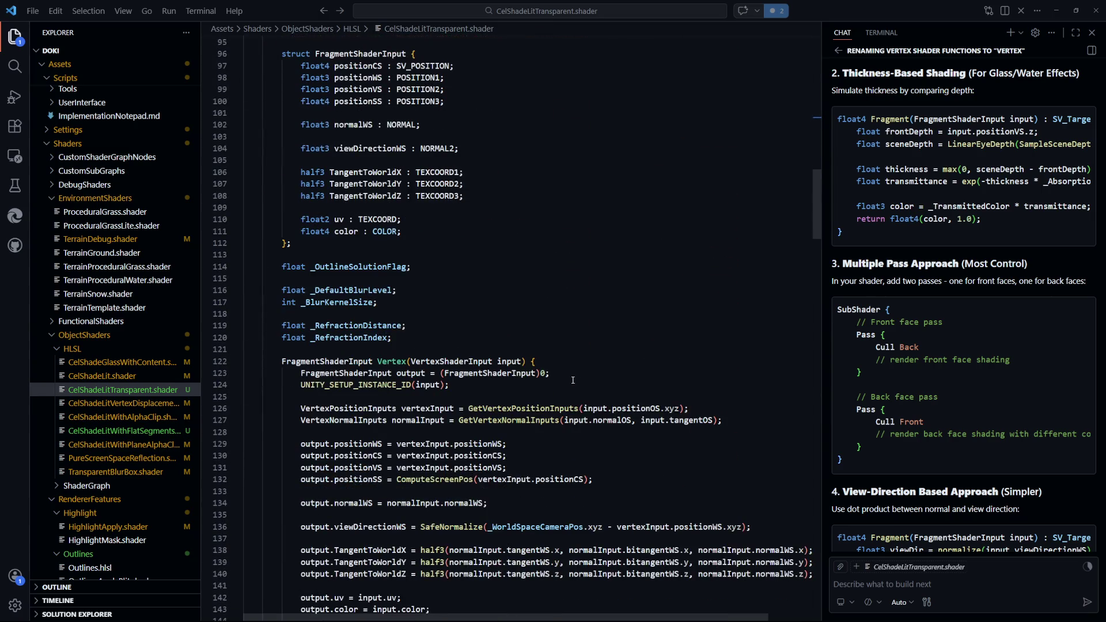
{"action": "left_click", "coordinate": [338, 341]}
{"action": "key", "text": "Up"}
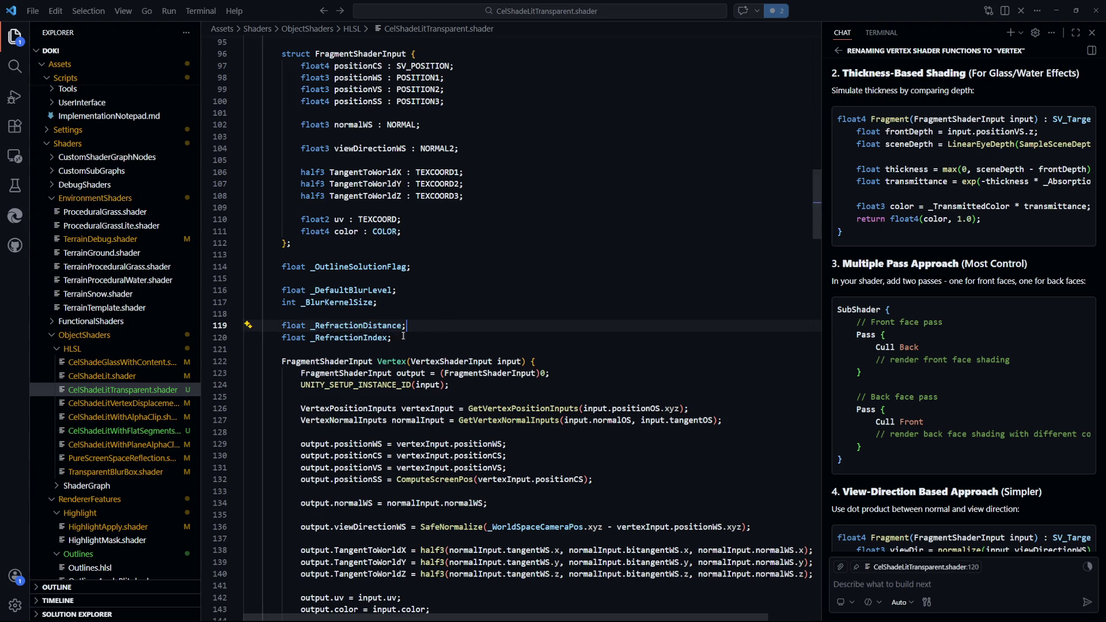
{"action": "left_click", "coordinate": [339, 302]}
{"action": "left_click", "coordinate": [368, 290]}
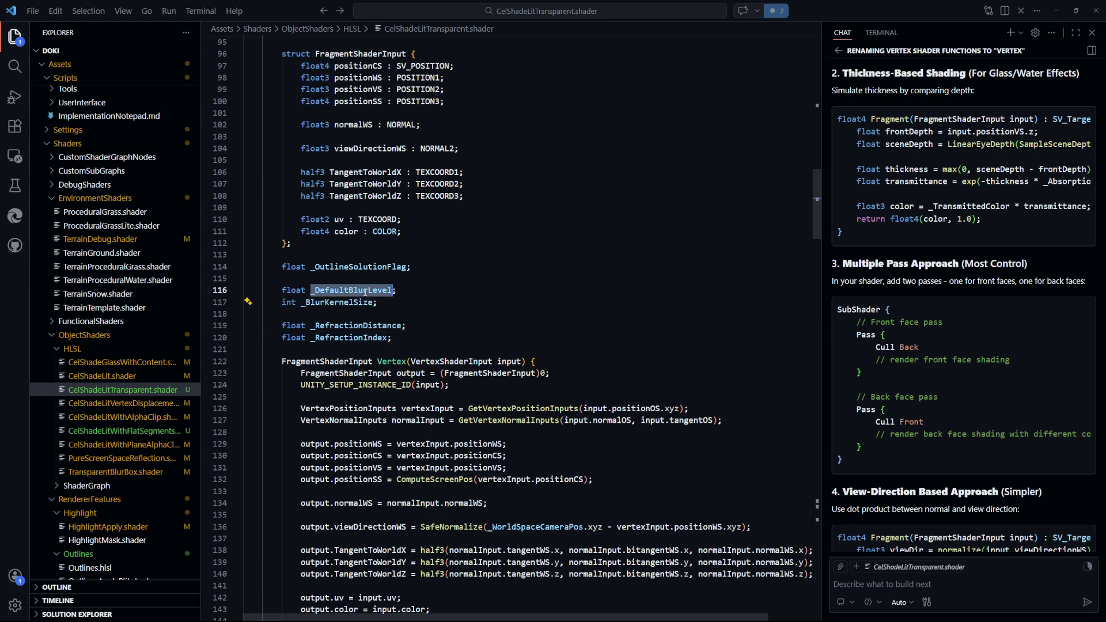
{"action": "key", "text": "Down"}
{"action": "key", "text": "Down"}
{"action": "key", "text": "Down"}
Confirm _OutlineSolutionFlag is unused, delete its declaration, and check the shader in Unity
{"action": "double_click", "coordinate": [369, 267]}
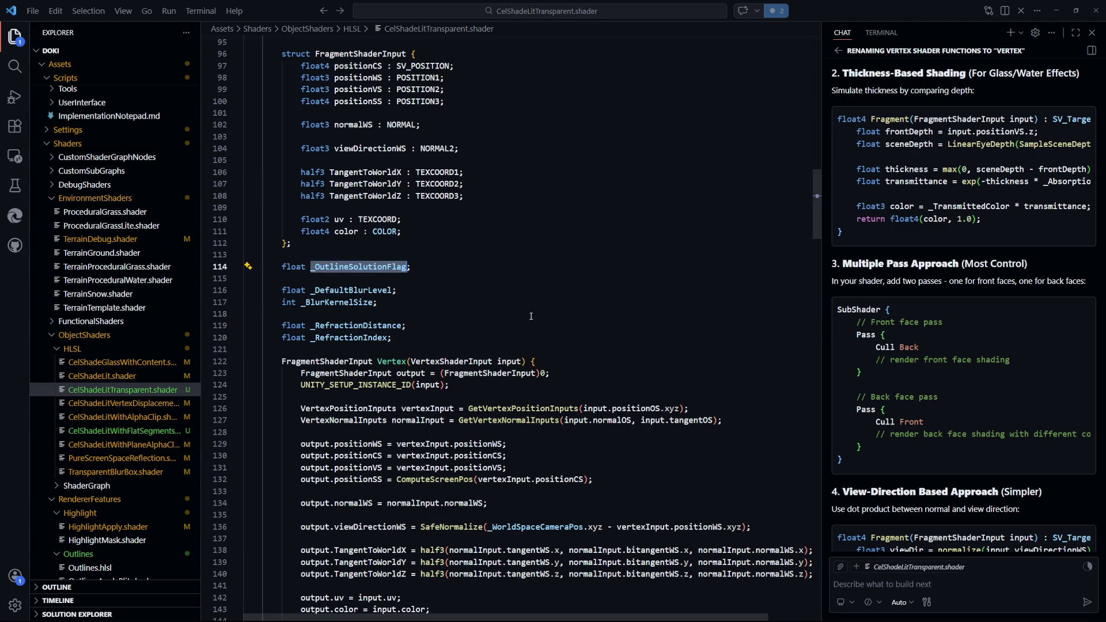
{"action": "mouse_move", "coordinate": [815, 225]}
{"action": "left_mouse_down"}
{"action": "mouse_move", "coordinate": [828, 562]}
{"action": "mouse_move", "coordinate": [842, 165]}
{"action": "left_mouse_up"}
{"action": "scroll", "coordinate": [359, 300], "scroll_direction": "down", "scroll_amount": 9}
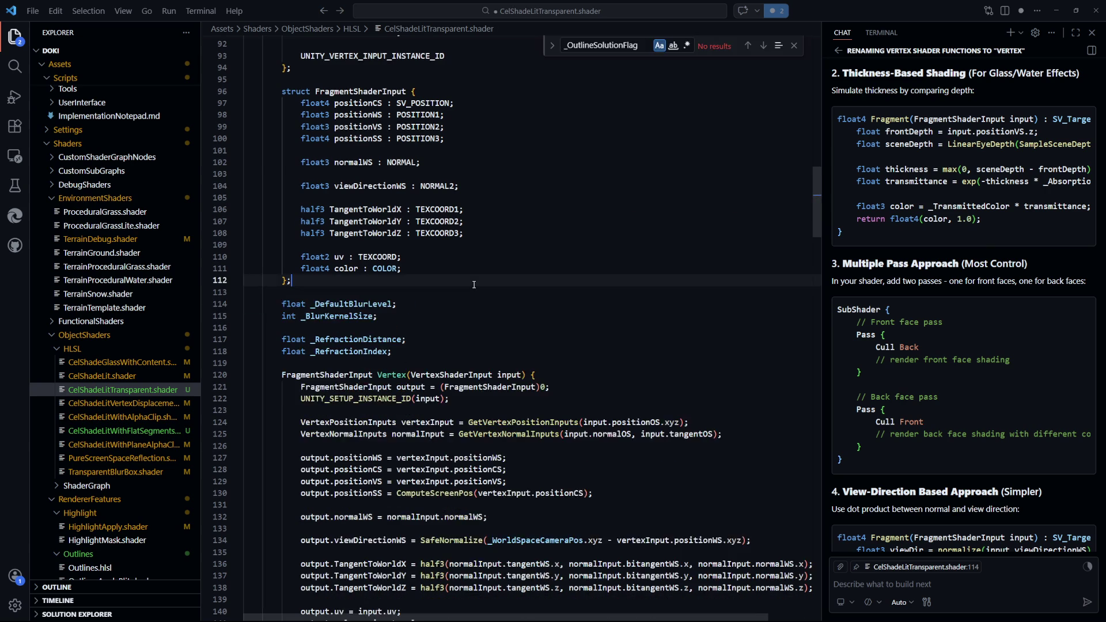
{"action": "key", "text": "alt+Tab"}
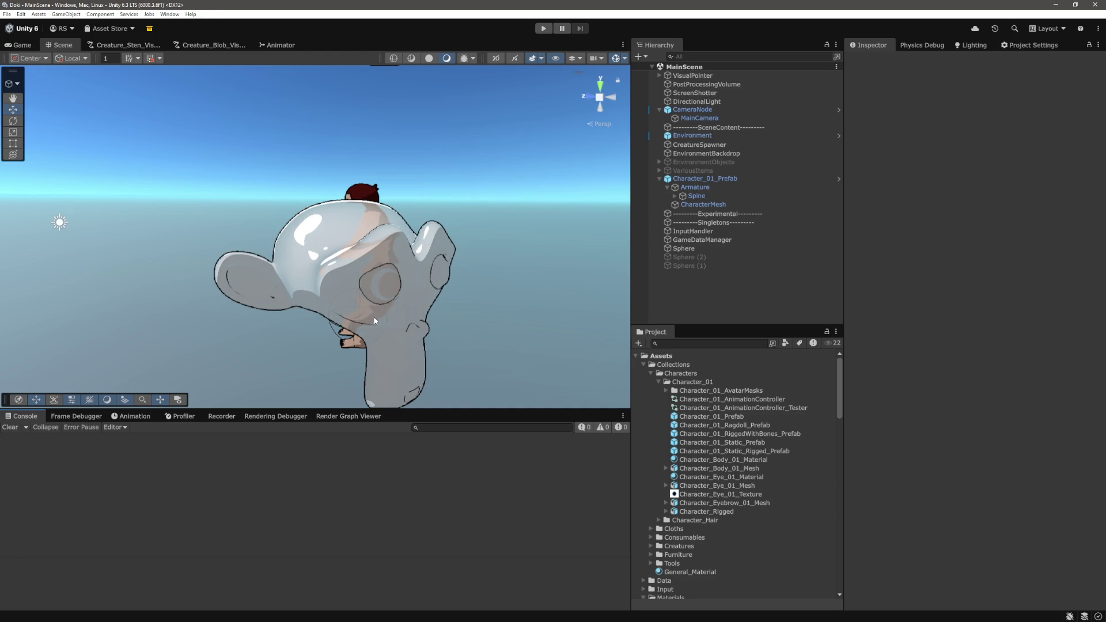
{"action": "key", "text": "alt+Tab"}
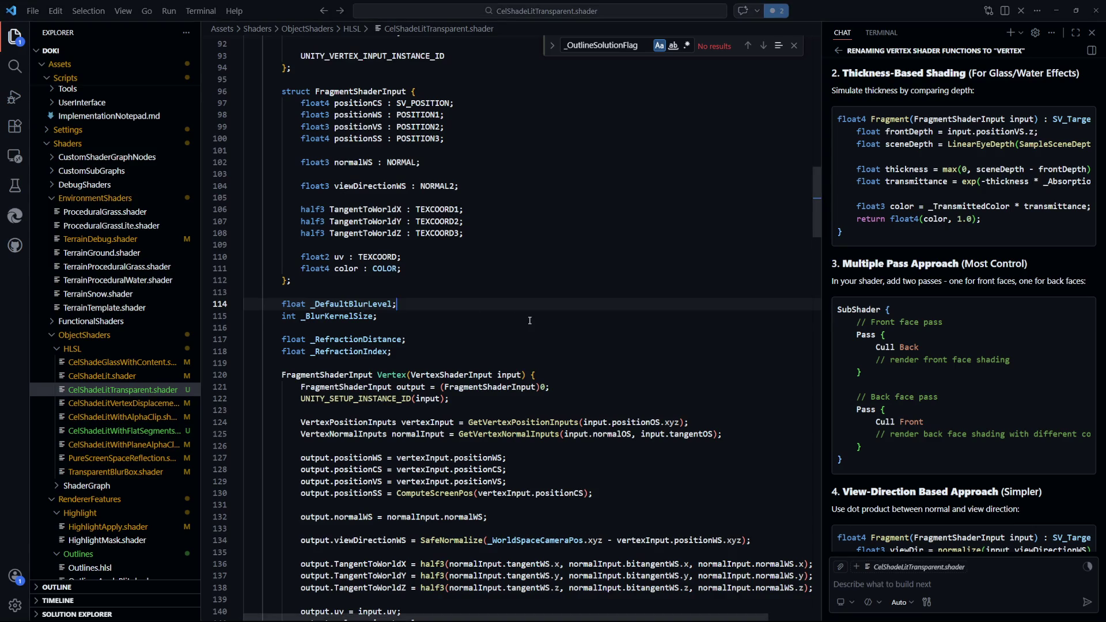
Find every use of _DefaultBlurLevel and _BlurKernelSize in the shader
{"action": "key", "text": "ctrl+f"}
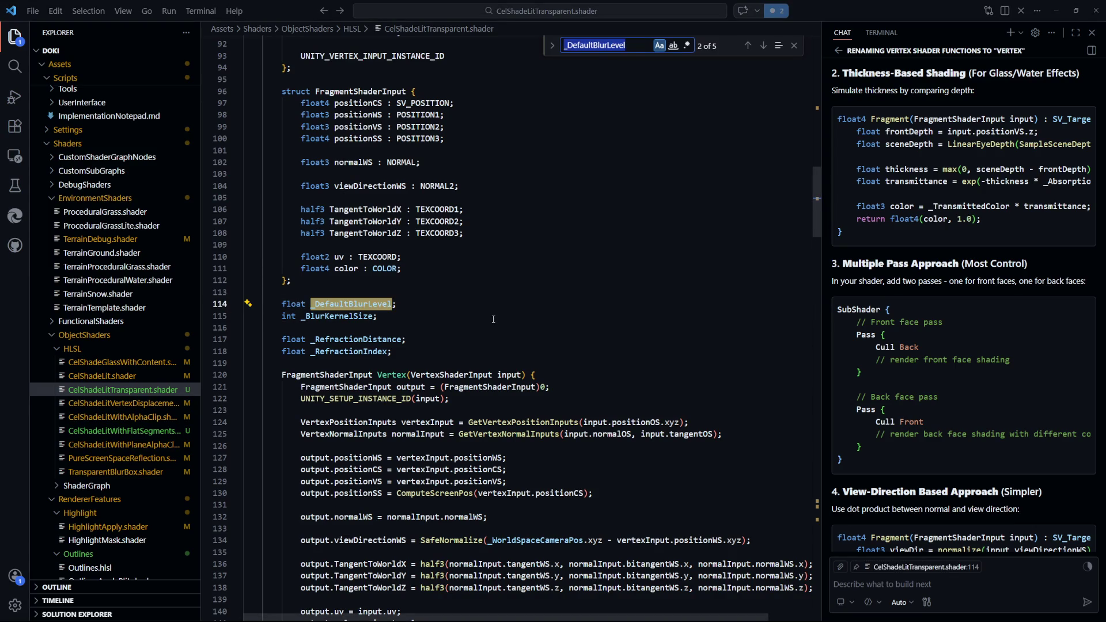
{"action": "key", "text": "Return"}
{"action": "key", "text": "Return"}
{"action": "key", "text": "Return"}
{"action": "key", "text": "Return"}
{"action": "key", "text": "Return"}
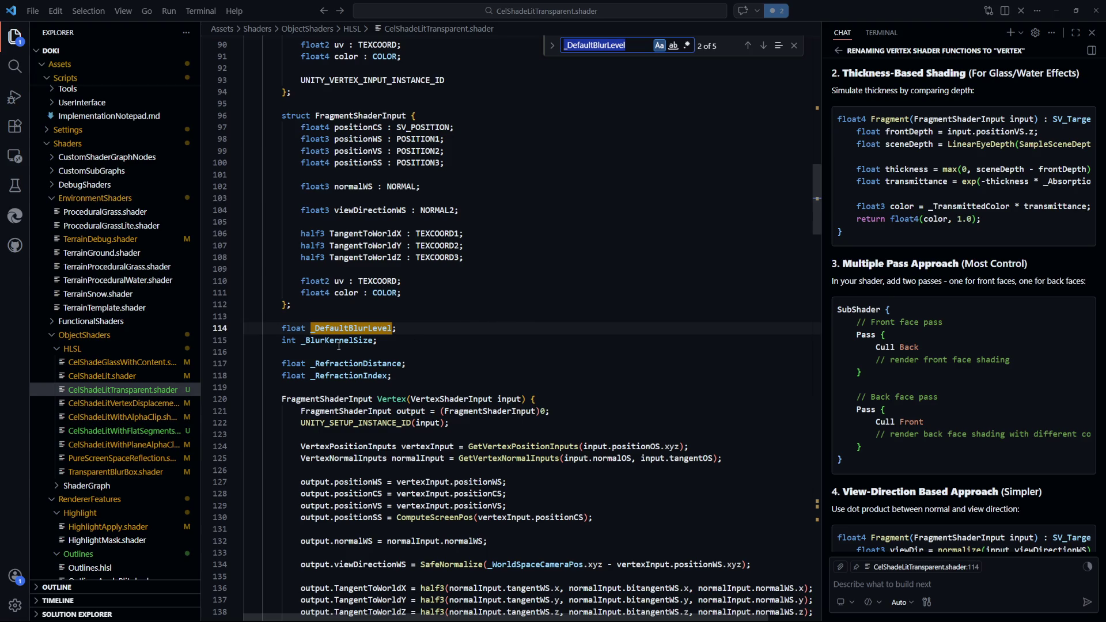
{"action": "double_click", "coordinate": [339, 345]}
{"action": "key", "text": "ctrl+f"}
{"action": "key", "text": "Return"}
{"action": "key", "text": "Return"}
{"action": "key", "text": "Return"}
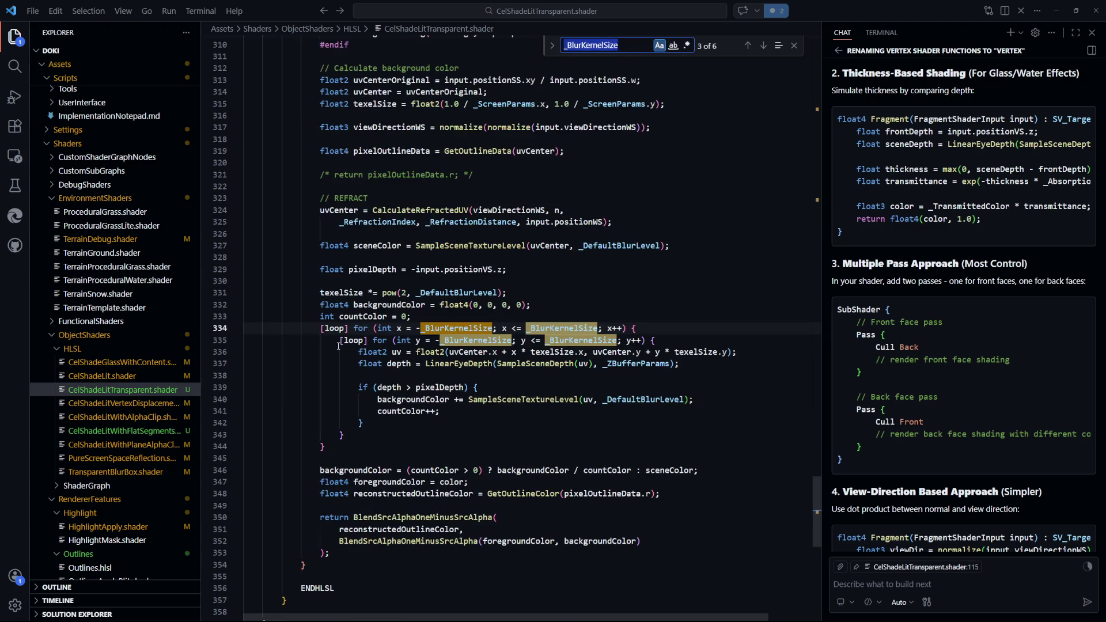
{"action": "key", "text": "Return"}
{"action": "key", "text": "Return"}
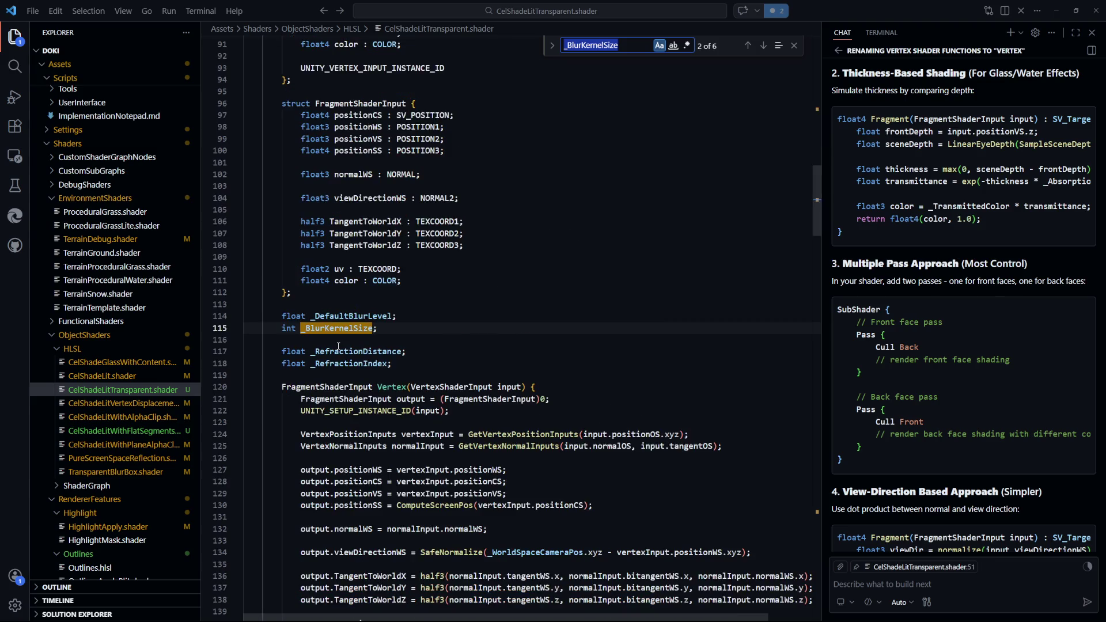
{"action": "key", "text": "Return"}
{"action": "key", "text": "Return"}
{"action": "key", "text": "Return"}
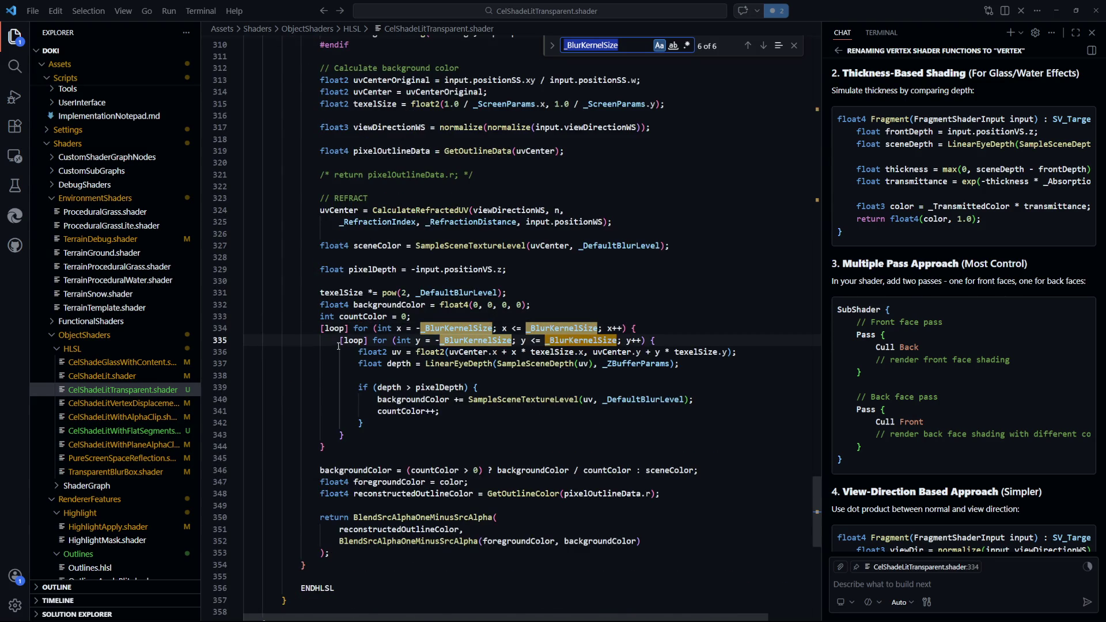
{"action": "key", "text": "Return"}
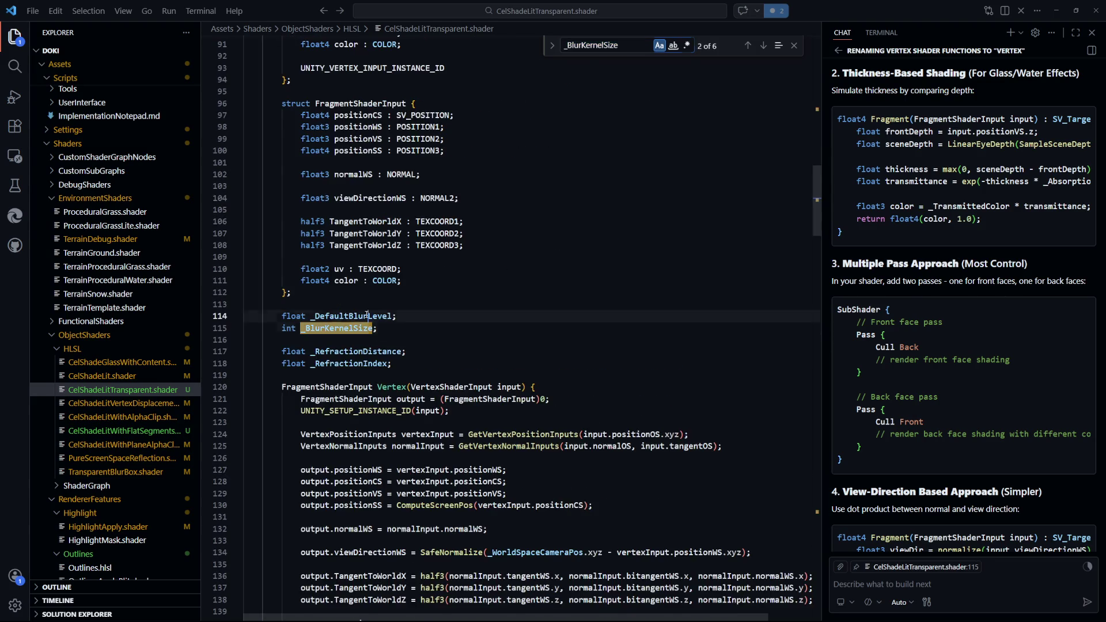
Find every use of _RefractionDistance and _RefractionIndex in the shader
{"action": "double_click", "coordinate": [360, 351]}
{"action": "key", "text": "ctrl+f"}
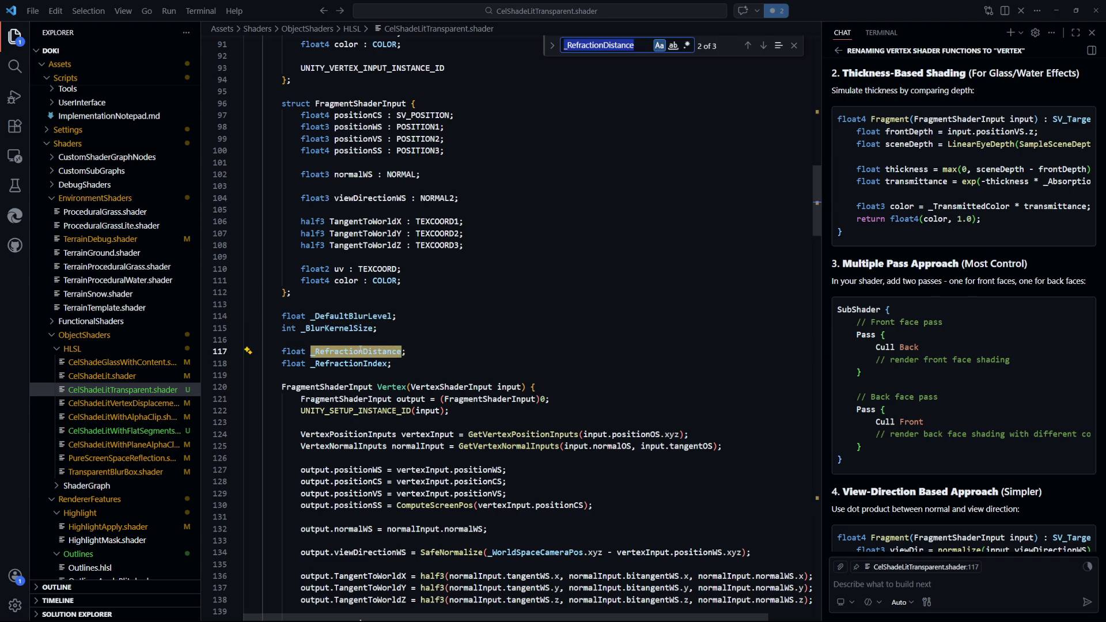
{"action": "key", "text": "Return"}
{"action": "key", "text": "Return"}
{"action": "key", "text": "Return"}
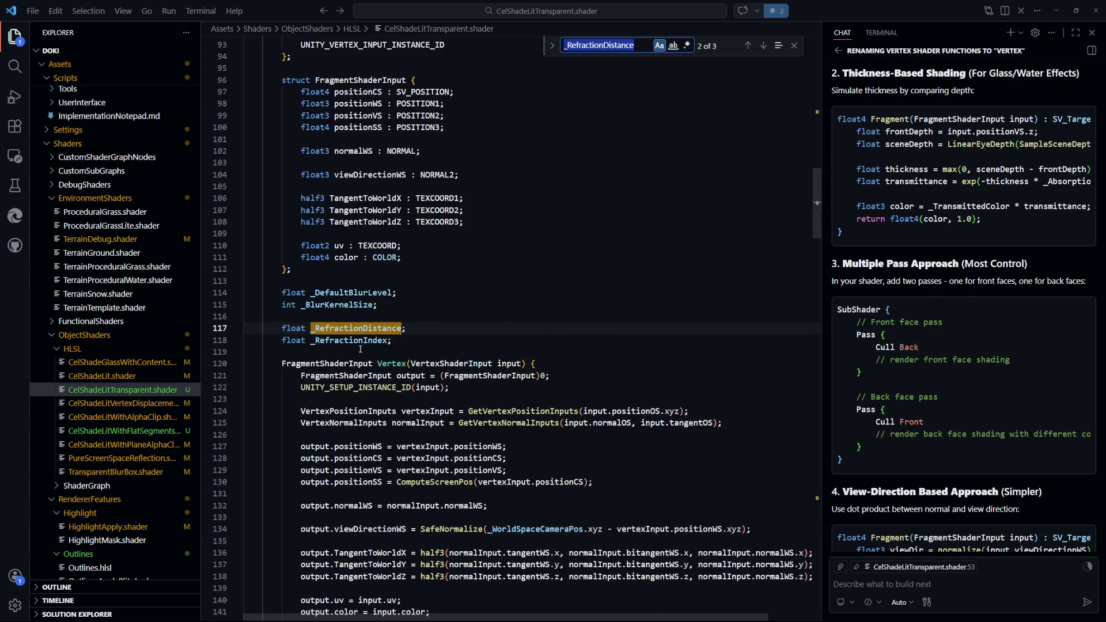
{"action": "double_click", "coordinate": [360, 340]}
{"action": "key", "text": "ctrl+f"}
{"action": "key", "text": "Return"}
{"action": "key", "text": "Return"}
{"action": "key", "text": "Return"}
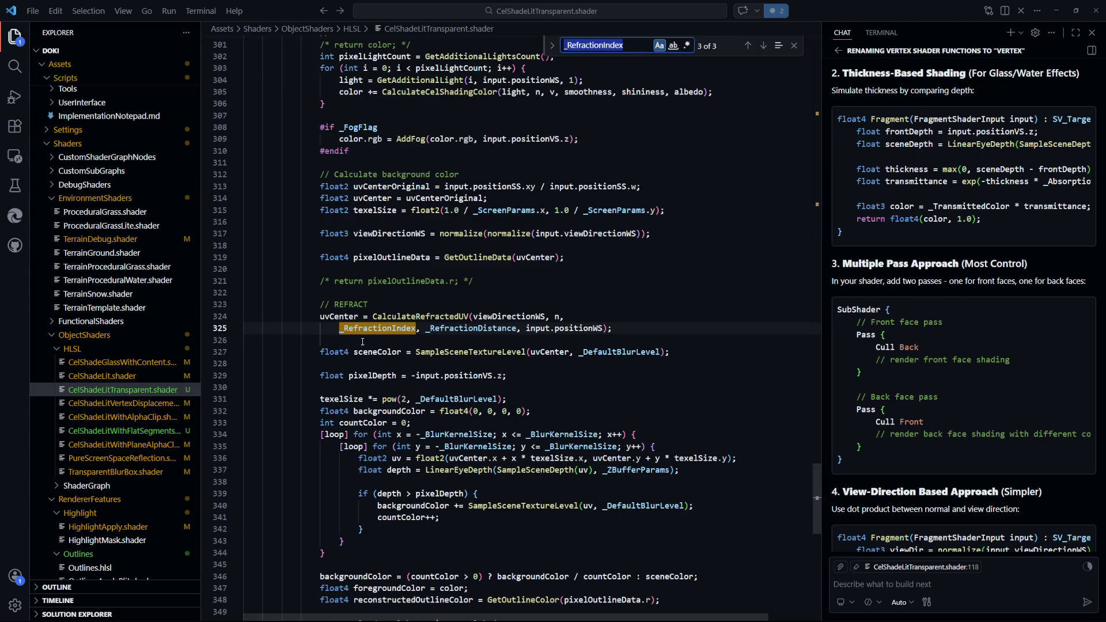
Cut the four blur and refraction declarations from above the Vertex function
{"action": "key", "text": "End"}
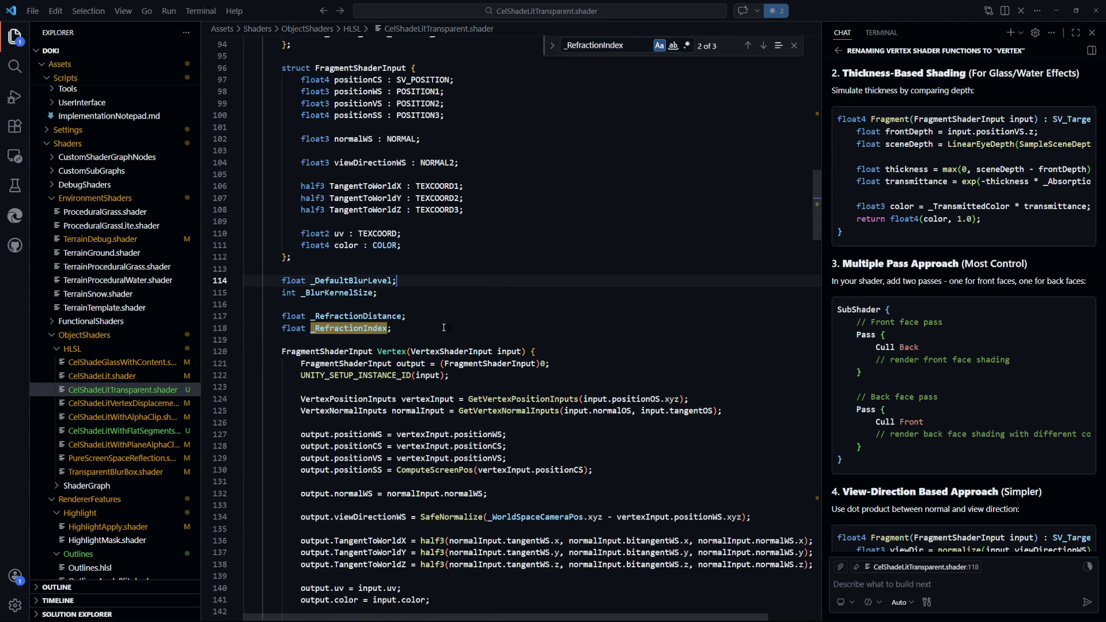
{"action": "key", "text": "shift+Up"}
{"action": "key", "text": "shift+Up"}
{"action": "key", "text": "shift+Up"}
{"action": "key", "text": "shift+Home"}
{"action": "key", "text": "BackSpace"}
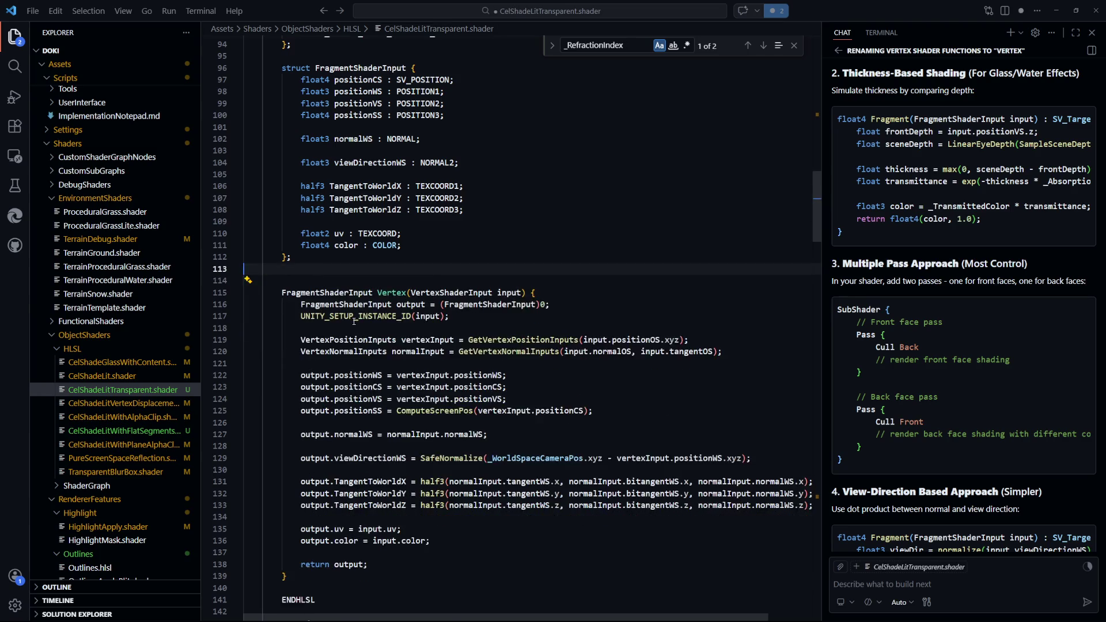
Remove the leftover blank lines, save, and delete the _IncludeRim and _Test declarations
{"action": "key", "text": "Delete"}
{"action": "key", "text": "Delete"}
{"action": "key", "text": "ctrl+s"}
{"action": "key", "text": "Down"}
{"action": "key", "text": "Down"}
{"action": "key", "text": "Down"}
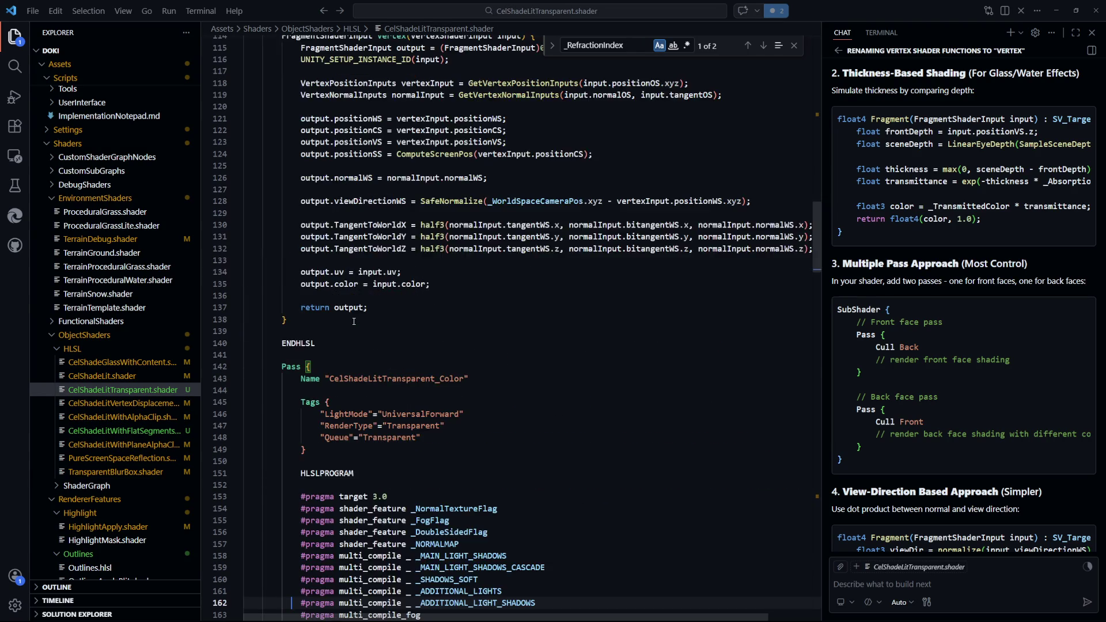
{"action": "scroll", "coordinate": [355, 321], "scroll_direction": "down", "scroll_amount": 10}
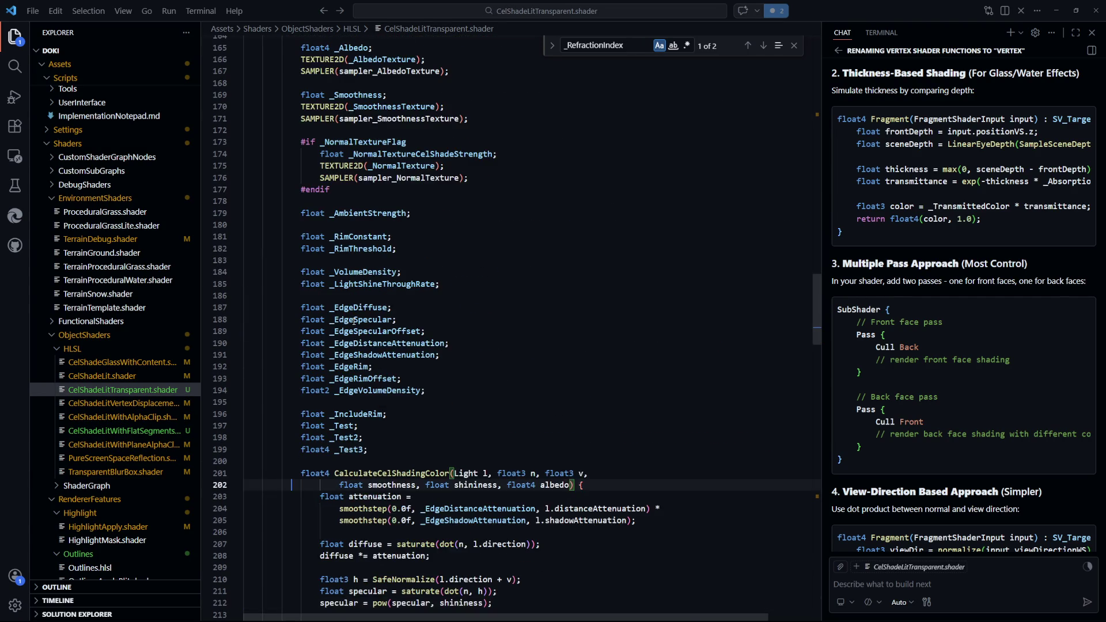
{"action": "key", "text": "Down"}
{"action": "key", "text": "Down"}
{"action": "key", "text": "Down"}
{"action": "key", "text": "Up"}
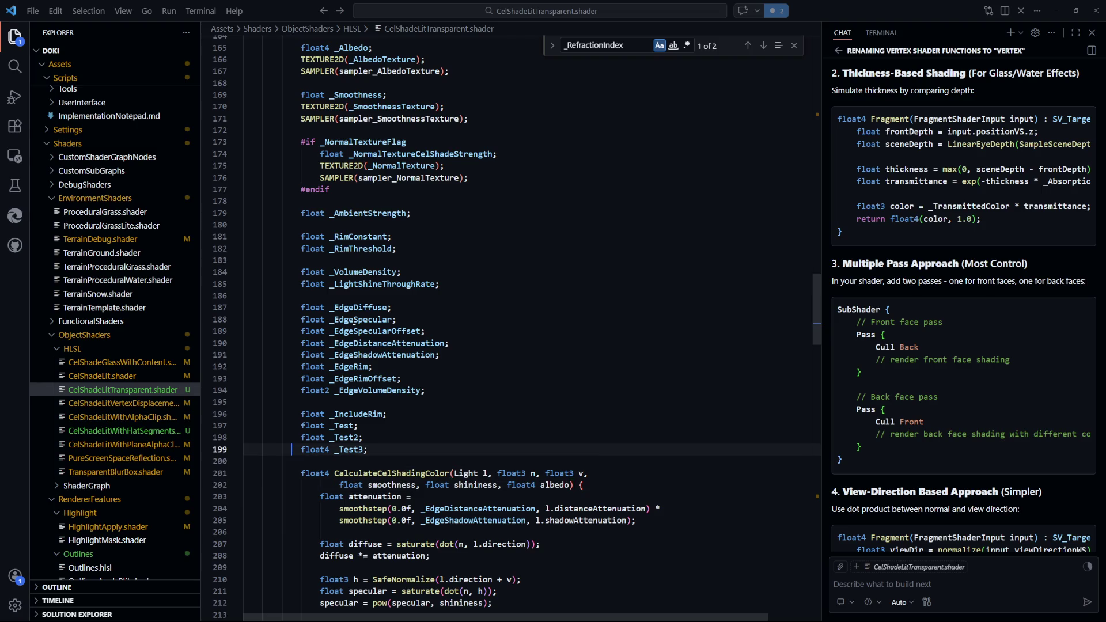
{"action": "key", "text": "End"}
{"action": "key", "text": "shift+Up"}
{"action": "key", "text": "shift+Up"}
{"action": "key", "text": "shift+Up"}
{"action": "key", "text": "shift+Up"}
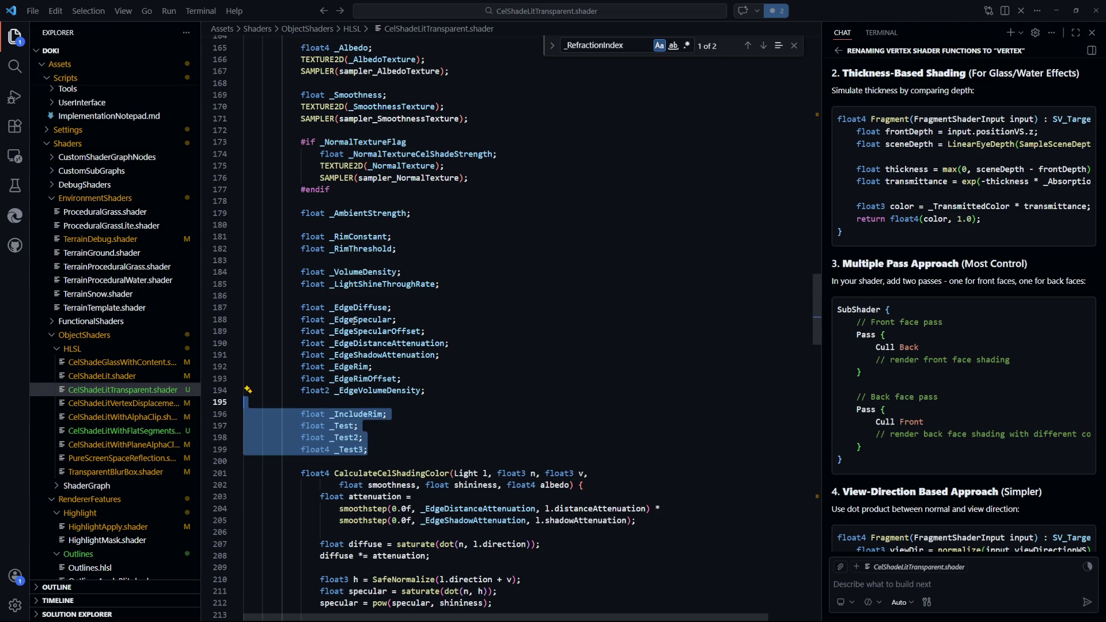
{"action": "key", "text": "BackSpace"}
Insert the blur and refraction declarations in their place, align the indentation, and save
{"action": "key", "text": "Return"}
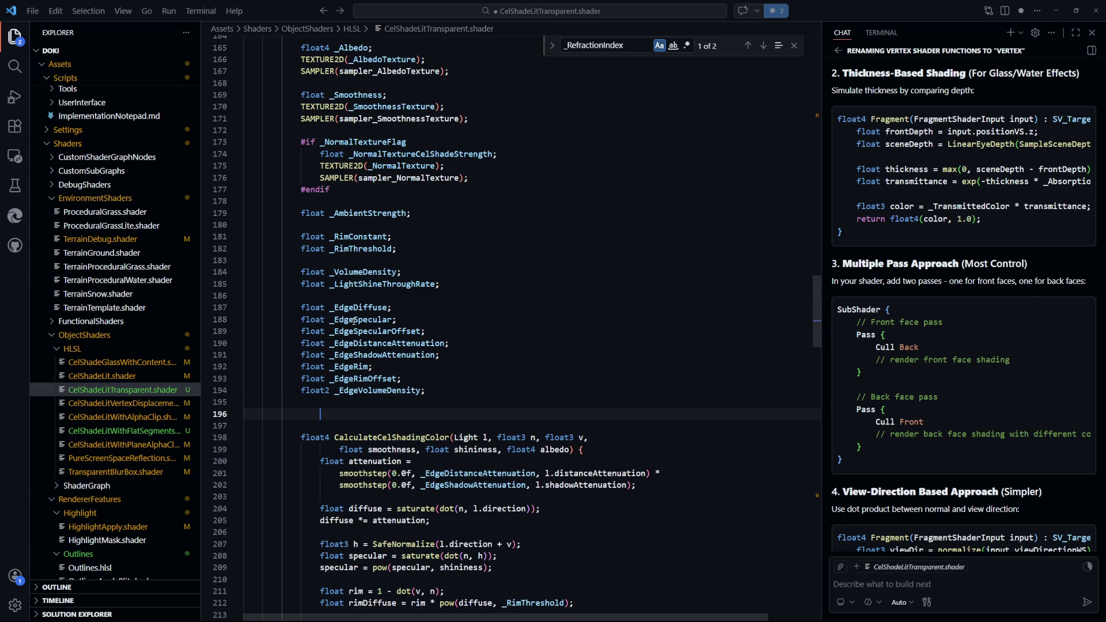
{"action": "key", "text": "Tab"}
{"action": "key", "text": "shift+Up"}
{"action": "key", "text": "shift+Up"}
{"action": "key", "text": "shift+Up"}
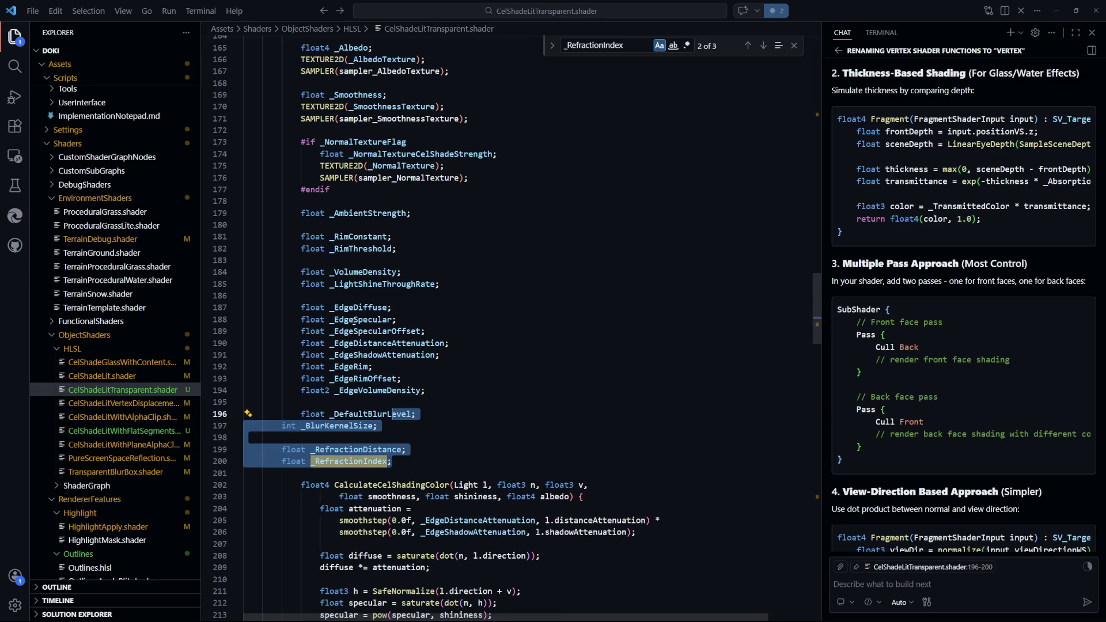
{"action": "key", "text": "shift+Home"}
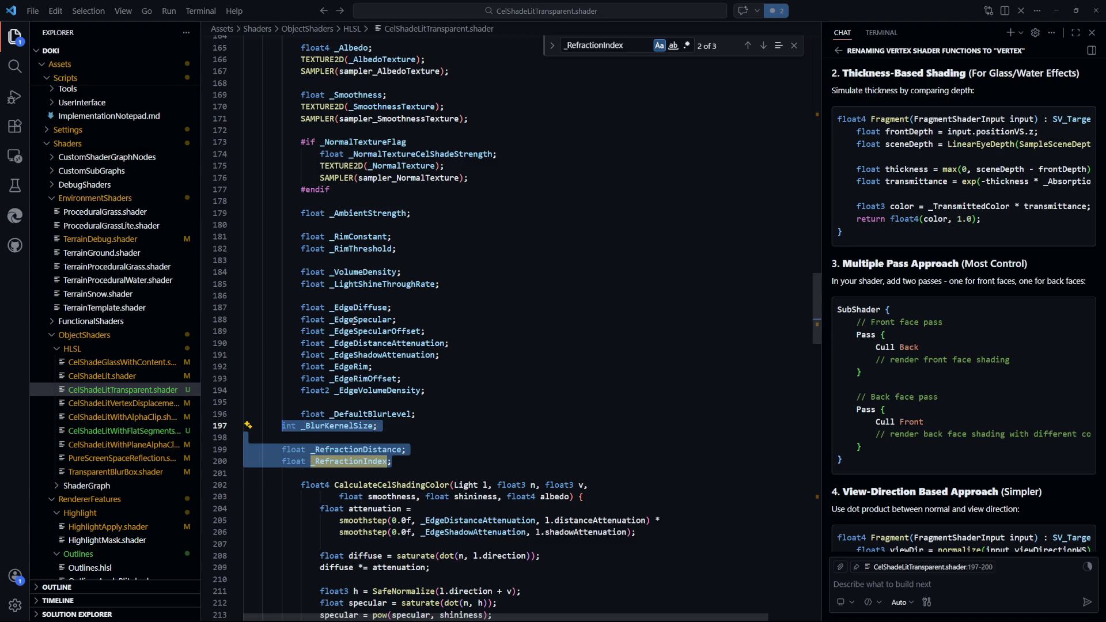
{"action": "key", "text": "Tab"}
{"action": "key", "text": "Escape"}
{"action": "key", "text": "Escape"}
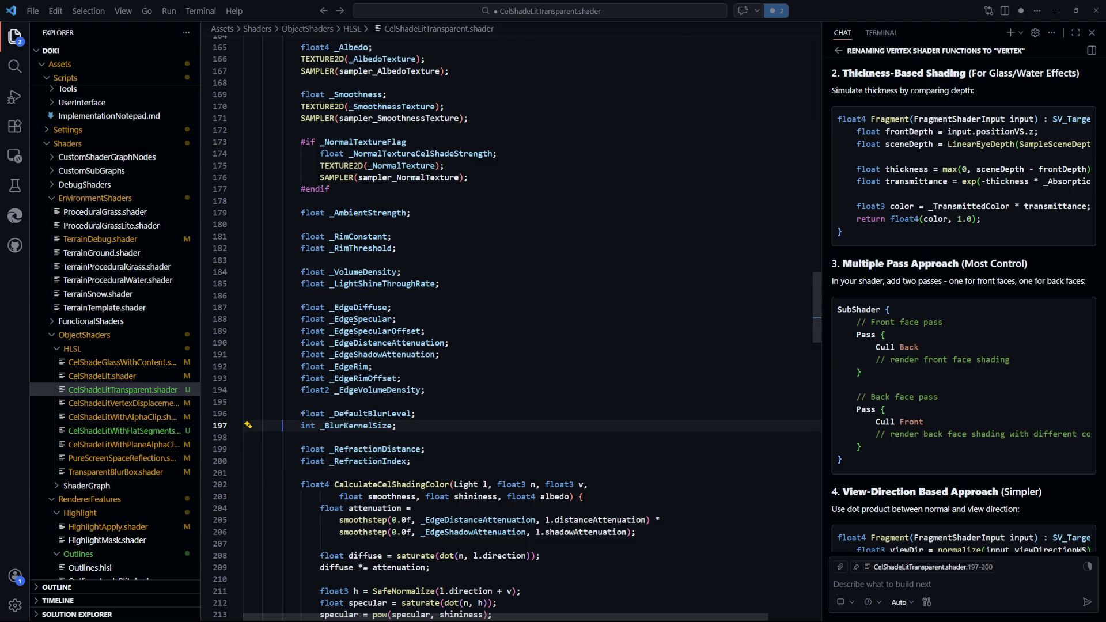
{"action": "key", "text": "ctrl+s"}
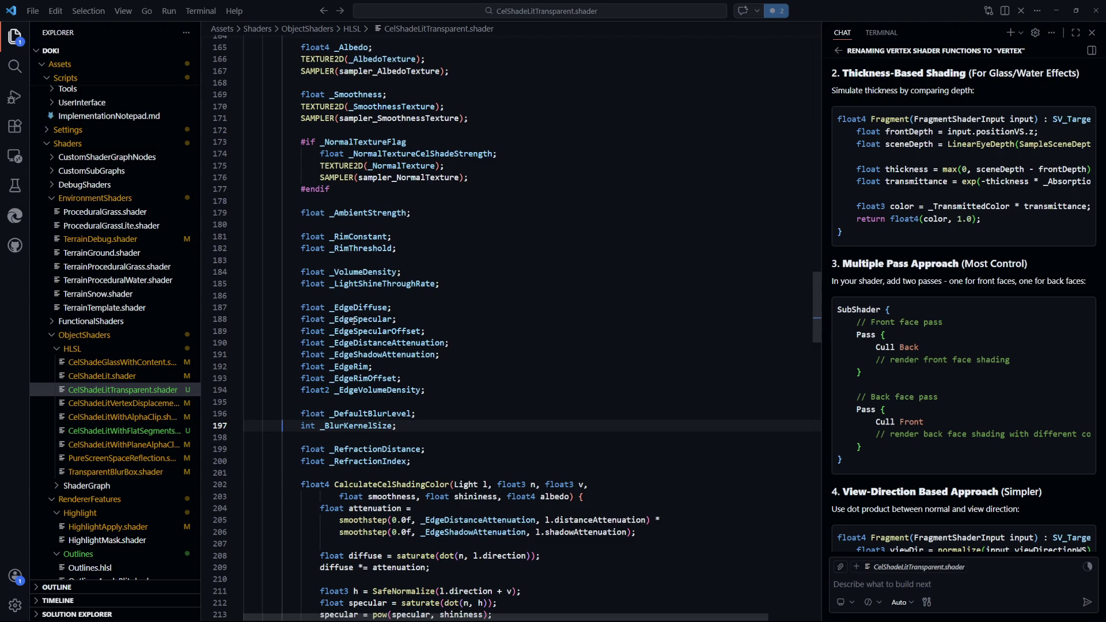
Delete the unlit-parts transparency comment so the Fragment TODO lists only 'Add HDR for bloom'
{"action": "scroll", "coordinate": [586, 265], "scroll_direction": "down", "scroll_amount": 10}
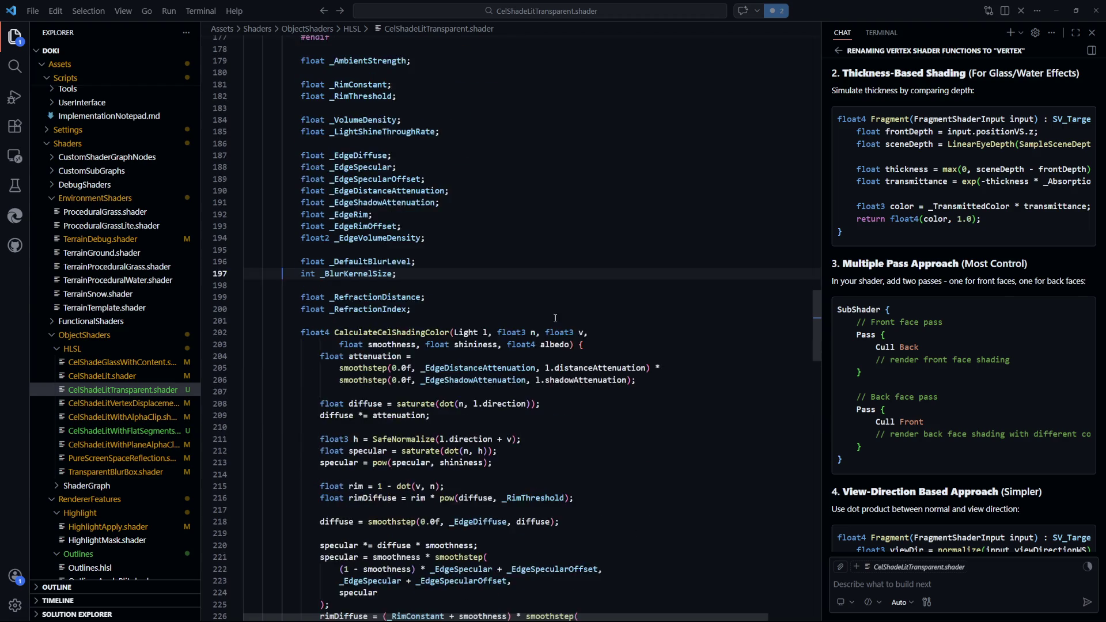
{"action": "scroll", "coordinate": [567, 349], "scroll_direction": "down", "scroll_amount": 5}
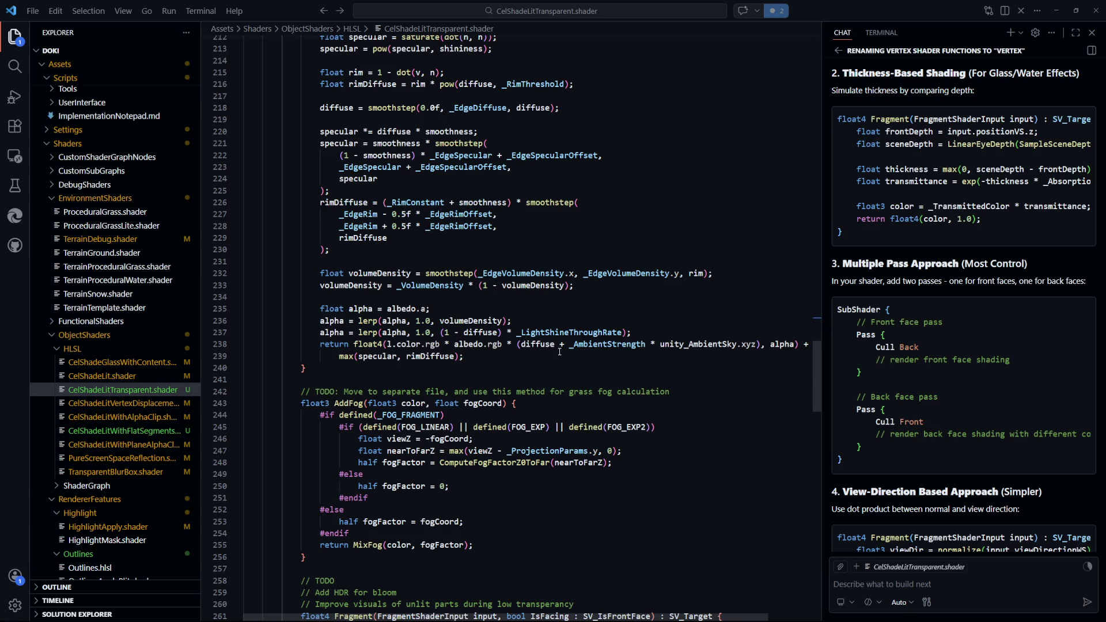
{"action": "scroll", "coordinate": [559, 352], "scroll_direction": "down", "scroll_amount": 2}
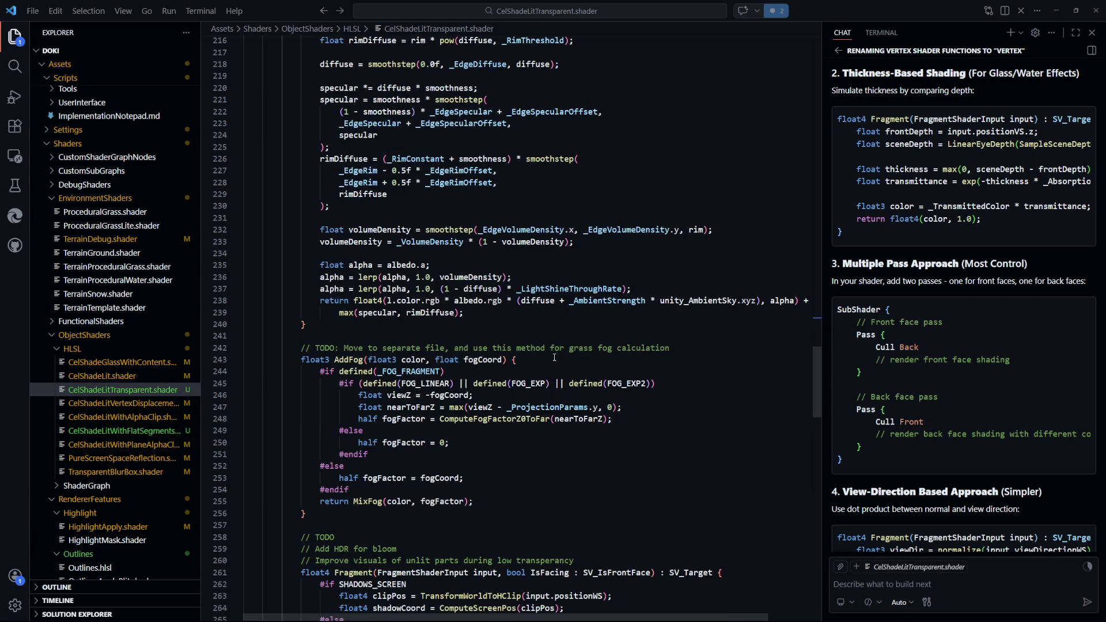
{"action": "scroll", "coordinate": [554, 358], "scroll_direction": "down", "scroll_amount": 3}
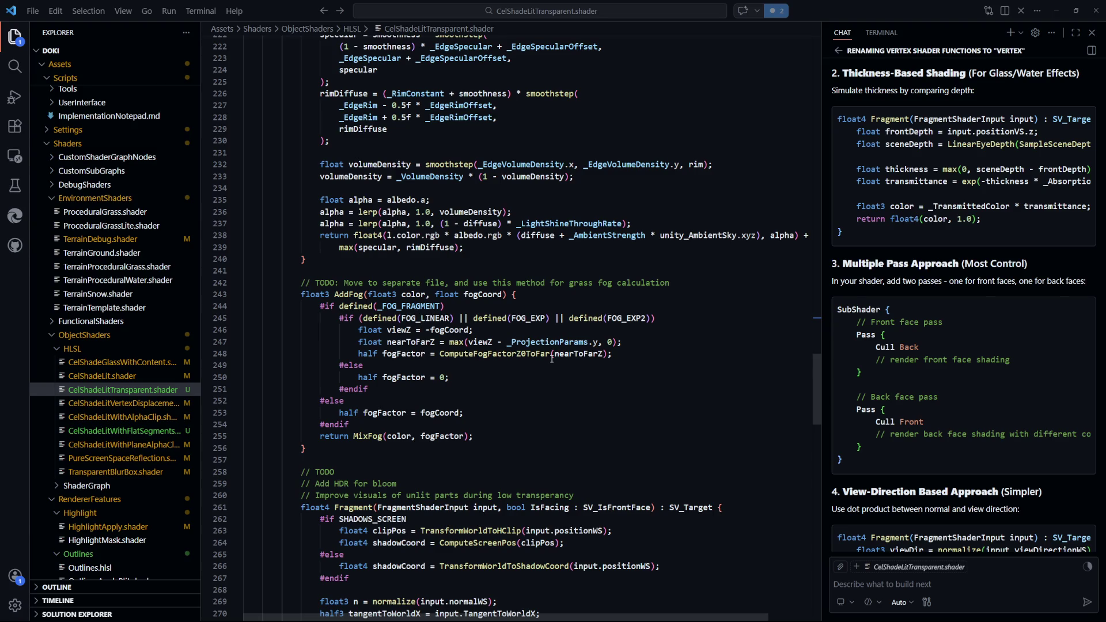
{"action": "scroll", "coordinate": [551, 359], "scroll_direction": "down", "scroll_amount": 4}
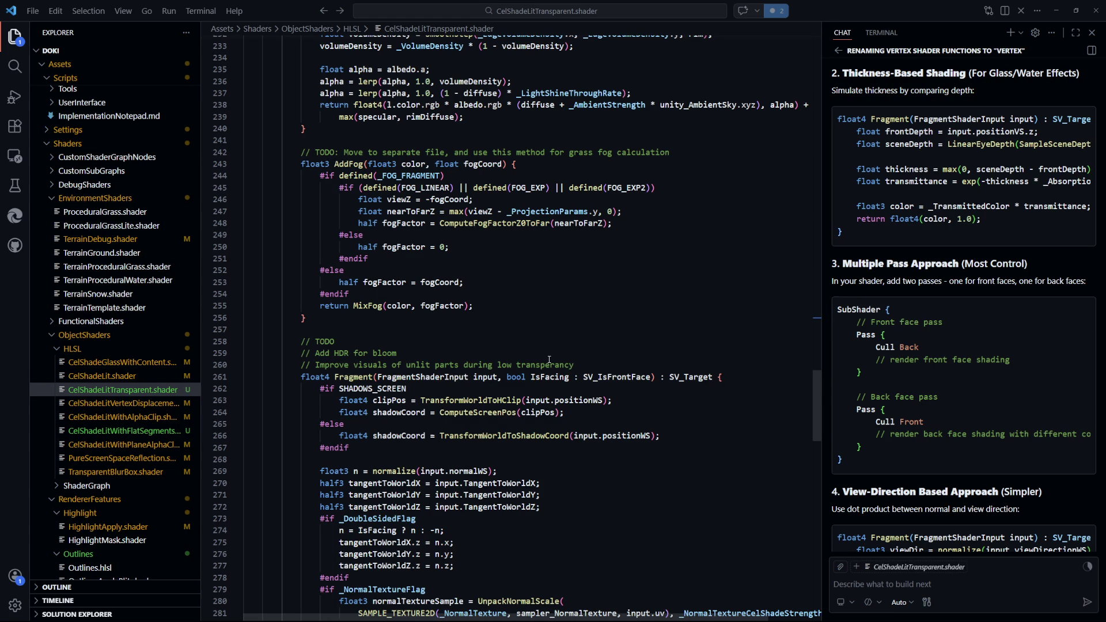
{"action": "scroll", "coordinate": [544, 364], "scroll_direction": "down", "scroll_amount": 4}
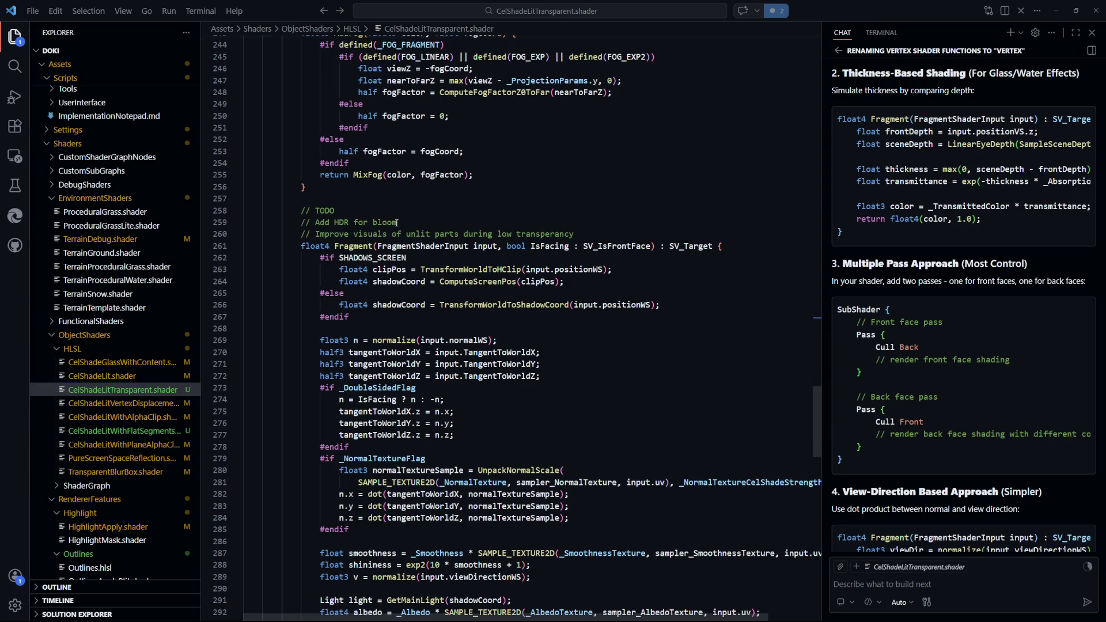
{"action": "left_click_drag", "start_coordinate": [397, 223], "coordinate": [303, 223]}
{"action": "left_click", "coordinate": [460, 205]}
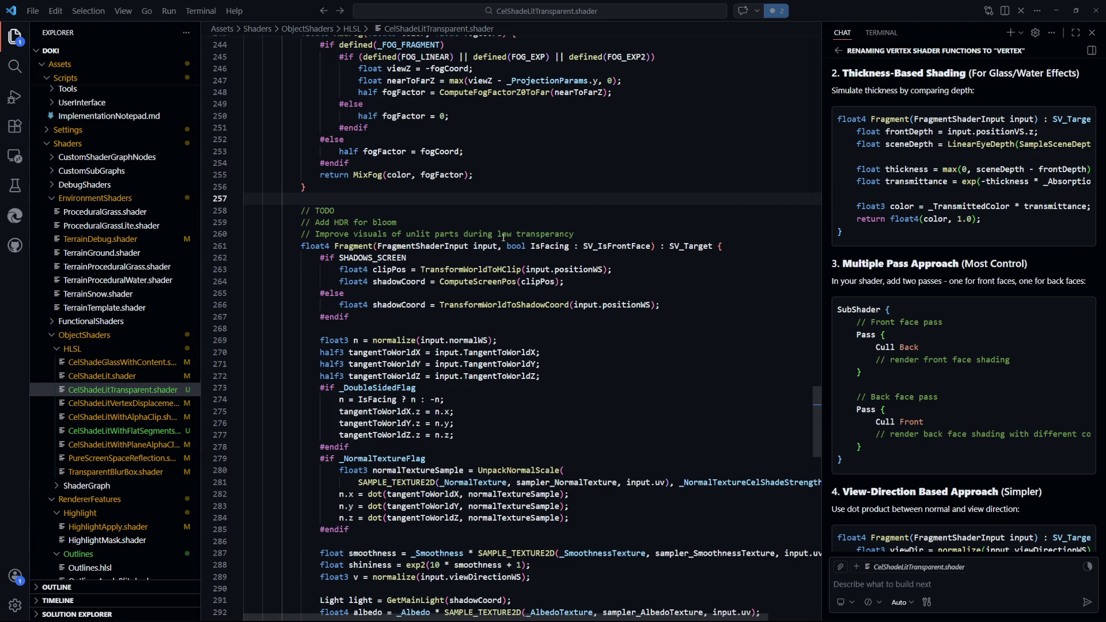
{"action": "mouse_move", "coordinate": [574, 234]}
{"action": "left_mouse_down"}
{"action": "mouse_move", "coordinate": [396, 236]}
{"action": "mouse_move", "coordinate": [397, 222]}
{"action": "left_mouse_up"}
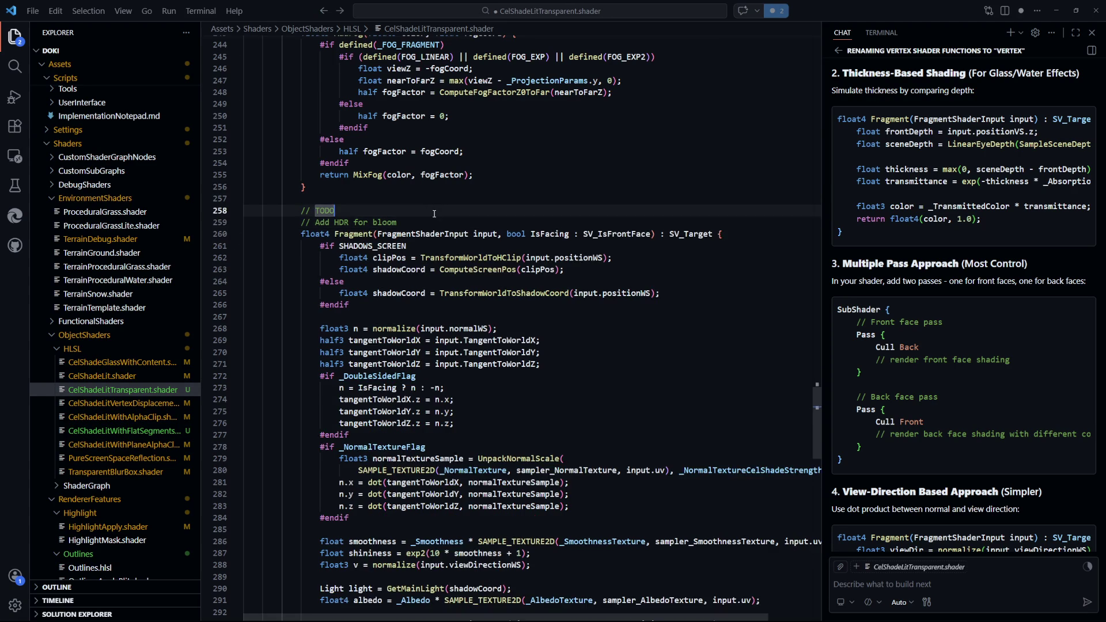
{"action": "key", "text": "BackSpace"}
{"action": "scroll", "coordinate": [560, 294], "scroll_direction": "down", "scroll_amount": 2}
{"action": "left_click", "coordinate": [561, 292]}
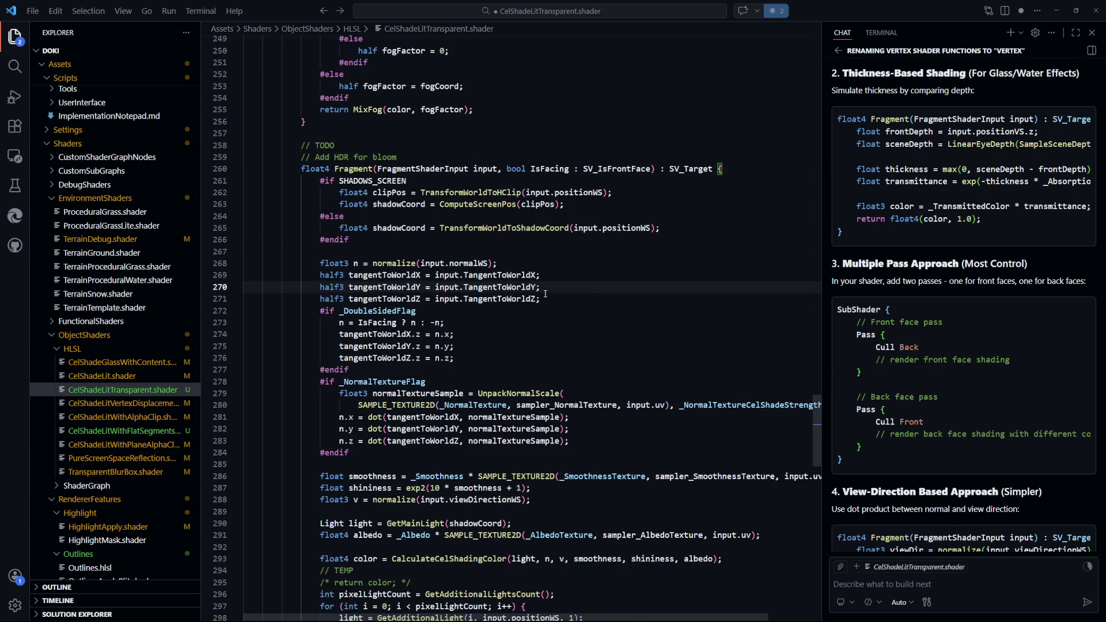
{"action": "scroll", "coordinate": [600, 317], "scroll_direction": "down", "scroll_amount": 7}
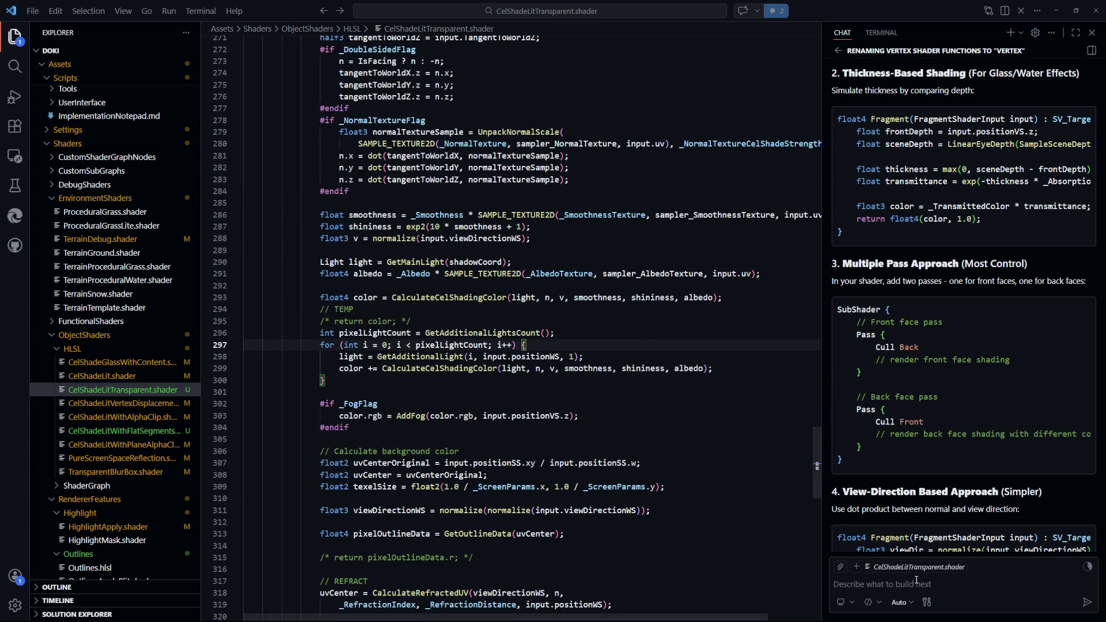
Ask the Copilot chat 'Define input color as HDR in HLSL unity'
{"action": "left_click", "coordinate": [920, 584]}
{"action": "type", "text": "Define input color as HDR in HLS"}
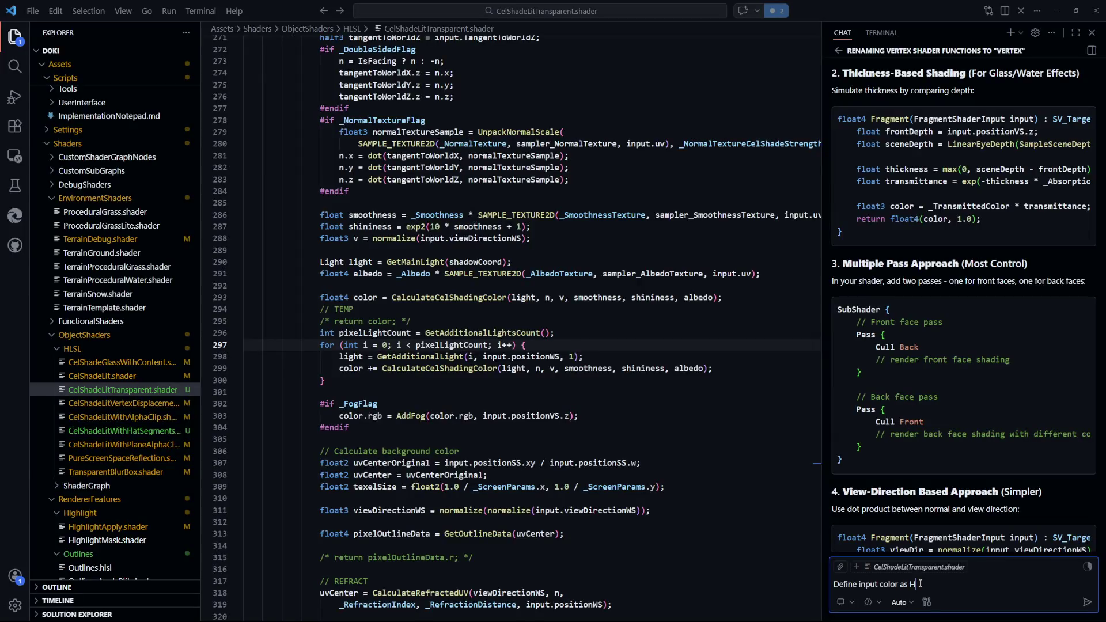
{"action": "type", "text": "L unity"}
{"action": "key", "text": "Return"}
{"action": "left_click", "coordinate": [633, 415]}
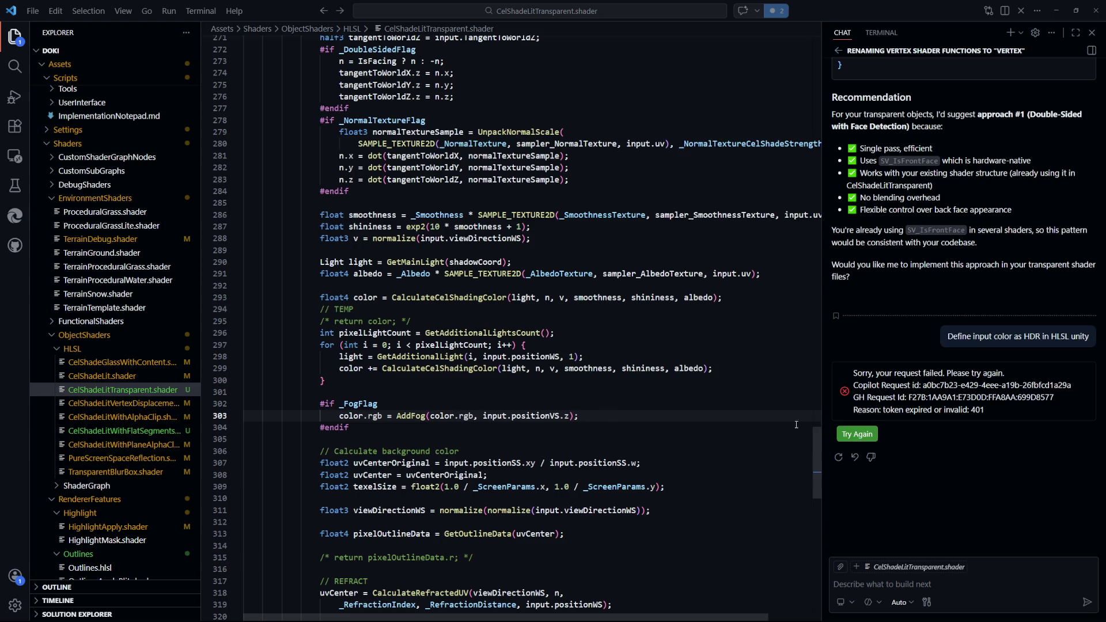
Retry the failed chat request, then switch to Chrome
{"action": "scroll", "coordinate": [936, 441], "scroll_direction": "down", "scroll_amount": 2}
{"action": "left_click", "coordinate": [857, 325]}
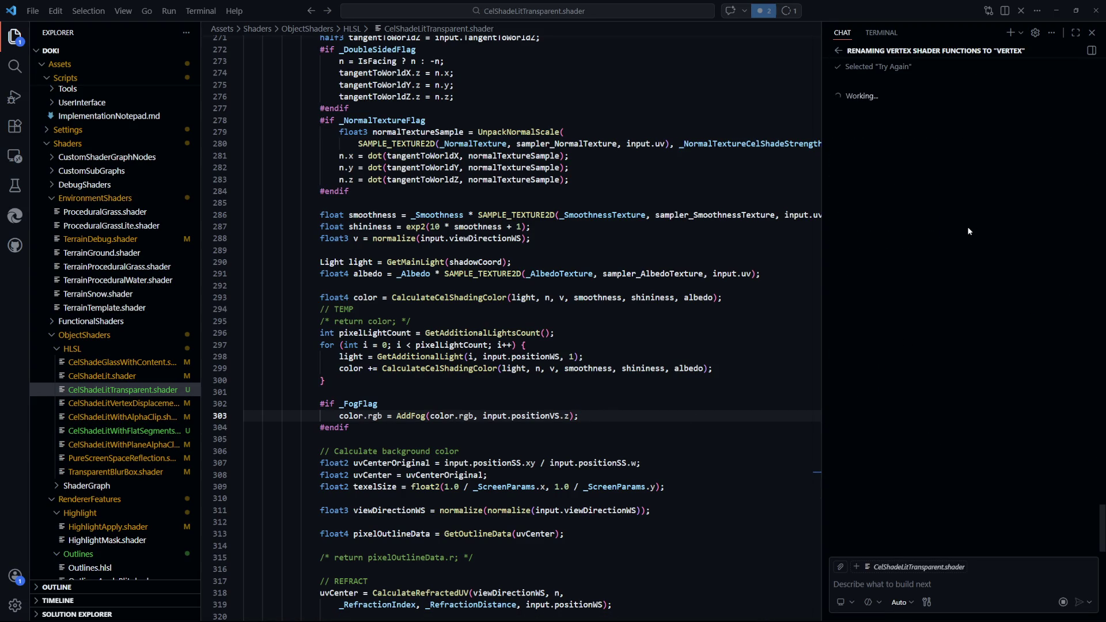
{"action": "left_click", "coordinate": [635, 391]}
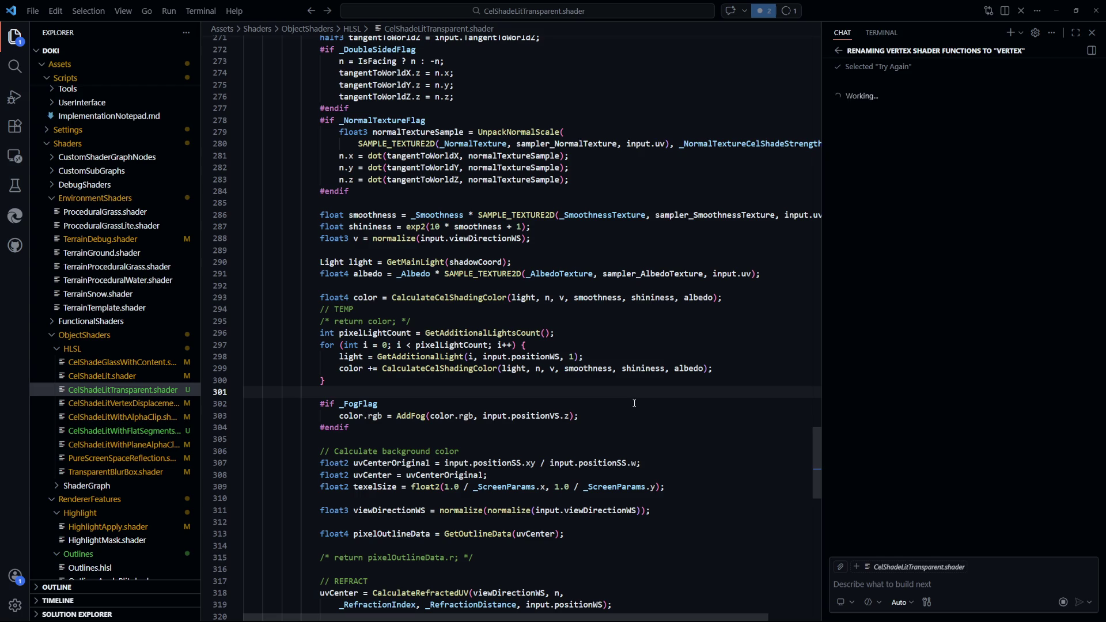
{"action": "key", "text": "alt+Tab"}
Search Google for 'hdr color unity hlsl' and read Unity's HDR color picker reference
{"action": "type", "text": "hdr "}
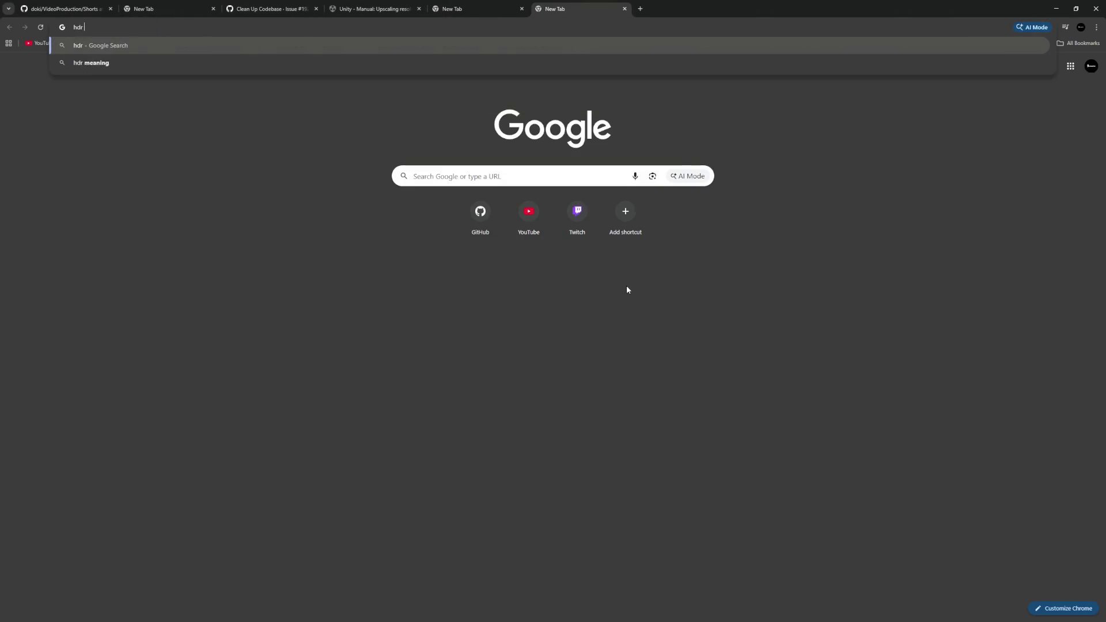
{"action": "type", "text": "color unity hlsl"}
{"action": "key", "text": "Return"}
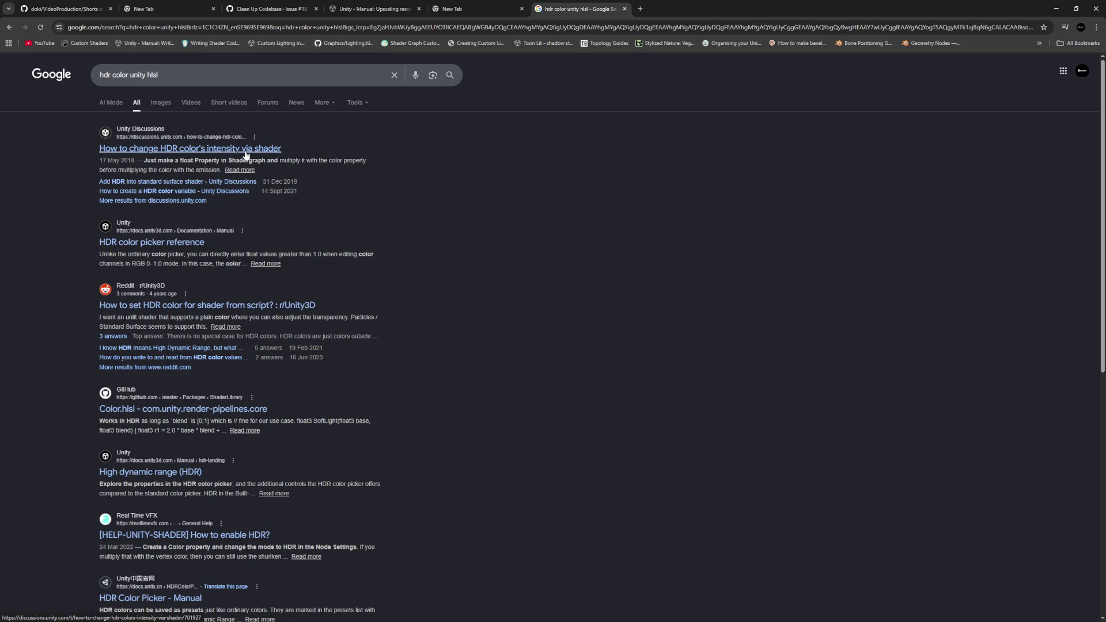
{"action": "left_click", "coordinate": [173, 243]}
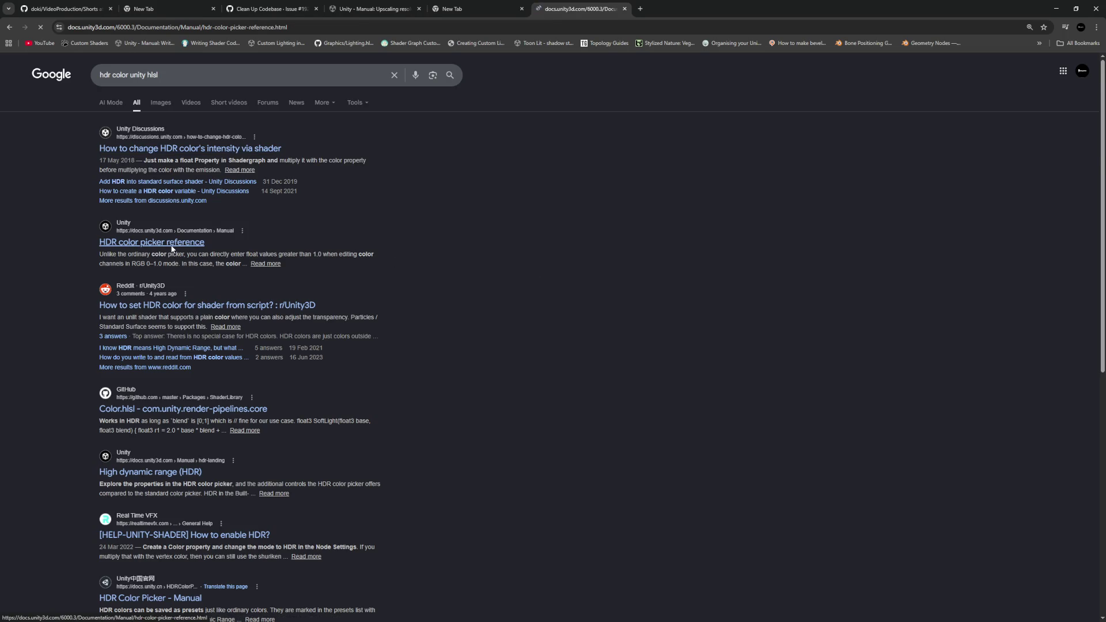
{"action": "scroll", "coordinate": [295, 264], "scroll_direction": "down", "scroll_amount": 1}
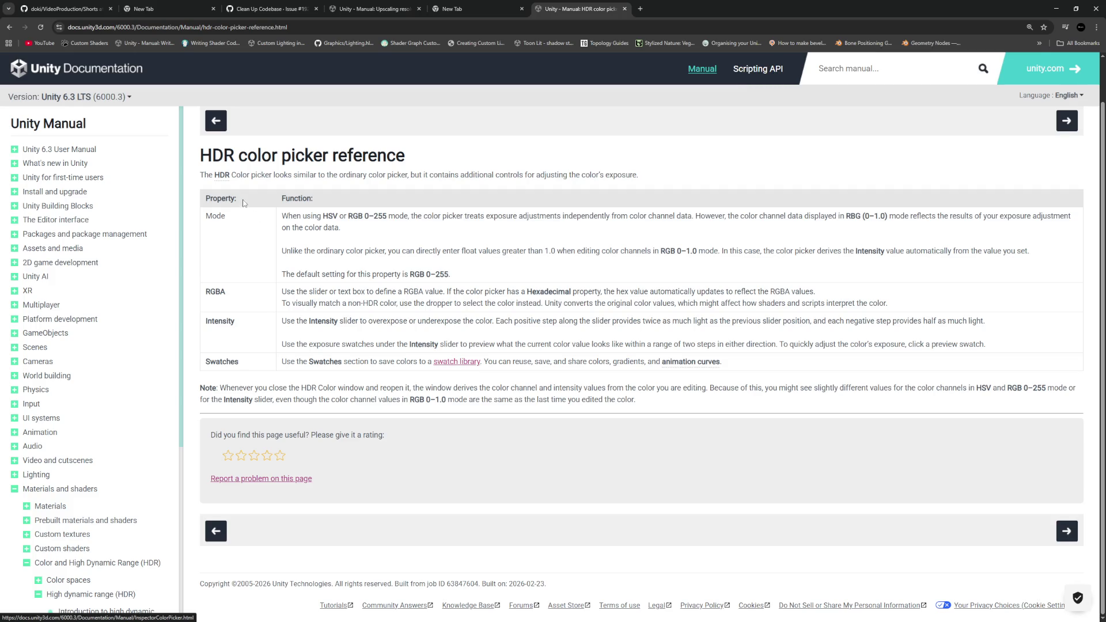
{"action": "scroll", "coordinate": [247, 204], "scroll_direction": "up", "scroll_amount": 1}
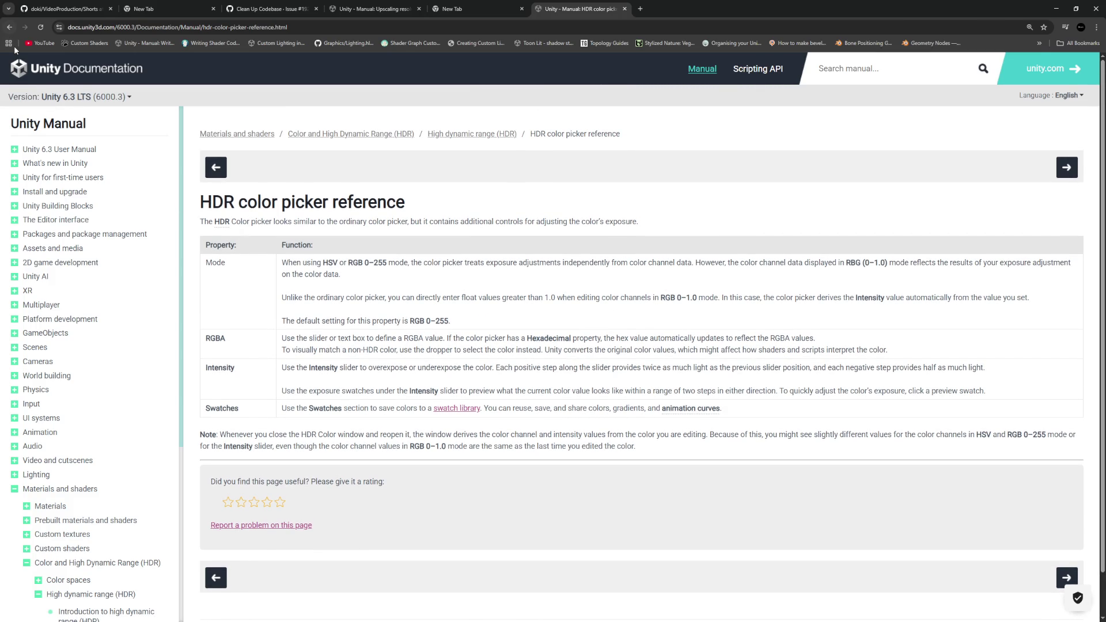
{"action": "left_click", "coordinate": [9, 27]}
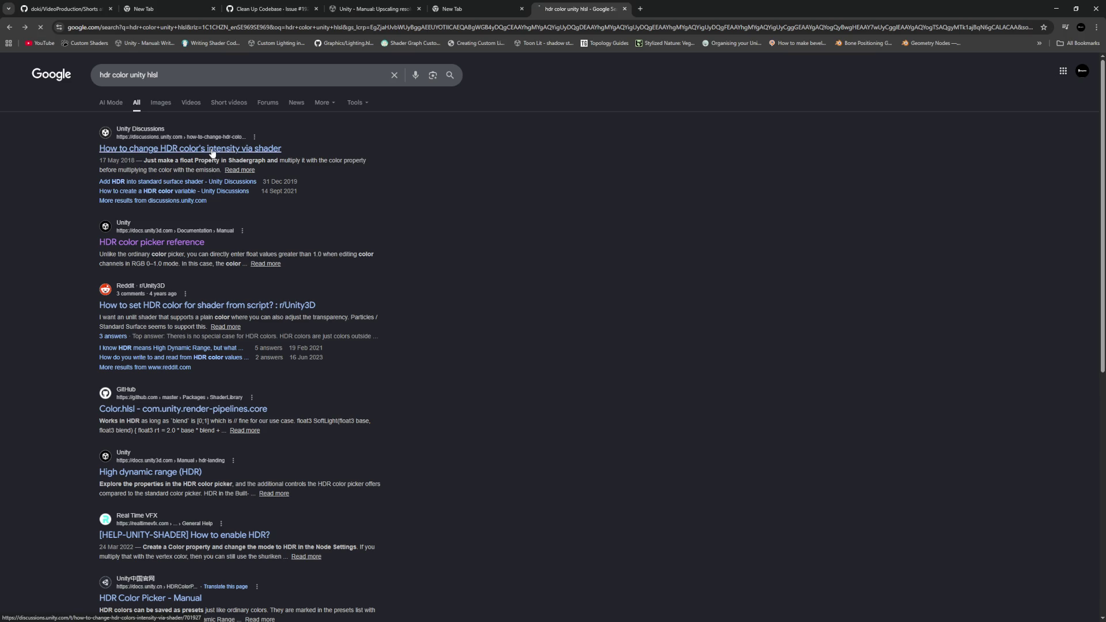
Read the Unity Discussions thread on HDR colour intensity via shader, then return to VS Code
{"action": "left_click", "coordinate": [210, 152]}
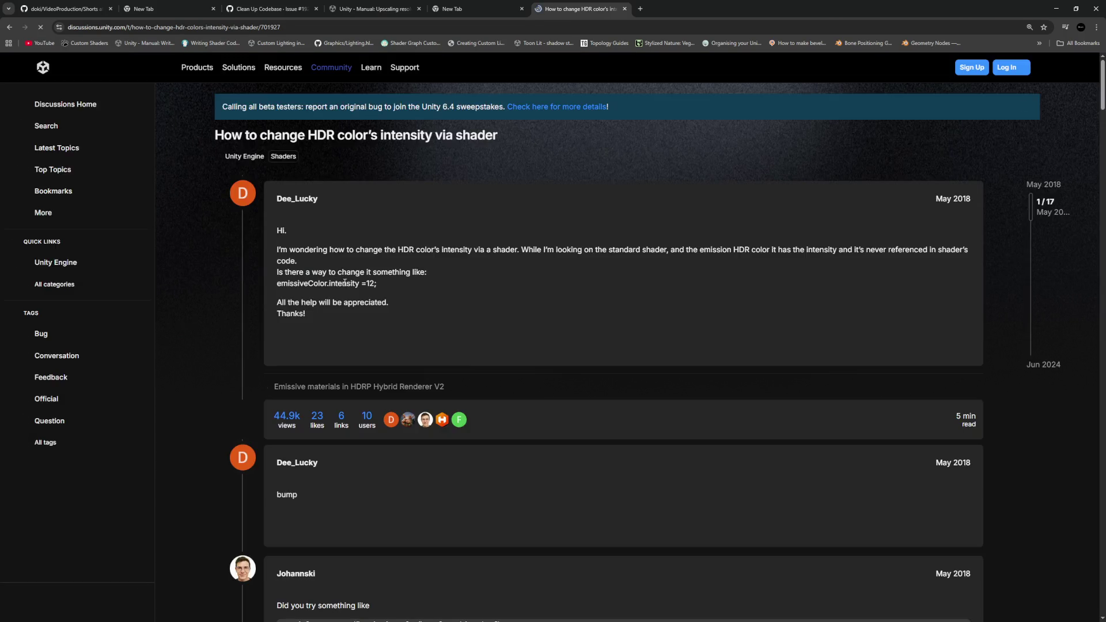
{"action": "scroll", "coordinate": [367, 309], "scroll_direction": "down", "scroll_amount": 4}
{"action": "scroll", "coordinate": [380, 310], "scroll_direction": "down", "scroll_amount": 1}
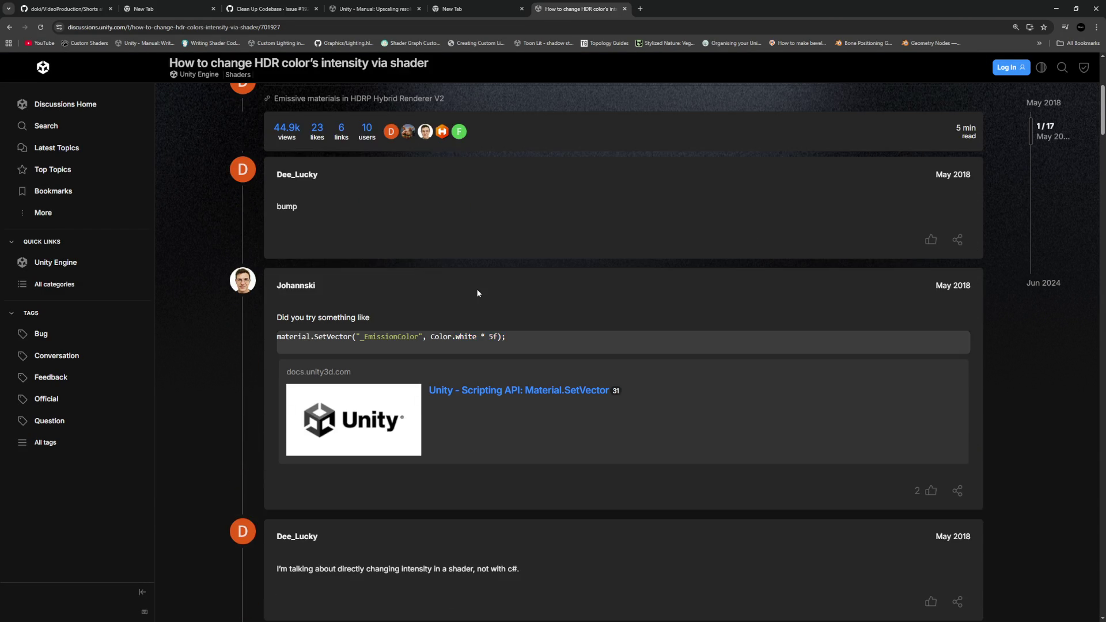
{"action": "scroll", "coordinate": [477, 294], "scroll_direction": "down", "scroll_amount": 5}
{"action": "scroll", "coordinate": [477, 294], "scroll_direction": "down", "scroll_amount": 2}
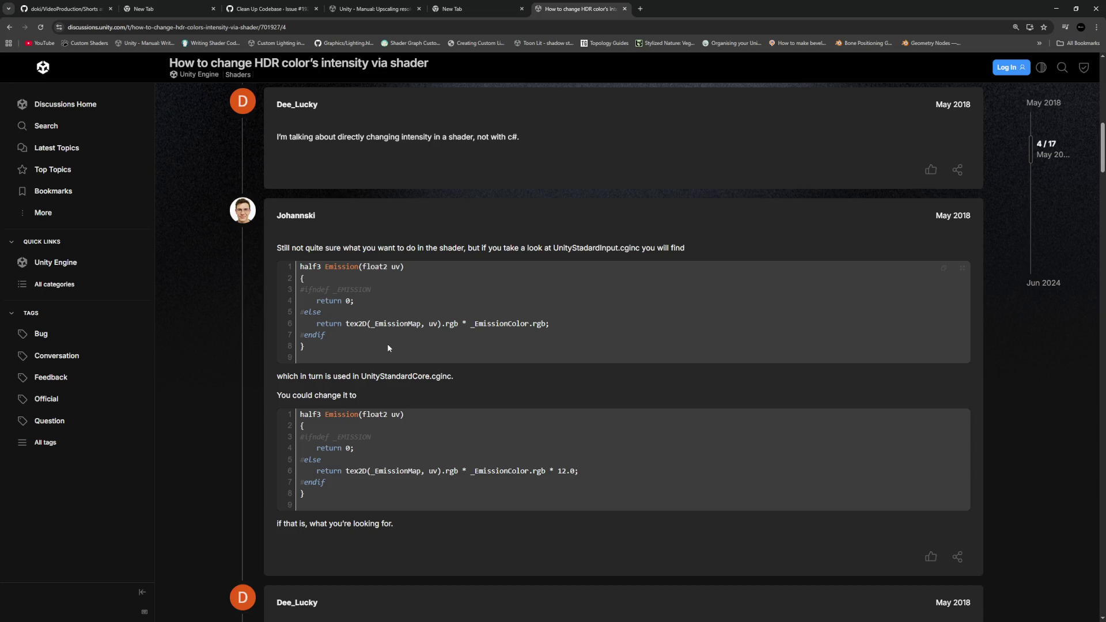
{"action": "scroll", "coordinate": [388, 348], "scroll_direction": "down", "scroll_amount": 7}
{"action": "scroll", "coordinate": [388, 348], "scroll_direction": "up", "scroll_amount": 5}
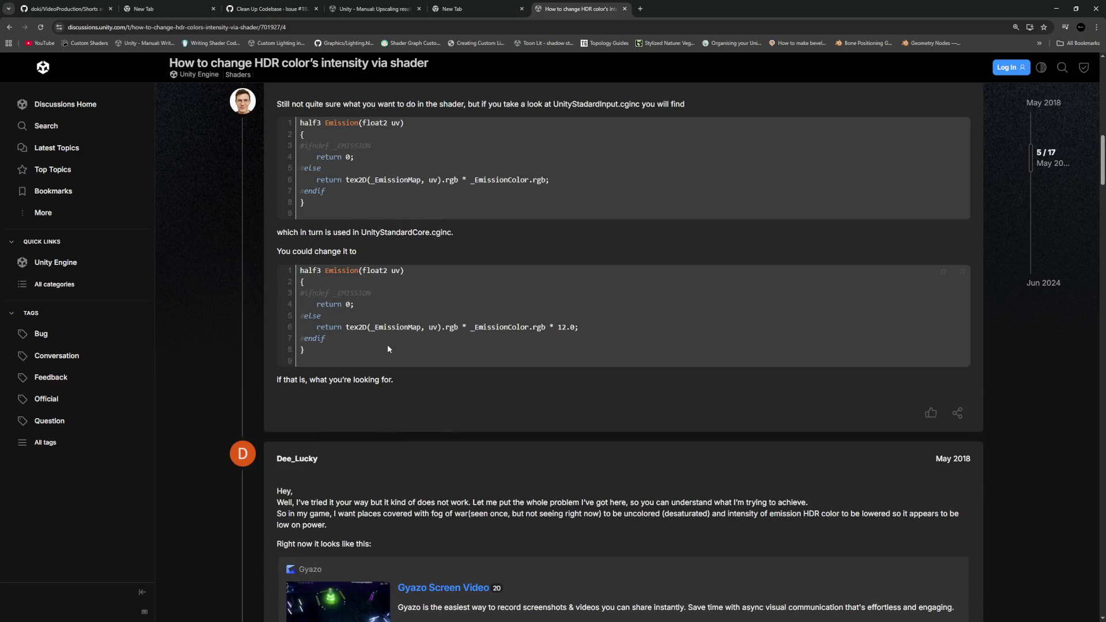
{"action": "scroll", "coordinate": [388, 349], "scroll_direction": "down", "scroll_amount": 2}
{"action": "scroll", "coordinate": [533, 305], "scroll_direction": "down", "scroll_amount": 1}
{"action": "key", "text": "alt+Tab"}
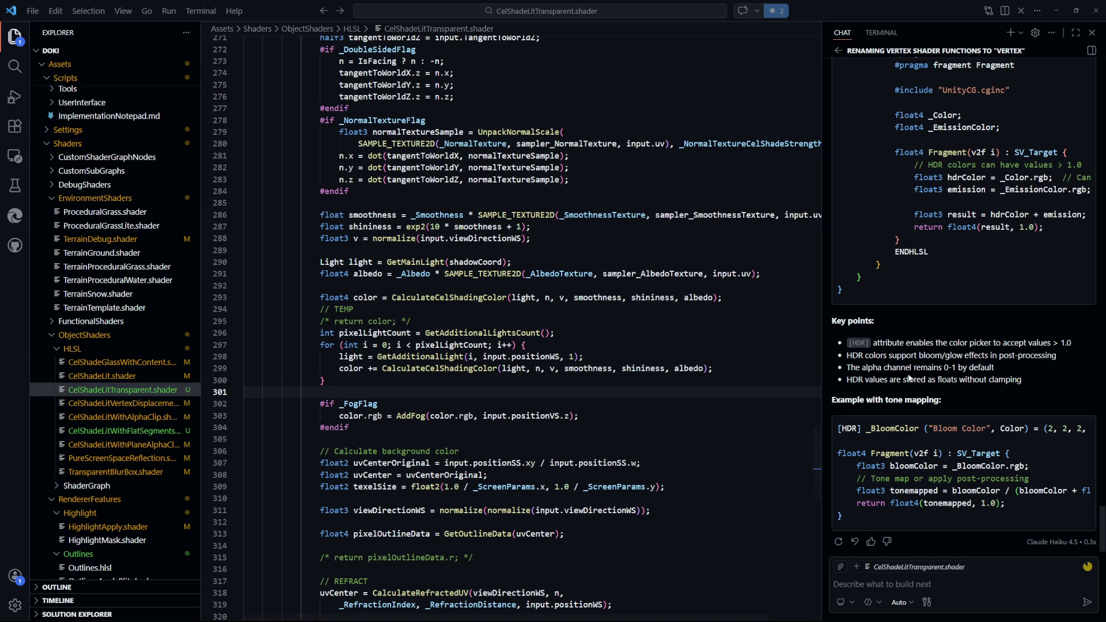
Copy [HDR] from the chat example, paste it before _Albedo on line 6, and switch to Unity
{"action": "scroll", "coordinate": [913, 341], "scroll_direction": "up", "scroll_amount": 4}
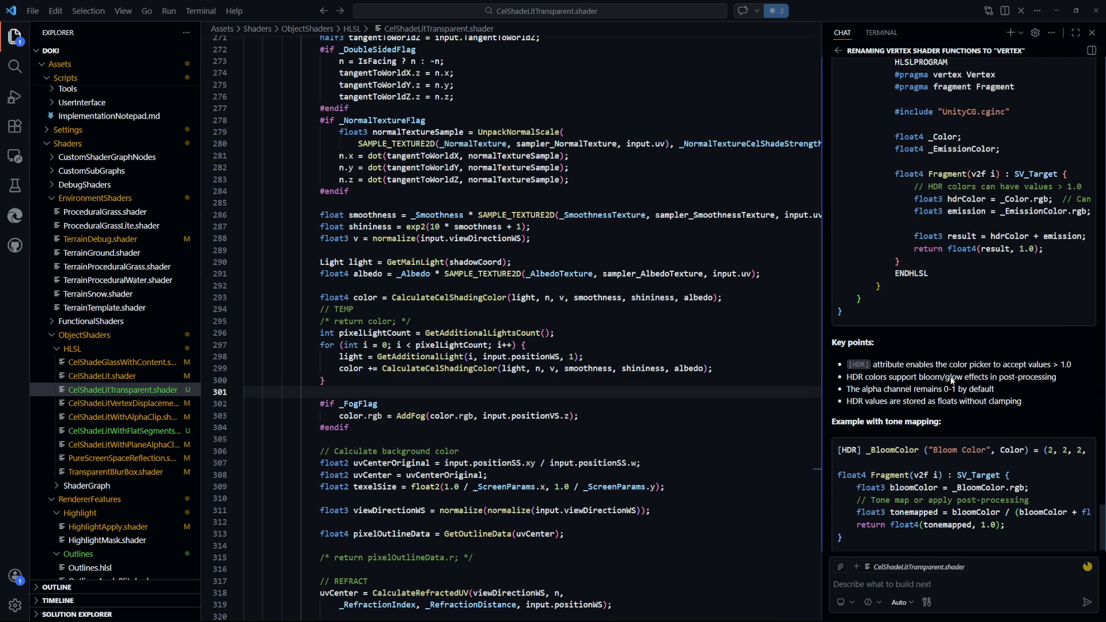
{"action": "scroll", "coordinate": [952, 377], "scroll_direction": "up", "scroll_amount": 8}
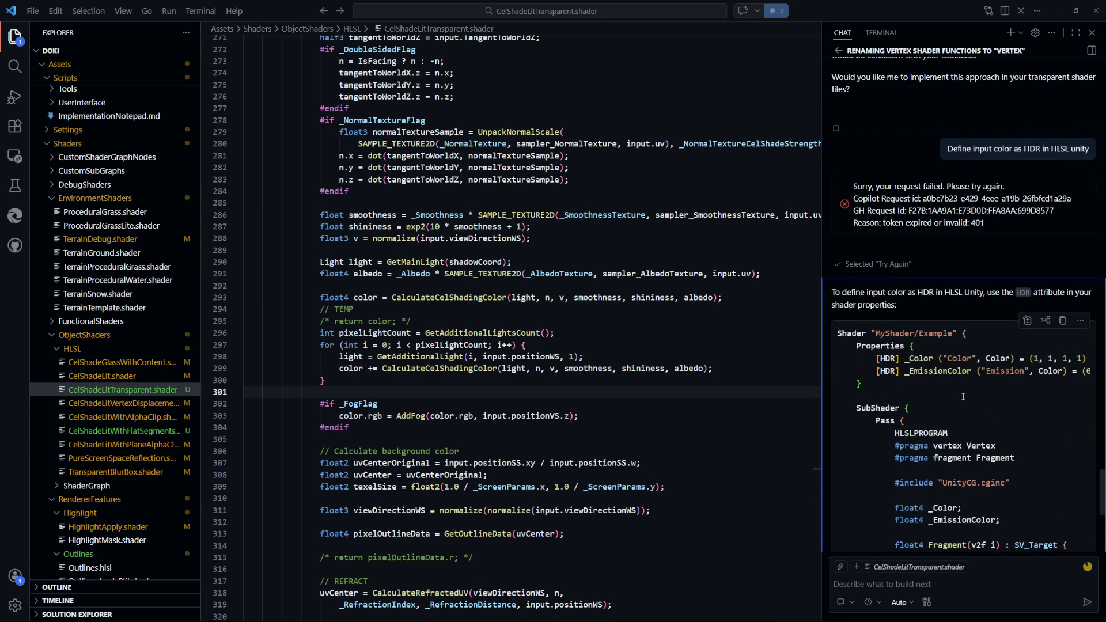
{"action": "scroll", "coordinate": [963, 397], "scroll_direction": "down", "scroll_amount": 7}
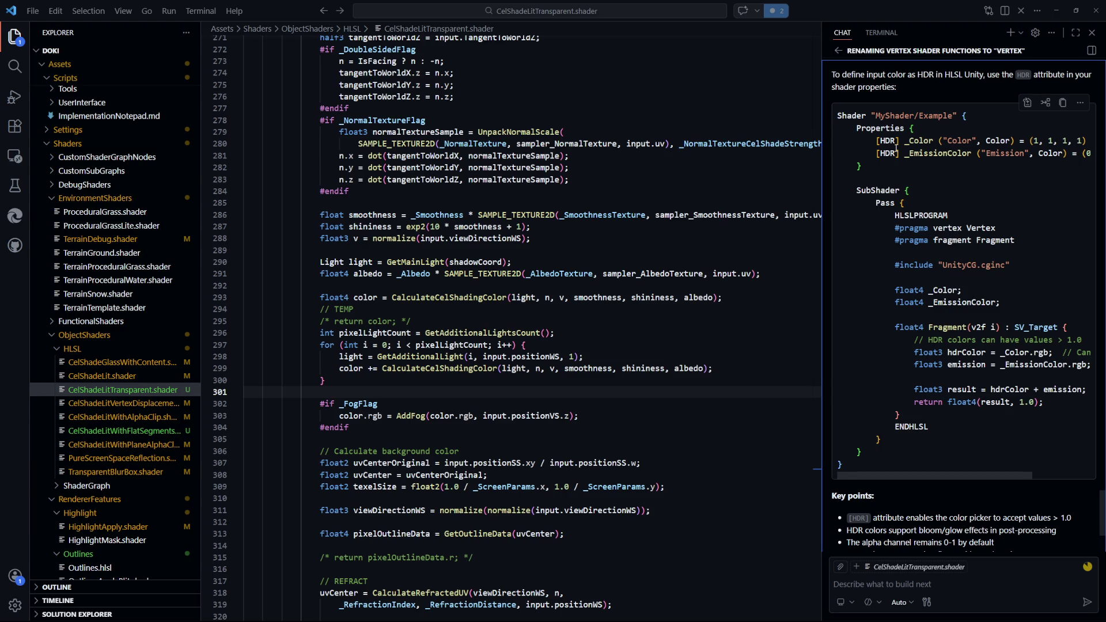
{"action": "left_click_drag", "start_coordinate": [900, 141], "coordinate": [875, 140]}
{"action": "key", "text": "ctrl+c"}
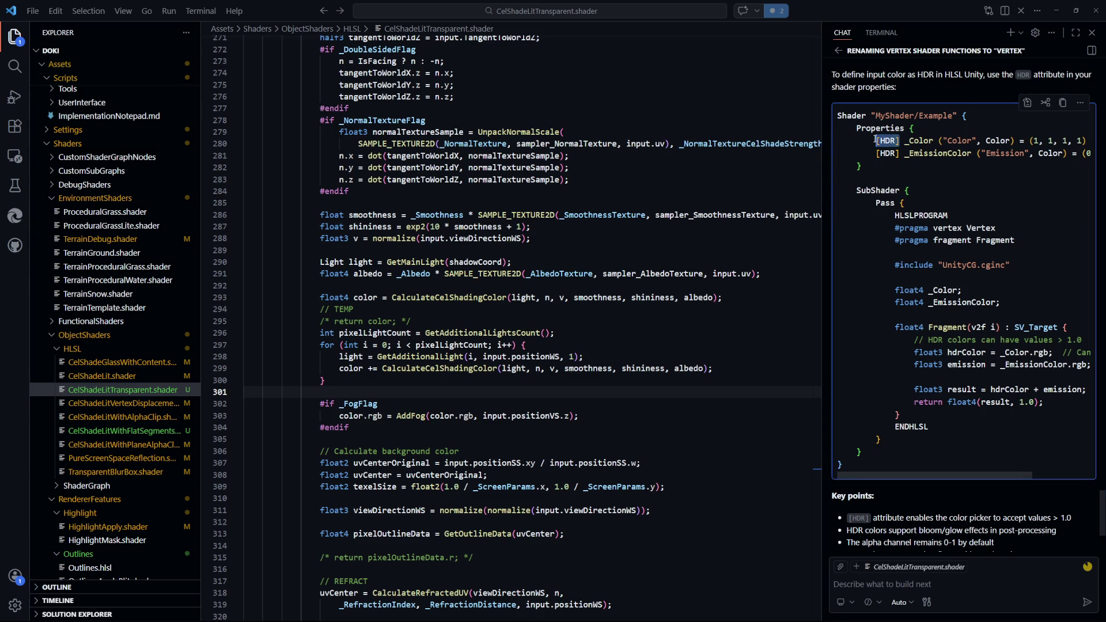
{"action": "scroll", "coordinate": [785, 311], "scroll_direction": "up", "scroll_amount": 20}
{"action": "scroll", "coordinate": [519, 288], "scroll_direction": "up", "scroll_amount": 20}
{"action": "left_click", "coordinate": [282, 100]}
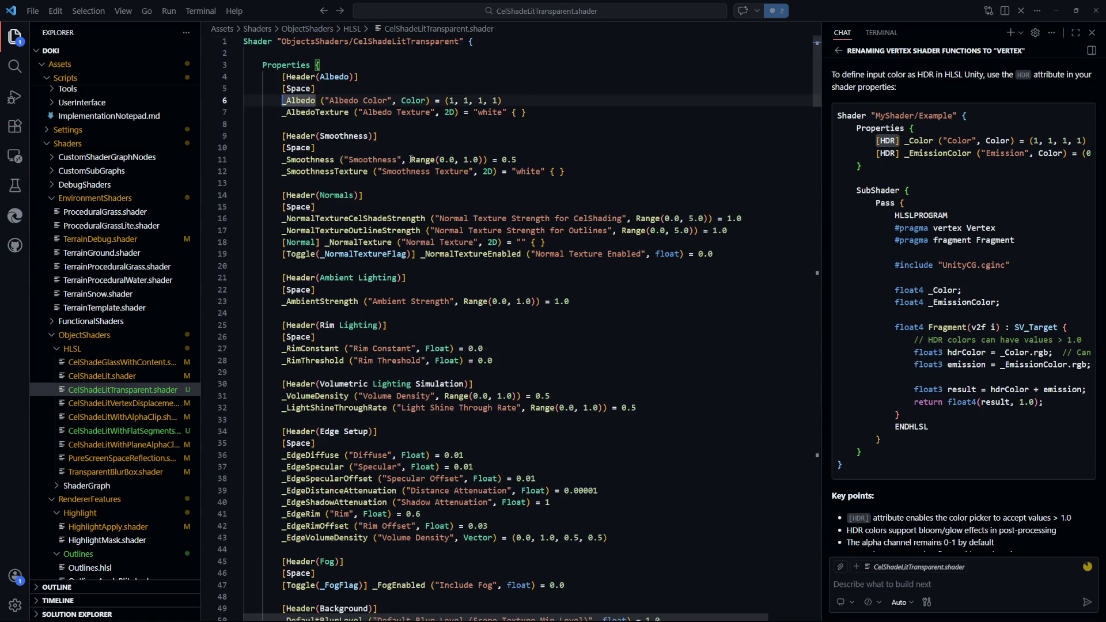
{"action": "key", "text": "ctrl+v"}
{"action": "key", "text": "alt+Tab"}
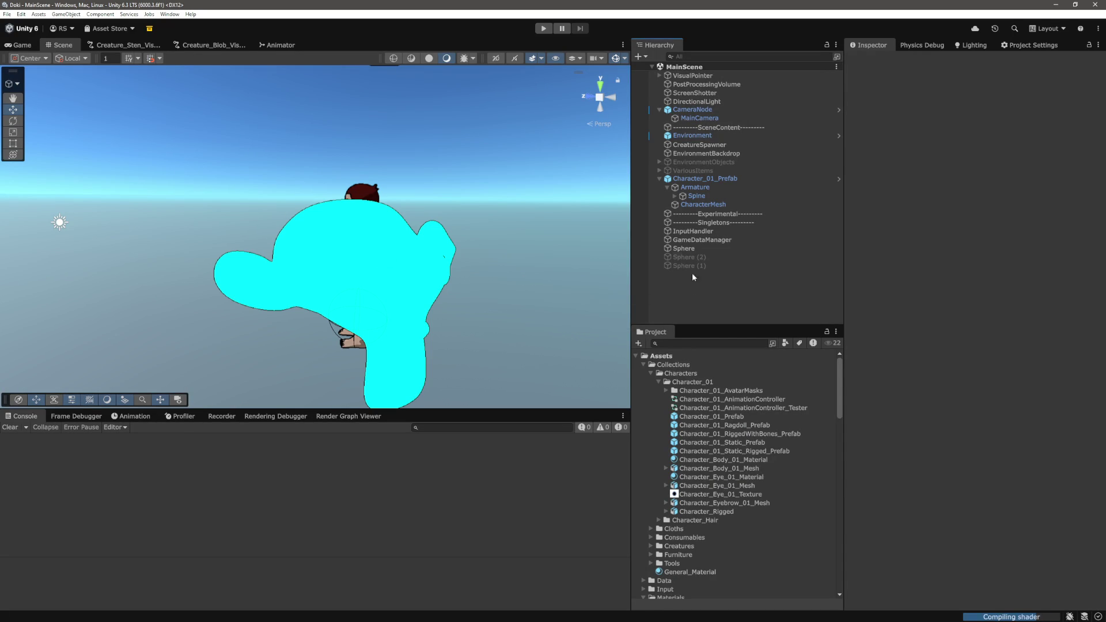
Drag the Sphere material's Albedo Color HDR intensity slider, leaving it at -0.3
{"action": "left_click", "coordinate": [692, 251]}
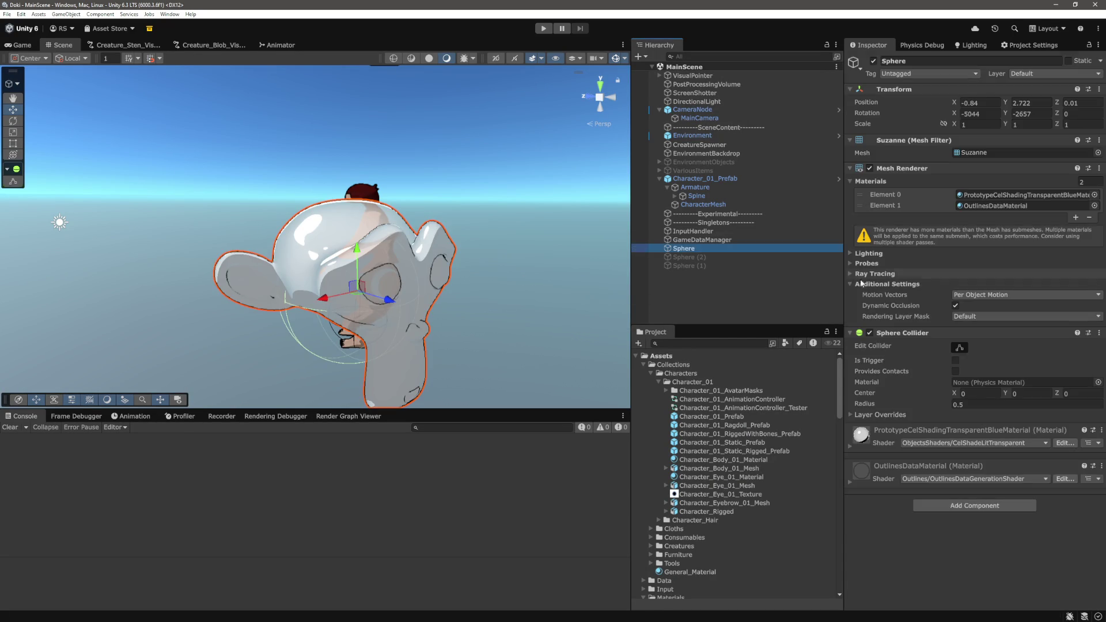
{"action": "left_click", "coordinate": [851, 448]}
{"action": "scroll", "coordinate": [913, 413], "scroll_direction": "down", "scroll_amount": 2}
{"action": "scroll", "coordinate": [913, 413], "scroll_direction": "down", "scroll_amount": 5}
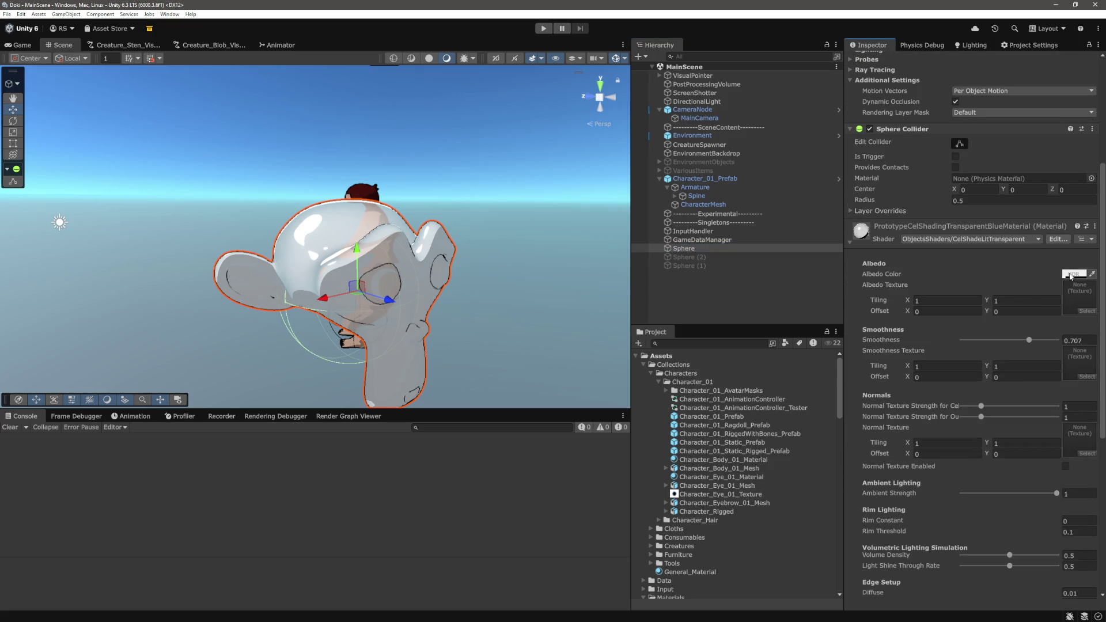
{"action": "left_click", "coordinate": [1071, 276]}
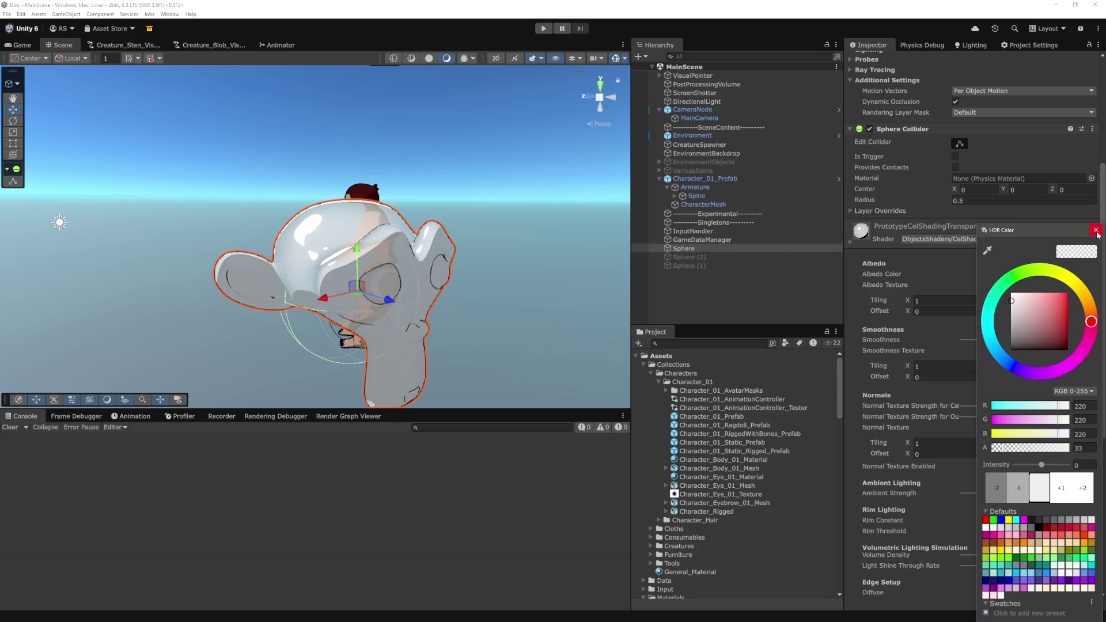
{"action": "mouse_move", "coordinate": [1042, 465]}
{"action": "left_mouse_down"}
{"action": "mouse_move", "coordinate": [1052, 474]}
{"action": "mouse_move", "coordinate": [1044, 477]}
{"action": "left_mouse_up"}
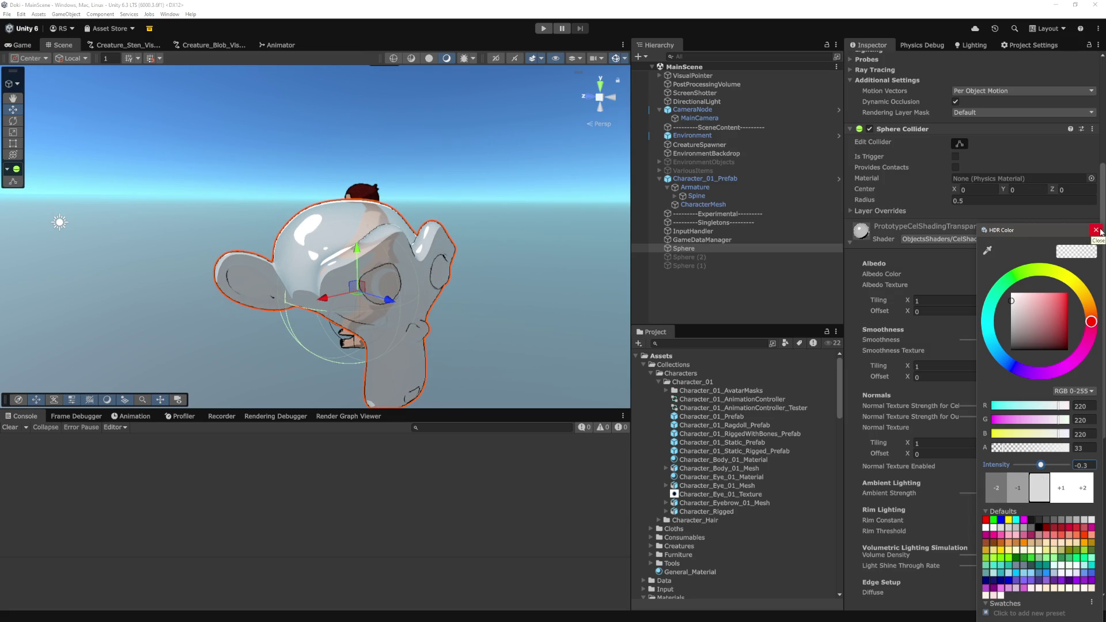
{"action": "left_click", "coordinate": [1096, 231]}
{"action": "key", "text": "alt+Tab"}
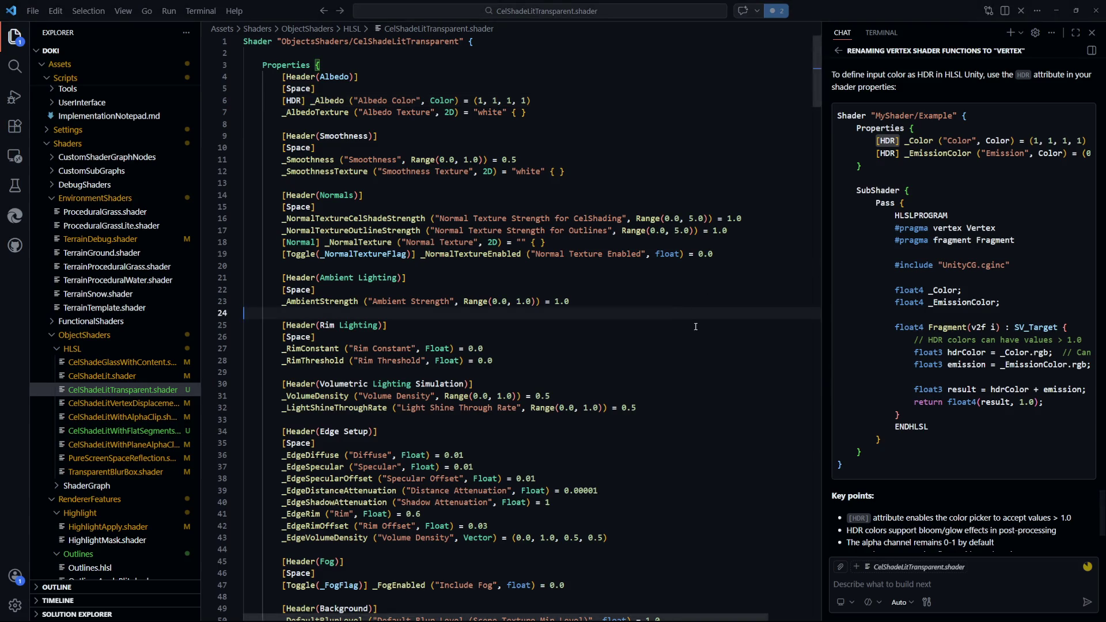
Undo the [HDR] attribute on _Albedo and review the Rim Lighting and Smoothness properties
{"action": "left_click", "coordinate": [318, 142]}
{"action": "key", "text": "ctrl+z"}
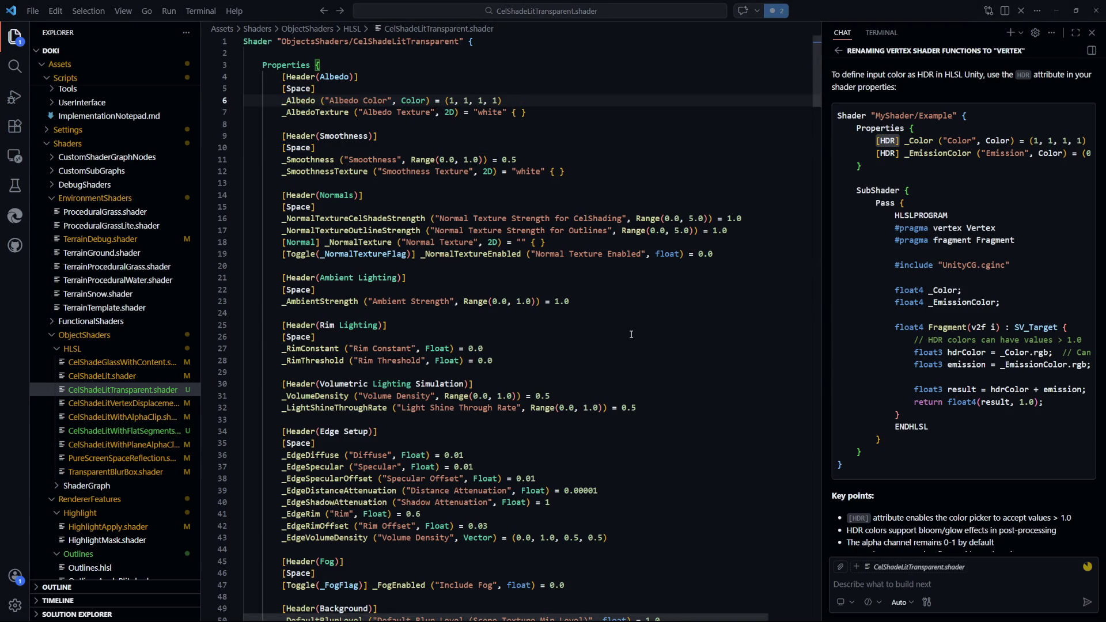
{"action": "scroll", "coordinate": [339, 152], "scroll_direction": "down", "scroll_amount": 2}
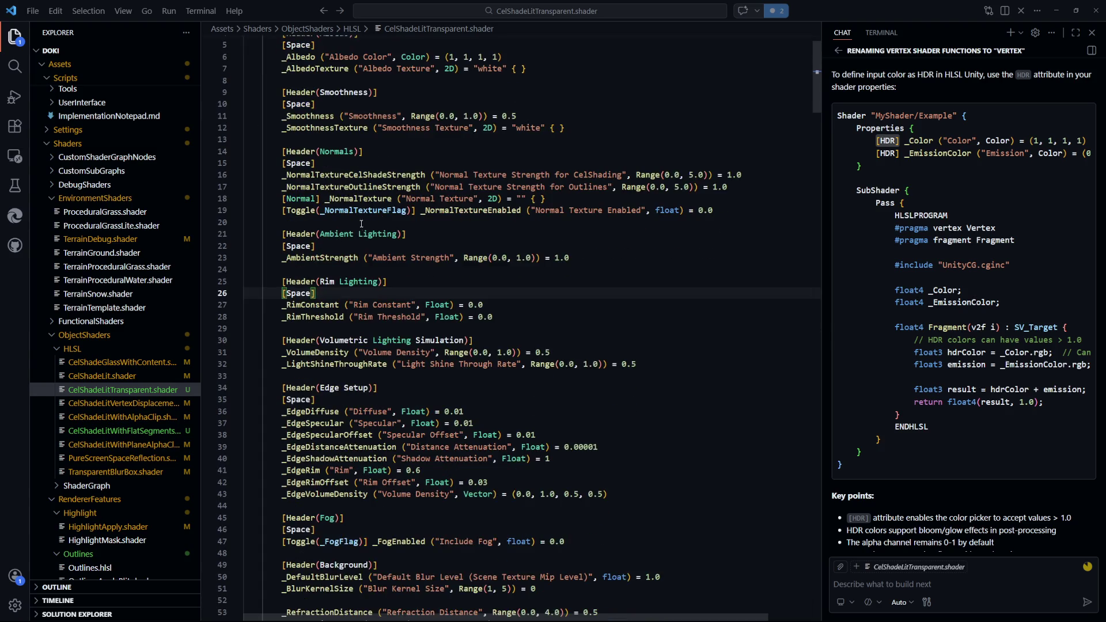
{"action": "scroll", "coordinate": [336, 177], "scroll_direction": "down", "scroll_amount": 2}
{"action": "left_click_drag", "start_coordinate": [248, 225], "coordinate": [493, 270]}
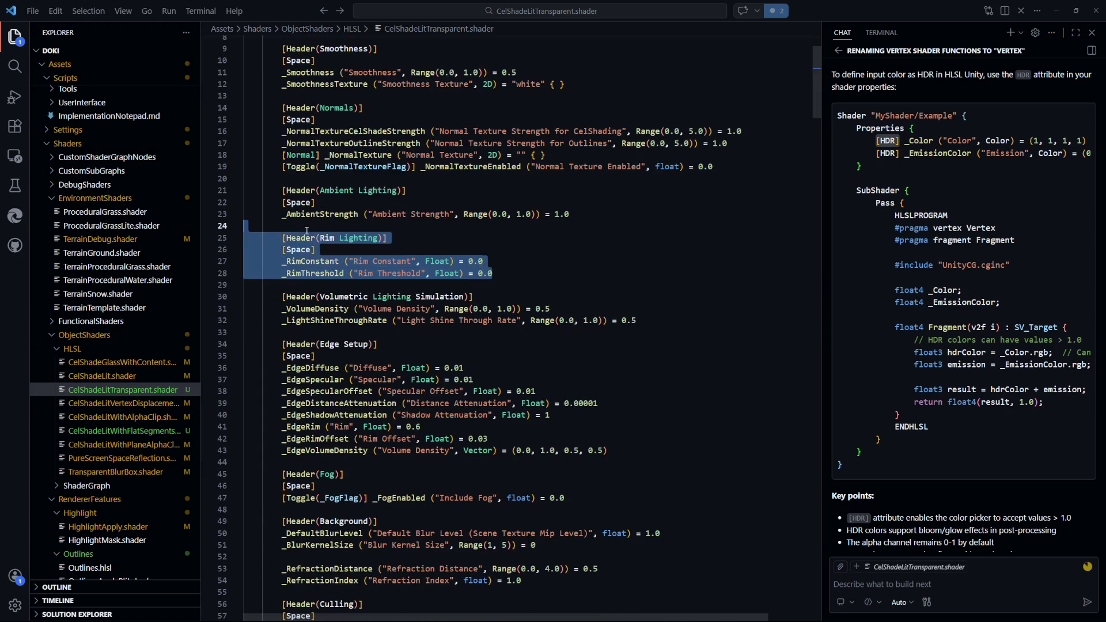
{"action": "left_click", "coordinate": [493, 271]}
{"action": "scroll", "coordinate": [409, 182], "scroll_direction": "up", "scroll_amount": 3}
{"action": "scroll", "coordinate": [409, 182], "scroll_direction": "up", "scroll_amount": 1}
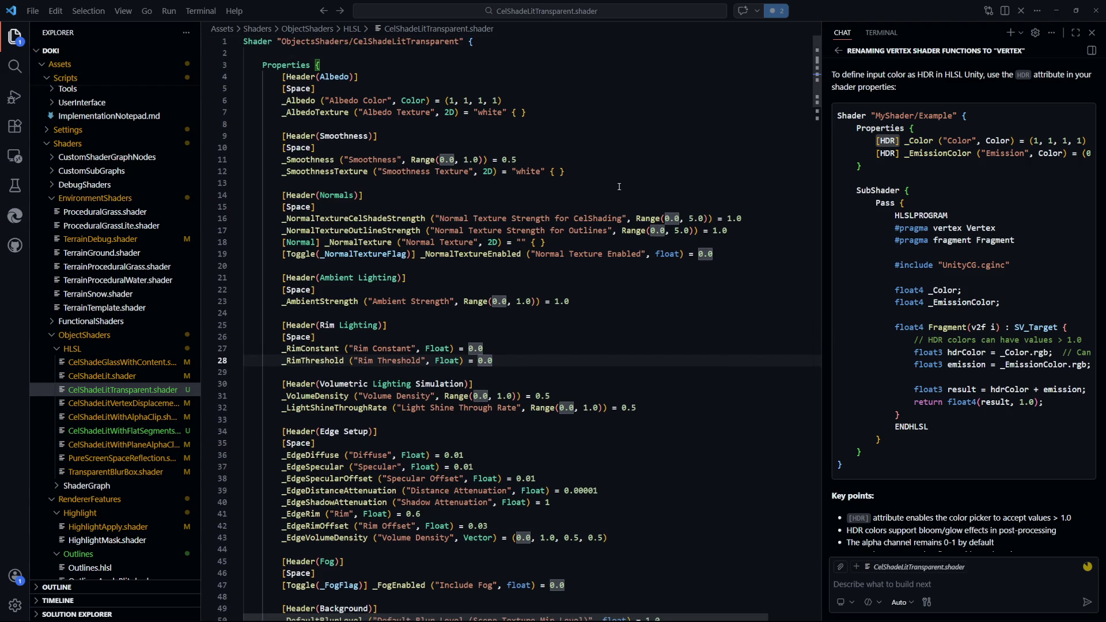
{"action": "left_click_drag", "start_coordinate": [282, 148], "coordinate": [567, 171]}
{"action": "left_click", "coordinate": [282, 148]}
{"action": "key", "text": "alt+Tab"}
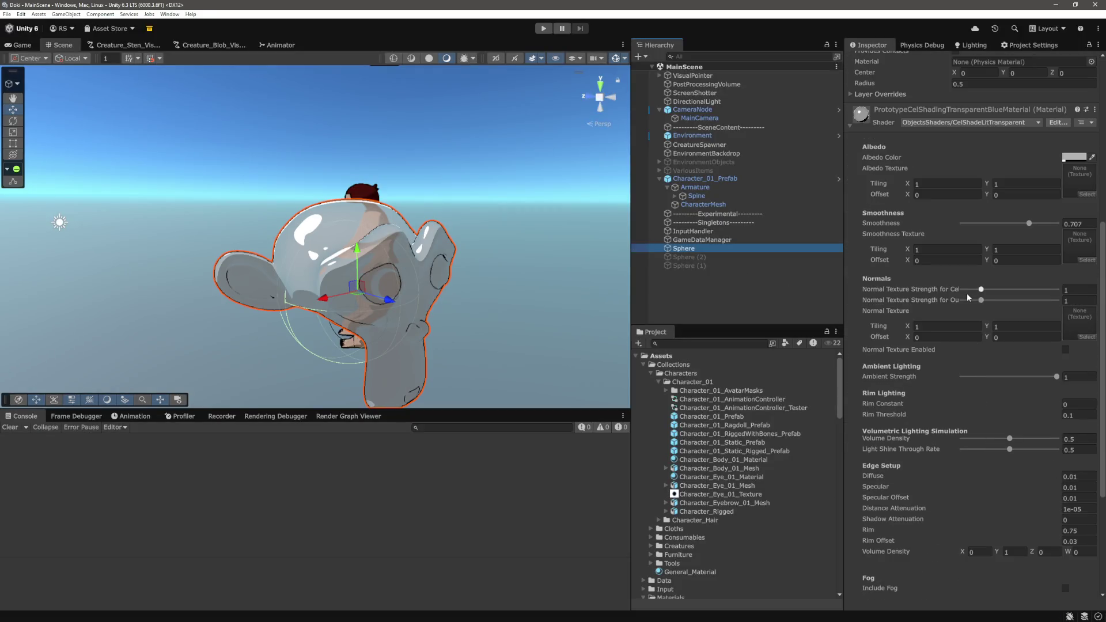
Raise the material's Smoothness to 1 and zoom the Game view in on the sphere
{"action": "scroll", "coordinate": [967, 293], "scroll_direction": "down", "scroll_amount": 3}
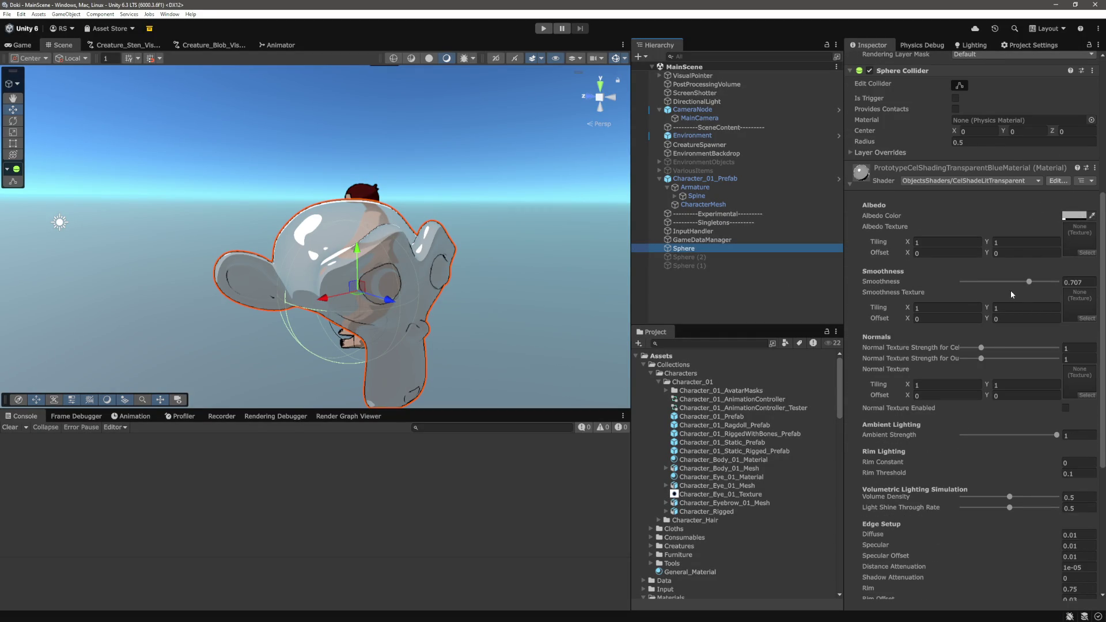
{"action": "left_click_drag", "start_coordinate": [1026, 284], "coordinate": [1099, 290]}
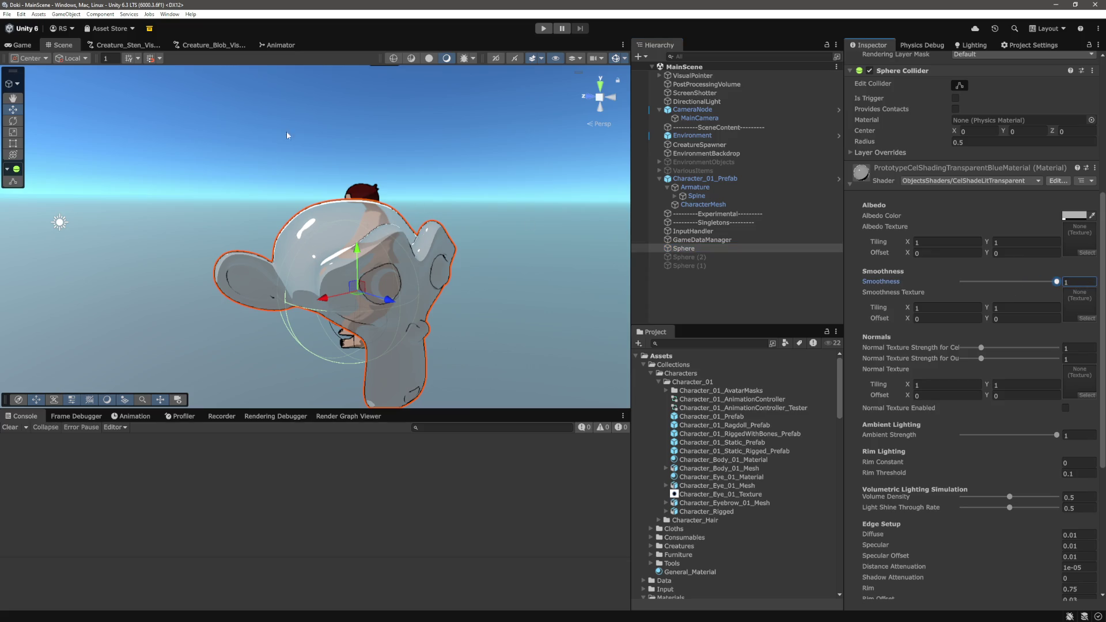
{"action": "key", "text": "ctrl+2"}
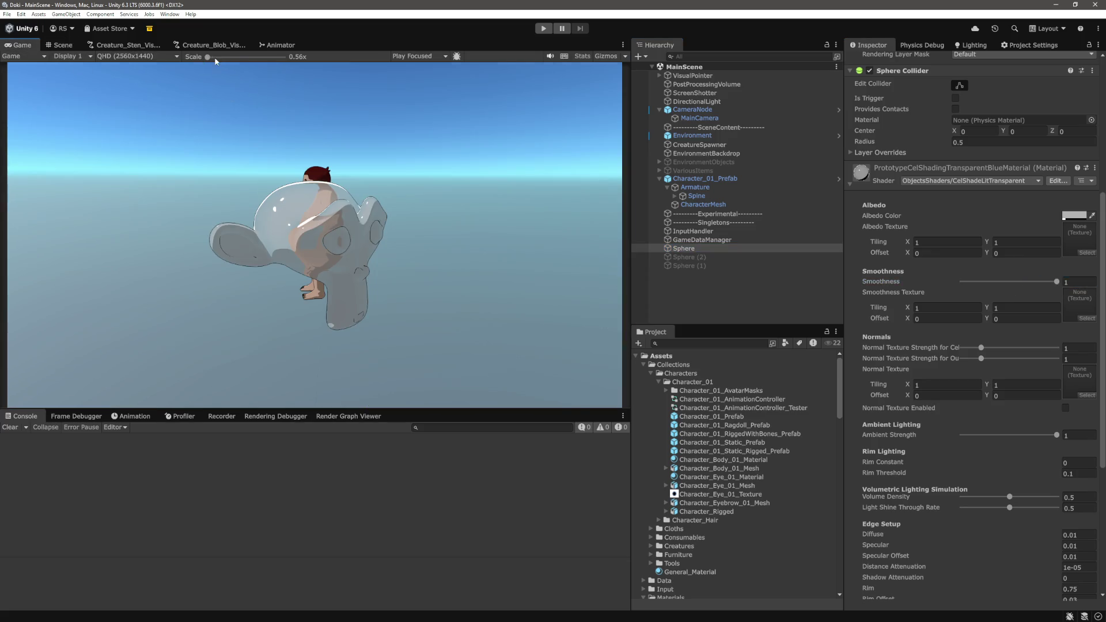
{"action": "mouse_move", "coordinate": [215, 58]}
{"action": "left_mouse_down"}
{"action": "mouse_move", "coordinate": [273, 64]}
{"action": "mouse_move", "coordinate": [236, 68]}
{"action": "mouse_move", "coordinate": [266, 71]}
{"action": "left_mouse_up"}
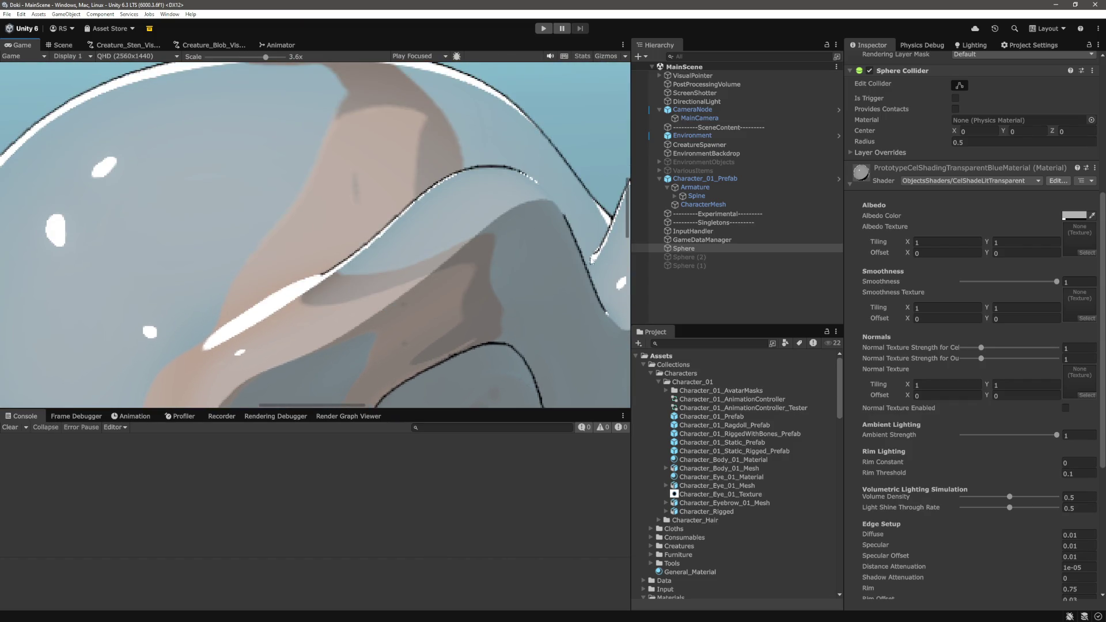
{"action": "left_click_drag", "start_coordinate": [353, 405], "coordinate": [321, 405]}
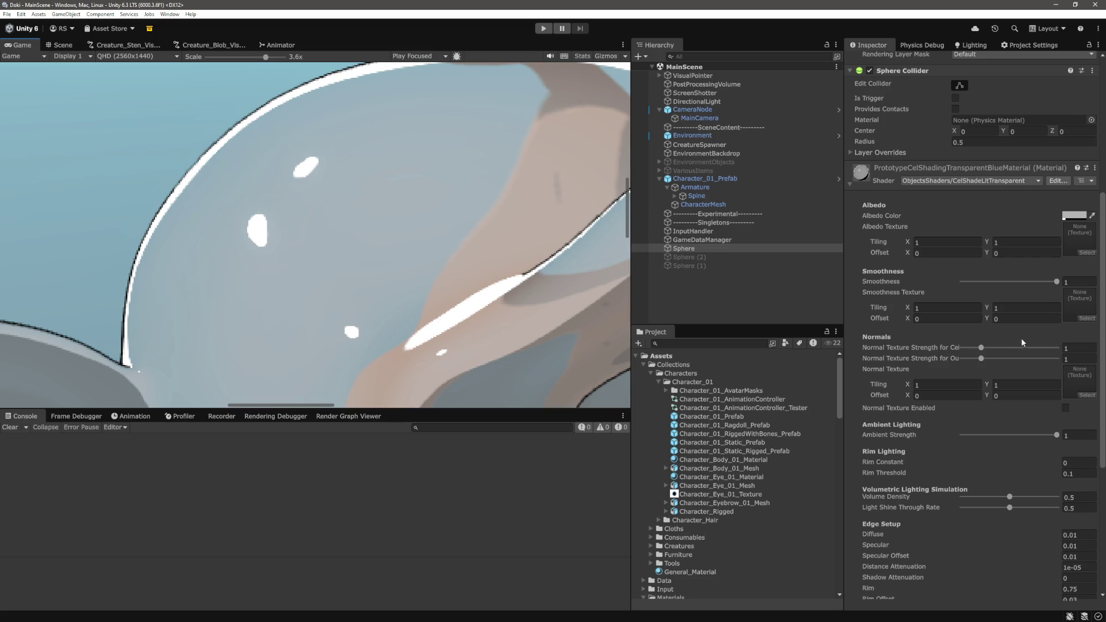
Set the Albedo Color to pure white FFFFFF with alpha 0
{"action": "left_click", "coordinate": [1073, 217]}
{"action": "left_click", "coordinate": [1013, 426]}
{"action": "mouse_move", "coordinate": [1012, 426]}
{"action": "left_mouse_down"}
{"action": "mouse_move", "coordinate": [987, 433]}
{"action": "mouse_move", "coordinate": [1026, 438]}
{"action": "left_mouse_up"}
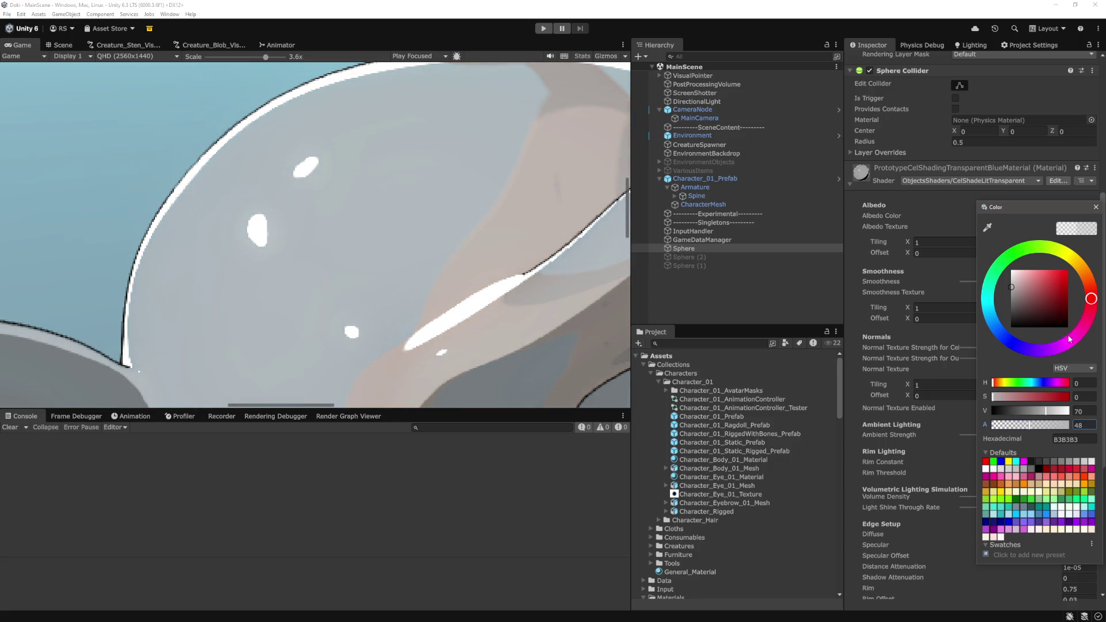
{"action": "left_click", "coordinate": [1097, 208]}
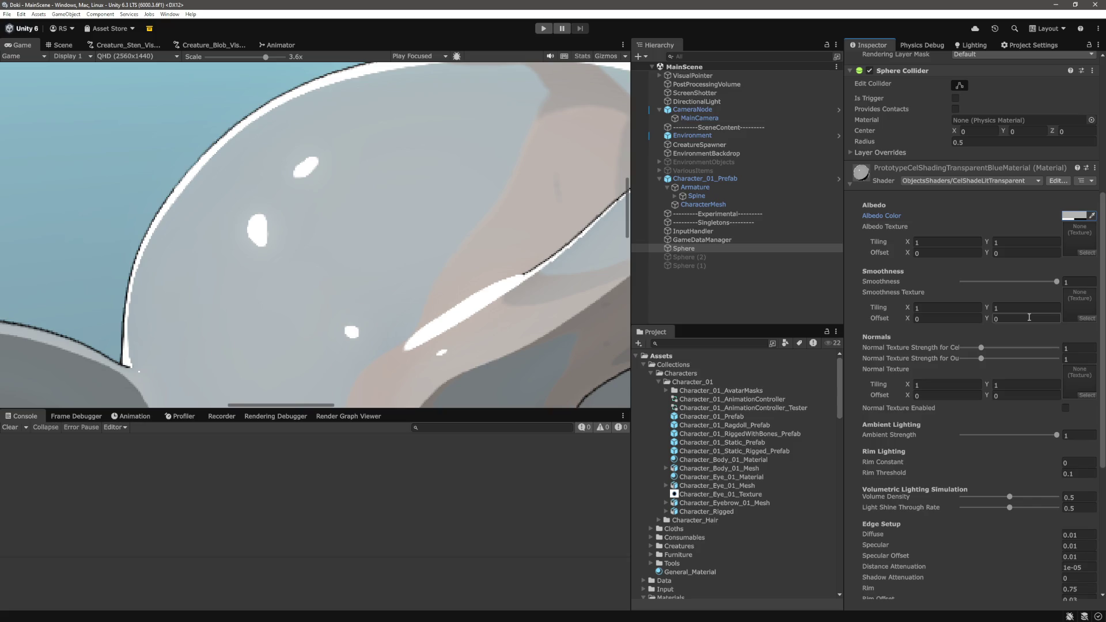
{"action": "left_click", "coordinate": [1073, 216]}
{"action": "left_click", "coordinate": [1012, 268]}
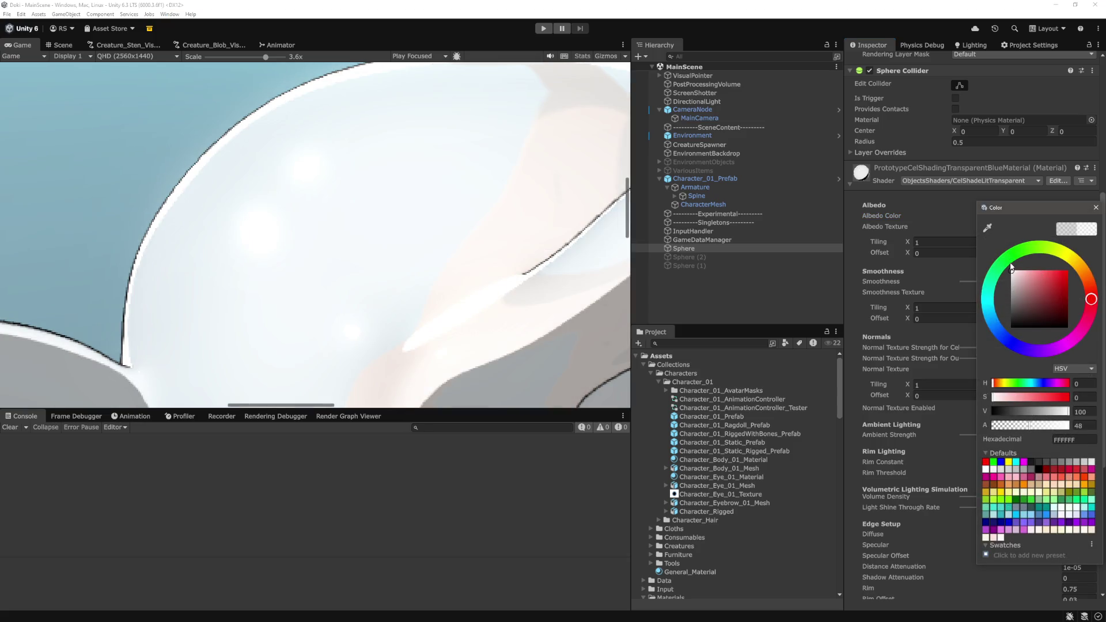
{"action": "left_click_drag", "start_coordinate": [1029, 426], "coordinate": [976, 434]}
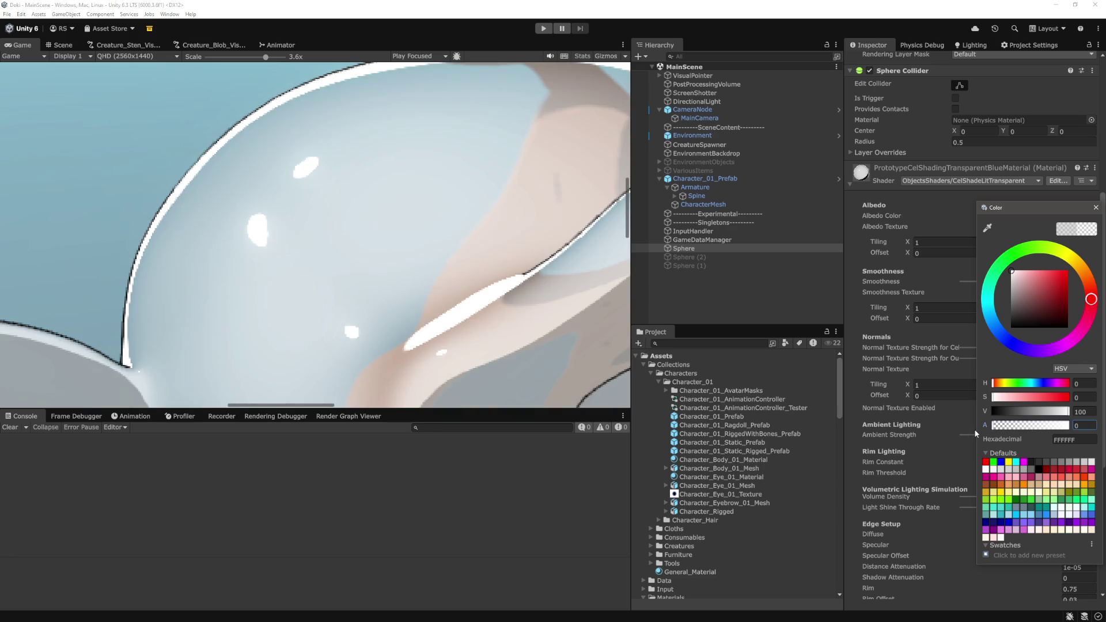
{"action": "left_click", "coordinate": [1096, 208]}
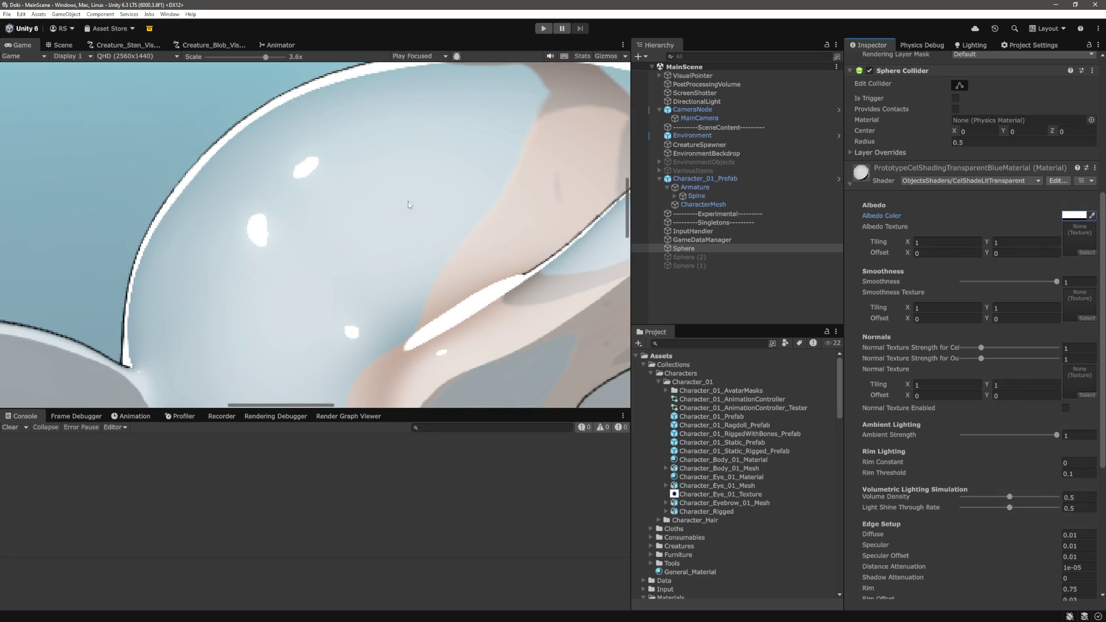
Undo the Volume Density tweak, keeping 0.5, and zoom the Game view back out
{"action": "scroll", "coordinate": [935, 349], "scroll_direction": "down", "scroll_amount": 2}
{"action": "scroll", "coordinate": [934, 346], "scroll_direction": "down", "scroll_amount": 2}
{"action": "mouse_move", "coordinate": [1010, 380]}
{"action": "left_mouse_down"}
{"action": "mouse_move", "coordinate": [1046, 385]}
{"action": "mouse_move", "coordinate": [1036, 387]}
{"action": "left_mouse_up"}
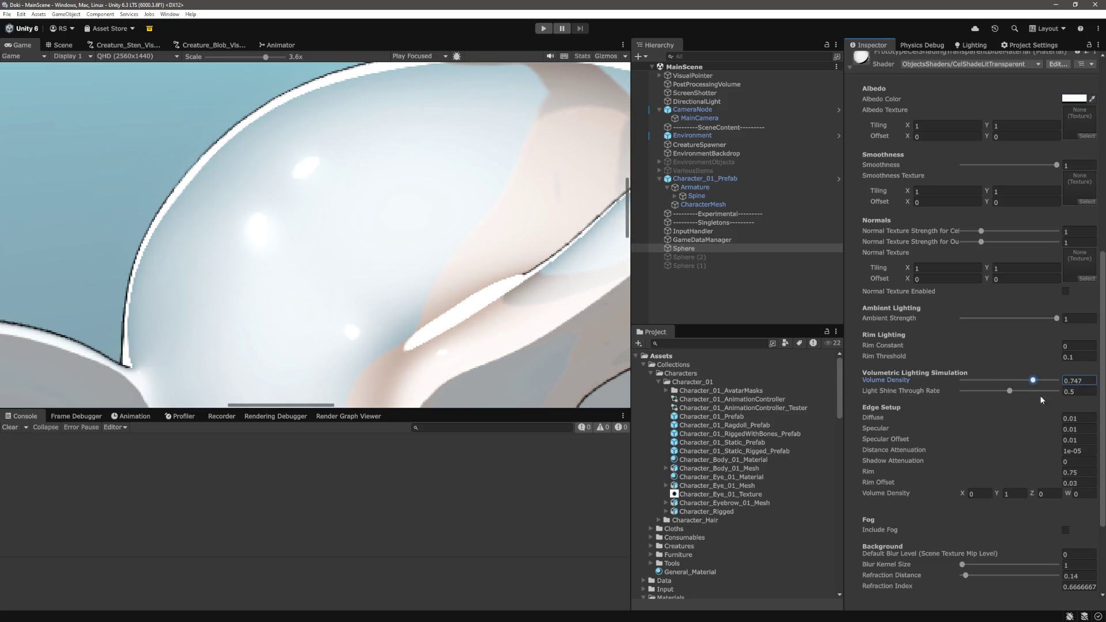
{"action": "key", "text": "ctrl+z"}
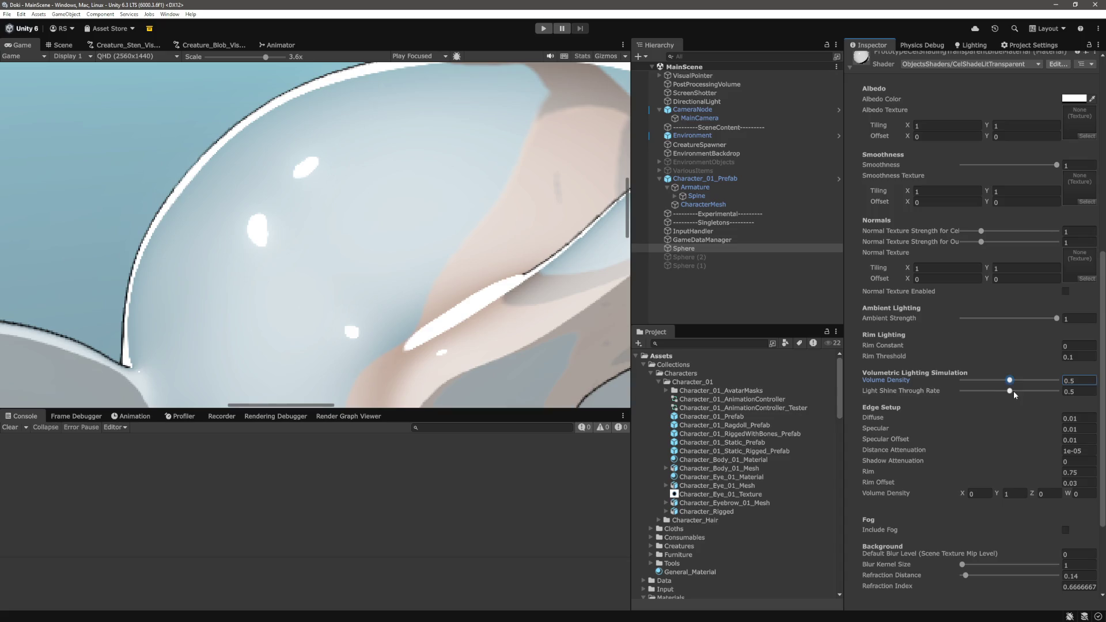
{"action": "left_click", "coordinate": [1014, 390]}
{"action": "scroll", "coordinate": [994, 417], "scroll_direction": "down", "scroll_amount": 3}
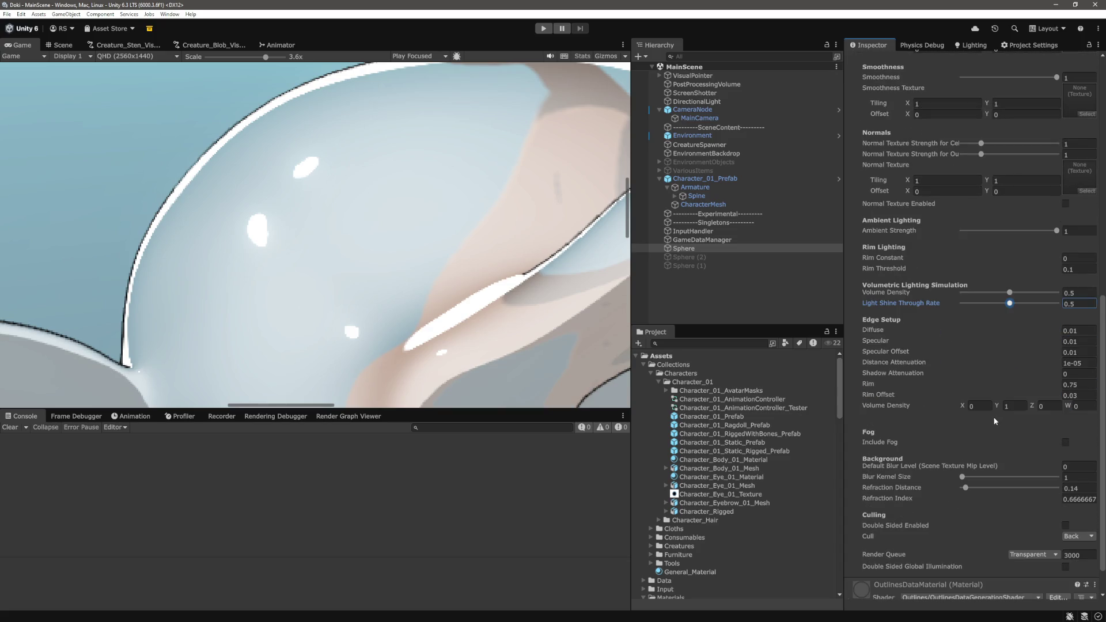
{"action": "scroll", "coordinate": [989, 410], "scroll_direction": "up", "scroll_amount": 7}
{"action": "left_click_drag", "start_coordinate": [266, 56], "coordinate": [203, 59]}
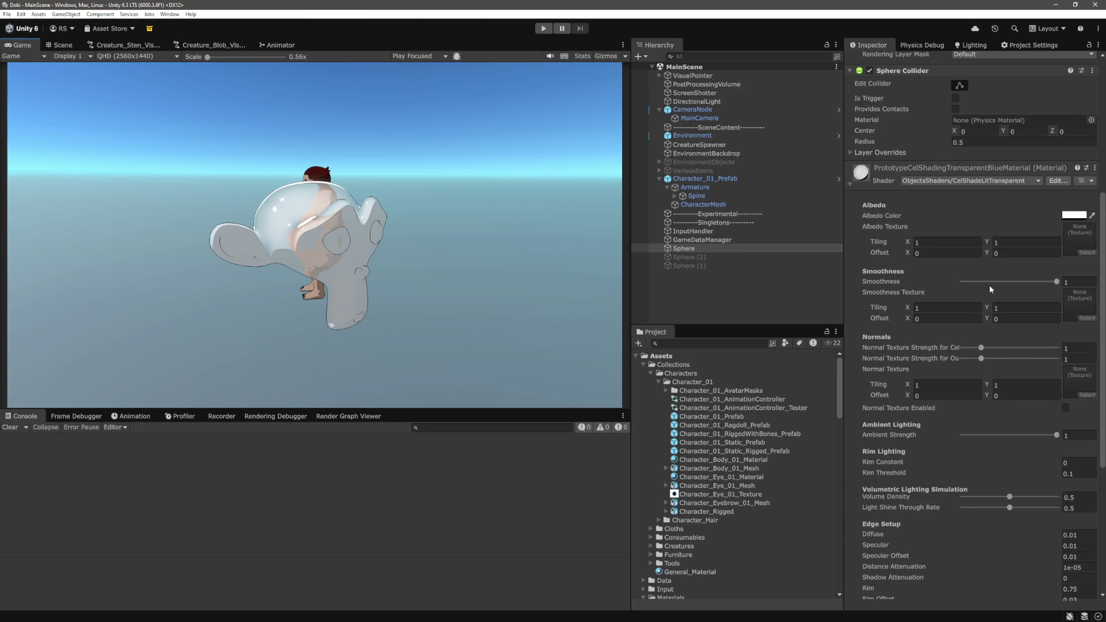
Raise the sphere material's albedo alpha so the bubble looks more opaque
{"action": "left_click", "coordinate": [1074, 215]}
{"action": "mouse_move", "coordinate": [1008, 421]}
{"action": "left_mouse_down"}
{"action": "mouse_move", "coordinate": [1050, 435]}
{"action": "mouse_move", "coordinate": [1018, 440]}
{"action": "left_mouse_up"}
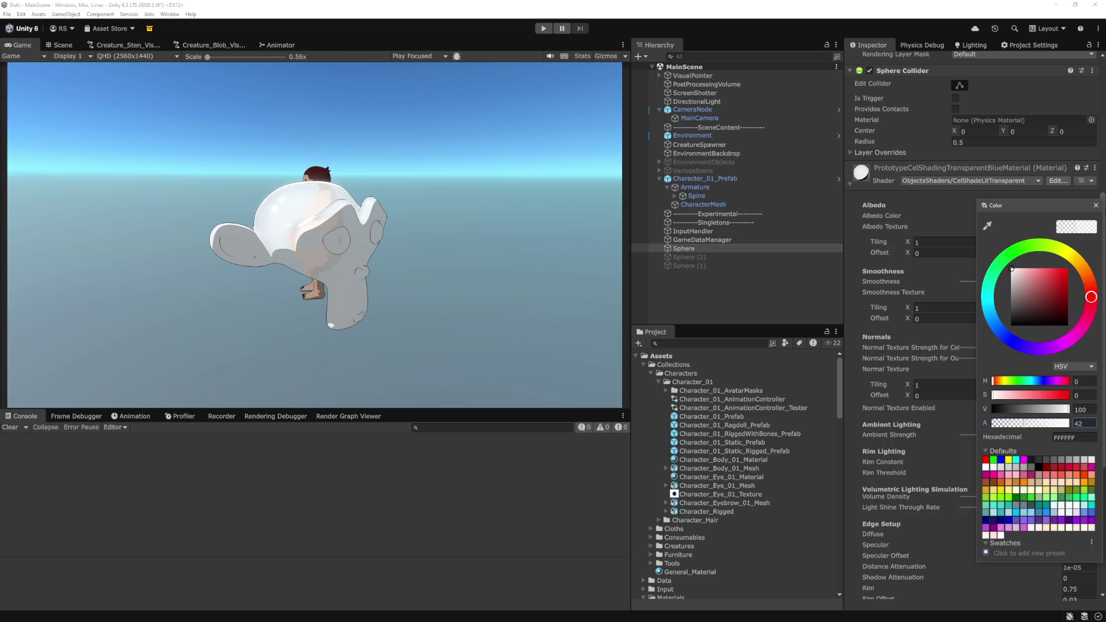
{"action": "left_click", "coordinate": [893, 250]}
Reselect the Sphere and scroll through its material settings in the Inspector
{"action": "left_click", "coordinate": [726, 295]}
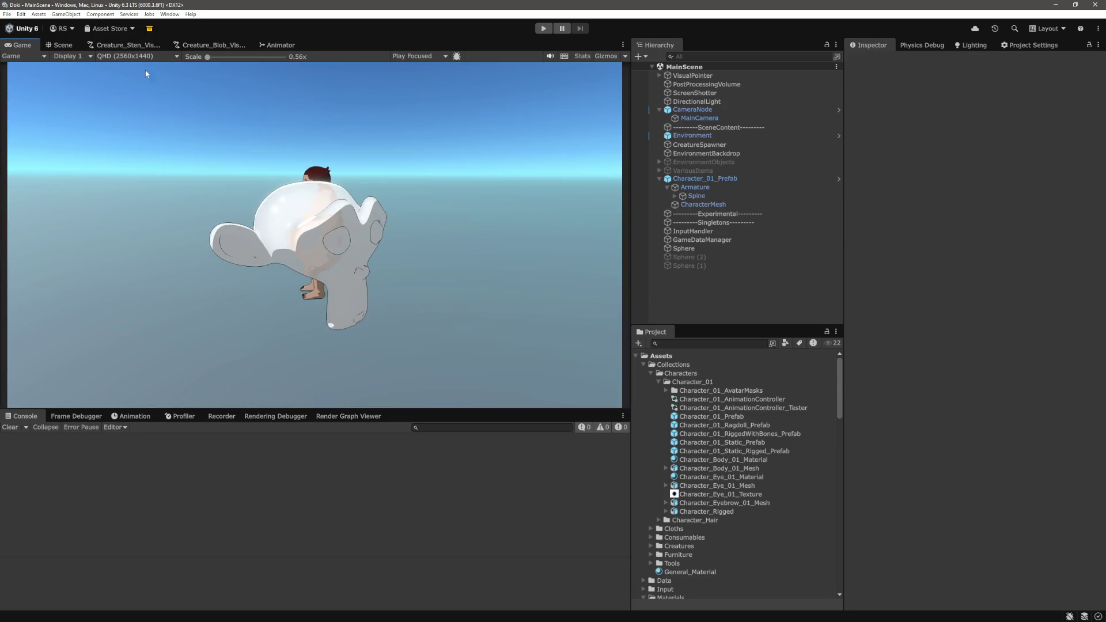
{"action": "left_click", "coordinate": [684, 248]}
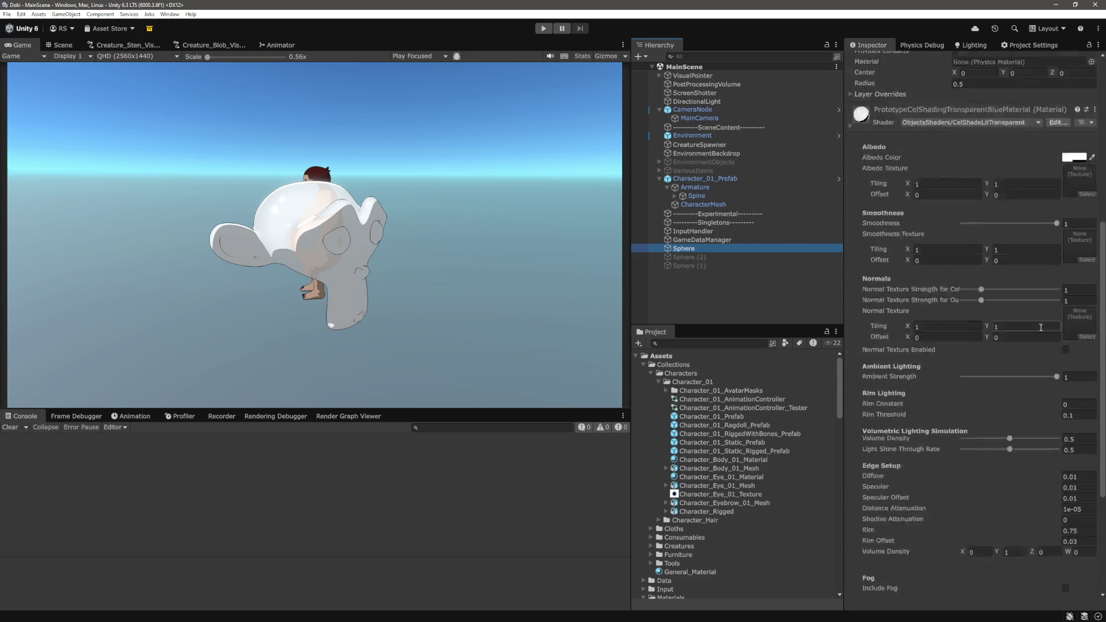
{"action": "scroll", "coordinate": [1056, 227], "scroll_direction": "down", "scroll_amount": 3}
{"action": "scroll", "coordinate": [962, 310], "scroll_direction": "down", "scroll_amount": 5}
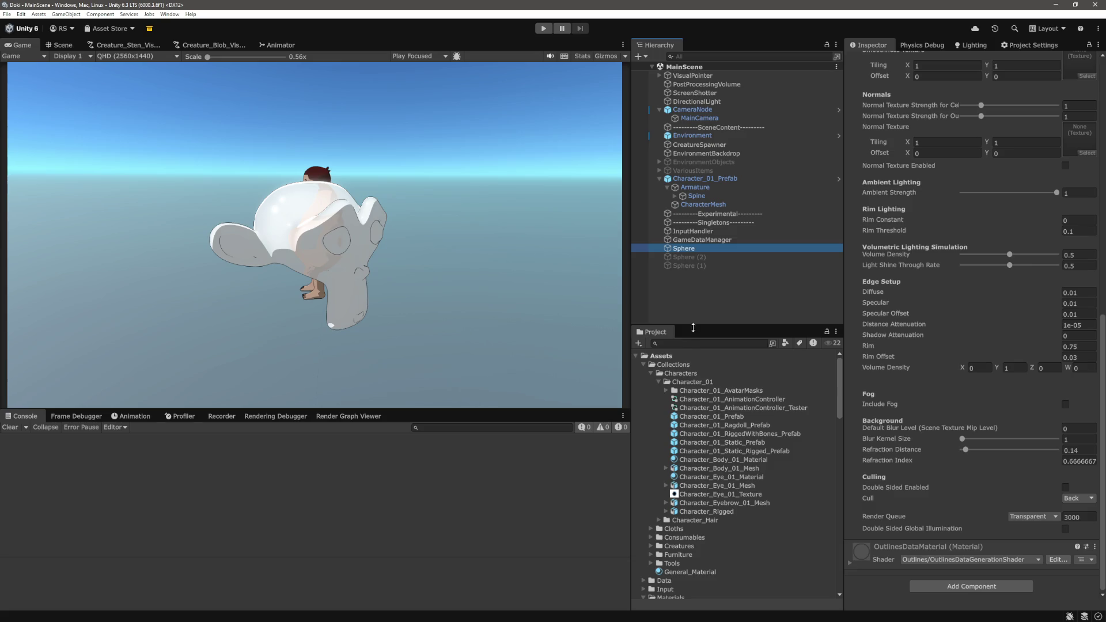
{"action": "scroll", "coordinate": [1004, 334], "scroll_direction": "up", "scroll_amount": 10}
Push the sphere's Specular Strength up and bring Smoothness back to 1
{"action": "mouse_move", "coordinate": [1004, 333]}
{"action": "left_mouse_down"}
{"action": "mouse_move", "coordinate": [1081, 344]}
{"action": "mouse_move", "coordinate": [933, 340]}
{"action": "mouse_move", "coordinate": [997, 340]}
{"action": "left_mouse_up"}
{"action": "left_click_drag", "start_coordinate": [1056, 281], "coordinate": [993, 288]}
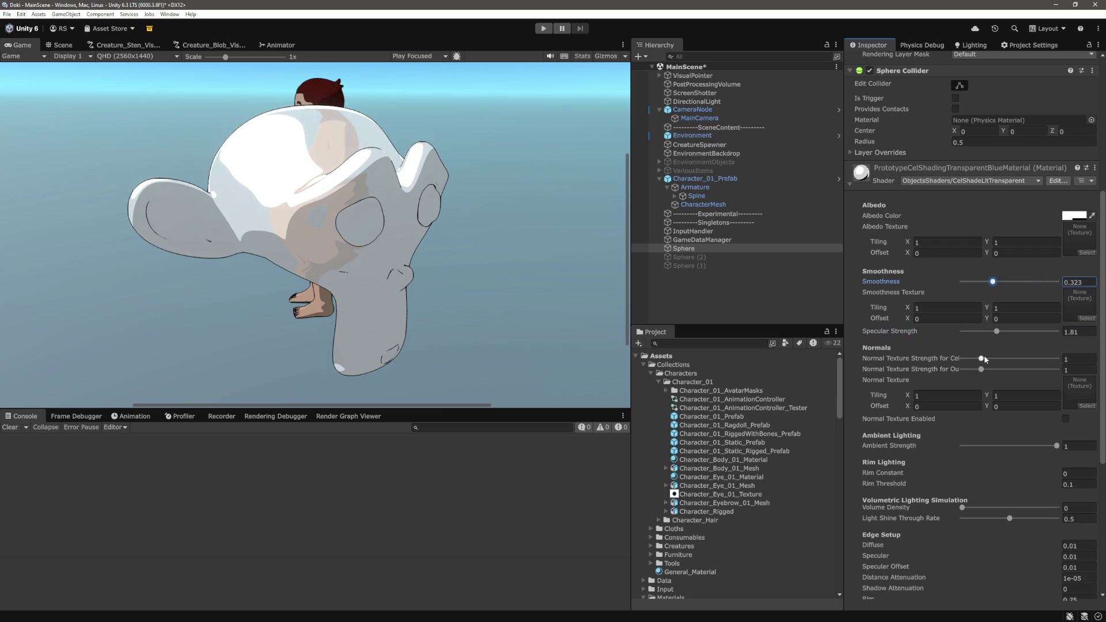
{"action": "mouse_move", "coordinate": [999, 333]}
{"action": "left_mouse_down"}
{"action": "mouse_move", "coordinate": [1071, 339]}
{"action": "mouse_move", "coordinate": [998, 337]}
{"action": "mouse_move", "coordinate": [1014, 342]}
{"action": "left_mouse_up"}
{"action": "left_click_drag", "start_coordinate": [993, 281], "coordinate": [1058, 282]}
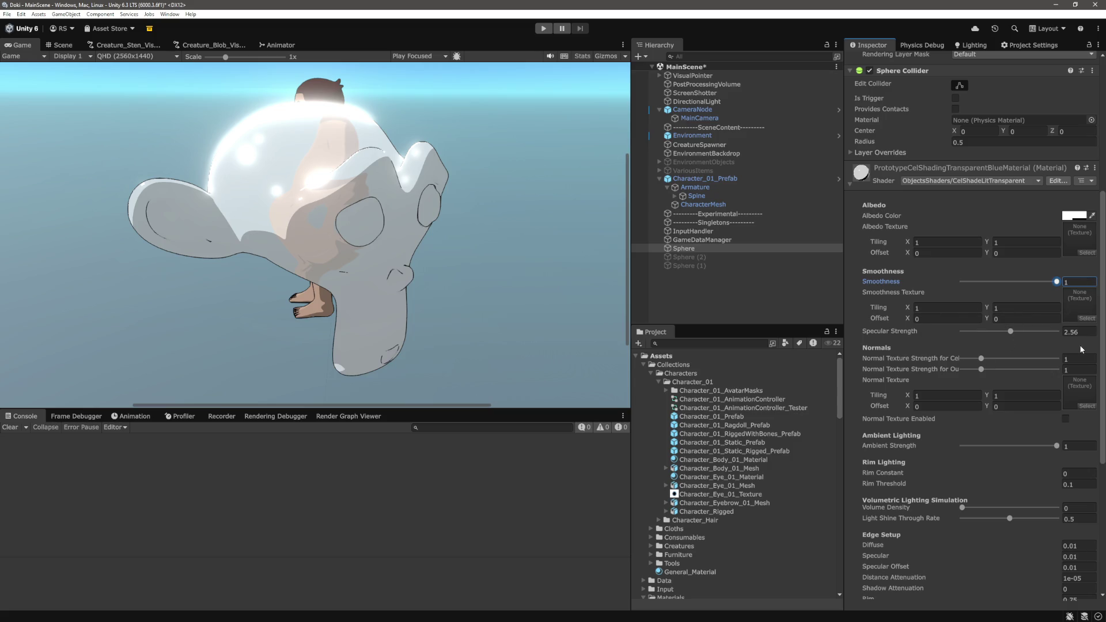
Set Volume Density to 0.5 and lower Specular Strength to 1.05
{"action": "left_click", "coordinate": [1091, 509]}
{"action": "type", "text": "1"}
{"action": "key", "text": "BackSpace"}
{"action": "type", "text": "0.5"}
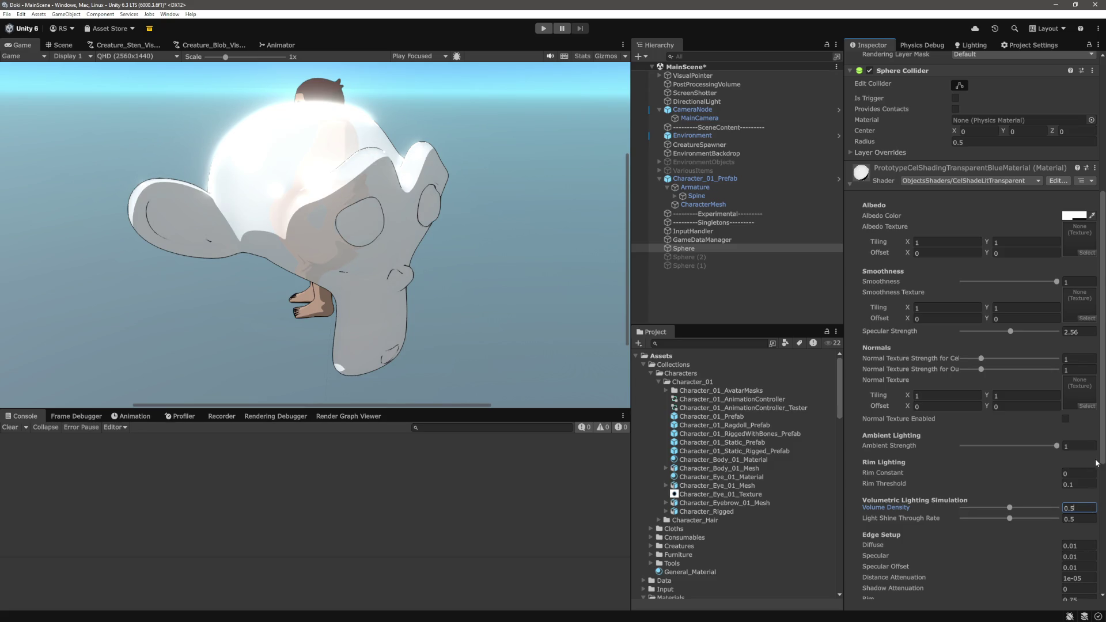
{"action": "left_click", "coordinate": [1103, 458]}
{"action": "mouse_move", "coordinate": [1011, 331]}
{"action": "left_mouse_down"}
{"action": "mouse_move", "coordinate": [978, 336]}
{"action": "mouse_move", "coordinate": [1002, 343]}
{"action": "mouse_move", "coordinate": [986, 345]}
{"action": "mouse_move", "coordinate": [999, 352]}
{"action": "left_mouse_up"}
{"action": "type", "text": "1.05"}
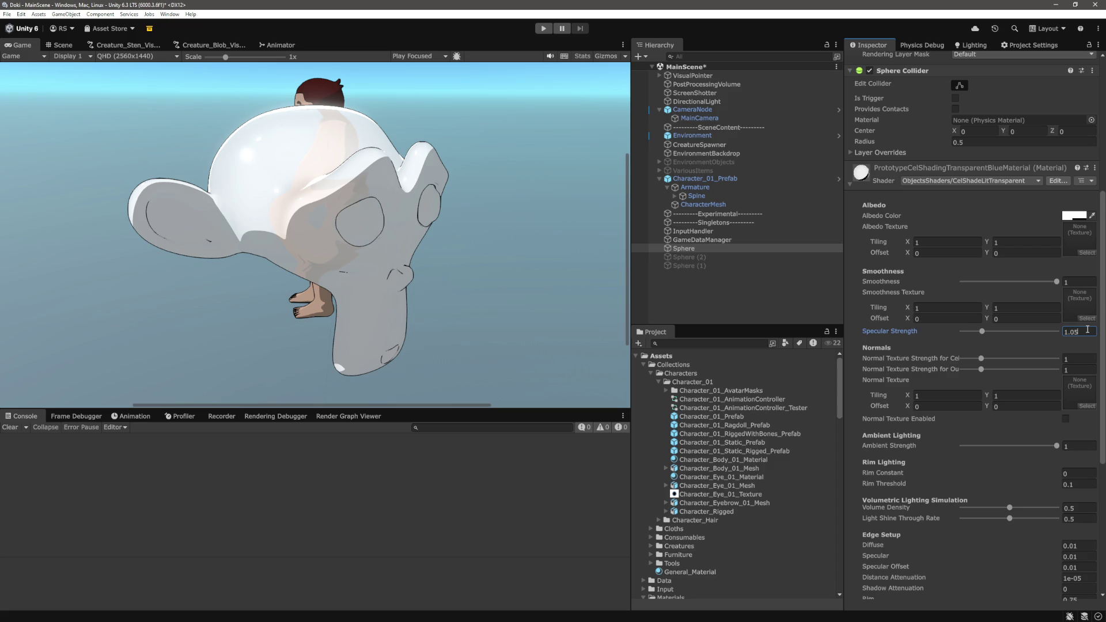
{"action": "key", "text": "Tab"}
{"action": "key", "text": "Return"}
Lower Volume Density to 0.2 and adjust the Default Blur Level slider
{"action": "scroll", "coordinate": [1012, 392], "scroll_direction": "down", "scroll_amount": 5}
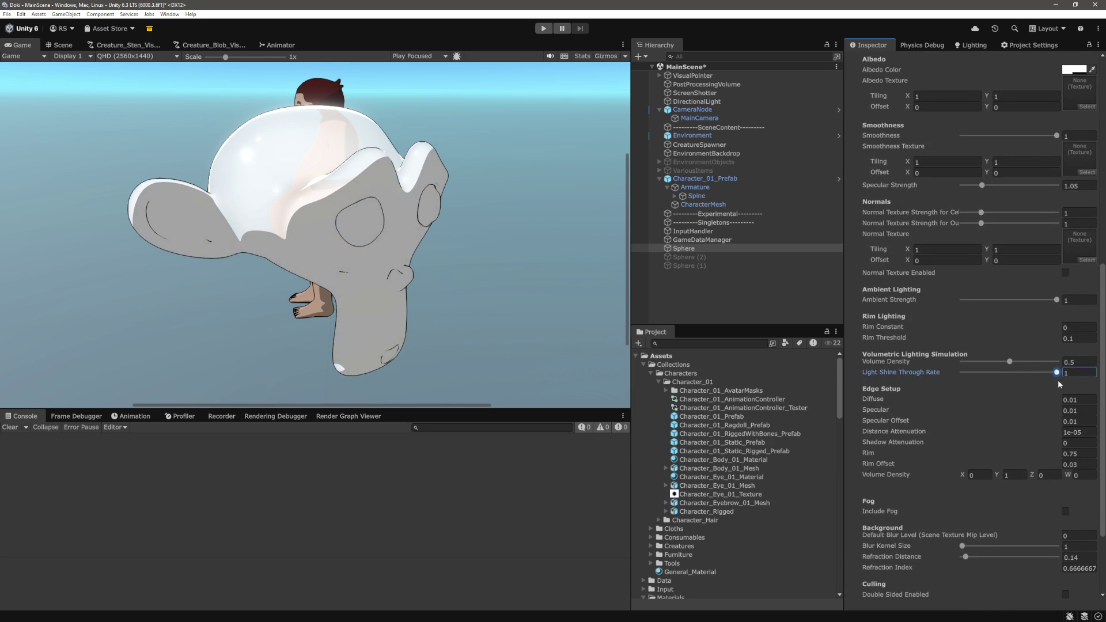
{"action": "left_click", "coordinate": [1011, 373]}
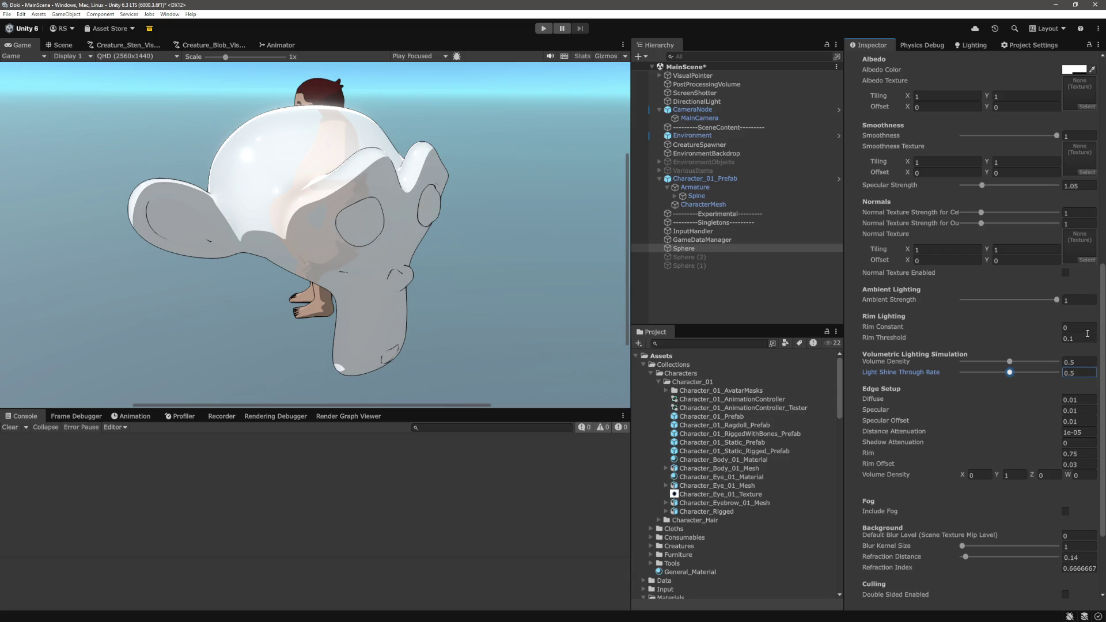
{"action": "left_click", "coordinate": [1015, 365]}
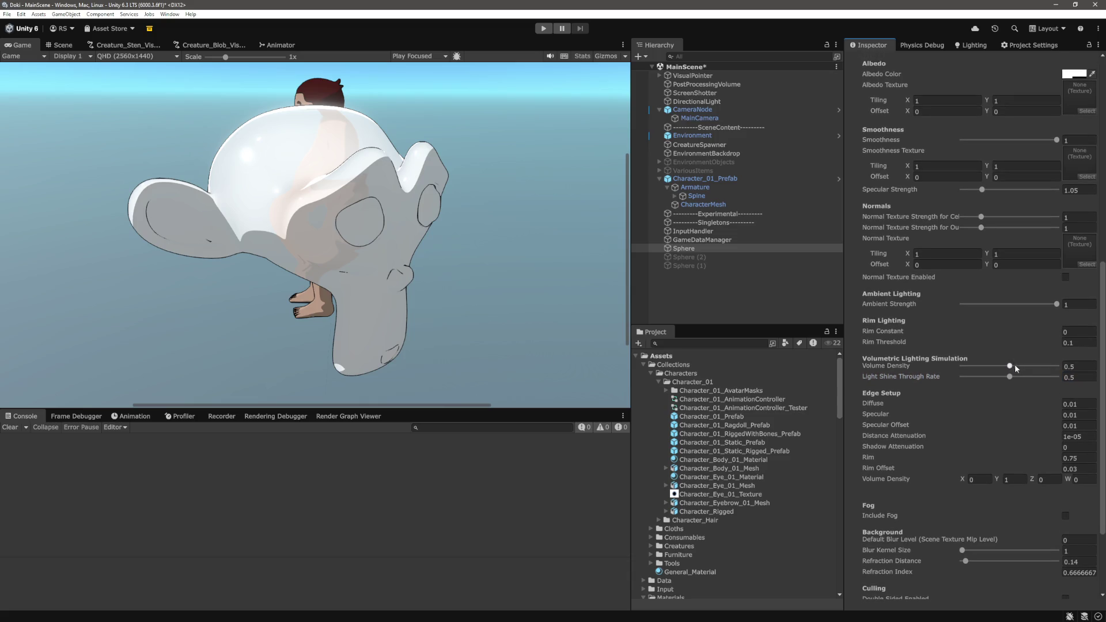
{"action": "left_click_drag", "start_coordinate": [1012, 367], "coordinate": [960, 370]}
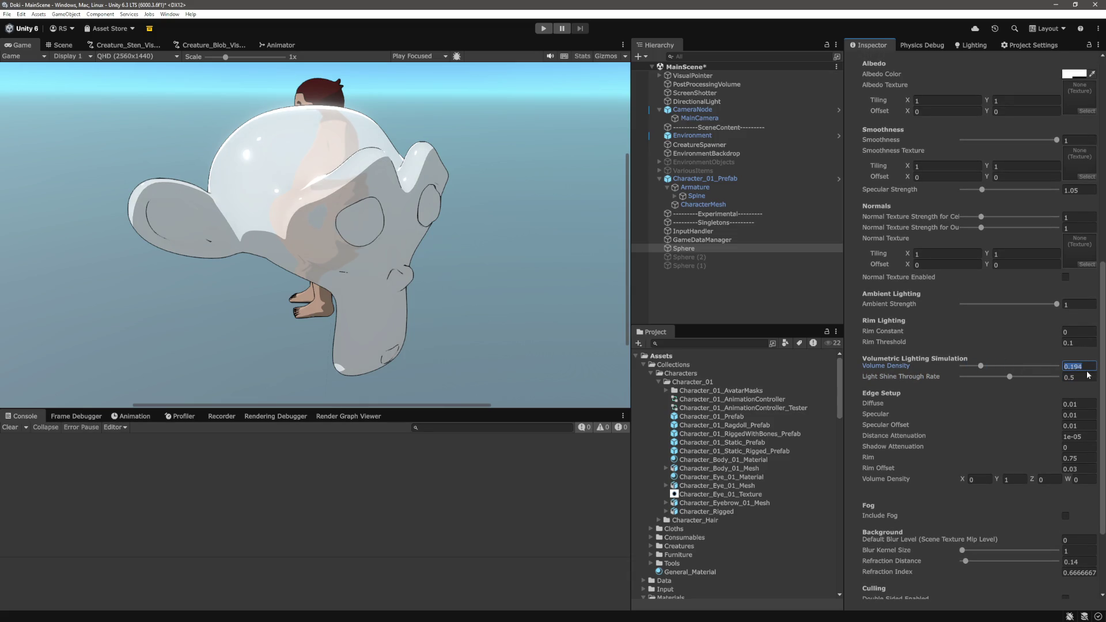
{"action": "type", "text": ".2"}
{"action": "scroll", "coordinate": [1103, 419], "scroll_direction": "down", "scroll_amount": 2}
{"action": "left_click_drag", "start_coordinate": [1104, 403], "coordinate": [1104, 414]}
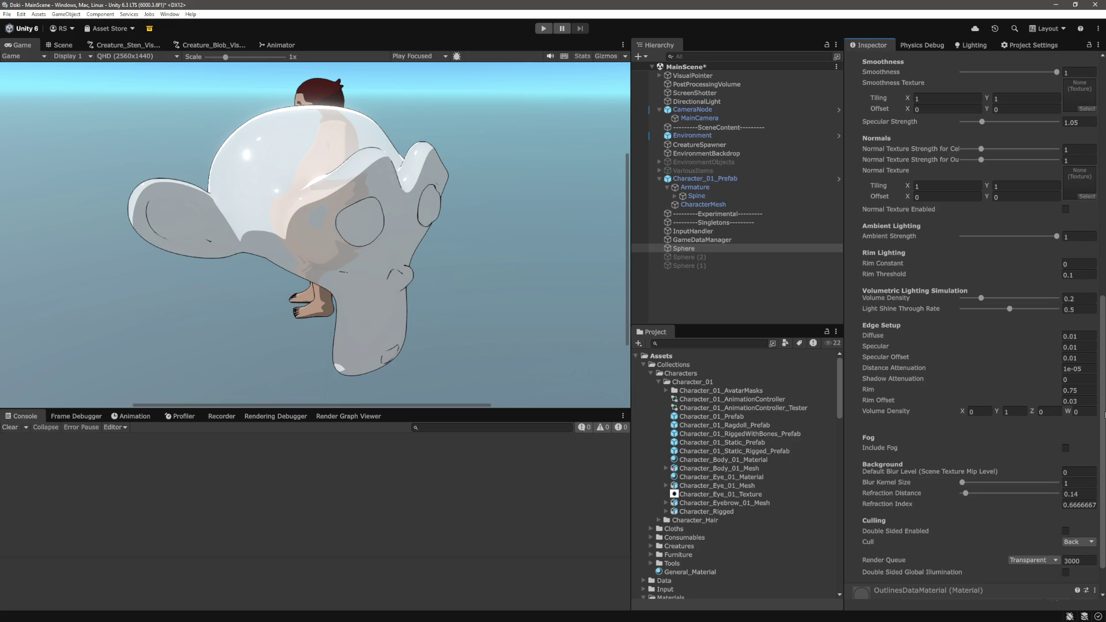
{"action": "mouse_move", "coordinate": [1105, 414]}
{"action": "left_mouse_down"}
{"action": "mouse_move", "coordinate": [1104, 430]}
{"action": "mouse_move", "coordinate": [1101, 357]}
{"action": "left_mouse_up"}
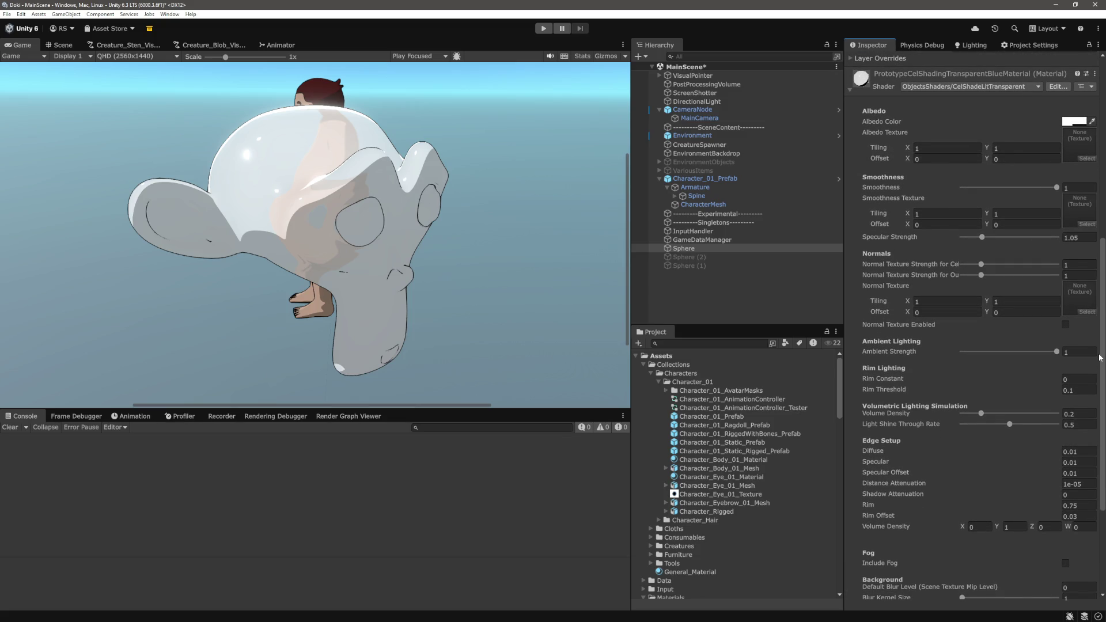
{"action": "left_click_drag", "start_coordinate": [1101, 357], "coordinate": [1099, 430]}
{"action": "left_click", "coordinate": [1087, 441]}
{"action": "type", "text": "3"}
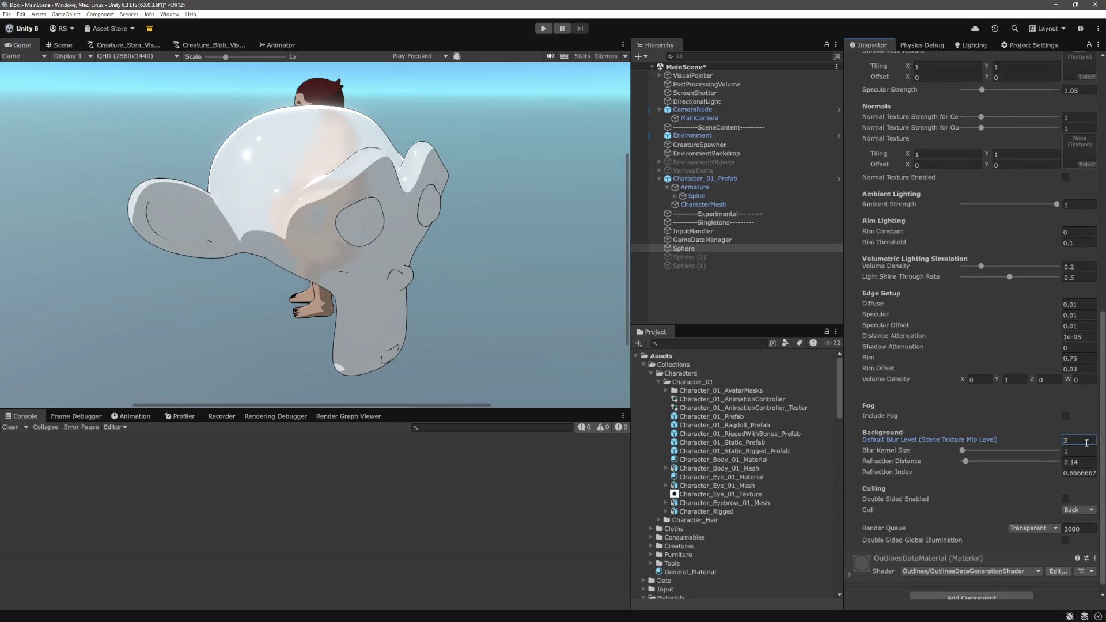
Deselect the sphere and enter Play mode to test the creature
{"action": "left_click", "coordinate": [738, 300]}
{"action": "key", "text": "ctrl+p"}
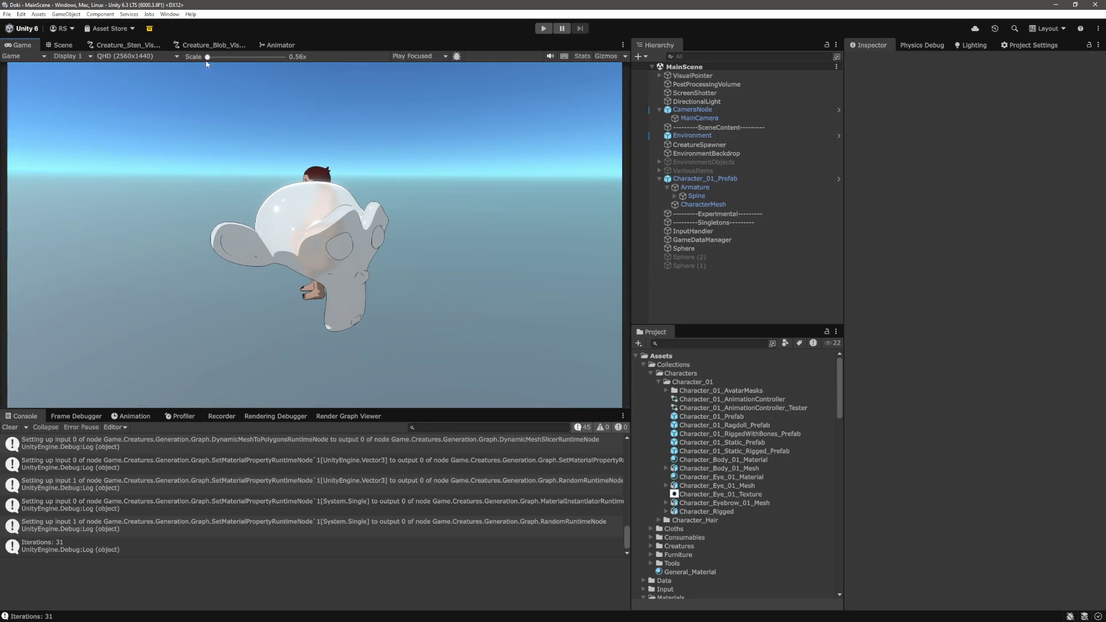
{"action": "key", "text": "alt+Tab"}
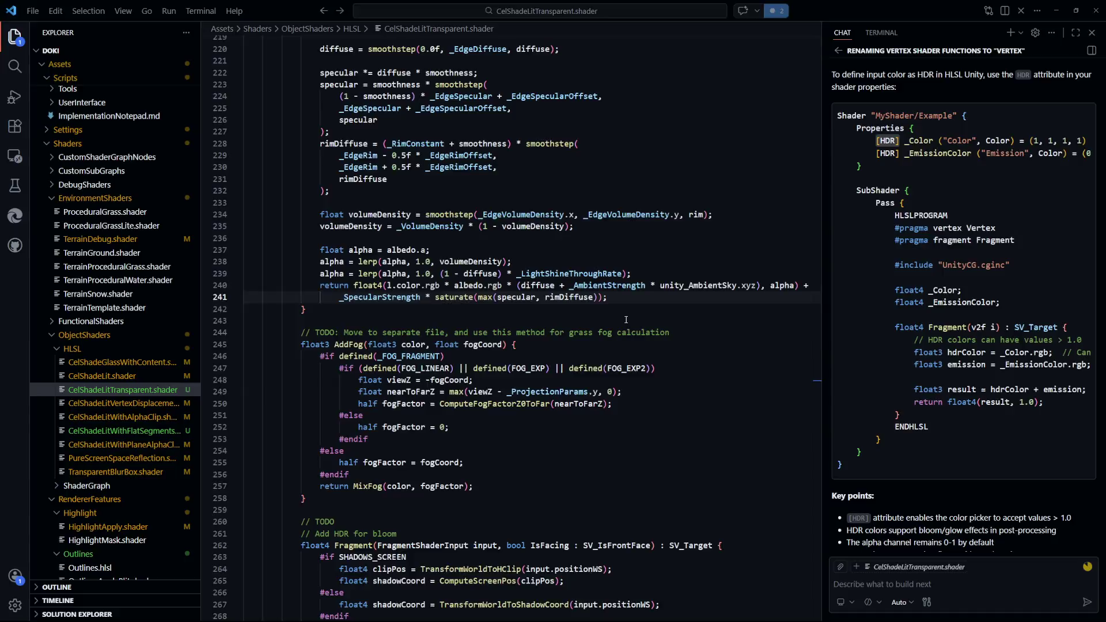
Delete the commented-out return and REFRACT lines from the shader
{"action": "left_click", "coordinate": [711, 383]}
{"action": "scroll", "coordinate": [631, 381], "scroll_direction": "down", "scroll_amount": 20}
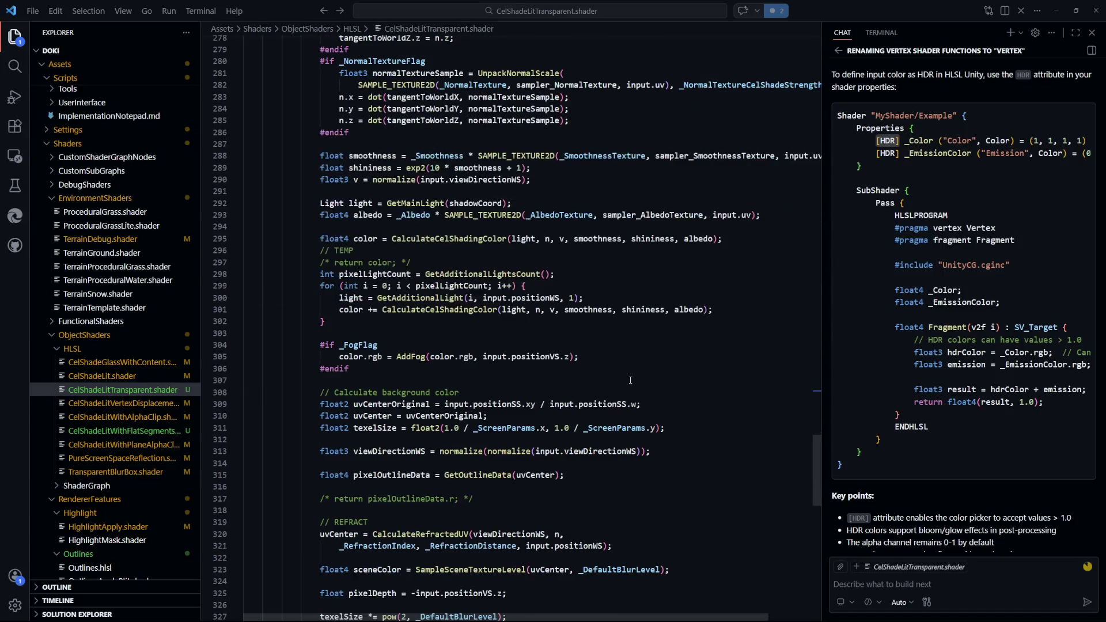
{"action": "scroll", "coordinate": [630, 383], "scroll_direction": "down", "scroll_amount": 3}
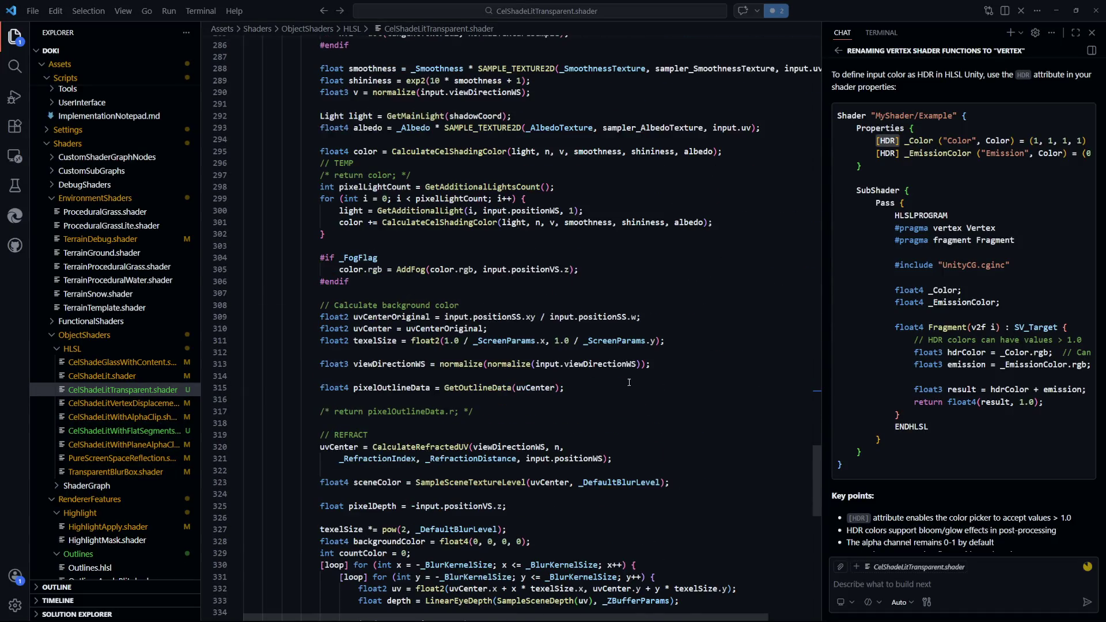
{"action": "scroll", "coordinate": [629, 382], "scroll_direction": "down", "scroll_amount": 5}
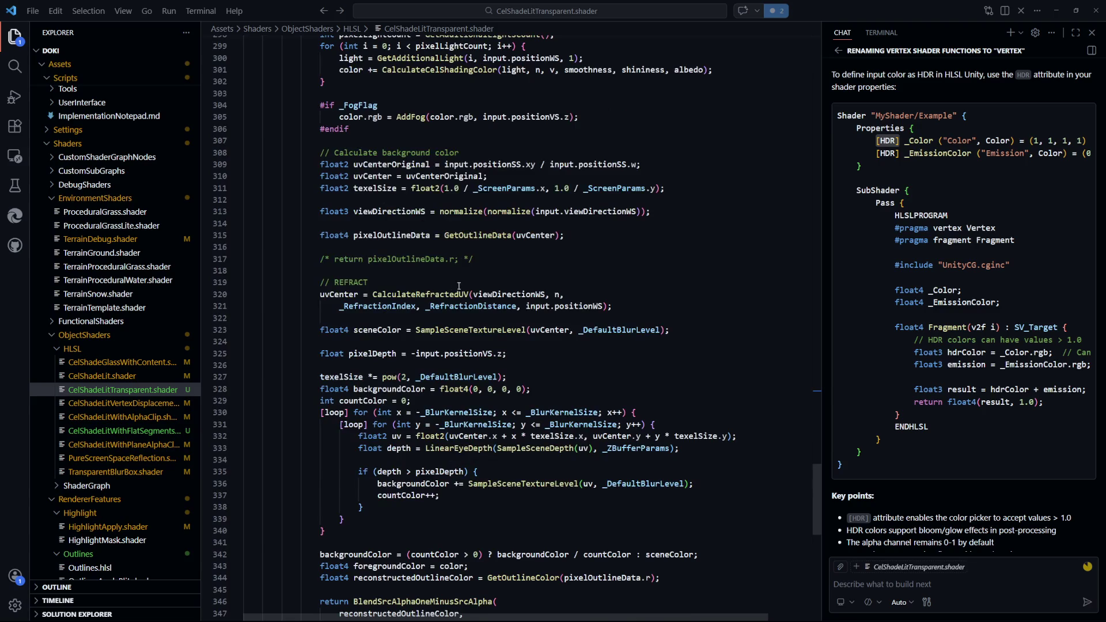
{"action": "left_click_drag", "start_coordinate": [488, 285], "coordinate": [323, 247]}
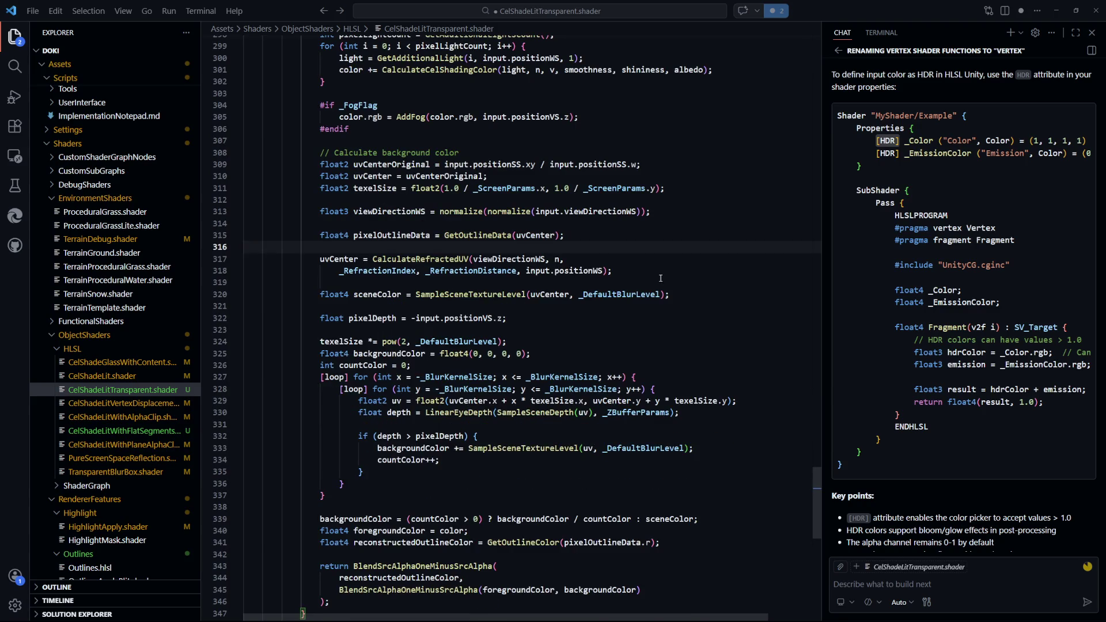
{"action": "key", "text": "BackSpace"}
Remove the TEMP comment and commented-out return color lines
{"action": "scroll", "coordinate": [690, 362], "scroll_direction": "up", "scroll_amount": 3}
{"action": "scroll", "coordinate": [690, 361], "scroll_direction": "up", "scroll_amount": 2}
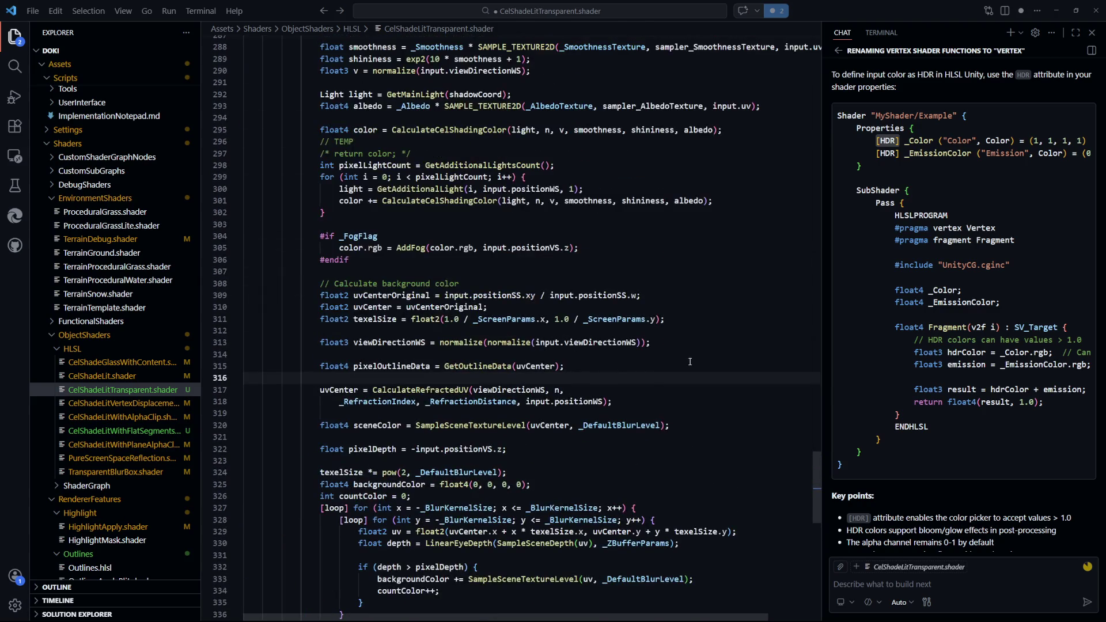
{"action": "left_click_drag", "start_coordinate": [499, 285], "coordinate": [498, 276]}
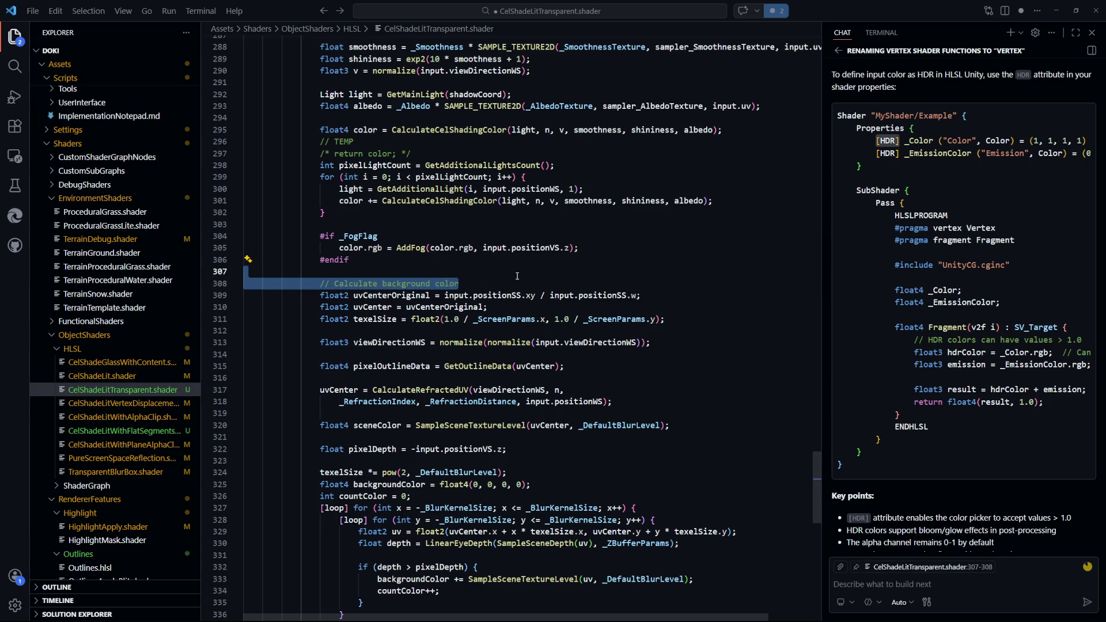
{"action": "left_click", "coordinate": [518, 276]}
{"action": "scroll", "coordinate": [518, 276], "scroll_direction": "down", "scroll_amount": 1}
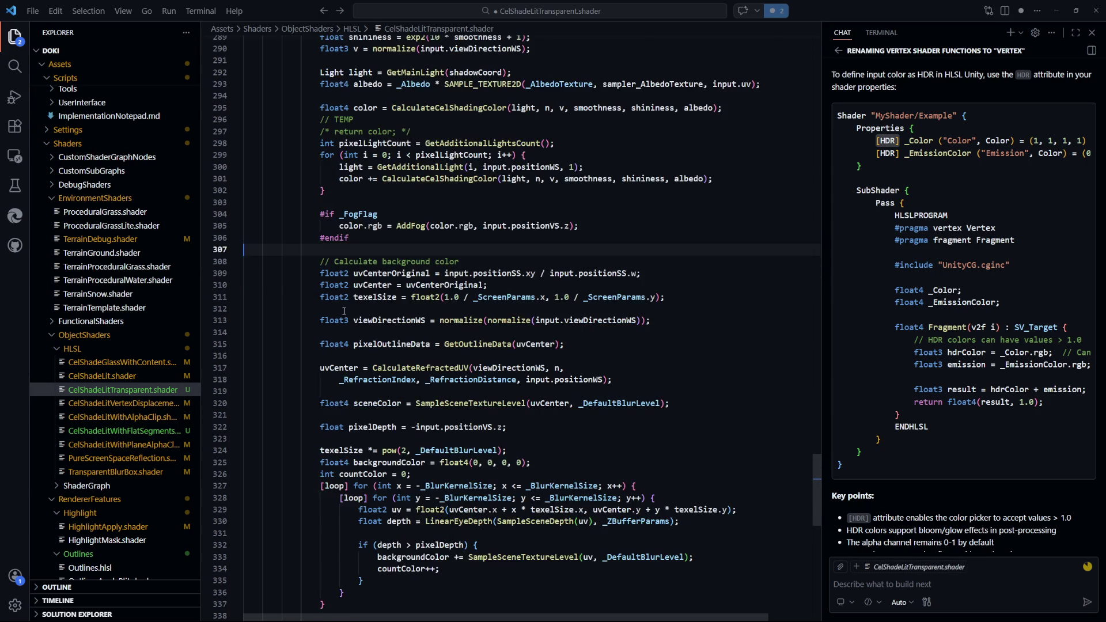
{"action": "left_click", "coordinate": [522, 330]}
{"action": "scroll", "coordinate": [522, 330], "scroll_direction": "down", "scroll_amount": 2}
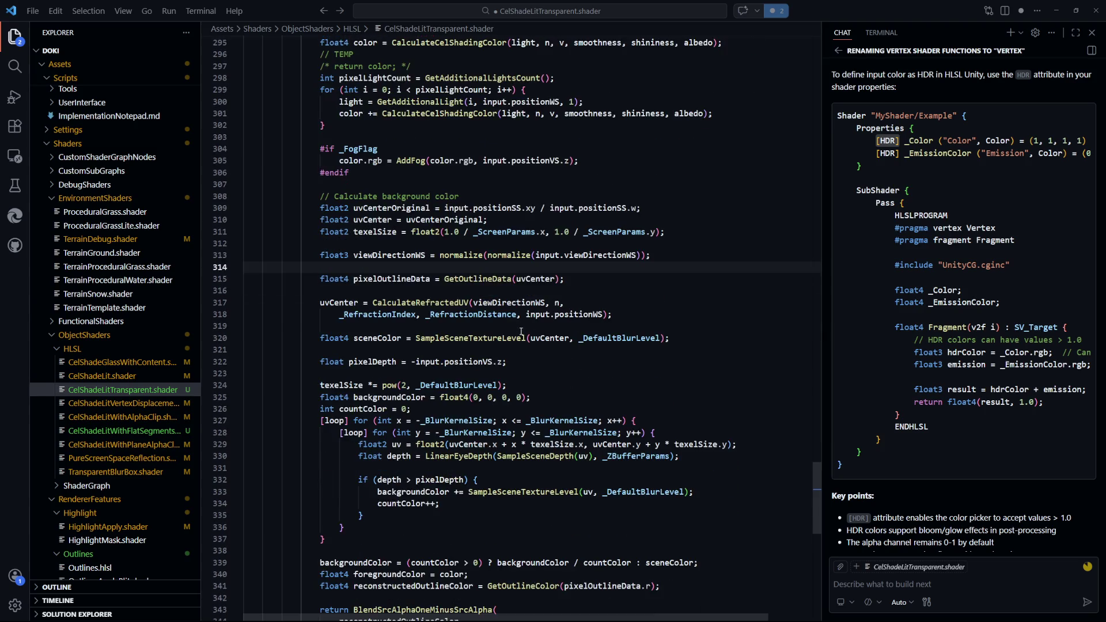
{"action": "scroll", "coordinate": [519, 333], "scroll_direction": "down", "scroll_amount": 3}
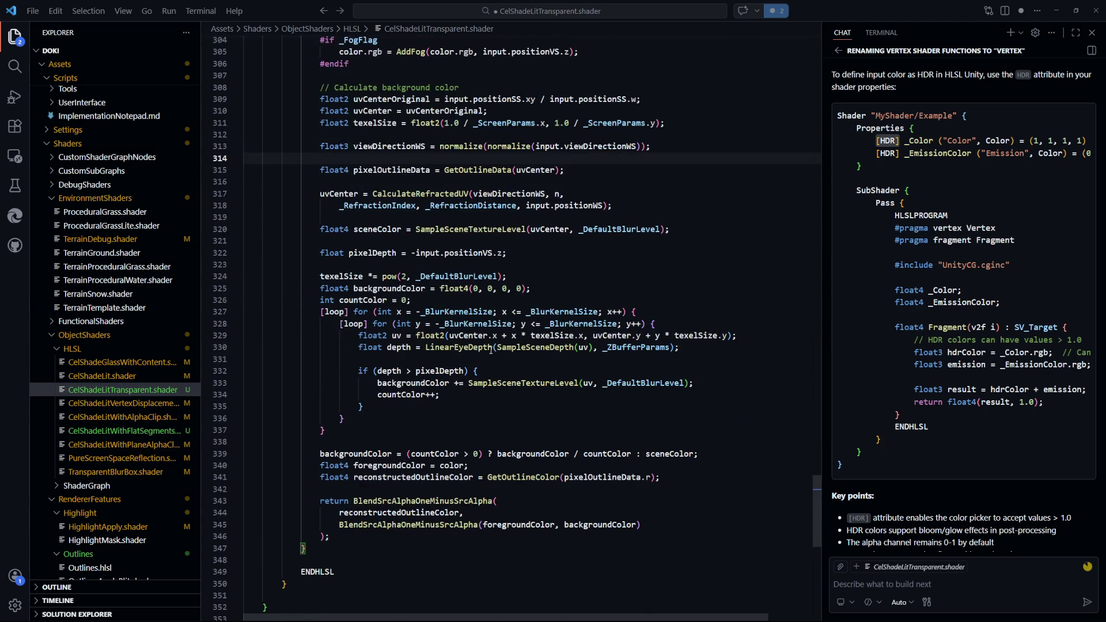
{"action": "scroll", "coordinate": [432, 469], "scroll_direction": "up", "scroll_amount": 12}
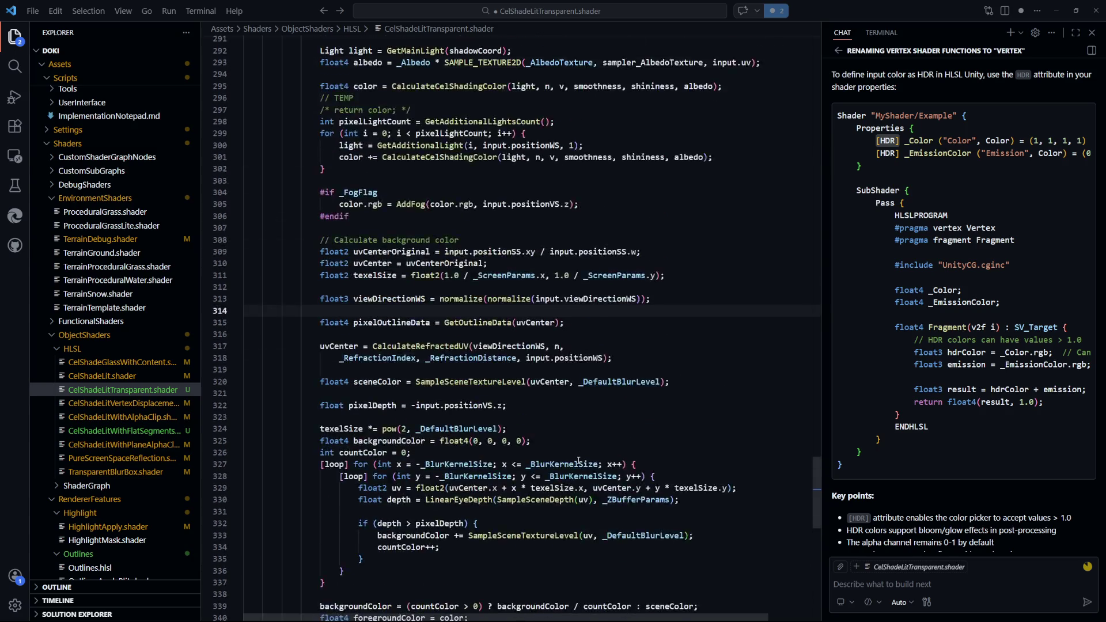
{"action": "left_click", "coordinate": [418, 372]}
{"action": "key", "text": "shift+Up"}
{"action": "key", "text": "shift+Home"}
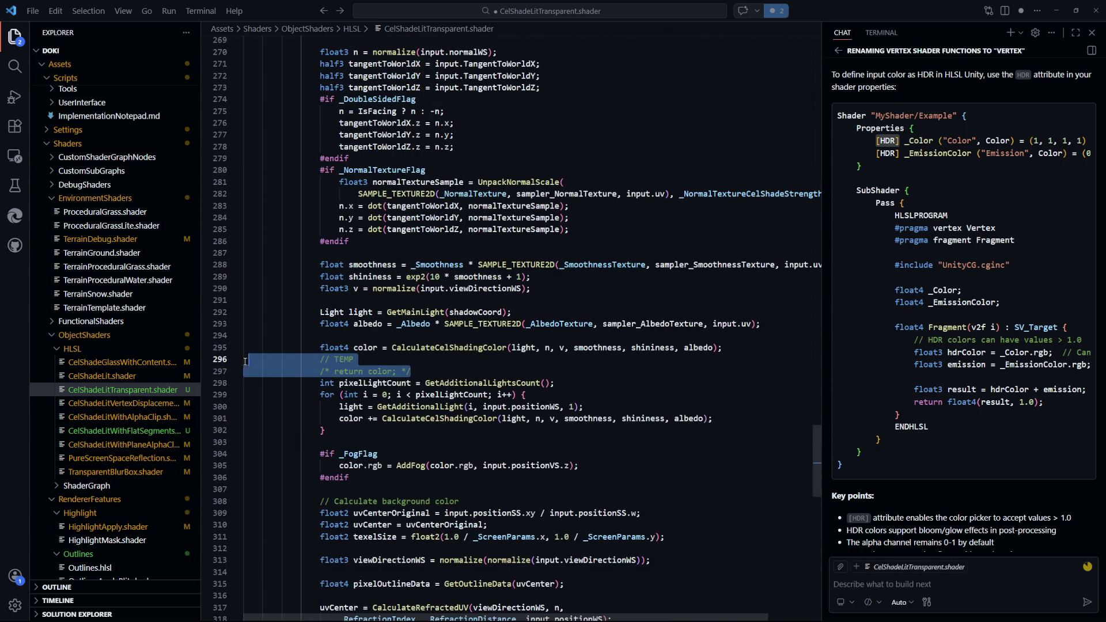
{"action": "key", "text": "BackSpace"}
{"action": "key", "text": "BackSpace"}
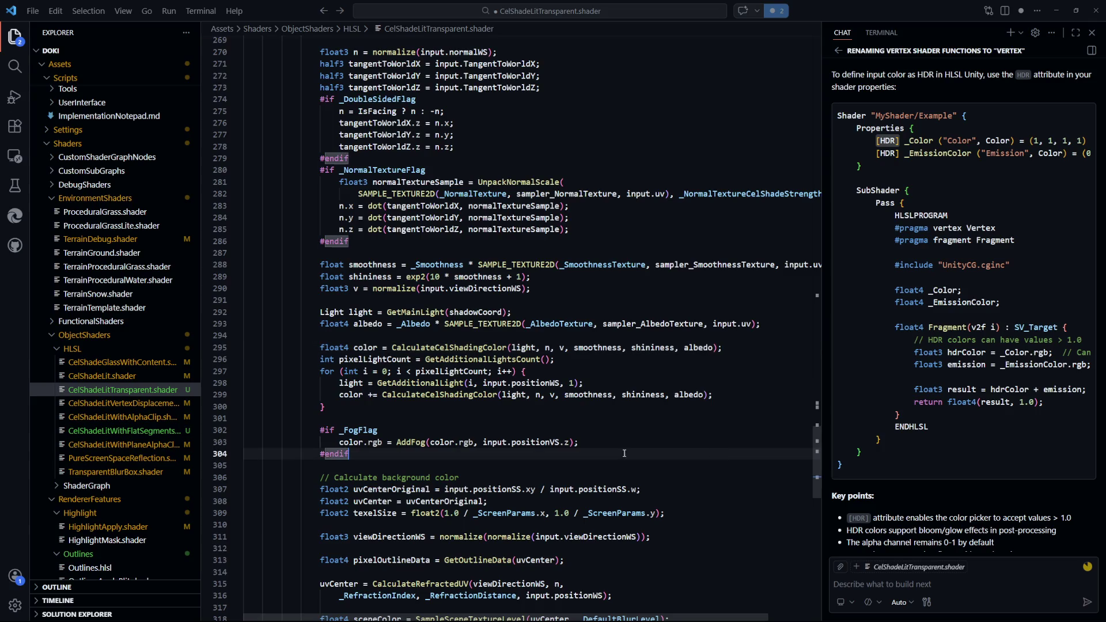
Delete the TODO and HDR comment lines above the #endif
{"action": "scroll", "coordinate": [680, 450], "scroll_direction": "up", "scroll_amount": 2}
{"action": "left_click", "coordinate": [399, 307]}
{"action": "scroll", "coordinate": [399, 391], "scroll_direction": "up", "scroll_amount": 2}
{"action": "scroll", "coordinate": [399, 394], "scroll_direction": "up", "scroll_amount": 8}
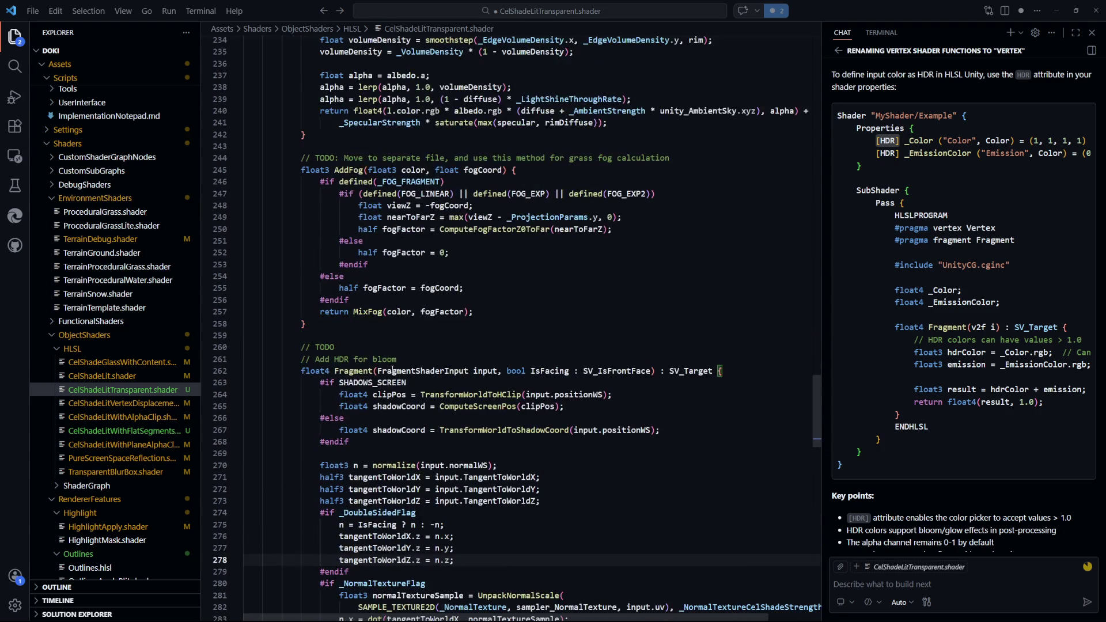
{"action": "left_click", "coordinate": [521, 361]}
{"action": "key", "text": "shift+Up"}
{"action": "key", "text": "shift+Home"}
{"action": "key", "text": "BackSpace"}
{"action": "key", "text": "BackSpace"}
{"action": "key", "text": "BackSpace"}
Review the cleaned-up shader code, then return to Unity to see it recompile
{"action": "scroll", "coordinate": [547, 380], "scroll_direction": "up", "scroll_amount": 8}
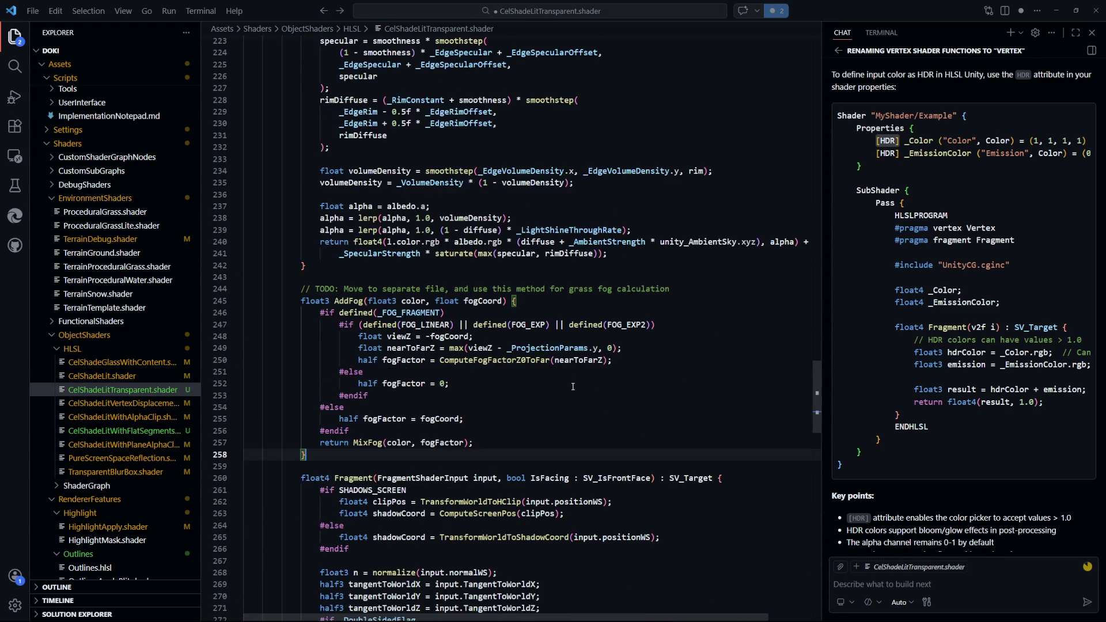
{"action": "scroll", "coordinate": [559, 406], "scroll_direction": "up", "scroll_amount": 9}
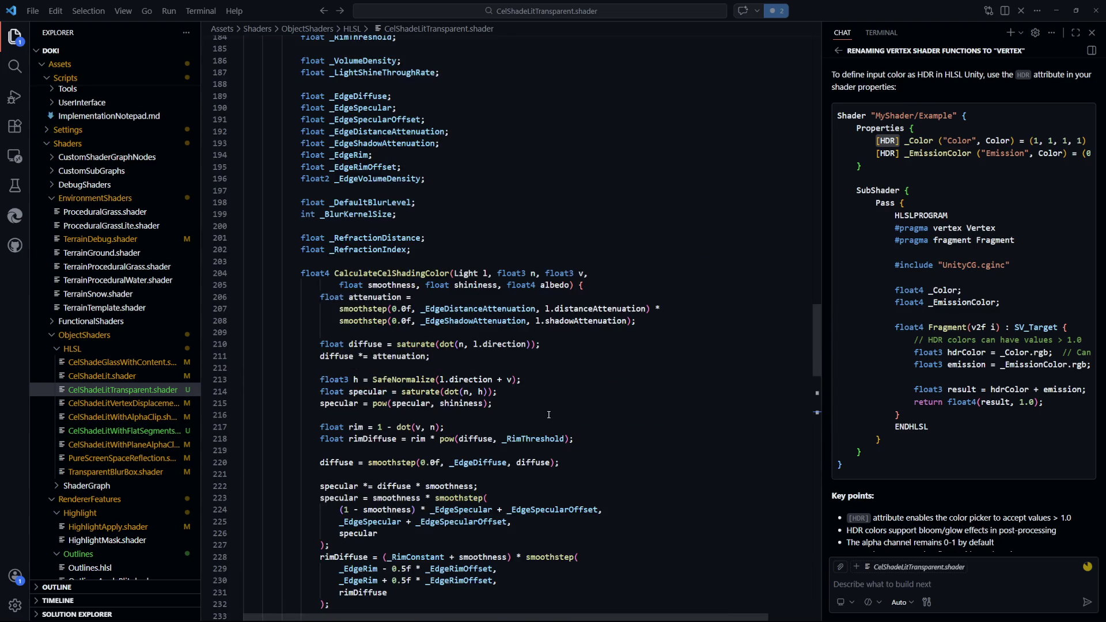
{"action": "scroll", "coordinate": [549, 414], "scroll_direction": "down", "scroll_amount": 4}
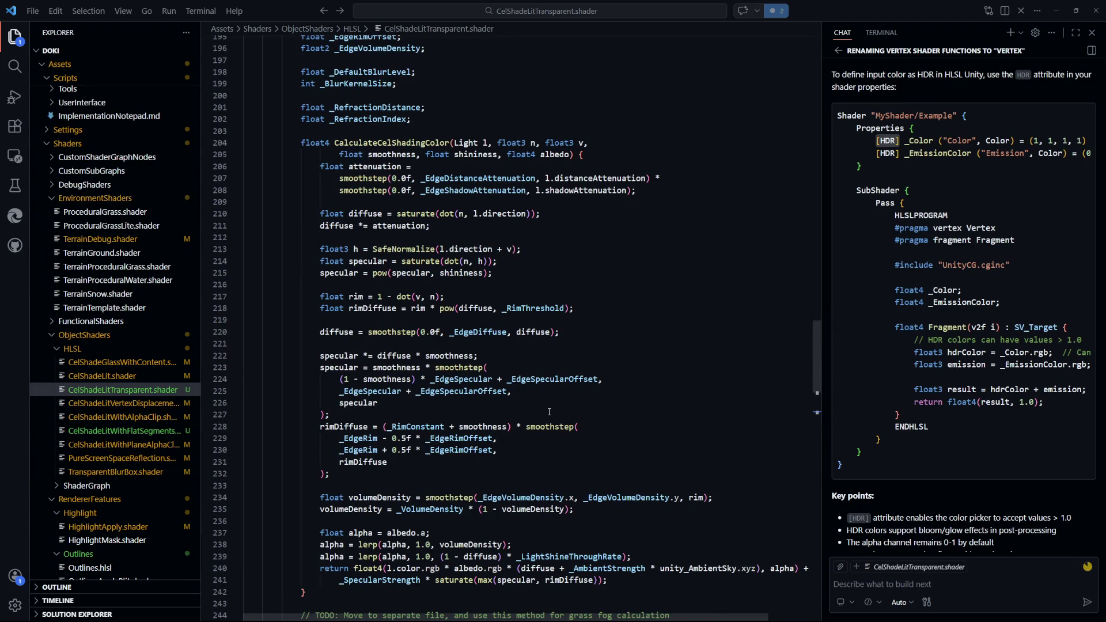
{"action": "scroll", "coordinate": [549, 412], "scroll_direction": "up", "scroll_amount": 17}
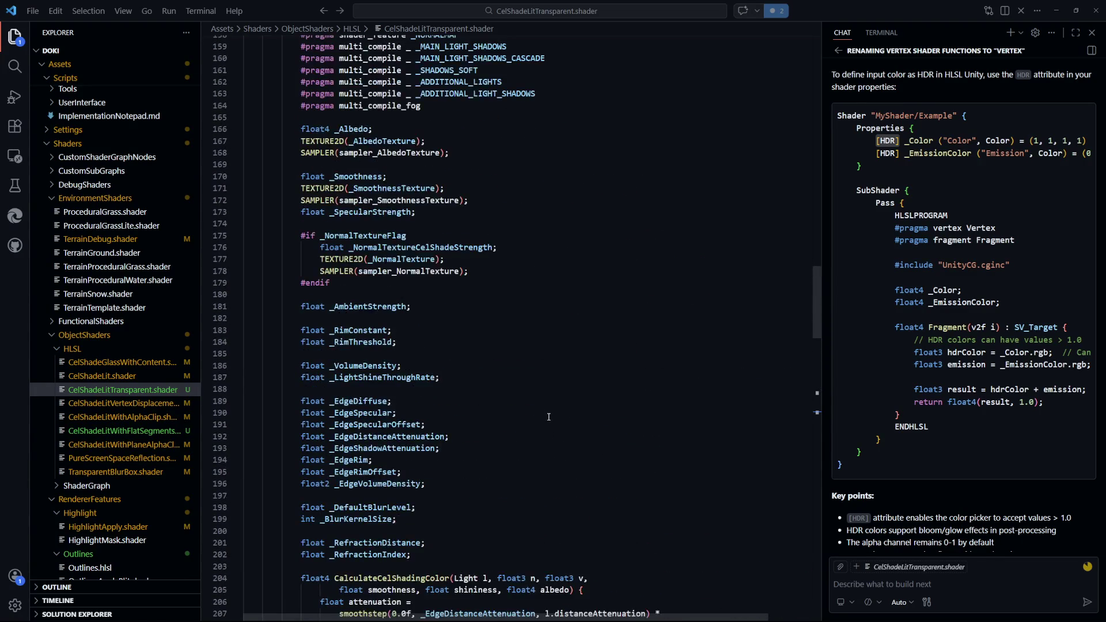
{"action": "scroll", "coordinate": [548, 417], "scroll_direction": "up", "scroll_amount": 6}
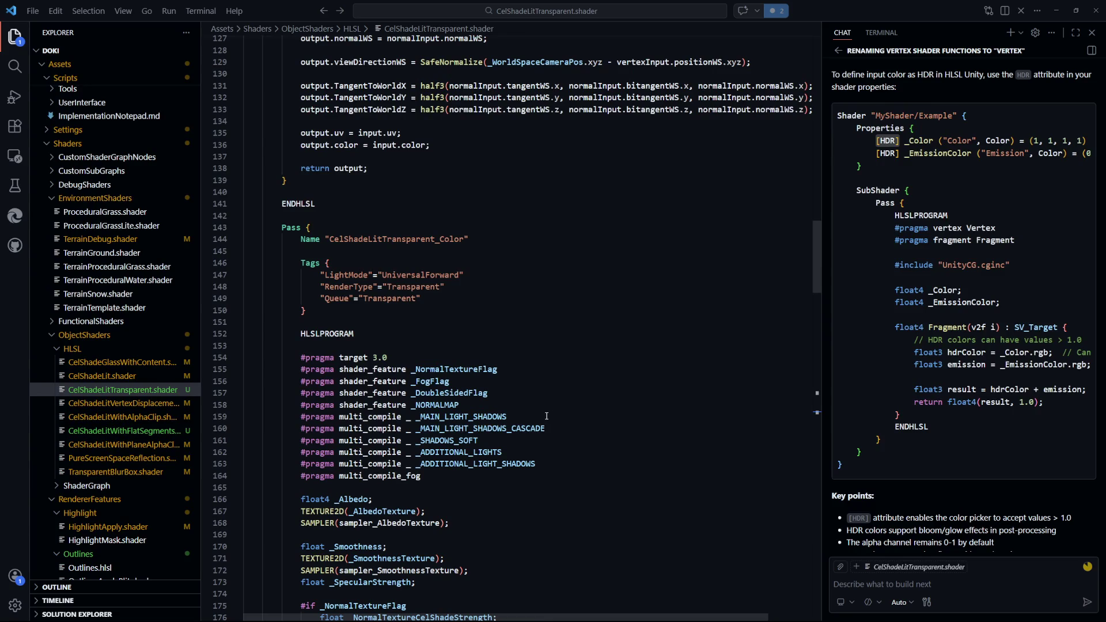
{"action": "scroll", "coordinate": [547, 416], "scroll_direction": "up", "scroll_amount": 10}
{"action": "scroll", "coordinate": [545, 414], "scroll_direction": "up", "scroll_amount": 20}
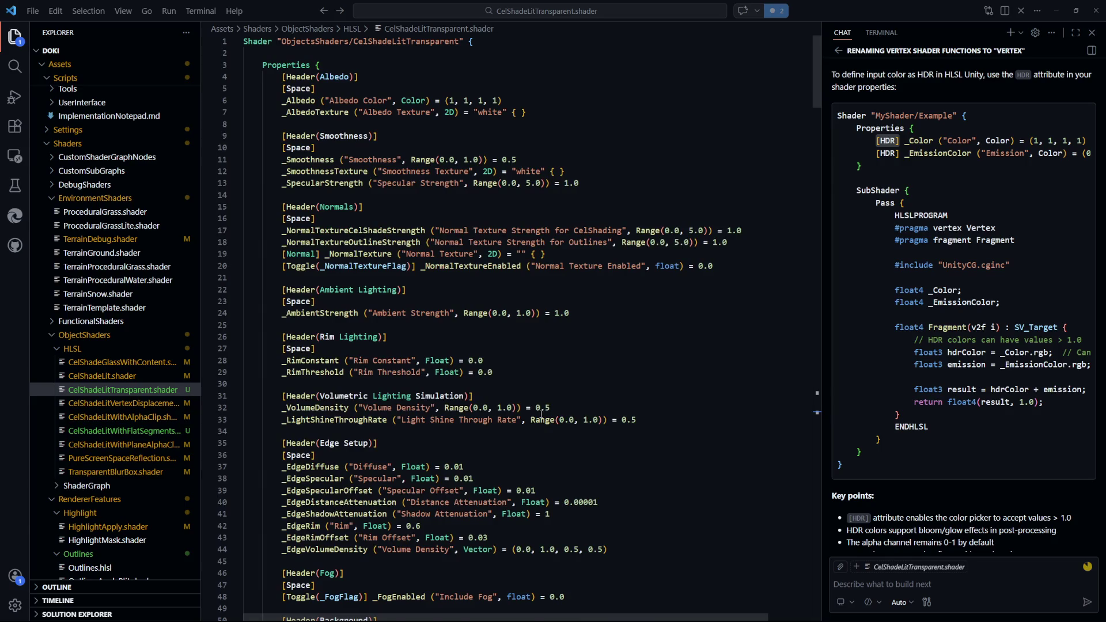
{"action": "scroll", "coordinate": [541, 414], "scroll_direction": "down", "scroll_amount": 9}
{"action": "scroll", "coordinate": [541, 414], "scroll_direction": "down", "scroll_amount": 14}
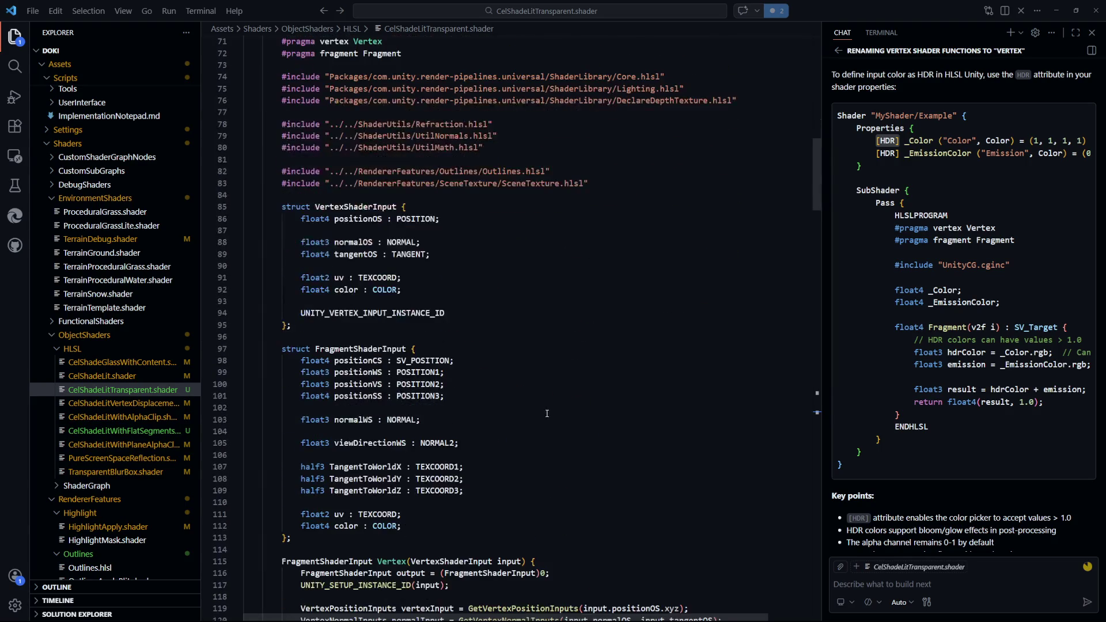
{"action": "left_click", "coordinate": [547, 410]}
{"action": "key", "text": "alt+Tab"}
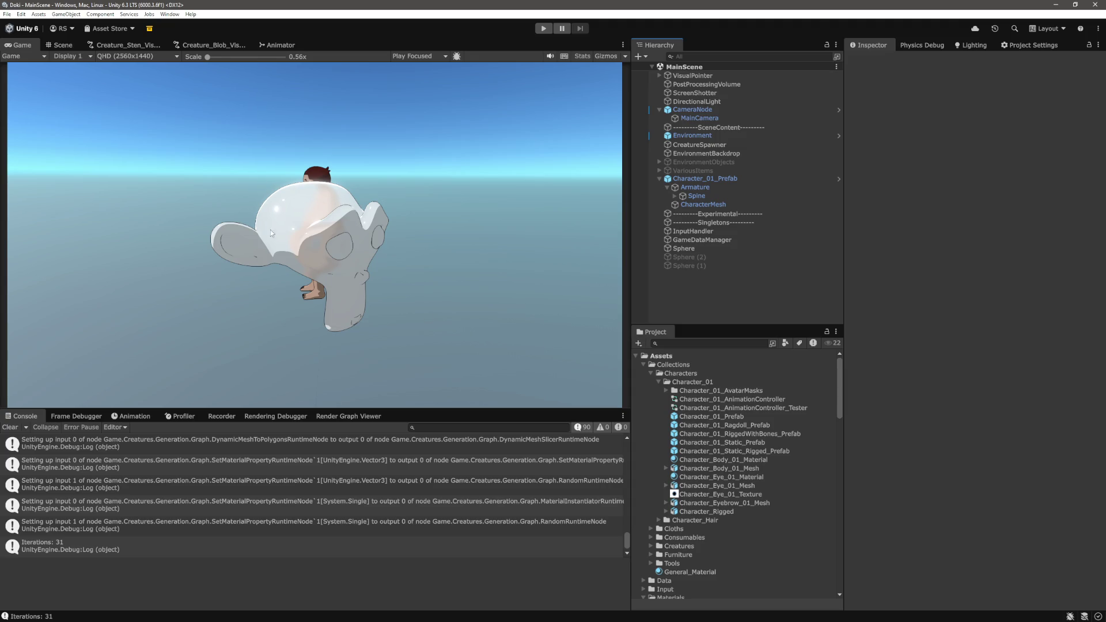
Orbit the Scene view around the monkey-head blob, ending with a view from below
{"action": "left_click", "coordinate": [76, 46]}
{"action": "mouse_move", "coordinate": [441, 179]}
{"action": "left_mouse_down"}
{"action": "mouse_move", "coordinate": [404, 207]}
{"action": "mouse_move", "coordinate": [458, 236]}
{"action": "left_mouse_up"}
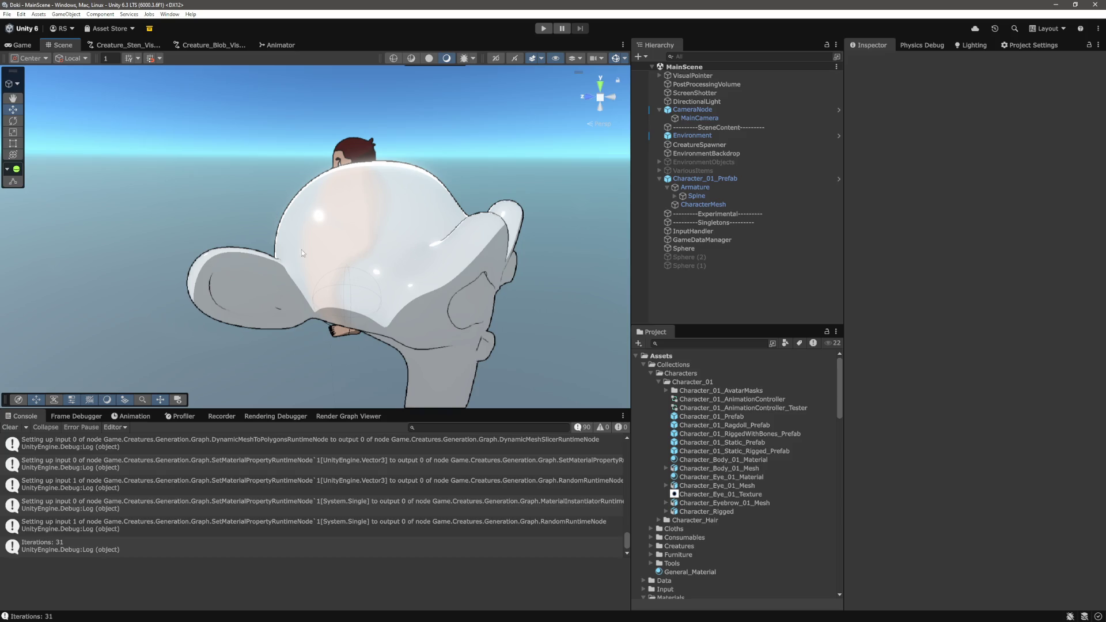
{"action": "mouse_move", "coordinate": [372, 221]}
{"action": "left_mouse_down"}
{"action": "mouse_move", "coordinate": [435, 239]}
{"action": "mouse_move", "coordinate": [362, 233]}
{"action": "mouse_move", "coordinate": [437, 268]}
{"action": "left_mouse_up"}
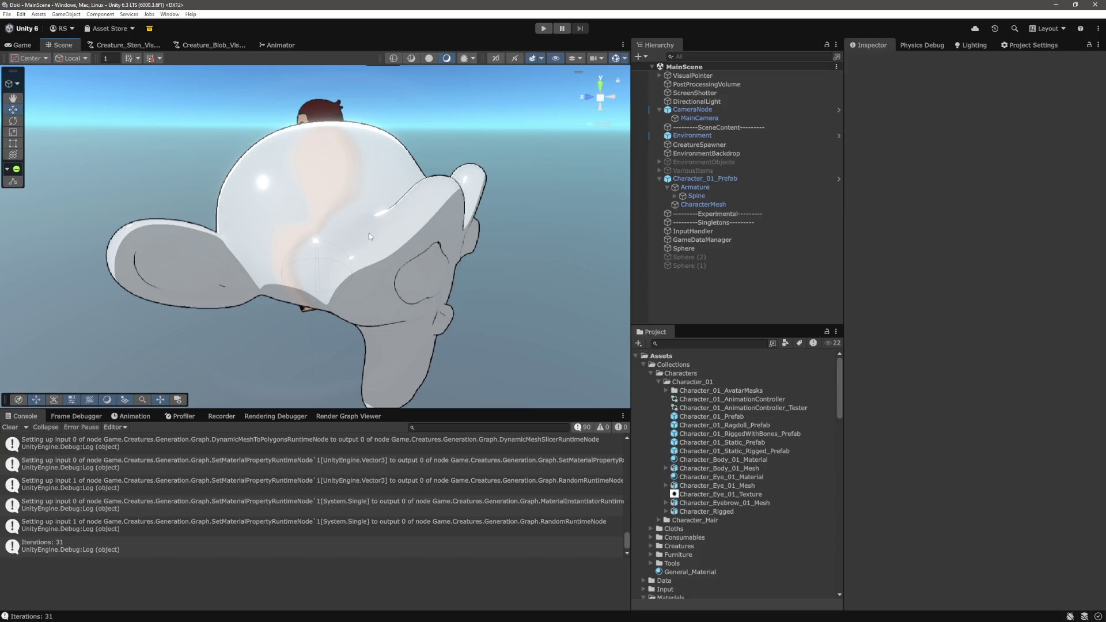
{"action": "mouse_move", "coordinate": [401, 196]}
{"action": "left_mouse_down"}
{"action": "mouse_move", "coordinate": [395, 207]}
{"action": "mouse_move", "coordinate": [359, 193]}
{"action": "mouse_move", "coordinate": [319, 197]}
{"action": "left_mouse_up"}
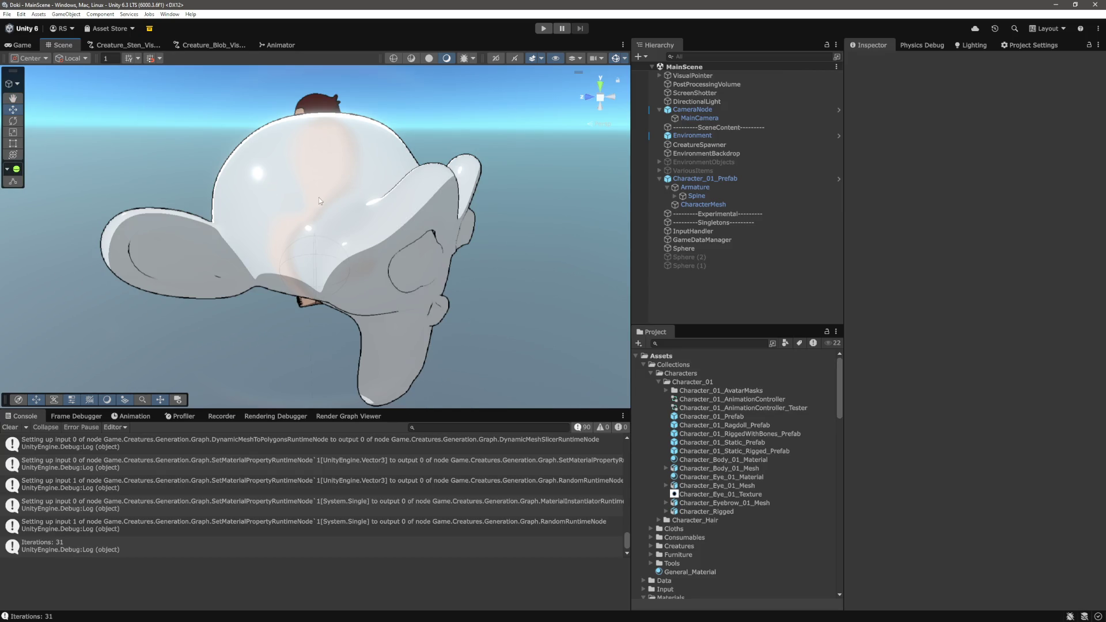
{"action": "mouse_move", "coordinate": [381, 219]}
{"action": "left_mouse_down"}
{"action": "mouse_move", "coordinate": [459, 227]}
{"action": "mouse_move", "coordinate": [427, 190]}
{"action": "mouse_move", "coordinate": [462, 278]}
{"action": "mouse_move", "coordinate": [491, 281]}
{"action": "left_mouse_up"}
{"action": "mouse_move", "coordinate": [484, 276]}
{"action": "left_mouse_down"}
{"action": "mouse_move", "coordinate": [546, 279]}
{"action": "mouse_move", "coordinate": [440, 287]}
{"action": "mouse_move", "coordinate": [420, 277]}
{"action": "mouse_move", "coordinate": [486, 230]}
{"action": "mouse_move", "coordinate": [489, 217]}
{"action": "mouse_move", "coordinate": [462, 200]}
{"action": "mouse_move", "coordinate": [469, 183]}
{"action": "mouse_move", "coordinate": [465, 196]}
{"action": "mouse_move", "coordinate": [494, 224]}
{"action": "mouse_move", "coordinate": [453, 245]}
{"action": "mouse_move", "coordinate": [438, 282]}
{"action": "mouse_move", "coordinate": [417, 282]}
{"action": "mouse_move", "coordinate": [388, 255]}
{"action": "mouse_move", "coordinate": [399, 260]}
{"action": "left_mouse_up"}
View character and blob from the side, then check the generation graph and Game view
{"action": "scroll", "coordinate": [399, 260], "scroll_direction": "up", "scroll_amount": 3}
{"action": "scroll", "coordinate": [399, 260], "scroll_direction": "down", "scroll_amount": 5}
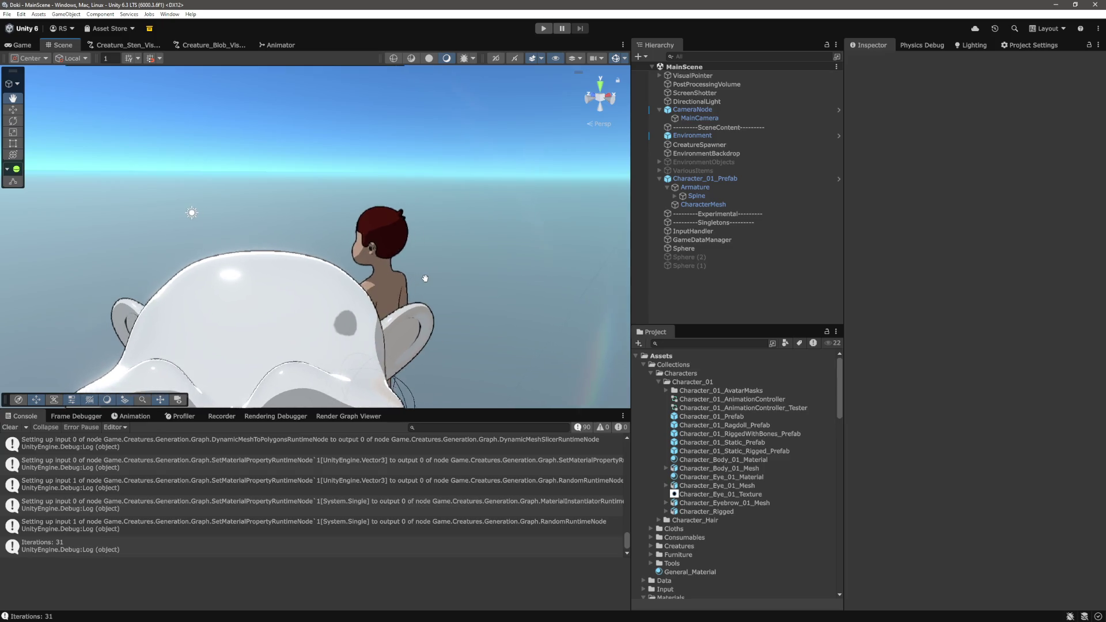
{"action": "scroll", "coordinate": [442, 265], "scroll_direction": "up", "scroll_amount": 5}
{"action": "scroll", "coordinate": [442, 265], "scroll_direction": "down", "scroll_amount": 5}
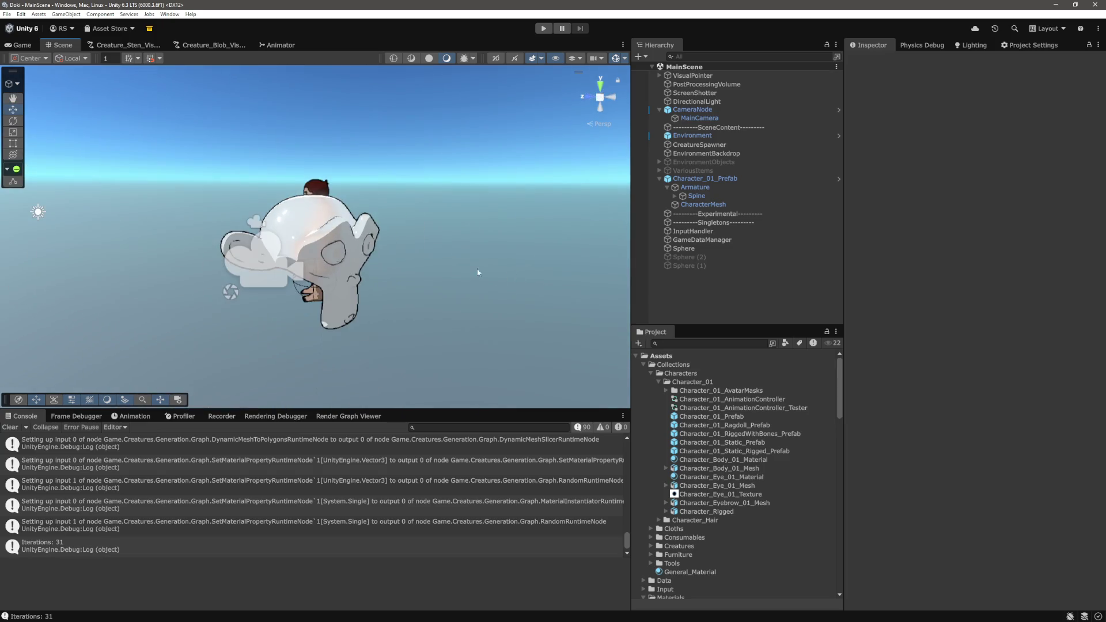
{"action": "left_click_drag", "start_coordinate": [460, 264], "coordinate": [463, 275]}
{"action": "scroll", "coordinate": [456, 257], "scroll_direction": "up", "scroll_amount": 5}
{"action": "scroll", "coordinate": [455, 258], "scroll_direction": "down", "scroll_amount": 5}
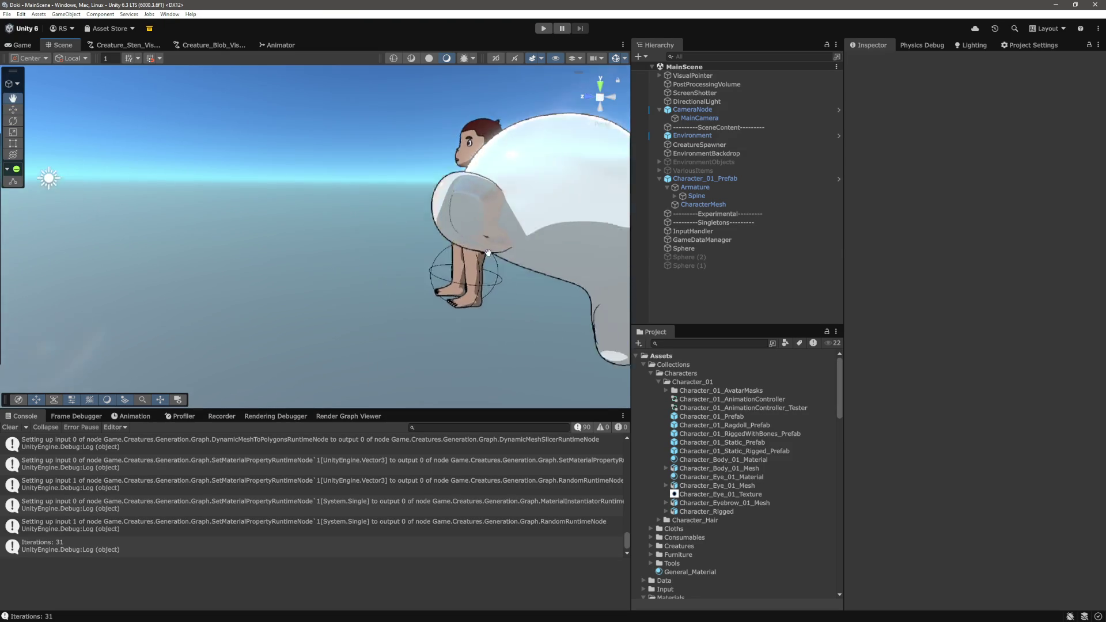
{"action": "scroll", "coordinate": [456, 257], "scroll_direction": "up", "scroll_amount": 3}
{"action": "left_click_drag", "start_coordinate": [456, 256], "coordinate": [461, 236]}
{"action": "scroll", "coordinate": [456, 243], "scroll_direction": "down", "scroll_amount": 5}
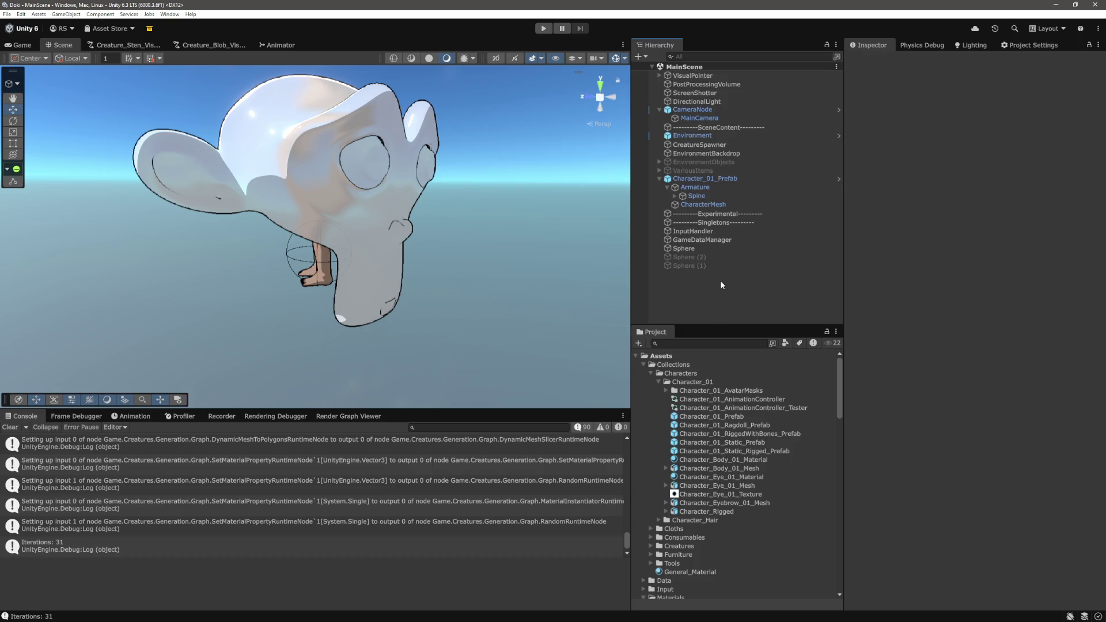
{"action": "left_click", "coordinate": [227, 43]}
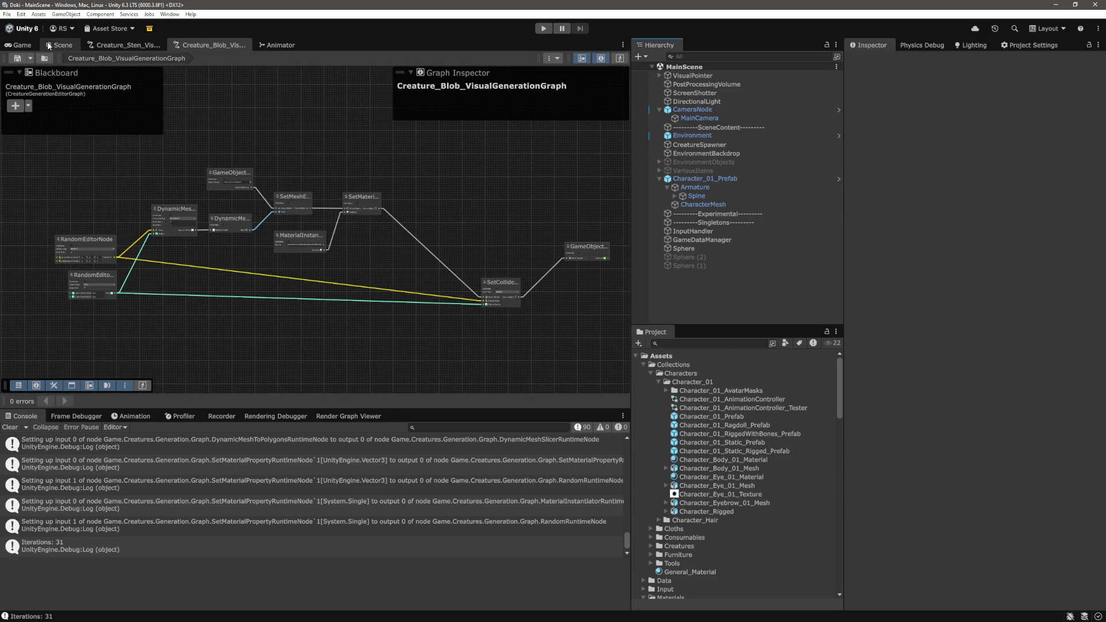
{"action": "left_click", "coordinate": [25, 48]}
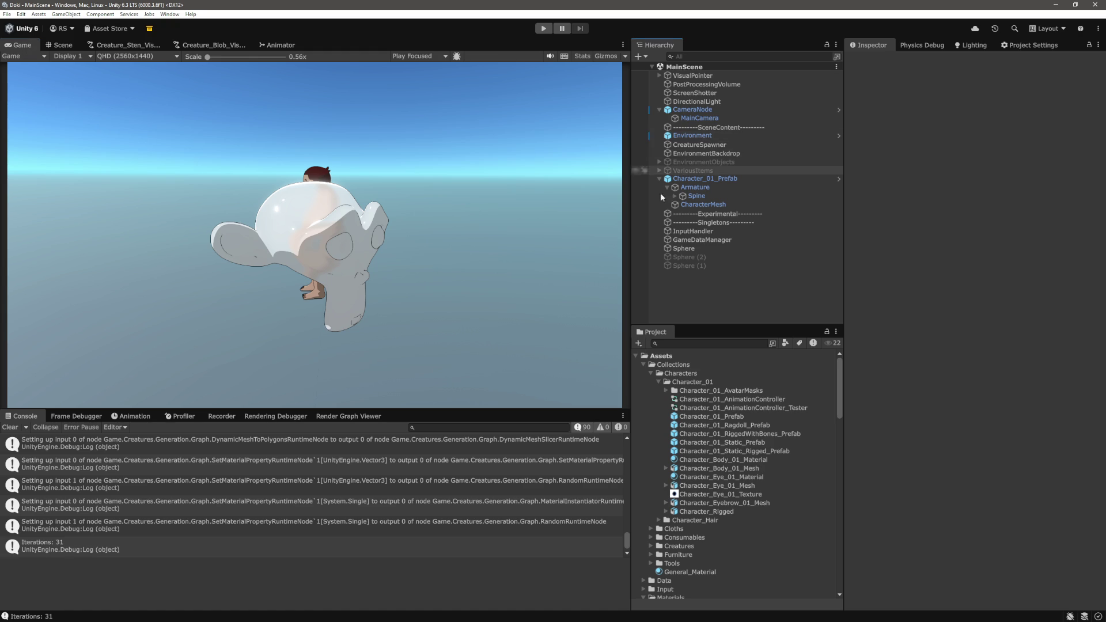
Open TerrainDataType.cs via a 'terraint' quick-open search, then go back to Unity
{"action": "key", "text": "alt+Tab"}
{"action": "left_click", "coordinate": [582, 389]}
{"action": "key", "text": "ctrl+p"}
{"action": "type", "text": "terraint"}
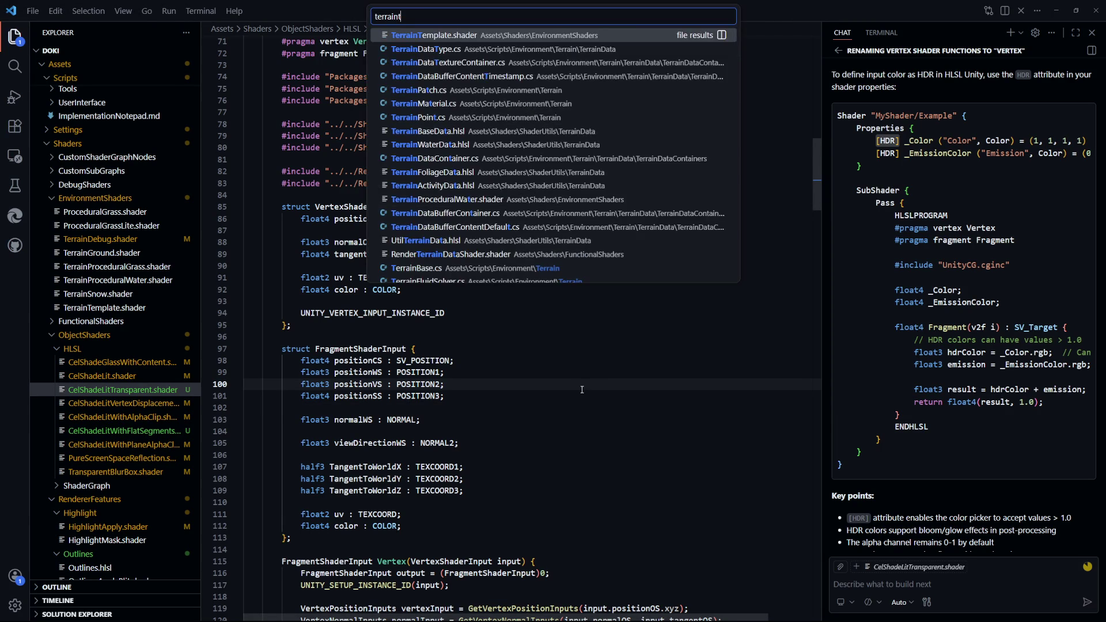
{"action": "key", "text": "Down"}
{"action": "key", "text": "Return"}
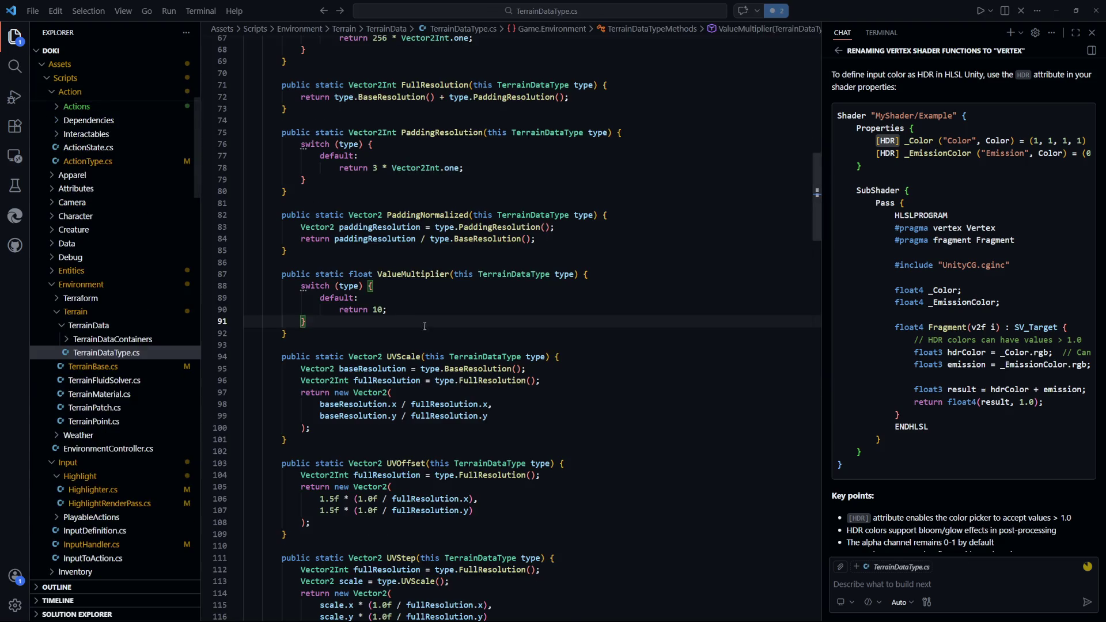
{"action": "key", "text": "alt+Tab"}
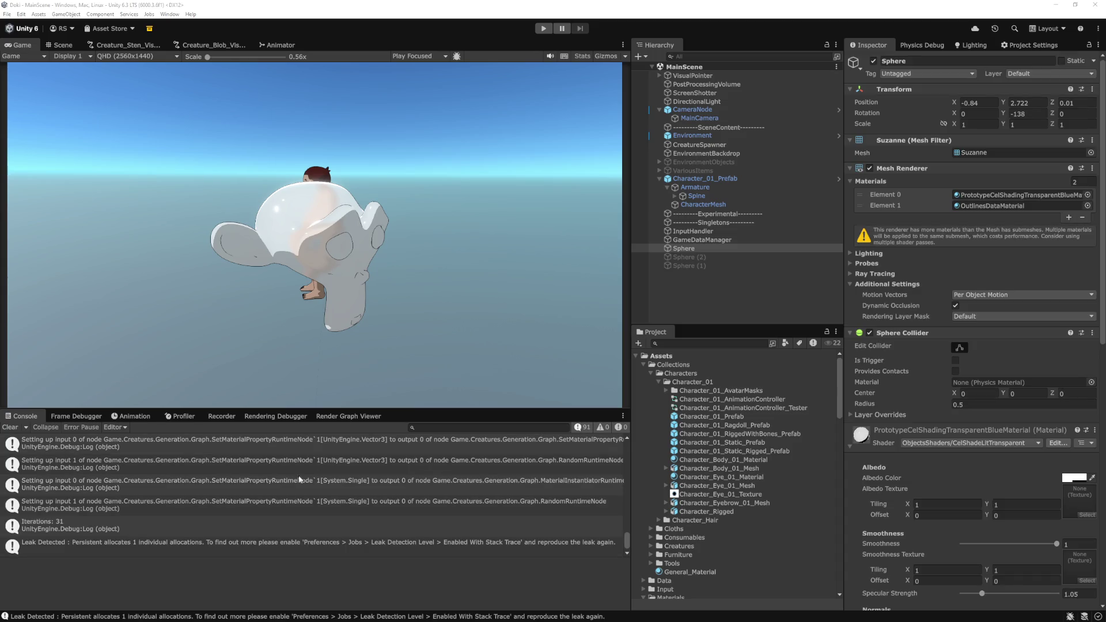
Start Play mode in Unity so the character and blob creatures spawn on the terrain
{"action": "left_click", "coordinate": [537, 89]}
{"action": "key", "text": "ctrl+p"}
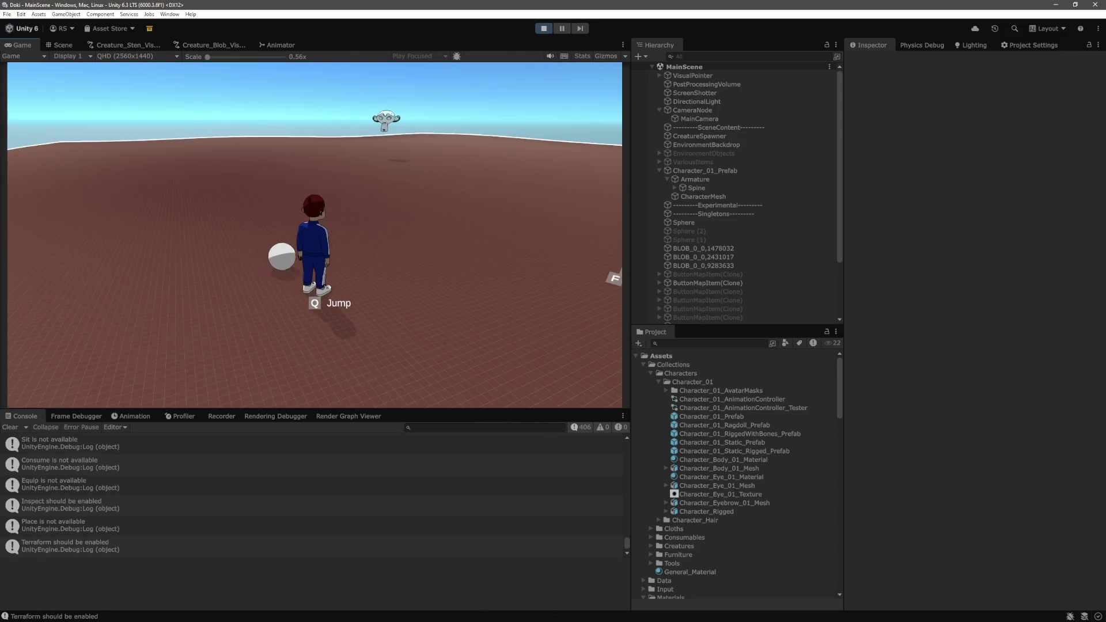
Pause the game and select a spawned blob sphere in the Scene view
{"action": "key", "text": "ctrl+shift+p"}
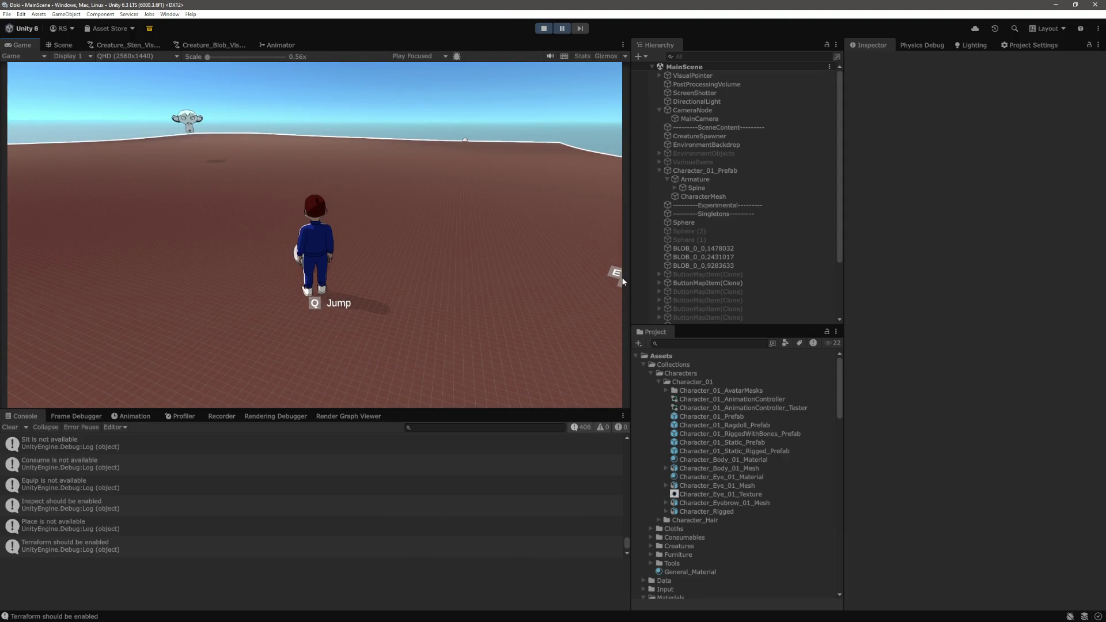
{"action": "left_click", "coordinate": [63, 45]}
{"action": "scroll", "coordinate": [497, 281], "scroll_direction": "down", "scroll_amount": 5}
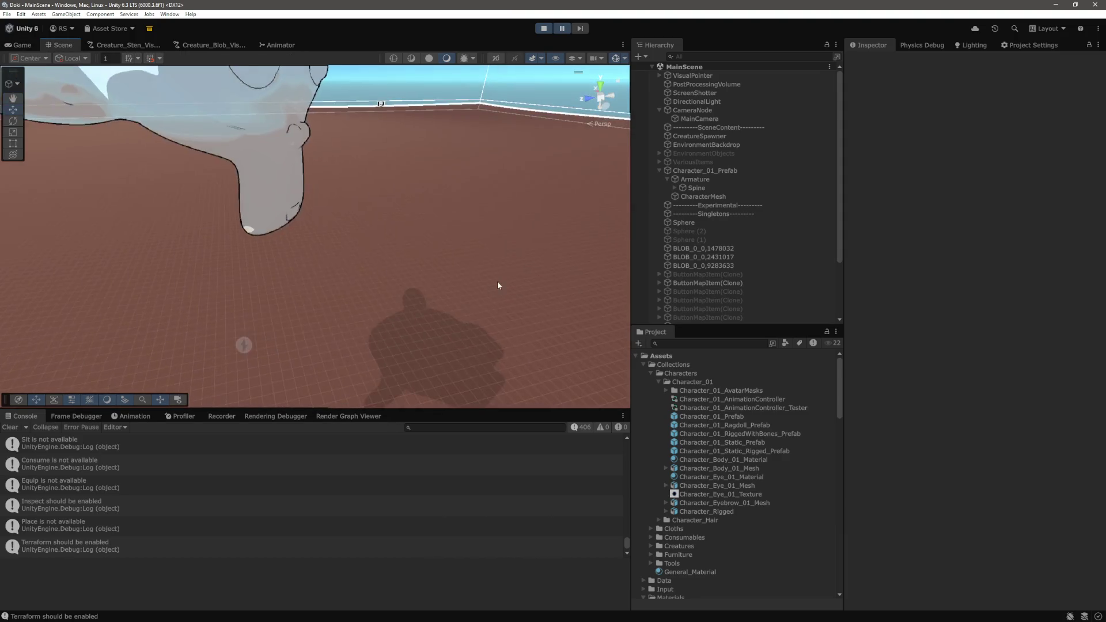
{"action": "left_click_drag", "start_coordinate": [495, 286], "coordinate": [435, 215]}
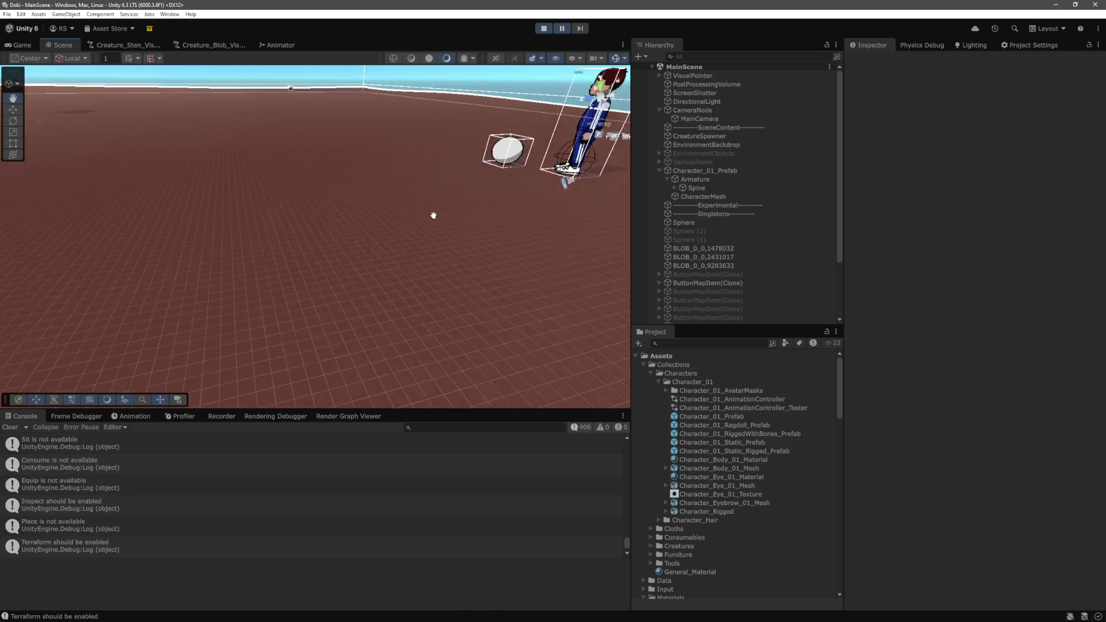
{"action": "scroll", "coordinate": [435, 215], "scroll_direction": "up", "scroll_amount": 3}
{"action": "left_click", "coordinate": [438, 187]}
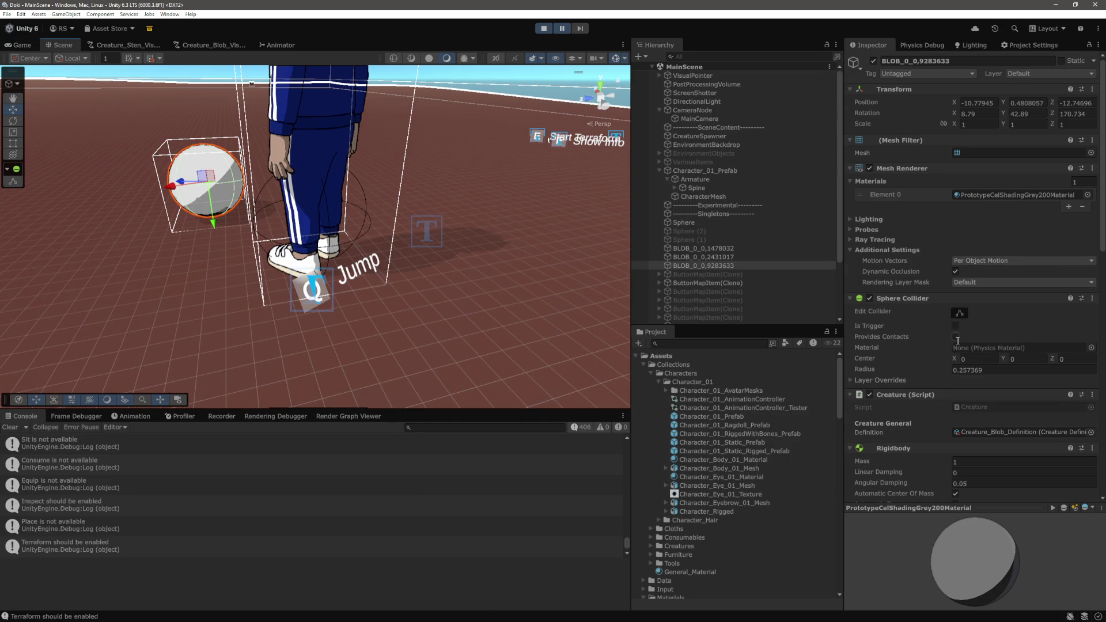
Set the blob's Rigidbody Linear Damping to 10
{"action": "scroll", "coordinate": [958, 341], "scroll_direction": "down", "scroll_amount": 5}
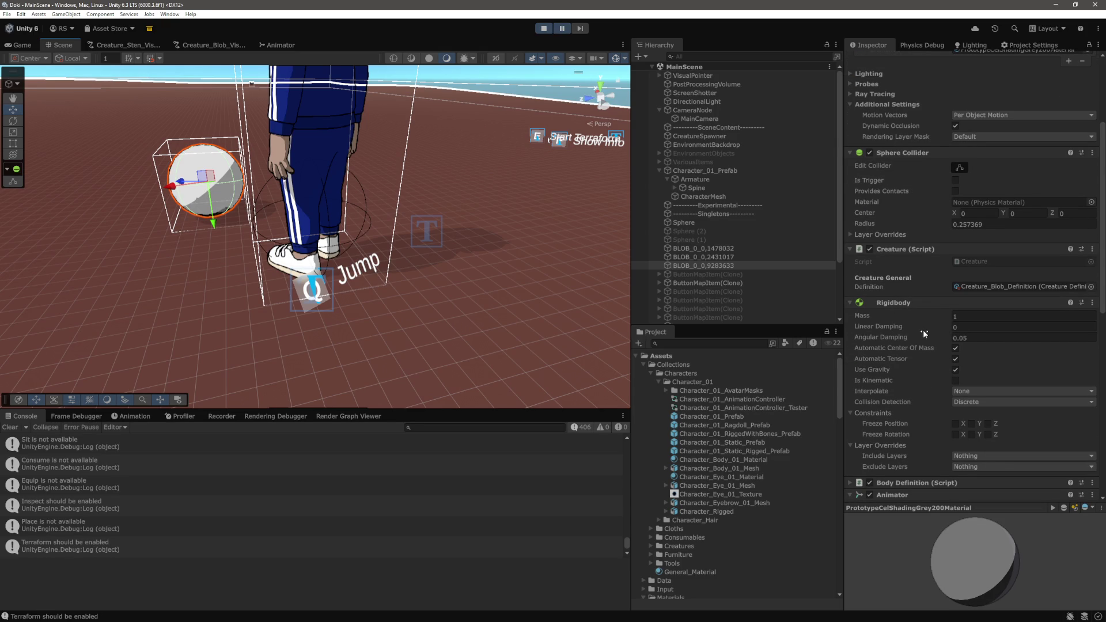
{"action": "left_click", "coordinate": [973, 329]}
{"action": "type", "text": "10"}
{"action": "left_click", "coordinate": [22, 45]}
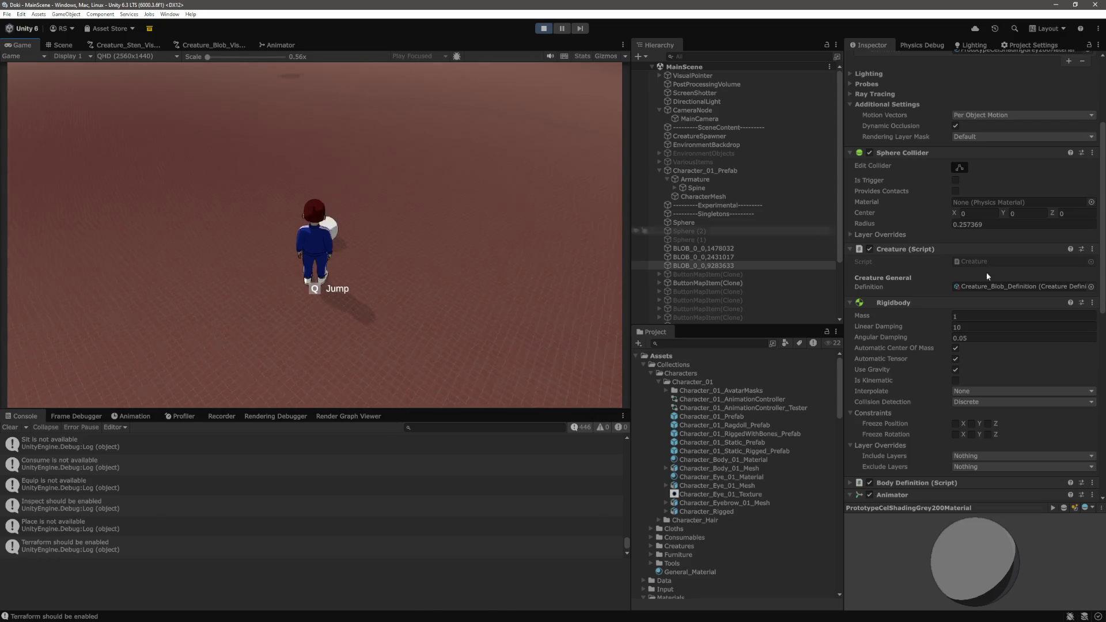
{"action": "left_click", "coordinate": [1013, 327]}
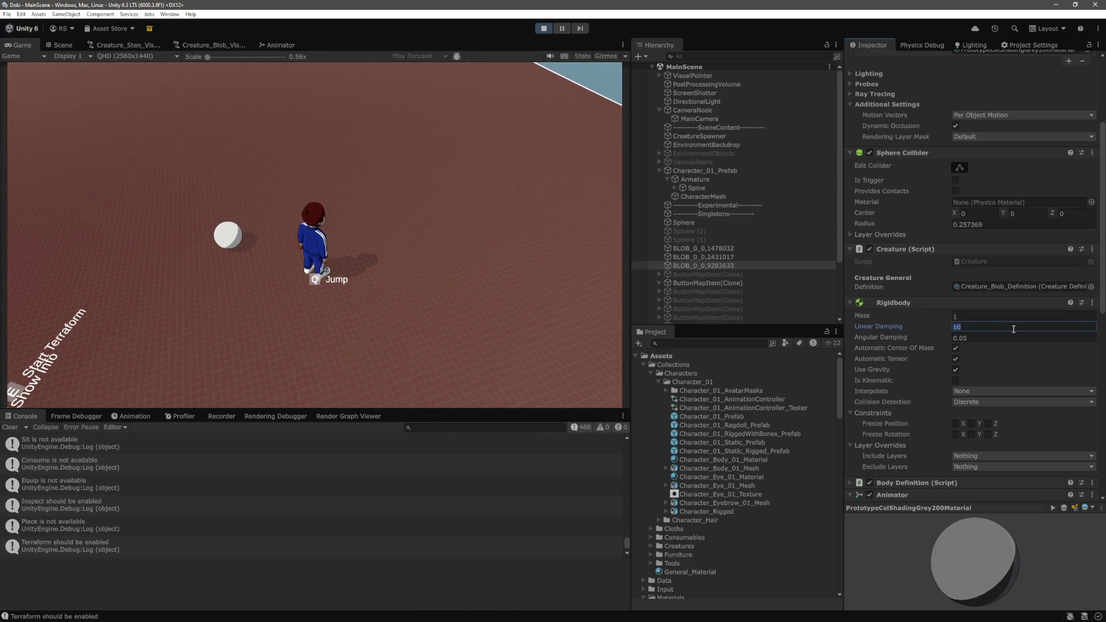
{"action": "type", "text": "0"}
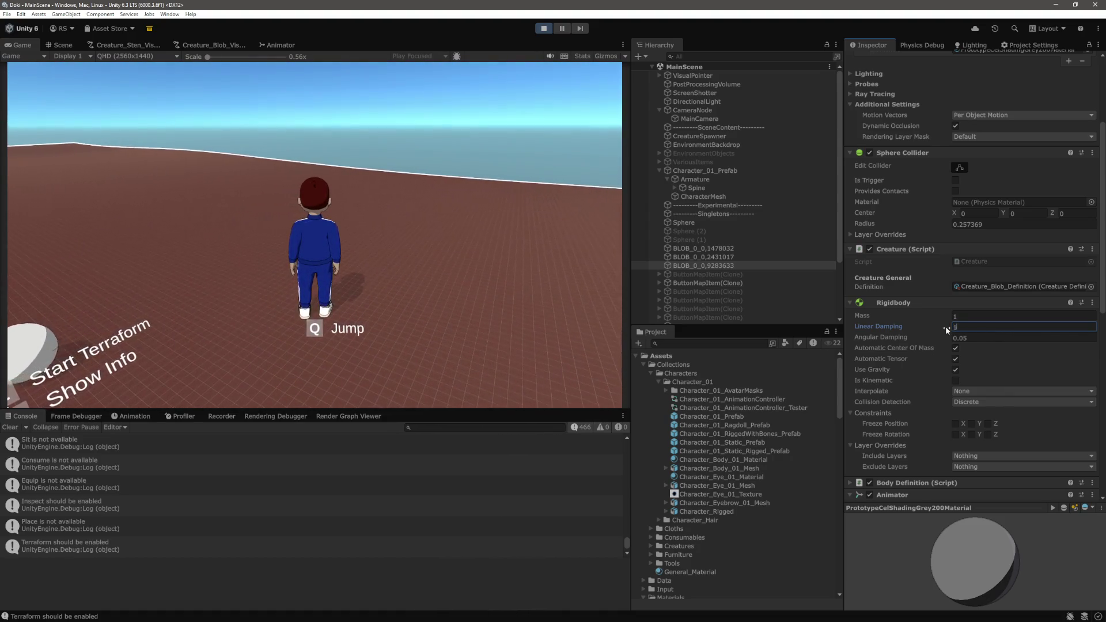
{"action": "key", "text": "Escape"}
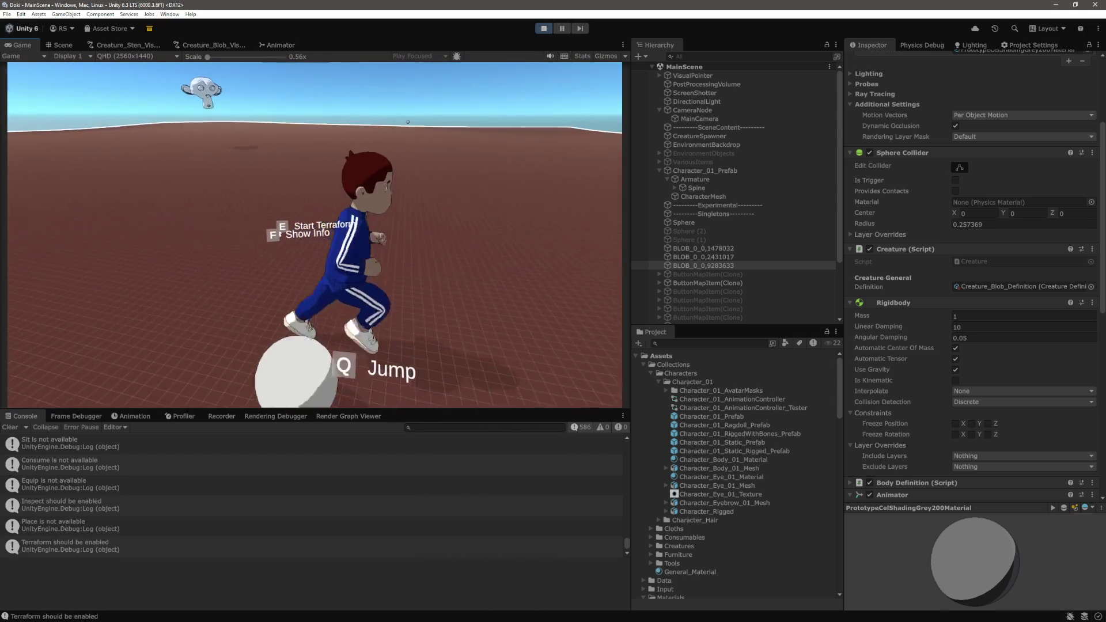
Turn on the Stats overlay and inspect the log entry's stack trace
{"action": "left_click", "coordinate": [583, 56]}
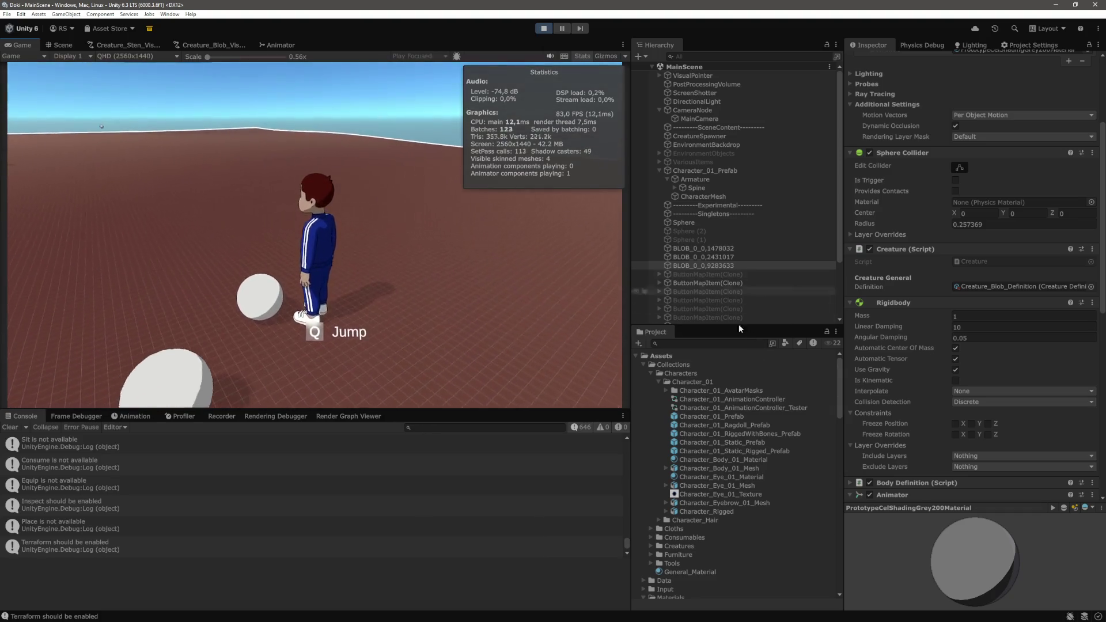
{"action": "left_click", "coordinate": [580, 505]}
{"action": "left_click", "coordinate": [580, 566]}
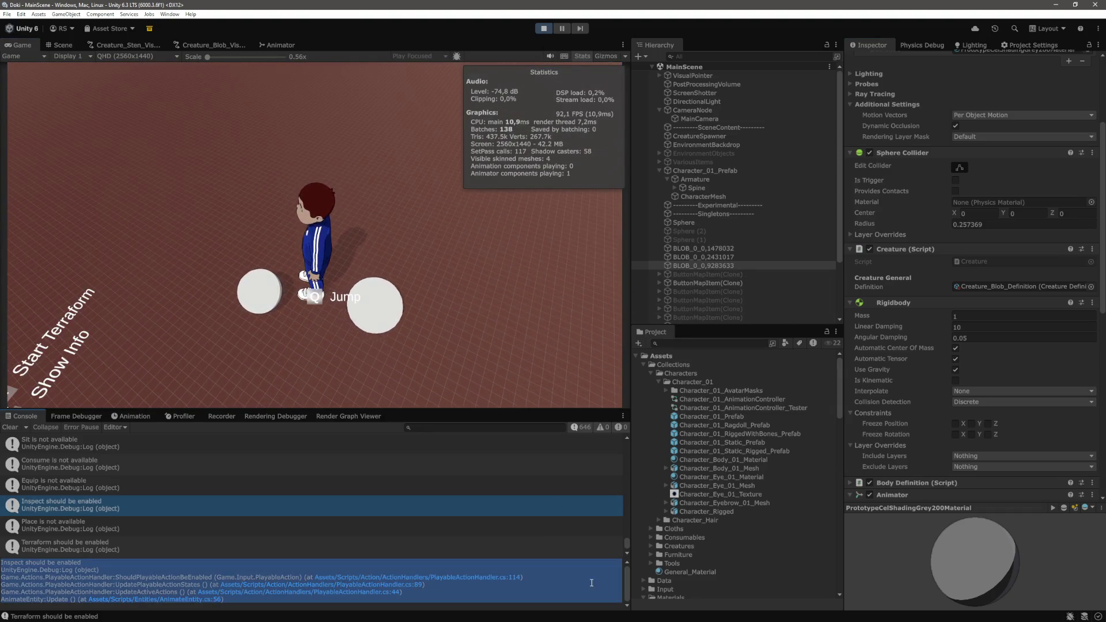
{"action": "scroll", "coordinate": [725, 294], "scroll_direction": "down", "scroll_amount": 3}
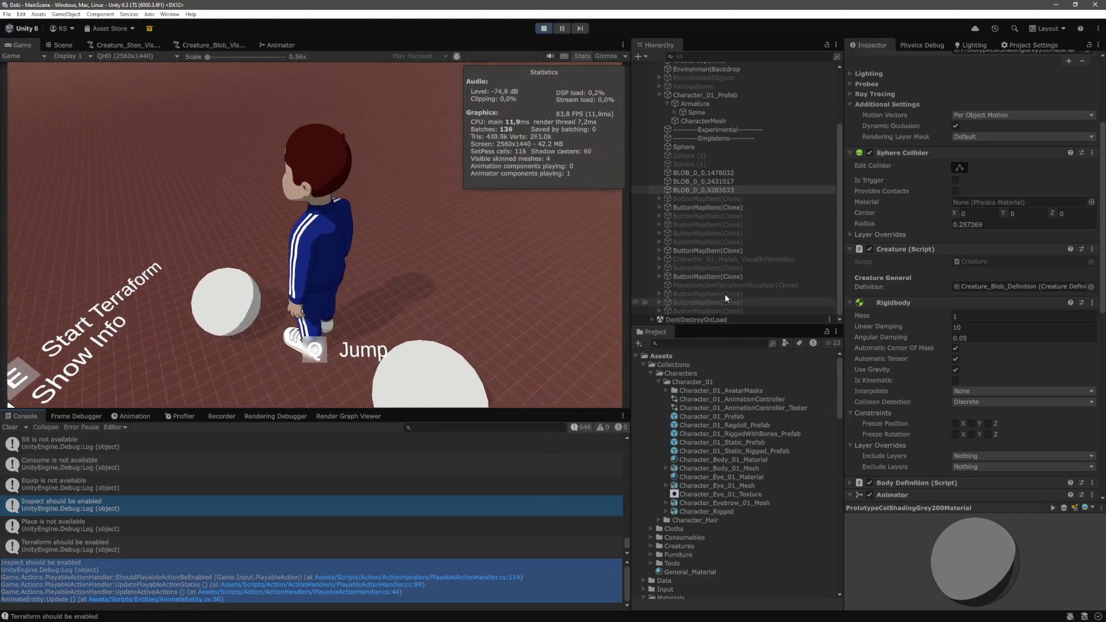
{"action": "left_click", "coordinate": [703, 321]}
Walk the character away from and back beside the blob, then return to the Scene view
{"action": "left_click", "coordinate": [405, 186]}
{"action": "scroll", "coordinate": [310, 156], "scroll_direction": "down", "scroll_amount": 5}
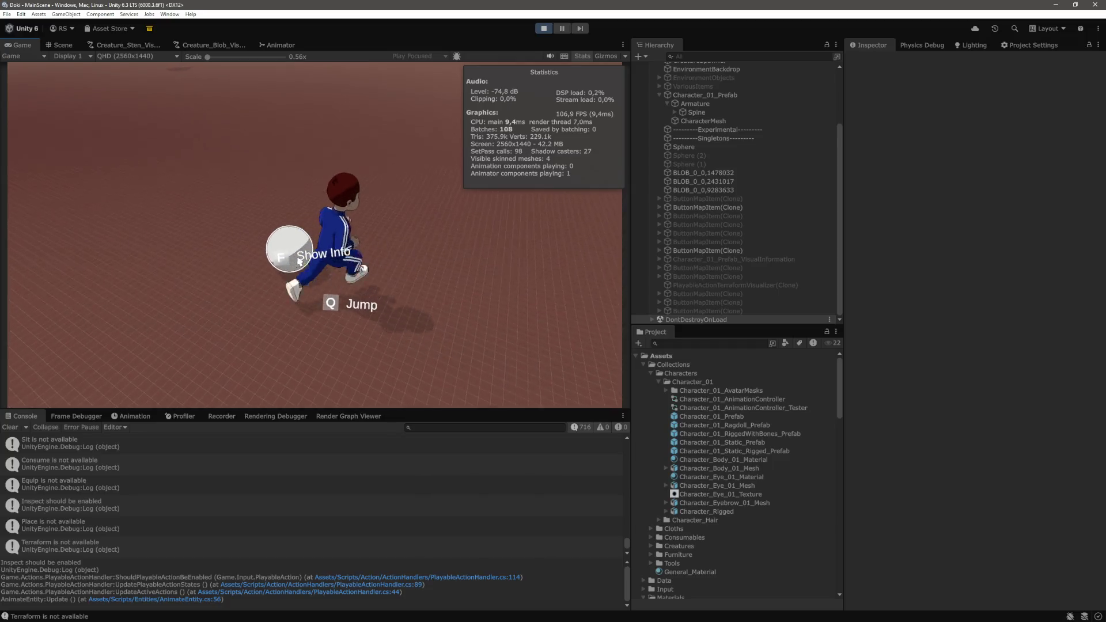
{"action": "key", "text": "a"}
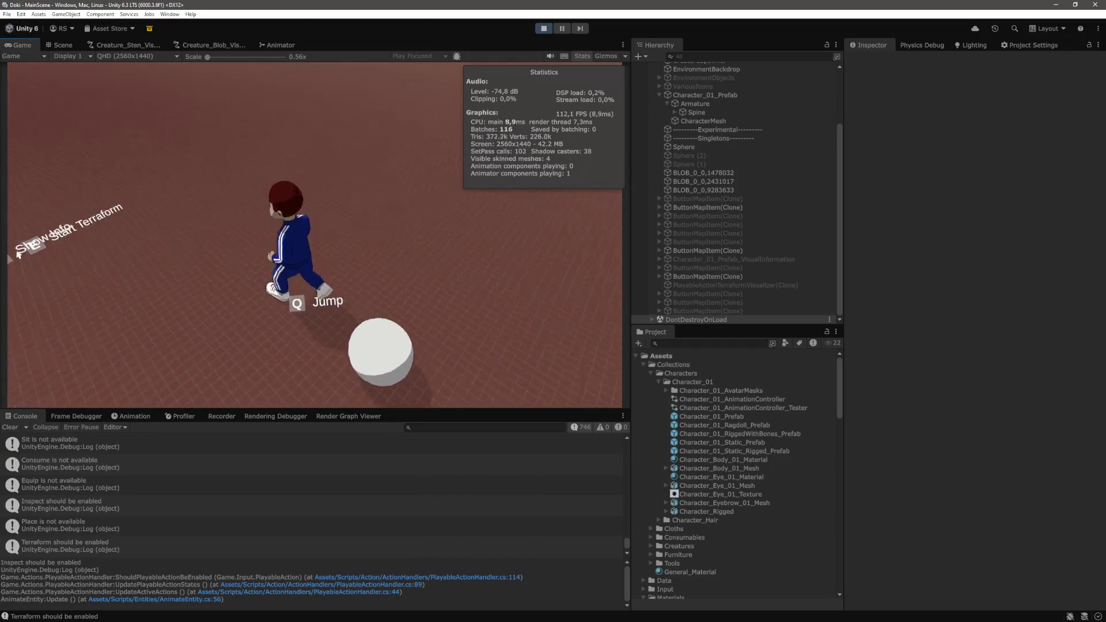
{"action": "key", "text": "w"}
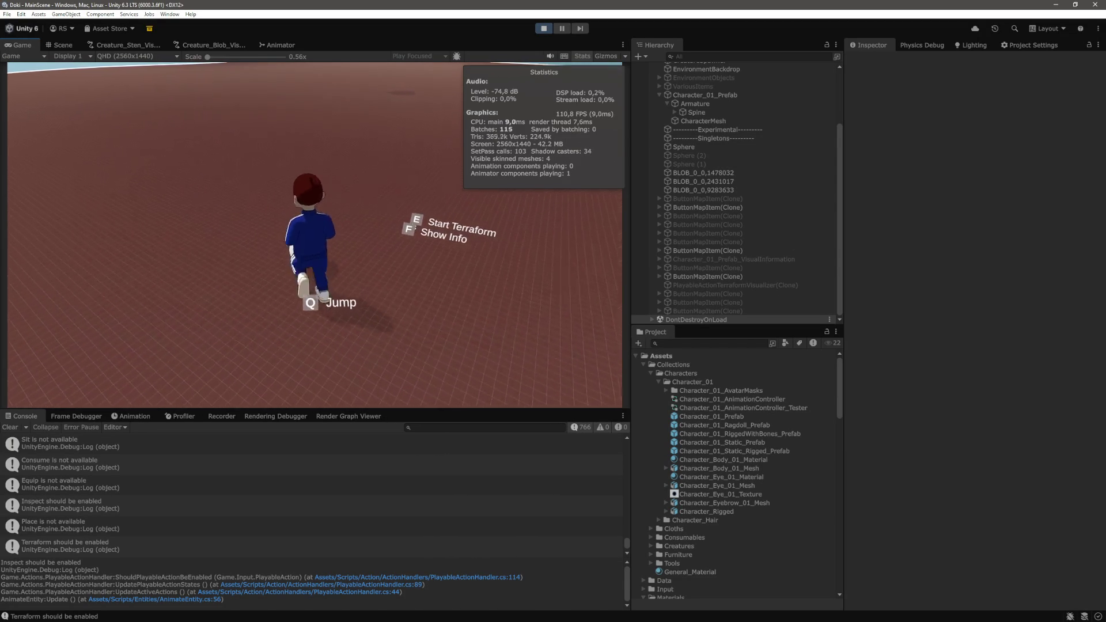
{"action": "key", "text": "ctrl+1"}
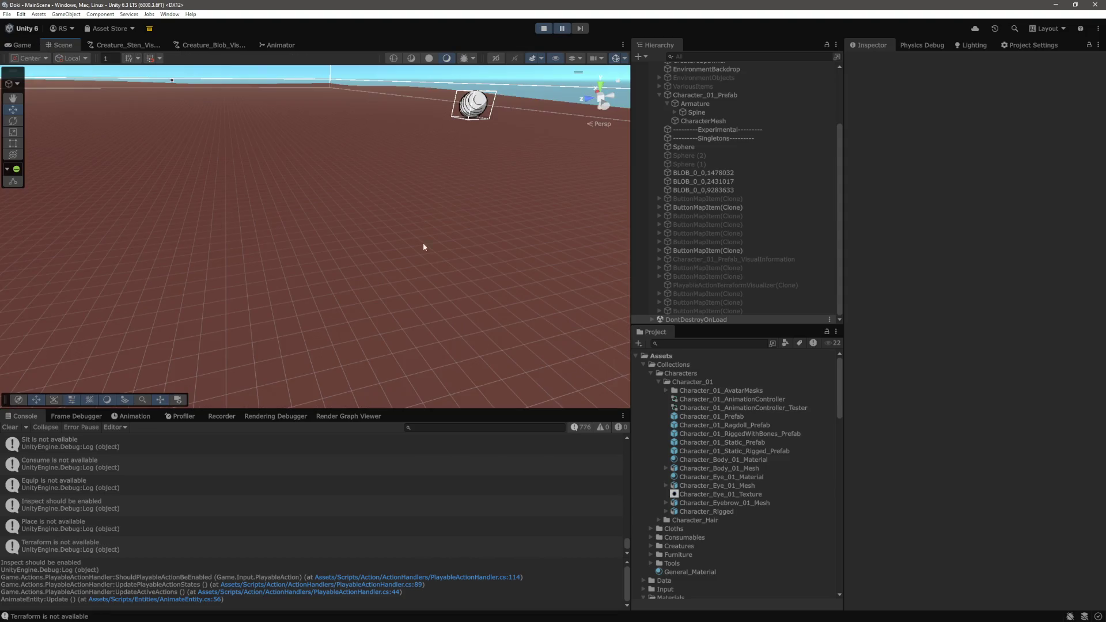
Select blob BLOB_0_0,1478032 and inspect its collider node, then open VS Code's file search
{"action": "left_click", "coordinate": [486, 104]}
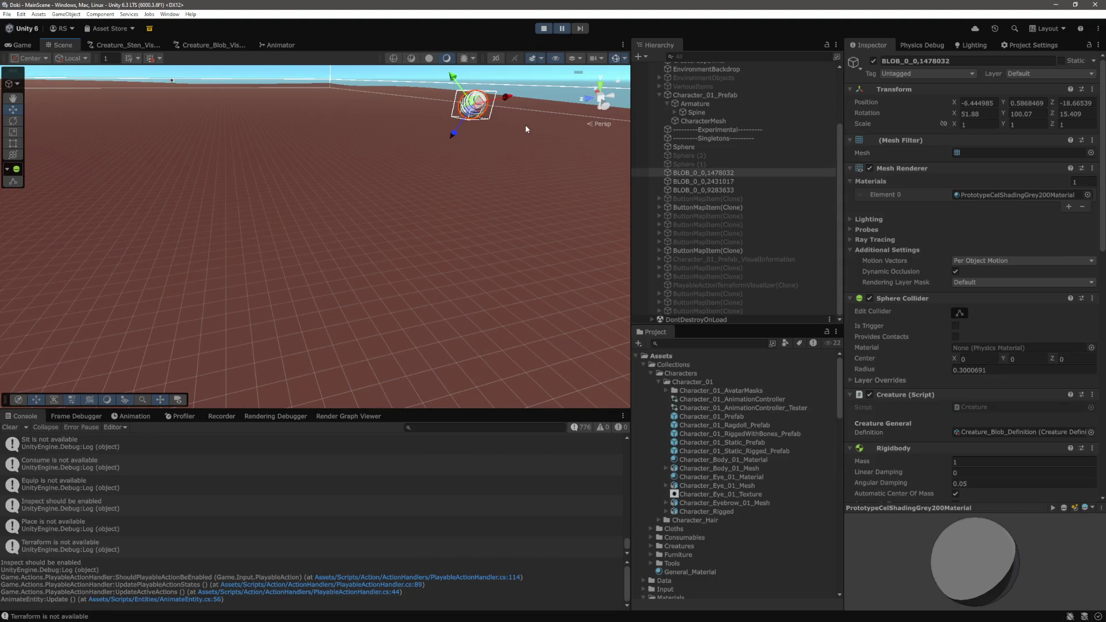
{"action": "scroll", "coordinate": [922, 366], "scroll_direction": "down", "scroll_amount": 3}
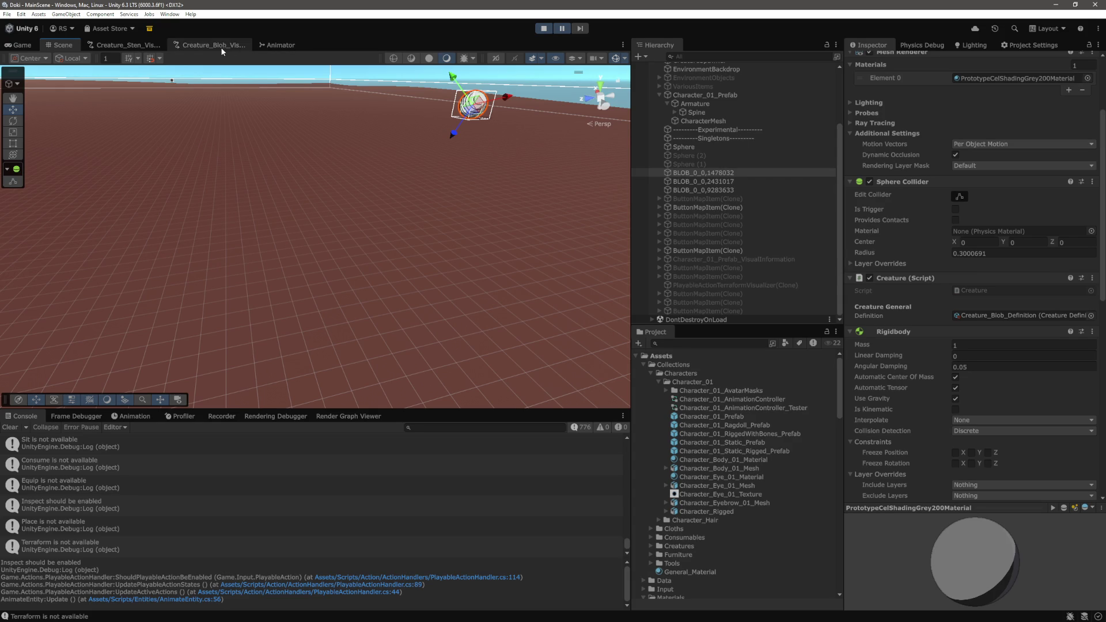
{"action": "scroll", "coordinate": [469, 227], "scroll_direction": "up", "scroll_amount": 5}
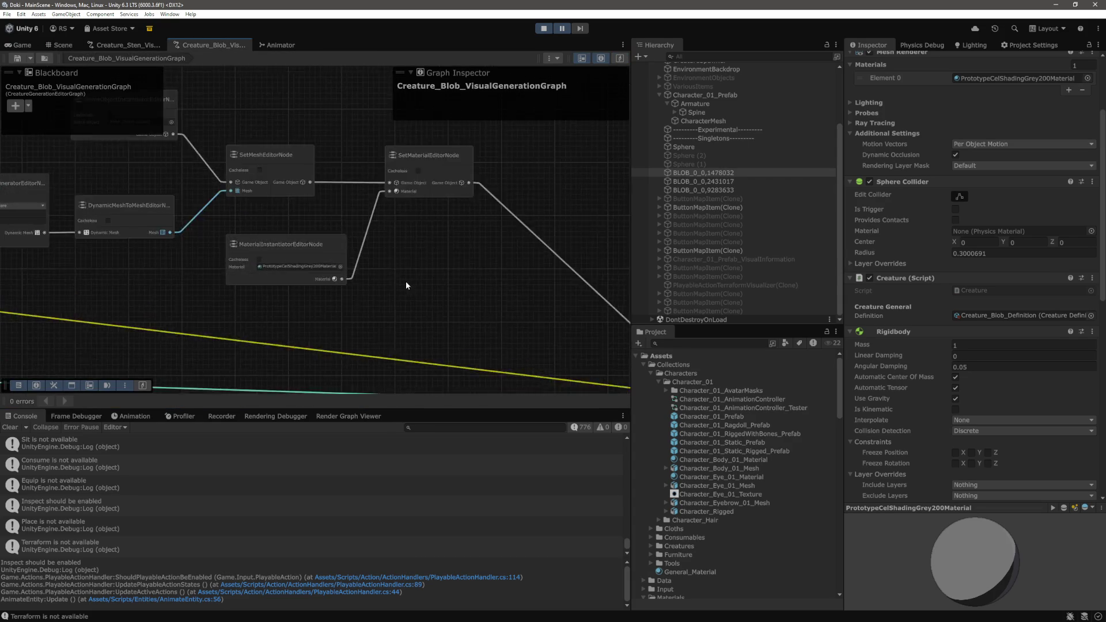
{"action": "scroll", "coordinate": [446, 257], "scroll_direction": "down", "scroll_amount": 4}
{"action": "mouse_move", "coordinate": [317, 238]}
{"action": "left_mouse_down"}
{"action": "mouse_move", "coordinate": [427, 329]}
{"action": "mouse_move", "coordinate": [462, 315]}
{"action": "left_mouse_up"}
{"action": "scroll", "coordinate": [566, 229], "scroll_direction": "up", "scroll_amount": 3}
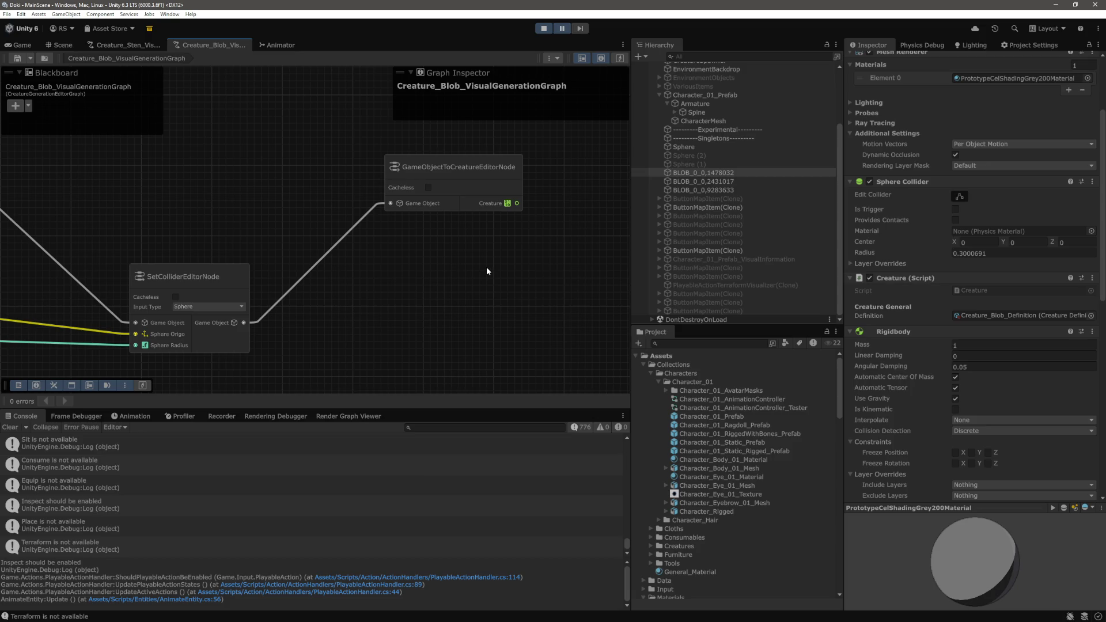
{"action": "scroll", "coordinate": [423, 320], "scroll_direction": "down", "scroll_amount": 6}
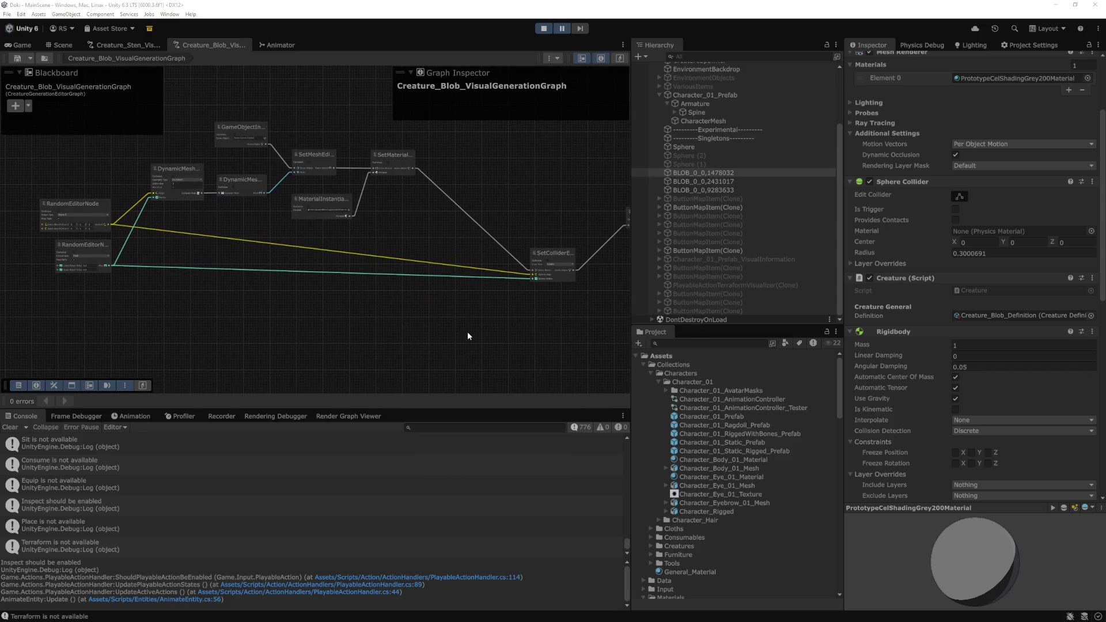
{"action": "key", "text": "alt+Tab"}
{"action": "key", "text": "ctrl+p"}
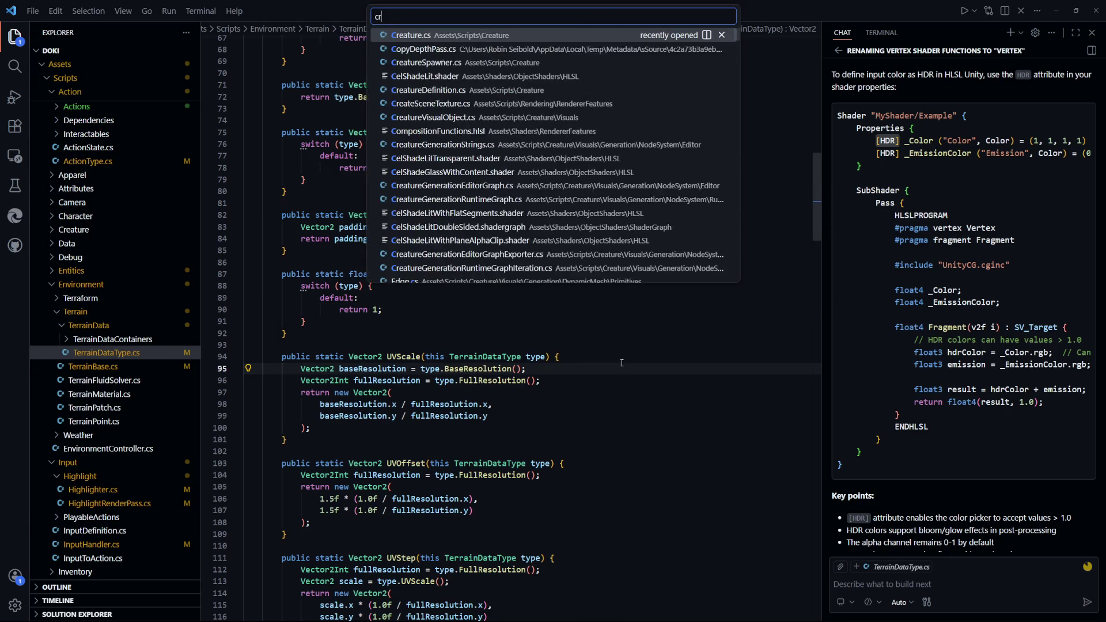
Open Creature.cs with quick open and scroll through its code
{"action": "type", "text": "creature"}
{"action": "key", "text": "Return"}
{"action": "left_click", "coordinate": [611, 289]}
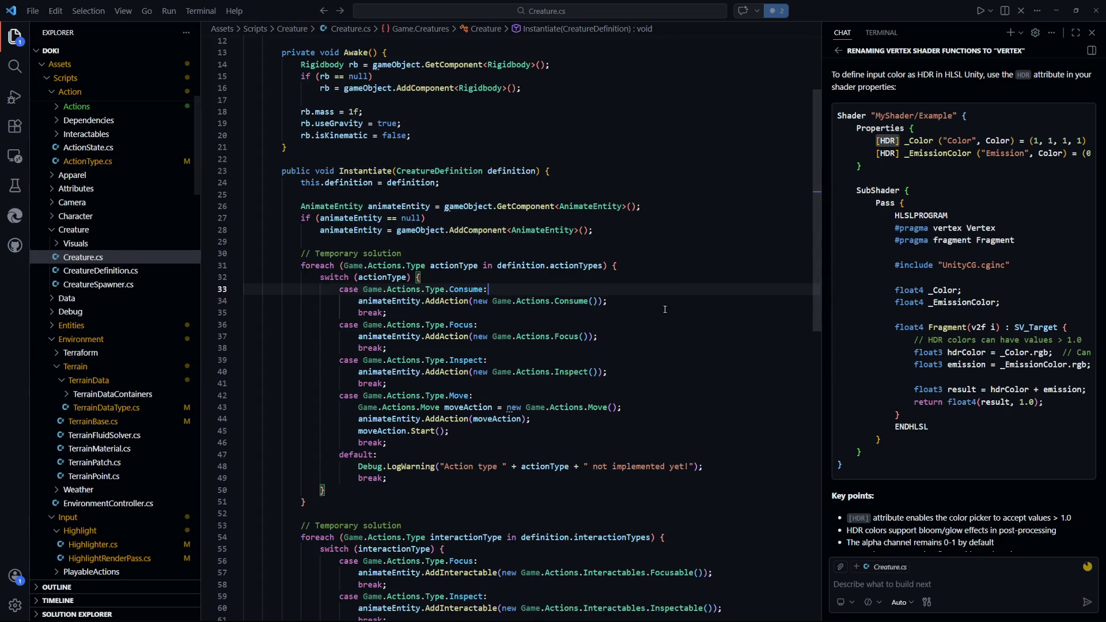
{"action": "scroll", "coordinate": [605, 396], "scroll_direction": "up", "scroll_amount": 4}
{"action": "scroll", "coordinate": [601, 350], "scroll_direction": "down", "scroll_amount": 3}
{"action": "scroll", "coordinate": [517, 259], "scroll_direction": "up", "scroll_amount": 3}
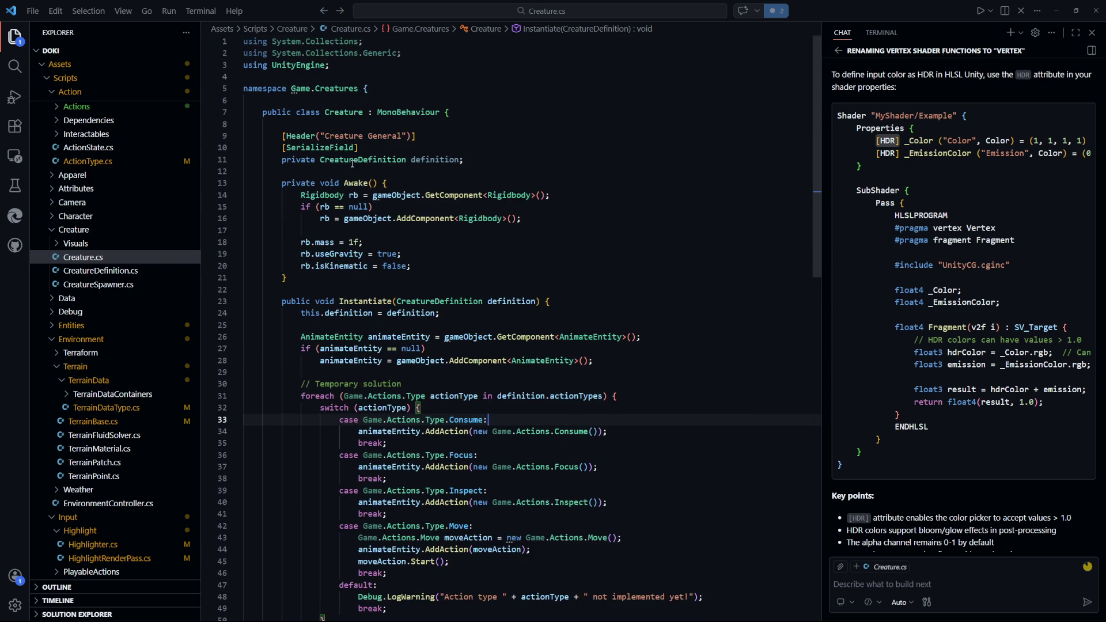
Highlight Awake's Rigidbody lines (GetComponent, AddComponent, mass, gravity, kinematic), then return to Unity
{"action": "left_click_drag", "start_coordinate": [589, 192], "coordinate": [300, 195]}
{"action": "left_click_drag", "start_coordinate": [536, 218], "coordinate": [346, 218]}
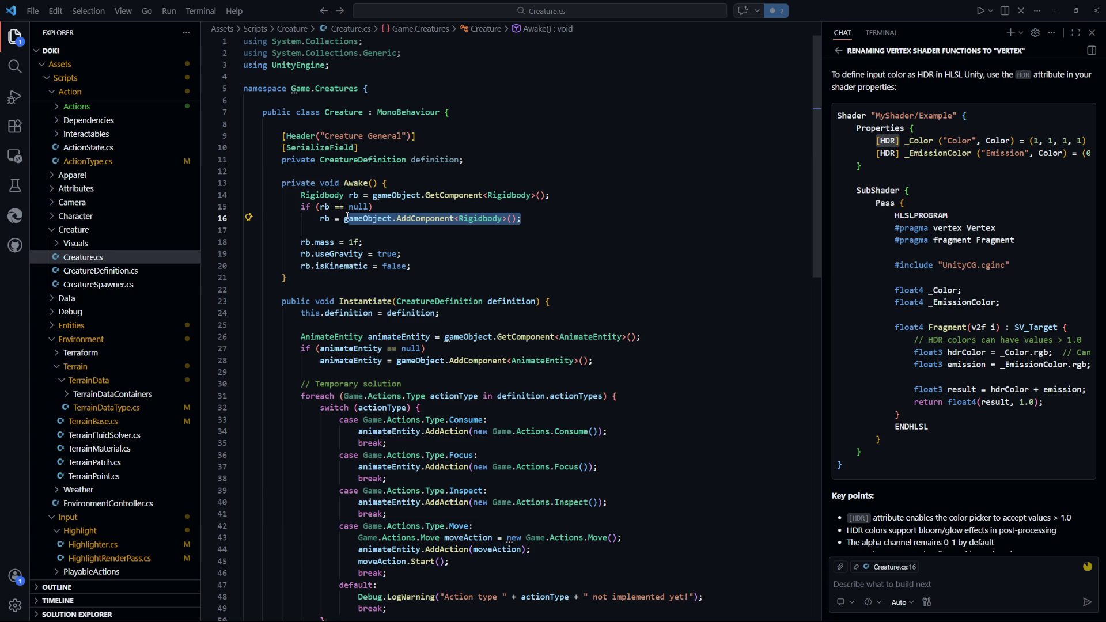
{"action": "left_click", "coordinate": [562, 249]}
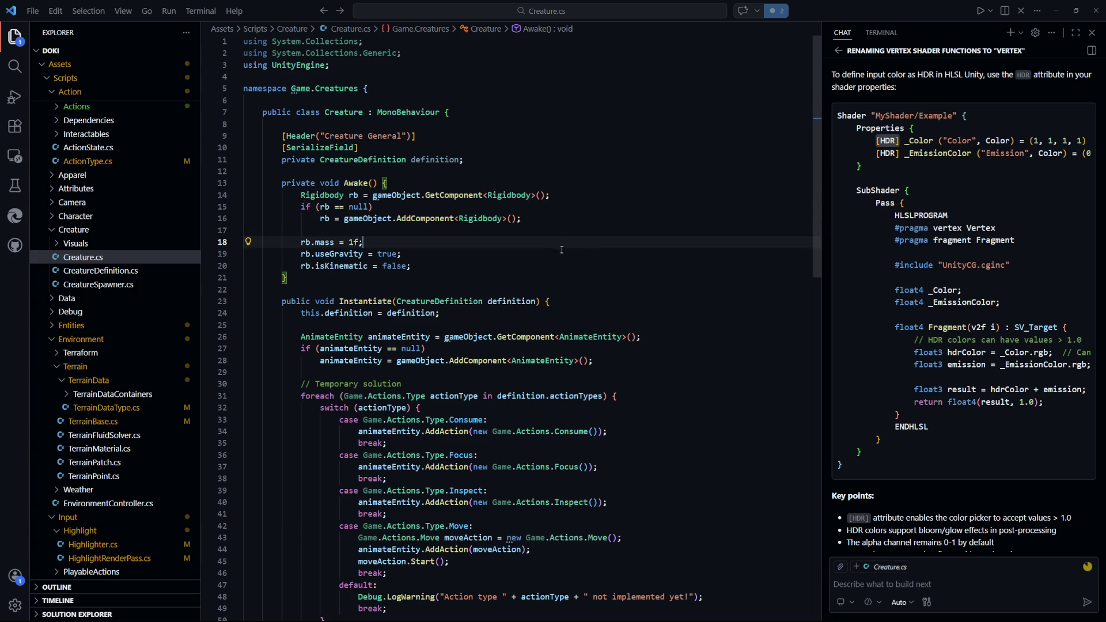
{"action": "left_click", "coordinate": [529, 218]}
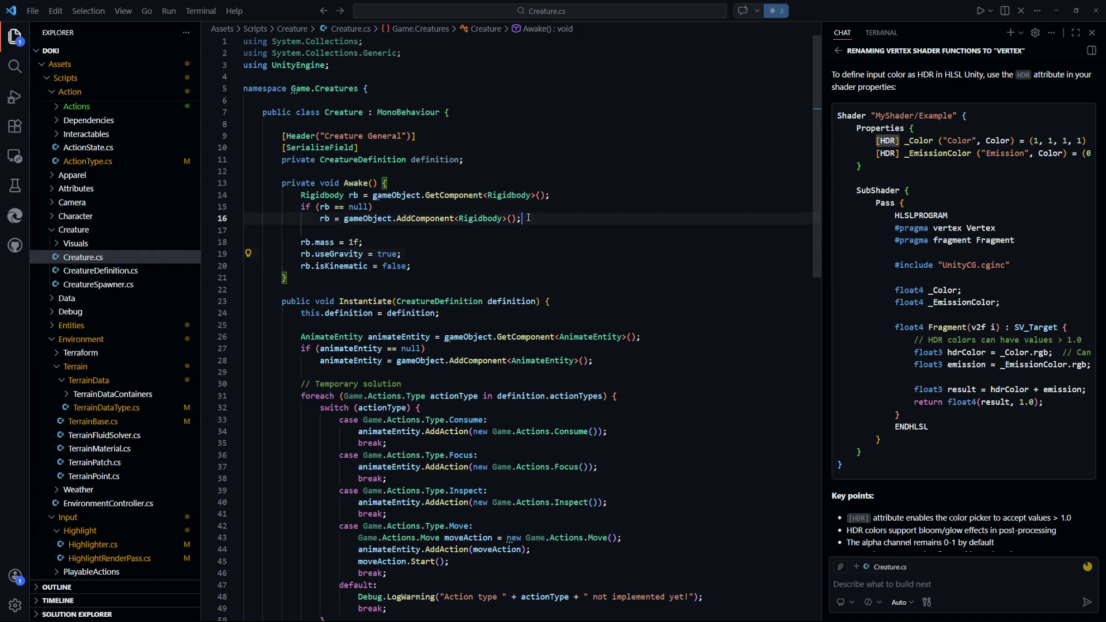
{"action": "left_click_drag", "start_coordinate": [528, 218], "coordinate": [320, 218]}
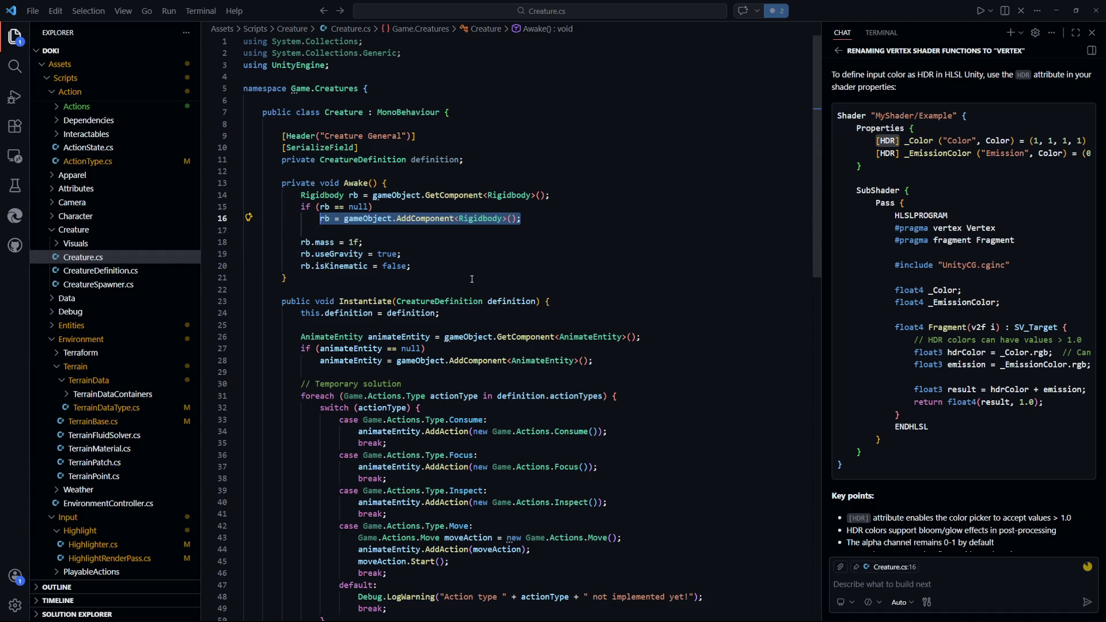
{"action": "left_click_drag", "start_coordinate": [411, 266], "coordinate": [300, 242]}
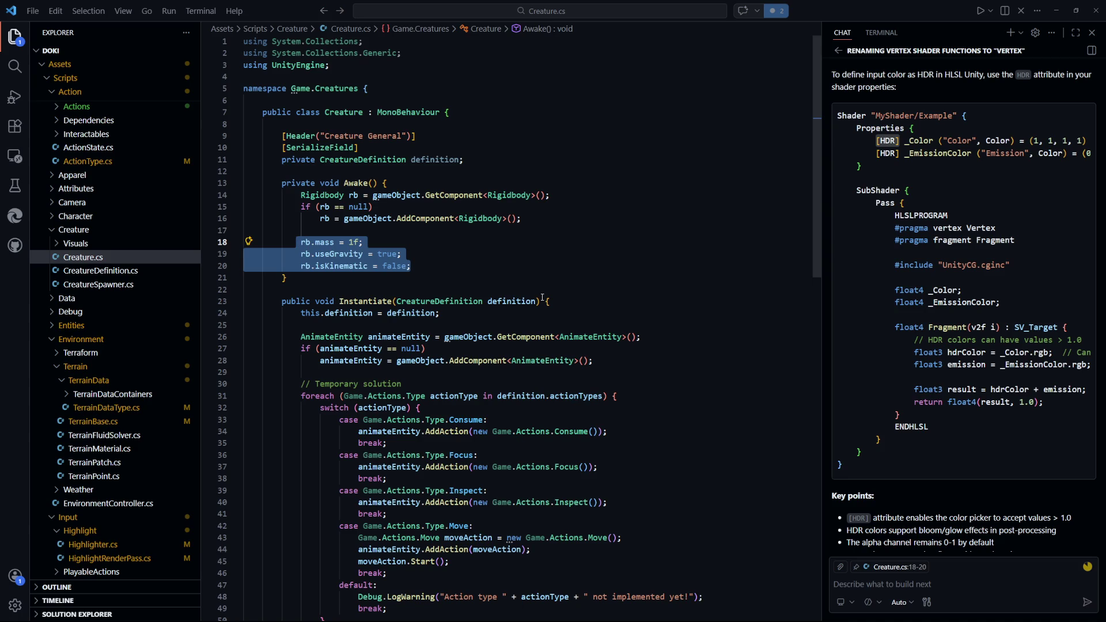
{"action": "key", "text": "alt+Tab"}
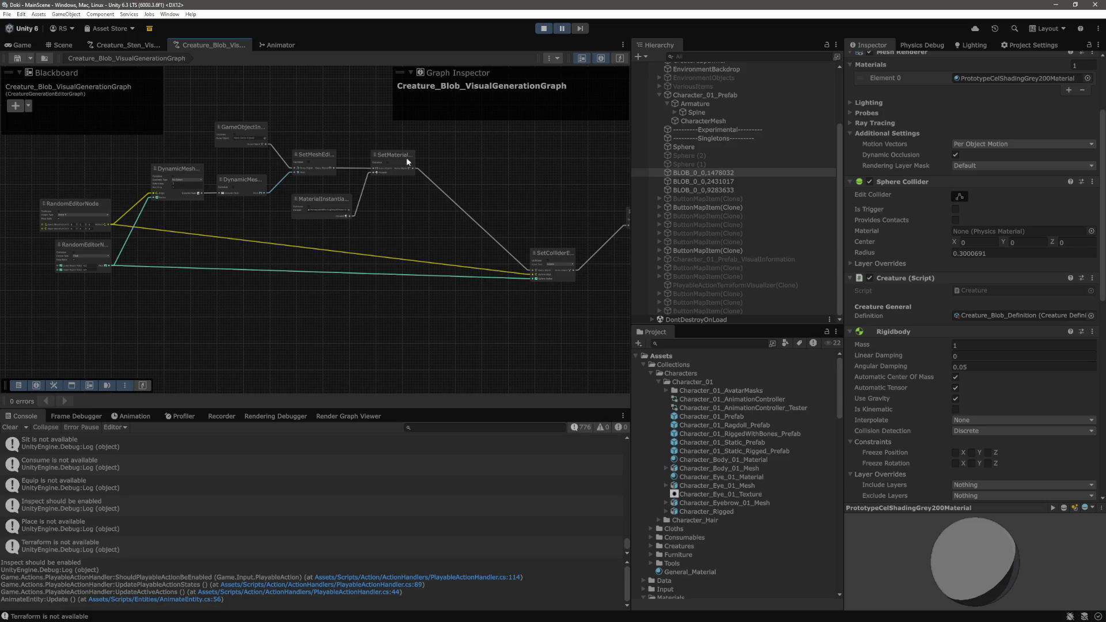
Back in the code editor, quick-search the project files for 'creature de'
{"action": "scroll", "coordinate": [483, 326], "scroll_direction": "down", "scroll_amount": 5}
{"action": "scroll", "coordinate": [507, 332], "scroll_direction": "up", "scroll_amount": 3}
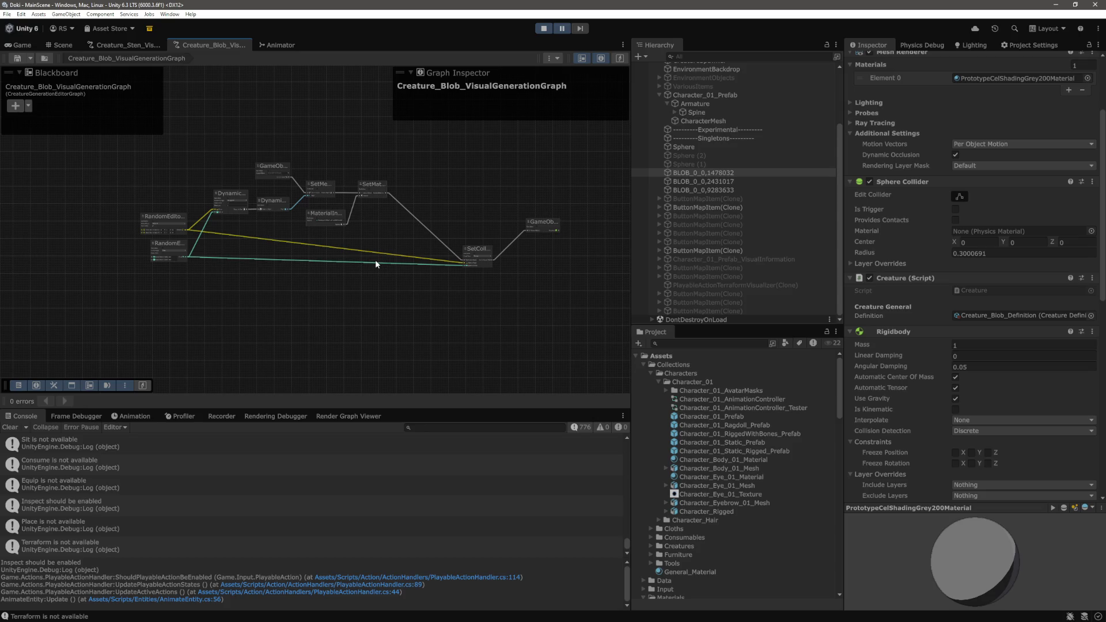
{"action": "key", "text": "alt+Tab"}
{"action": "key", "text": "ctrl+p"}
{"action": "type", "text": "creature de"}
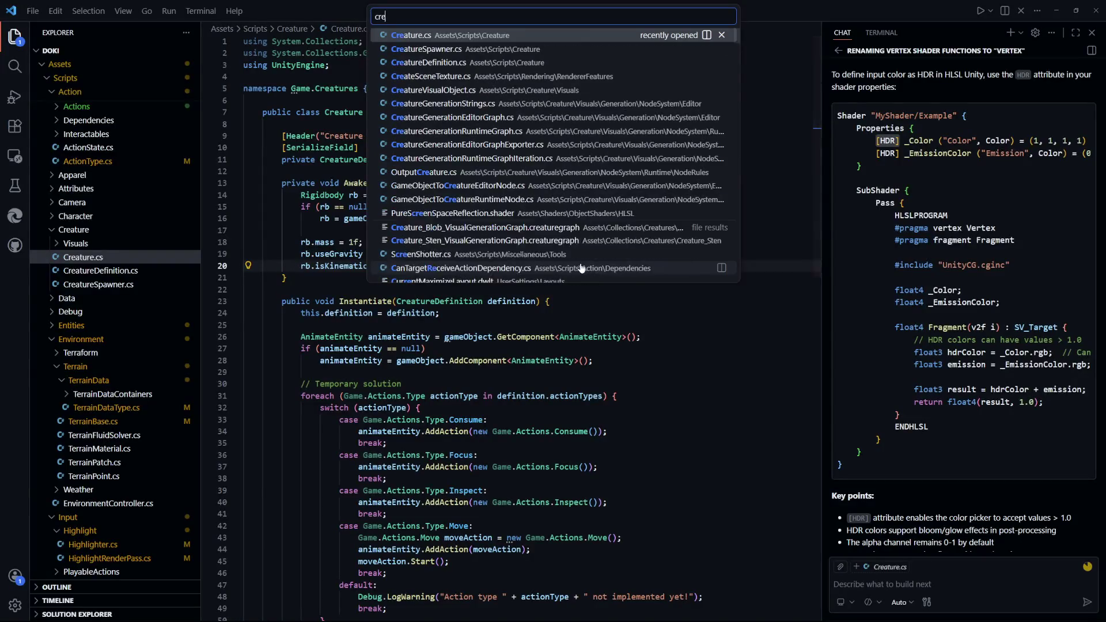
Open CreatureDefinition.cs and add a [Header("Temporary Properties")] below the interactionTypes field
{"action": "key", "text": "Return"}
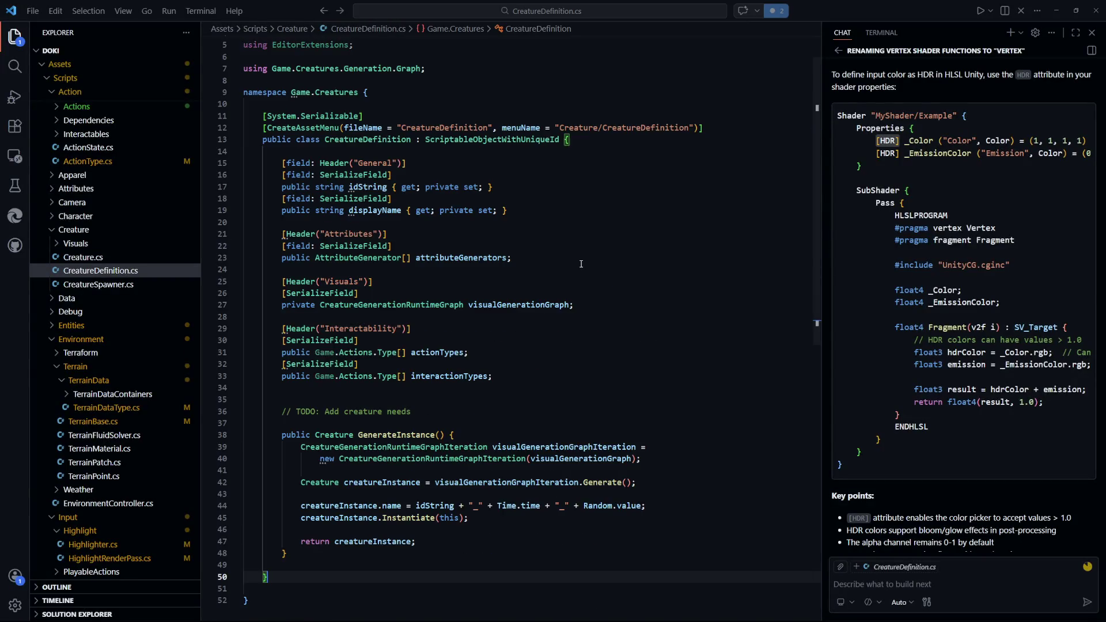
{"action": "left_click", "coordinate": [409, 257]}
{"action": "scroll", "coordinate": [410, 157], "scroll_direction": "down", "scroll_amount": 3}
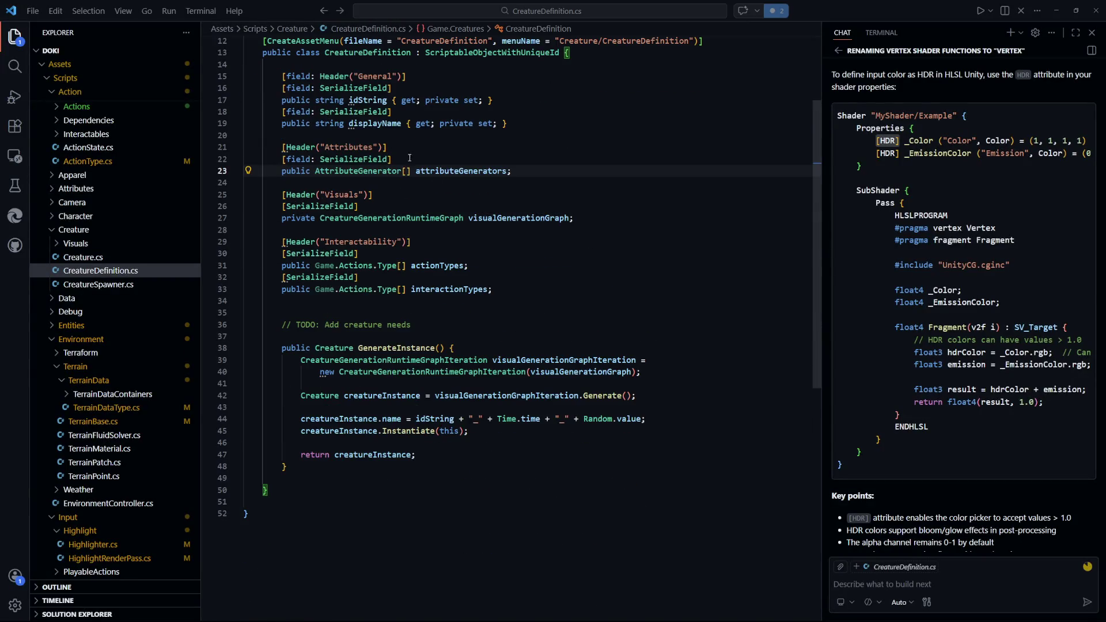
{"action": "left_click", "coordinate": [555, 289]}
{"action": "key", "text": "Return"}
{"action": "key", "text": "Return"}
{"action": "type", "text": "8"}
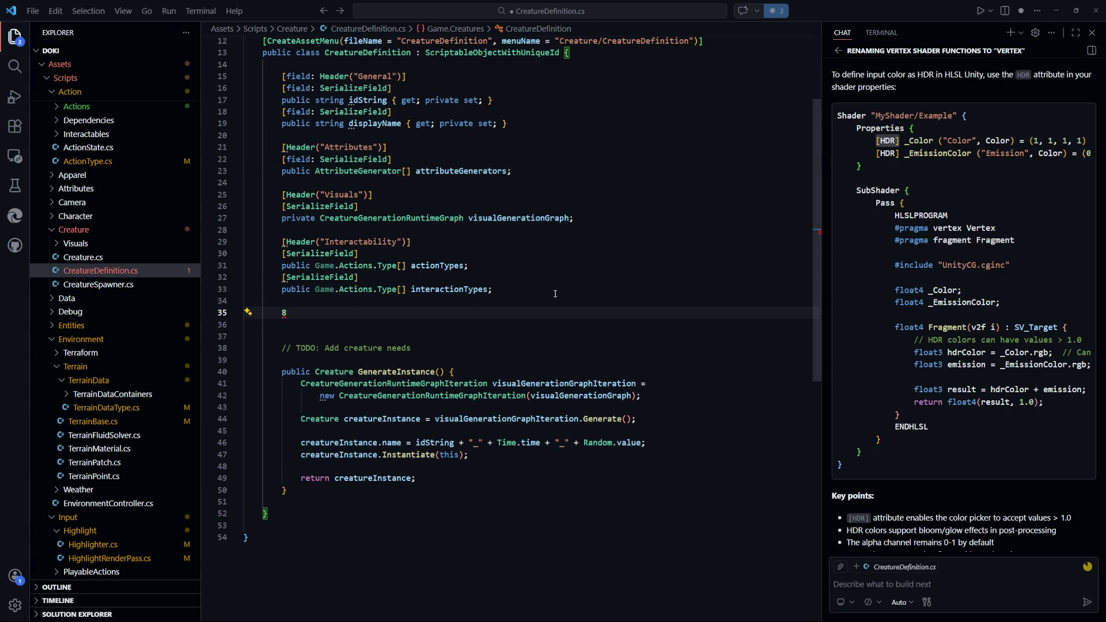
{"action": "key", "text": "BackSpace"}
{"action": "type", "text": "["}
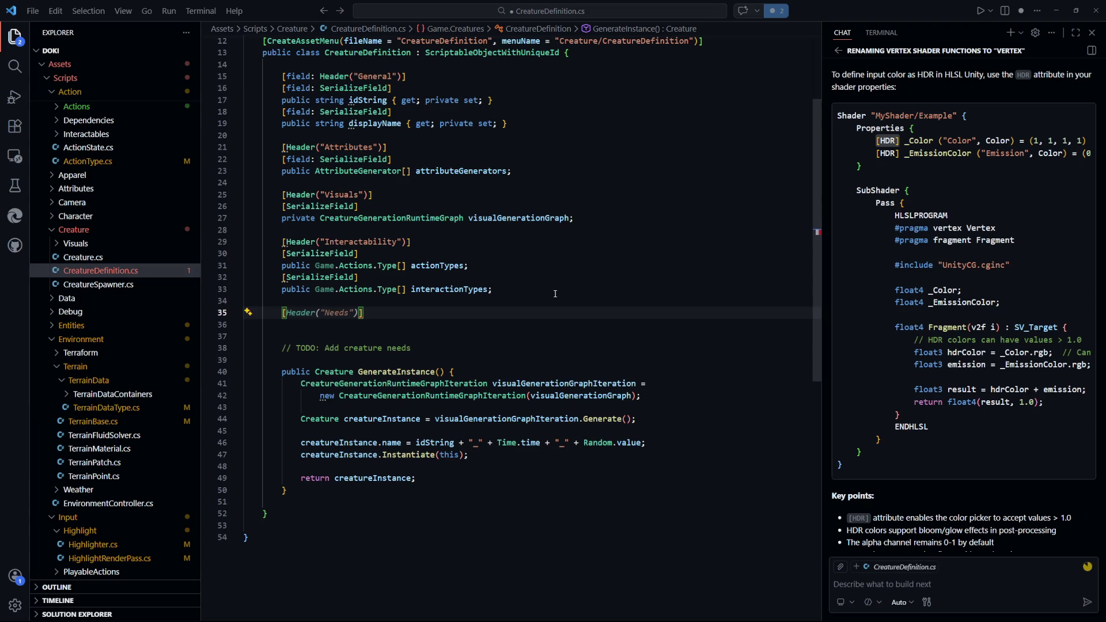
{"action": "type", "text": "Header(\""}
{"action": "type", "text": "Temporary "}
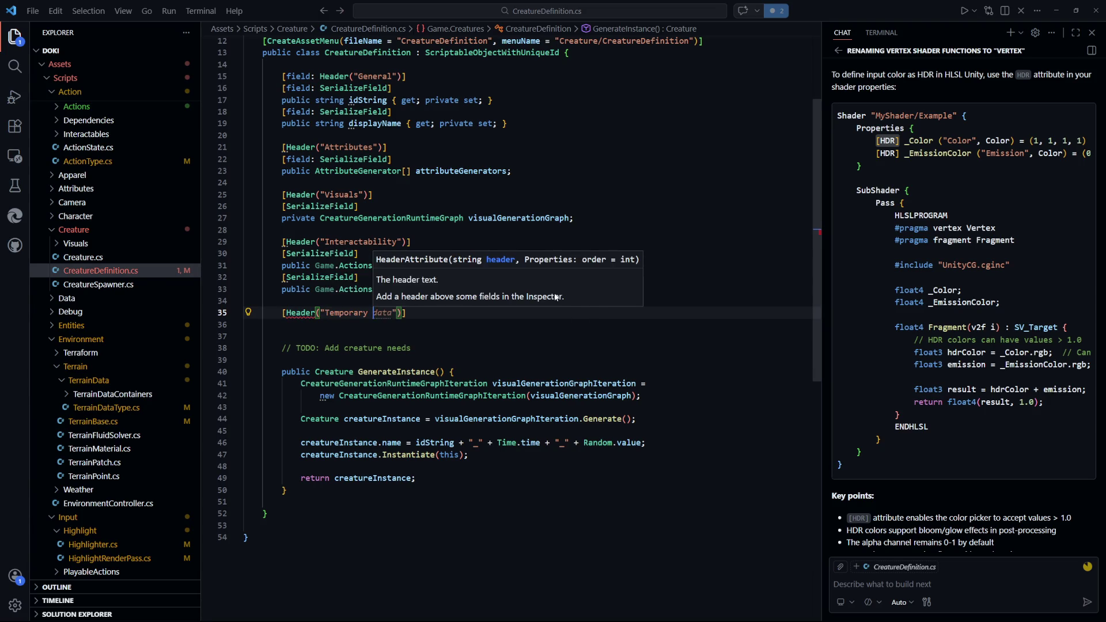
{"action": "type", "text": "Properties"}
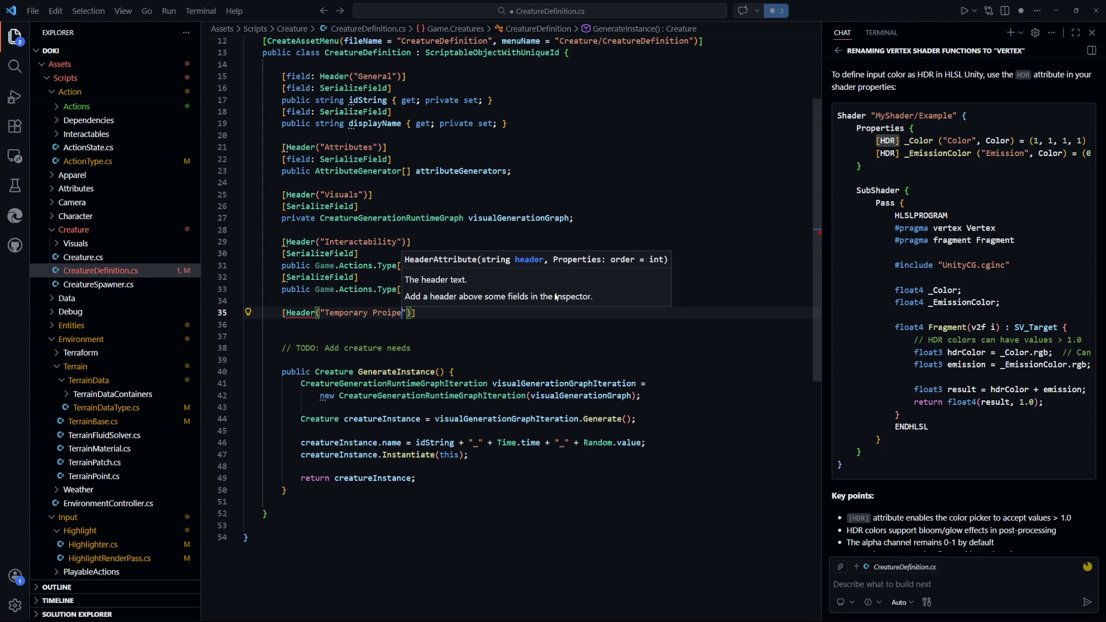
{"action": "key", "text": "Tab"}
{"action": "key", "text": "End"}
{"action": "key", "text": "Return"}
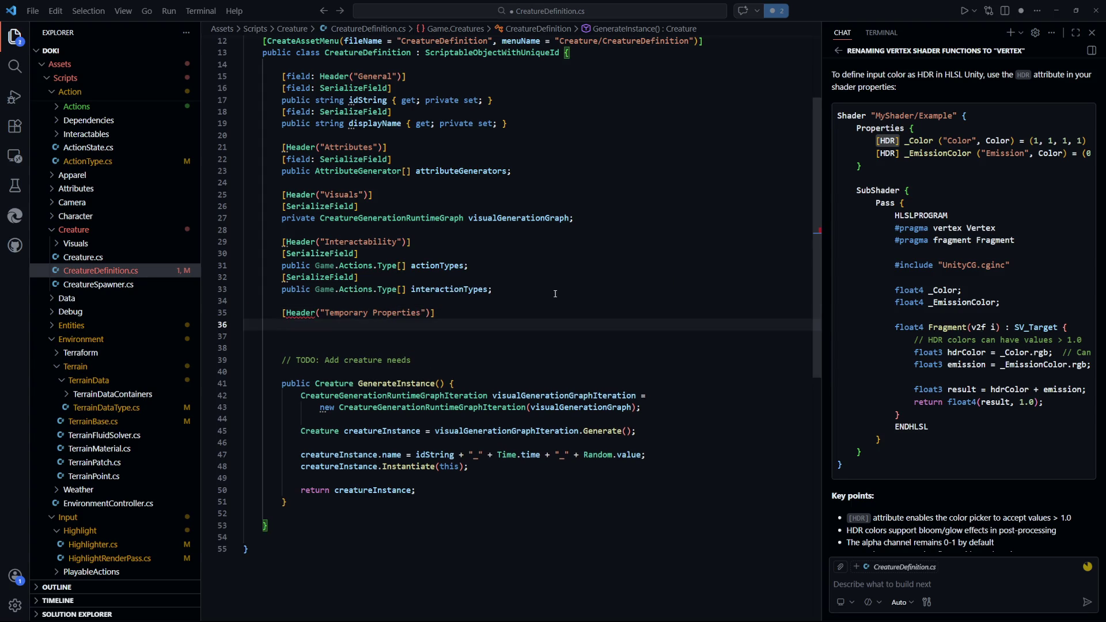
Add a [field: SerializeField] attribute under the header and save
{"action": "type", "text": "["}
{"action": "type", "text": "Seria"}
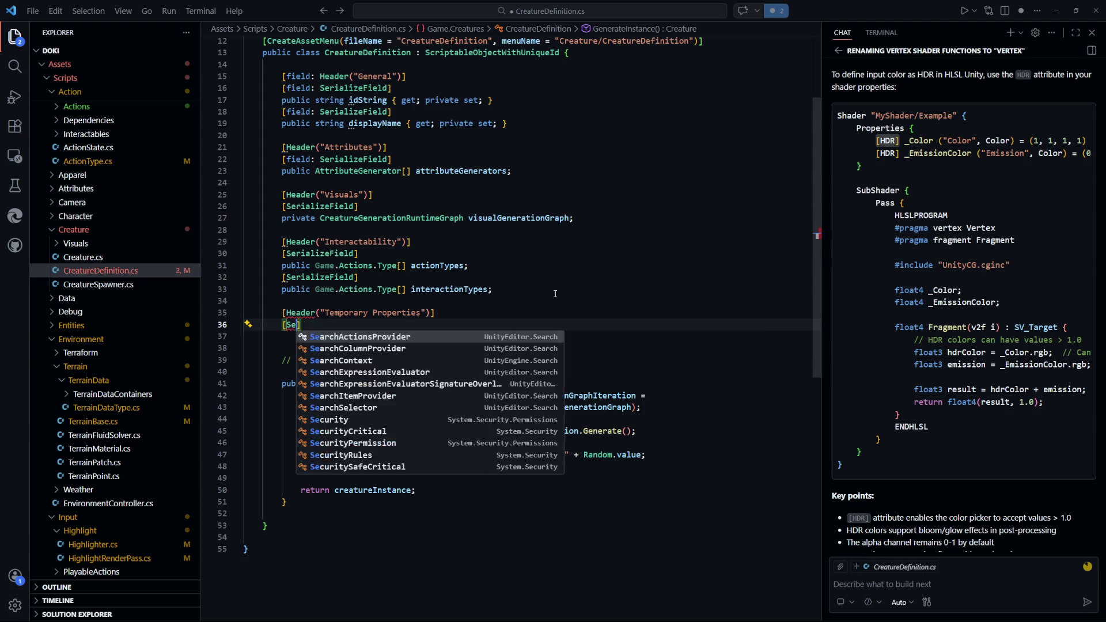
{"action": "key", "text": "Down"}
{"action": "key", "text": "Up"}
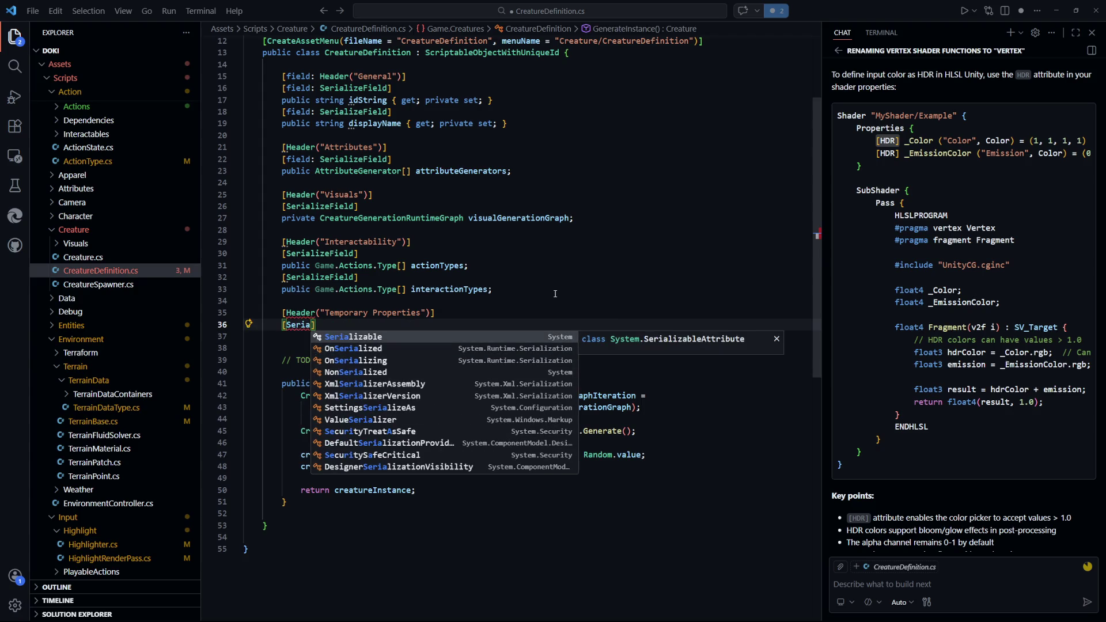
{"action": "key", "text": "BackSpace"}
{"action": "key", "text": "BackSpace"}
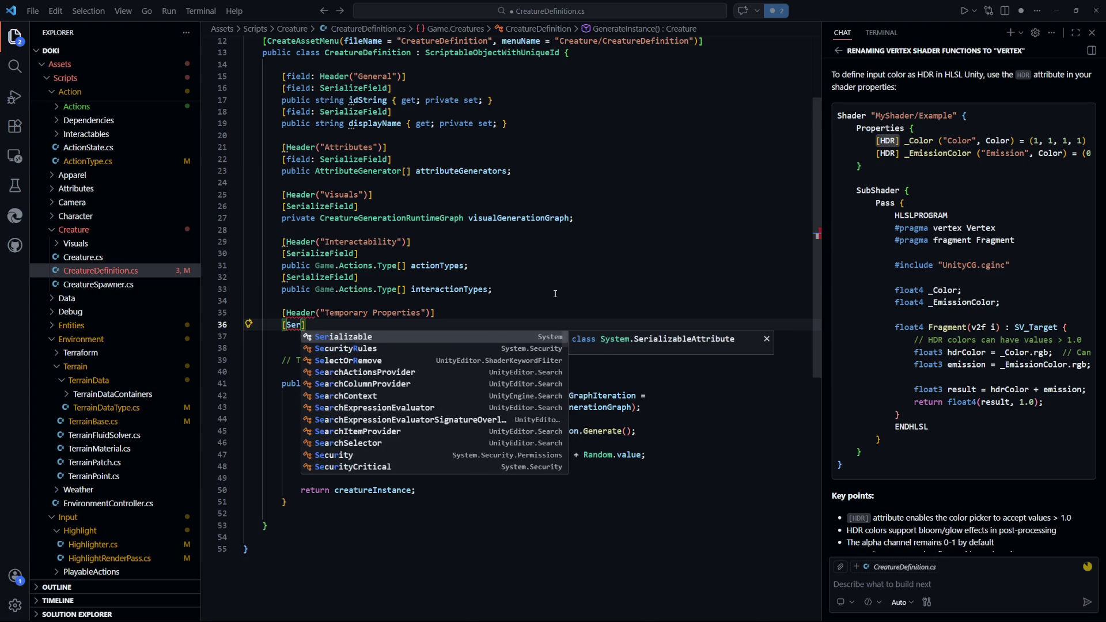
{"action": "type", "text": "ializeFie"}
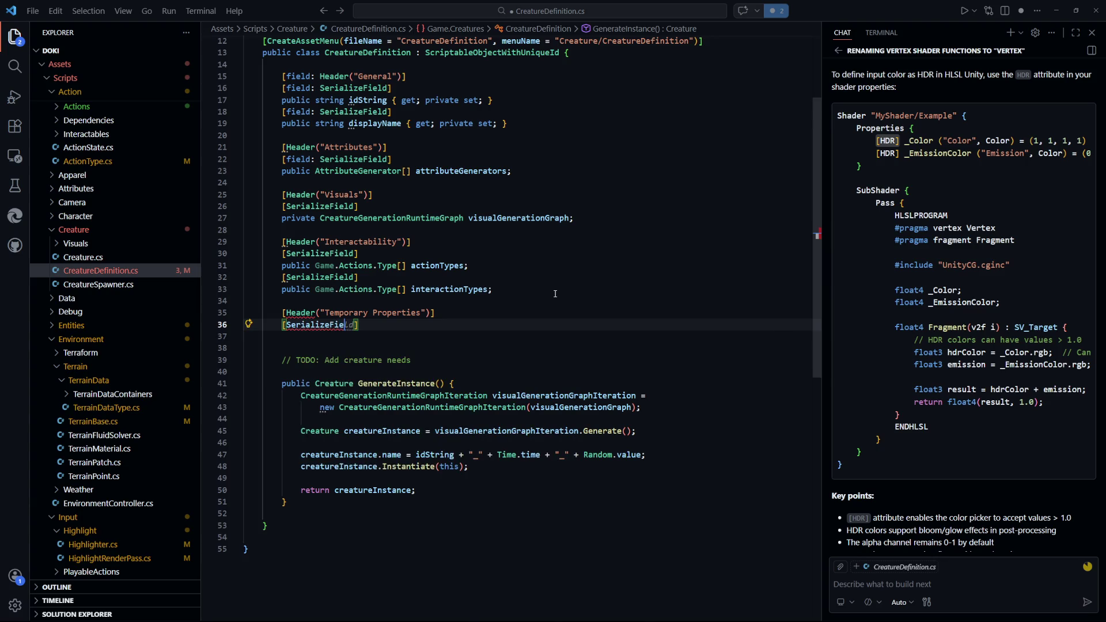
{"action": "key", "text": "Tab"}
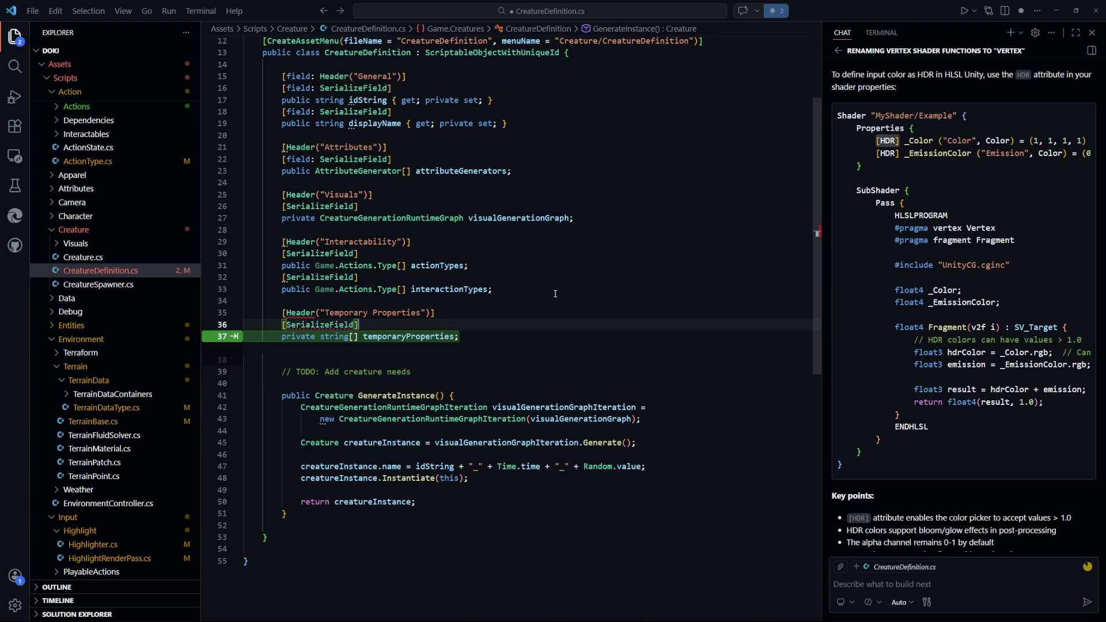
{"action": "key", "text": "Escape"}
{"action": "key", "text": "Return"}
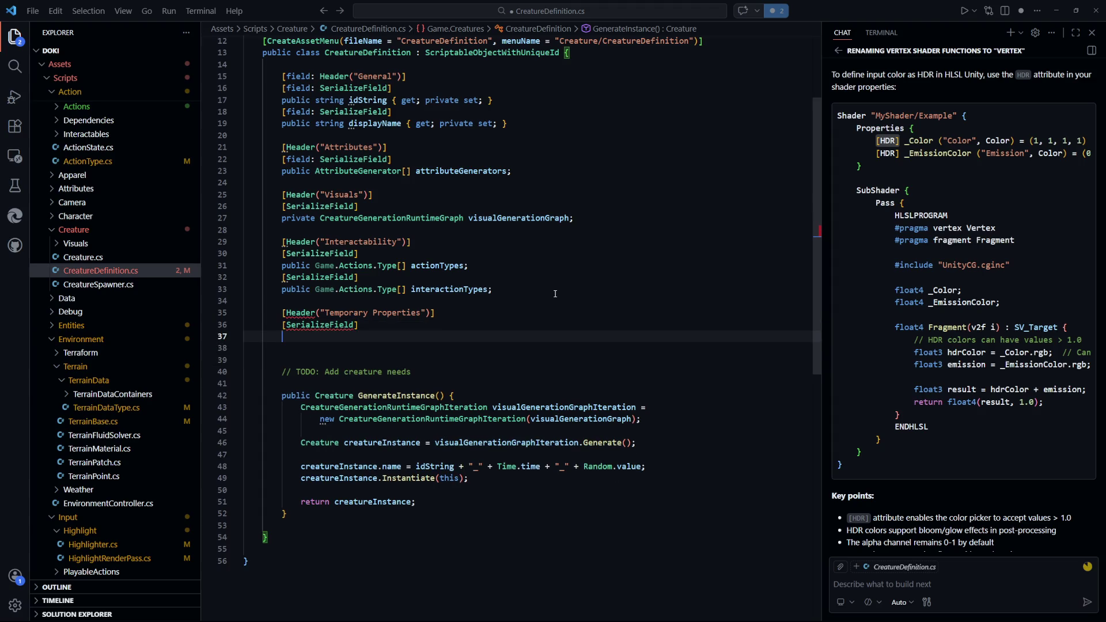
{"action": "type", "text": "prip"}
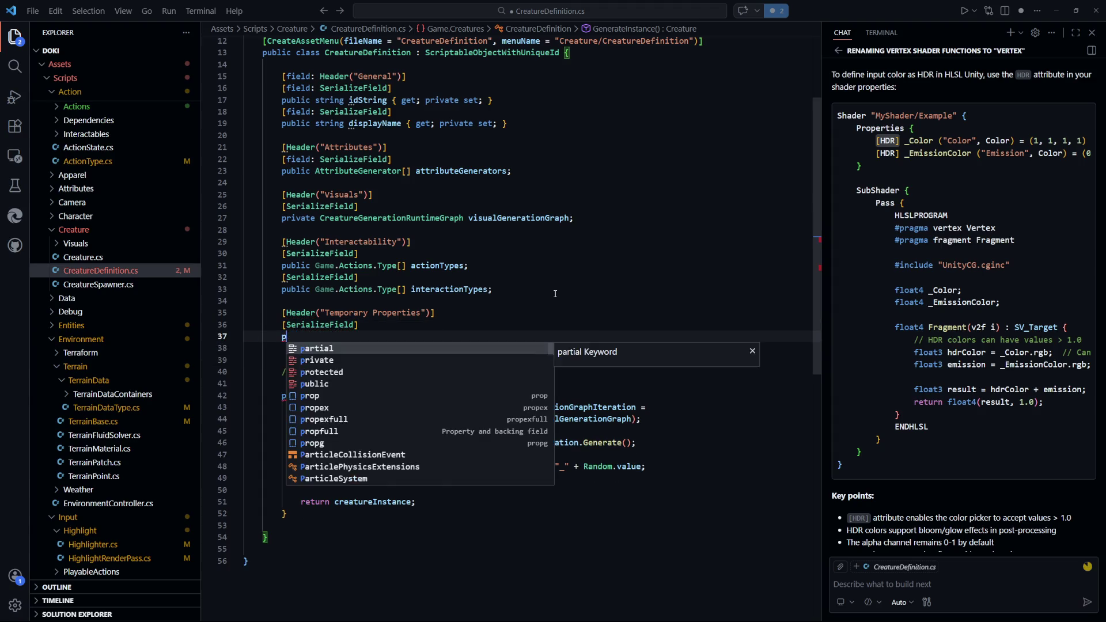
{"action": "key", "text": "BackSpace"}
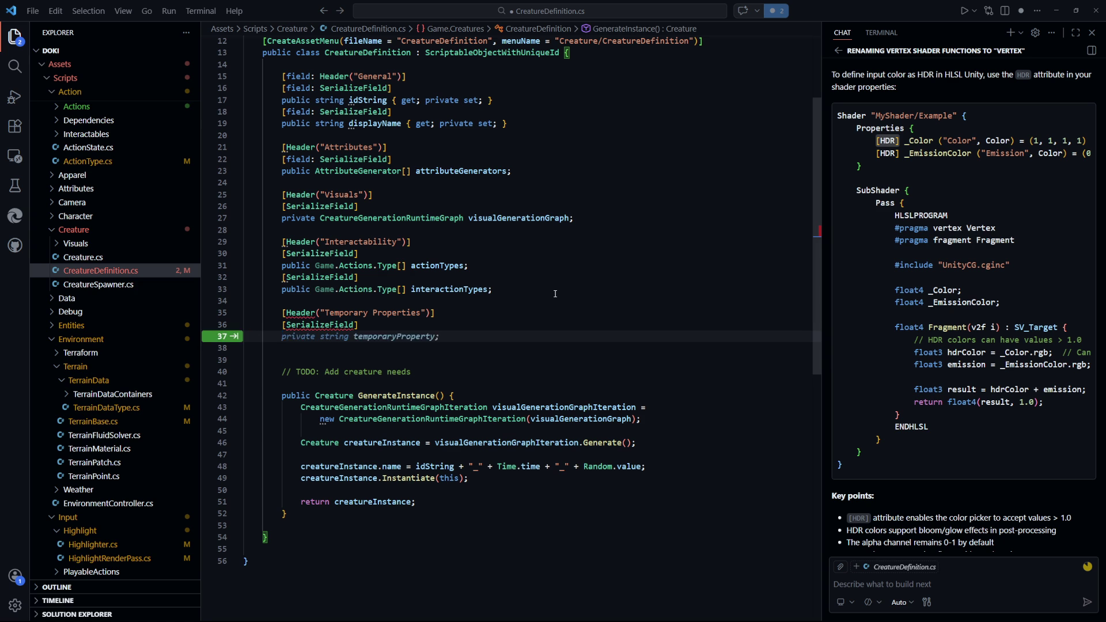
{"action": "key", "text": "Up"}
{"action": "key", "text": "Right"}
{"action": "type", "text": "f"}
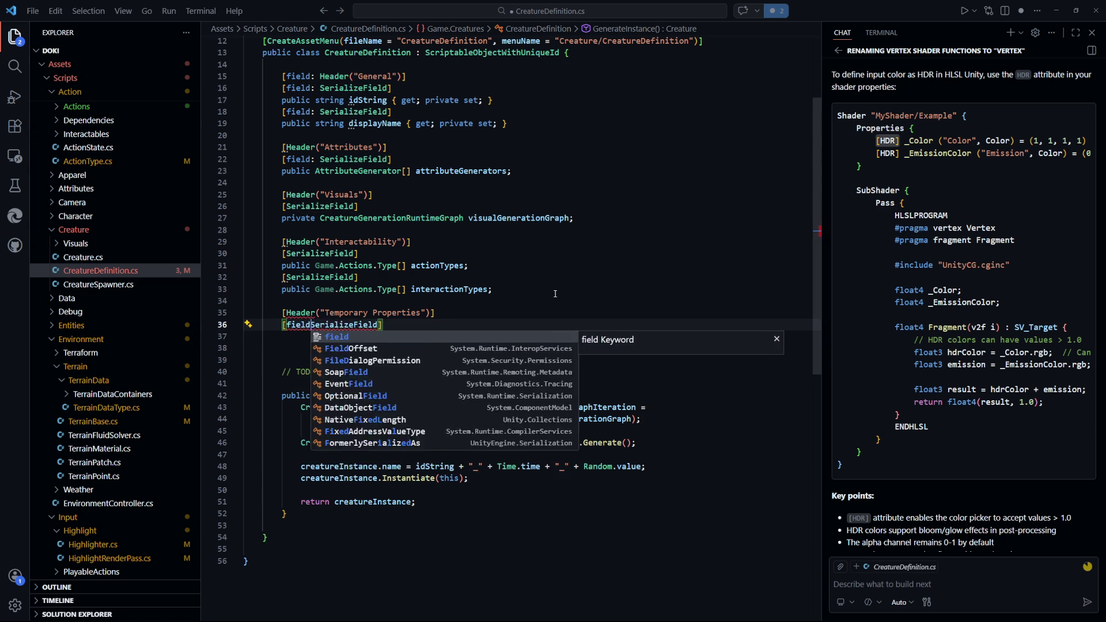
{"action": "key", "text": "Tab"}
{"action": "type", "text": ":"}
{"action": "key", "text": "ctrl+s"}
Declare 'public float rigidBodyLinearDrag { get; private set; } = 0.0f;', save, and reopen Creature.cs
{"action": "key", "text": "Down"}
{"action": "type", "text": "public"}
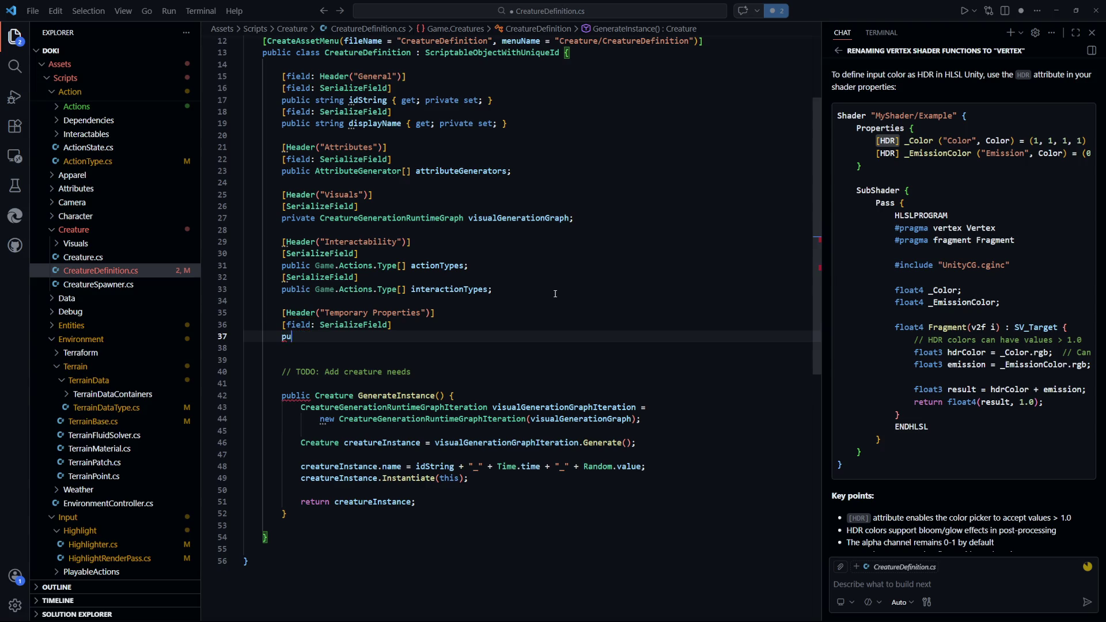
{"action": "key", "text": "Tab"}
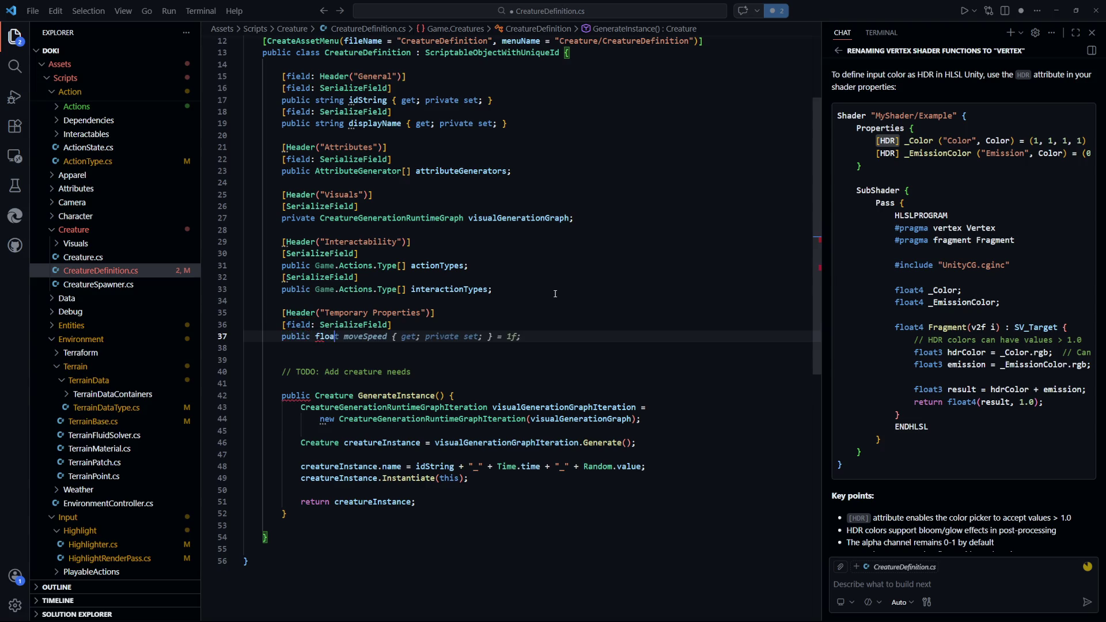
{"action": "key", "text": "ctrl+s"}
{"action": "type", "text": "t rigidBody"}
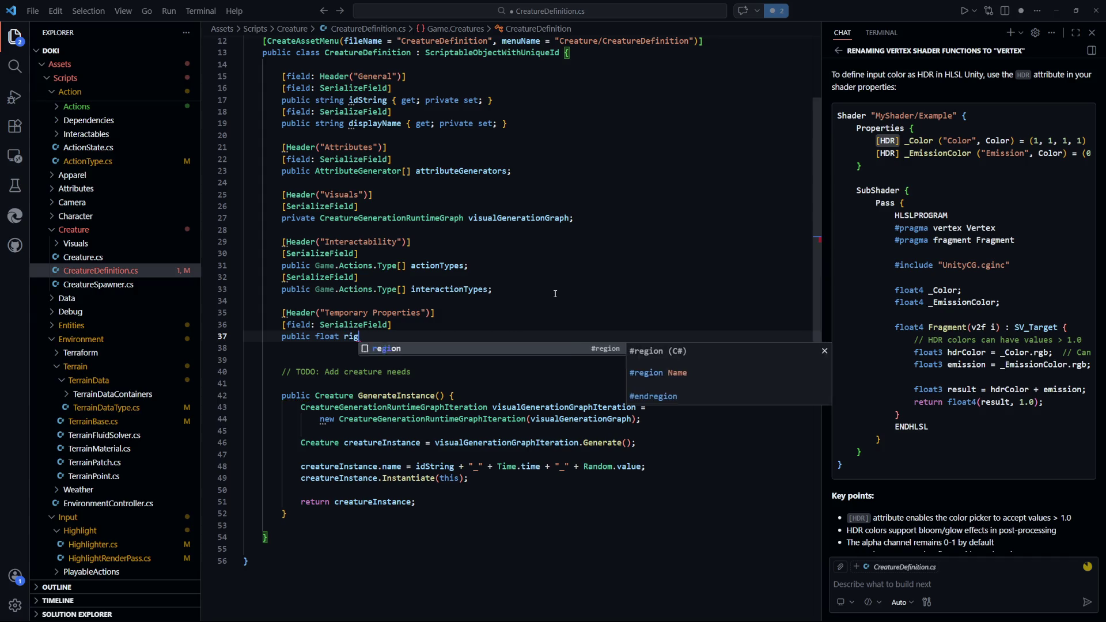
{"action": "key", "text": "ctrl+s"}
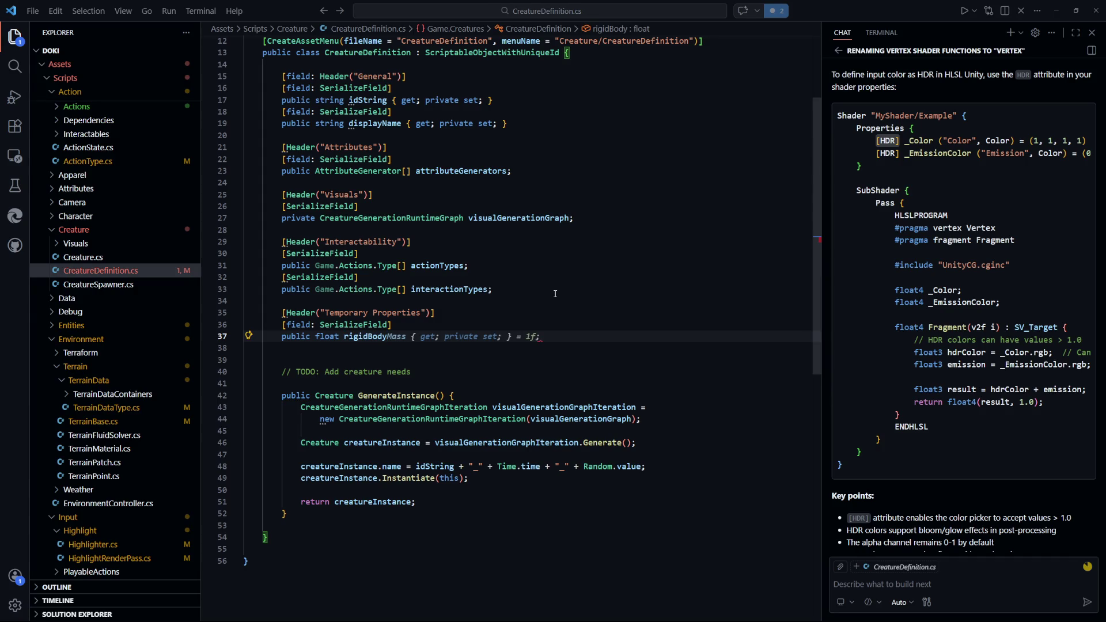
{"action": "type", "text": "Linear"}
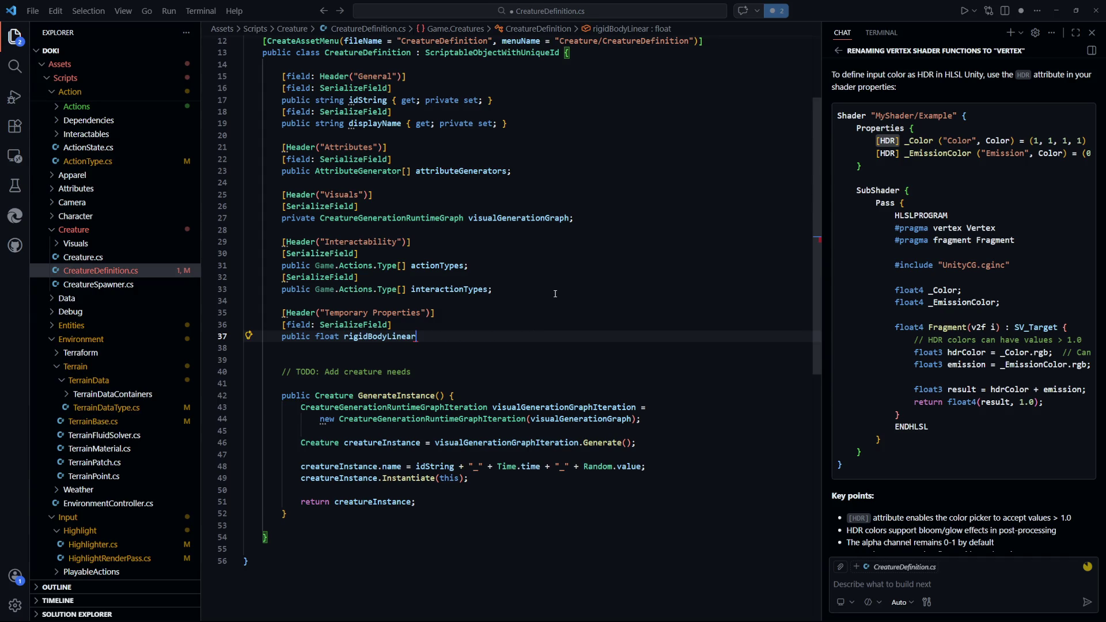
{"action": "type", "text": "Drag"}
{"action": "type", "text": "g { get; private e"}
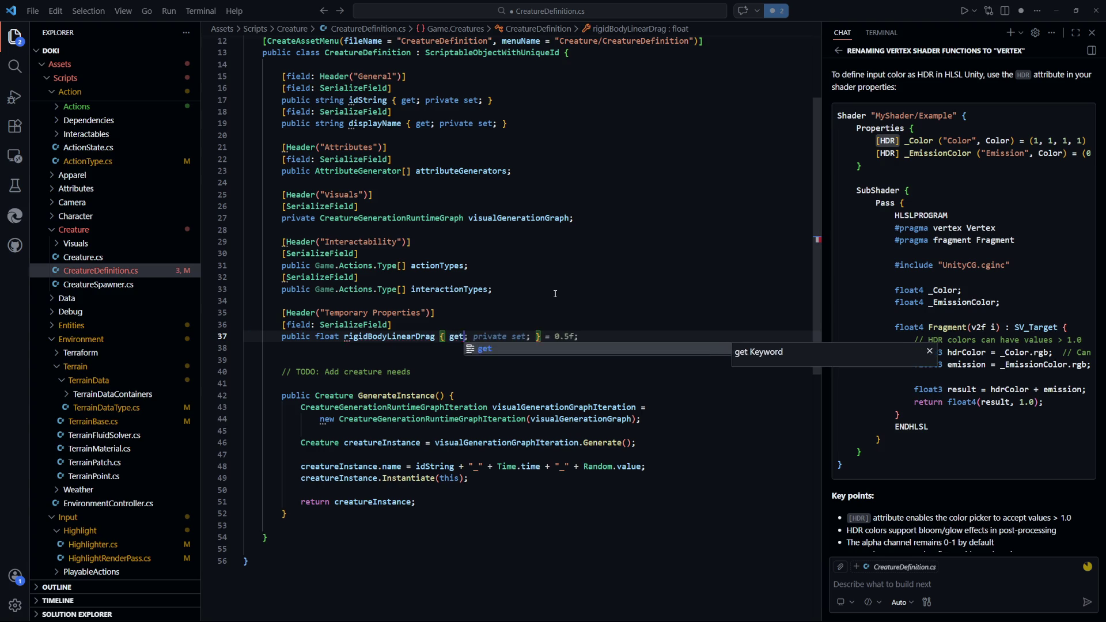
{"action": "key", "text": "Tab"}
{"action": "type", "text": "; }"}
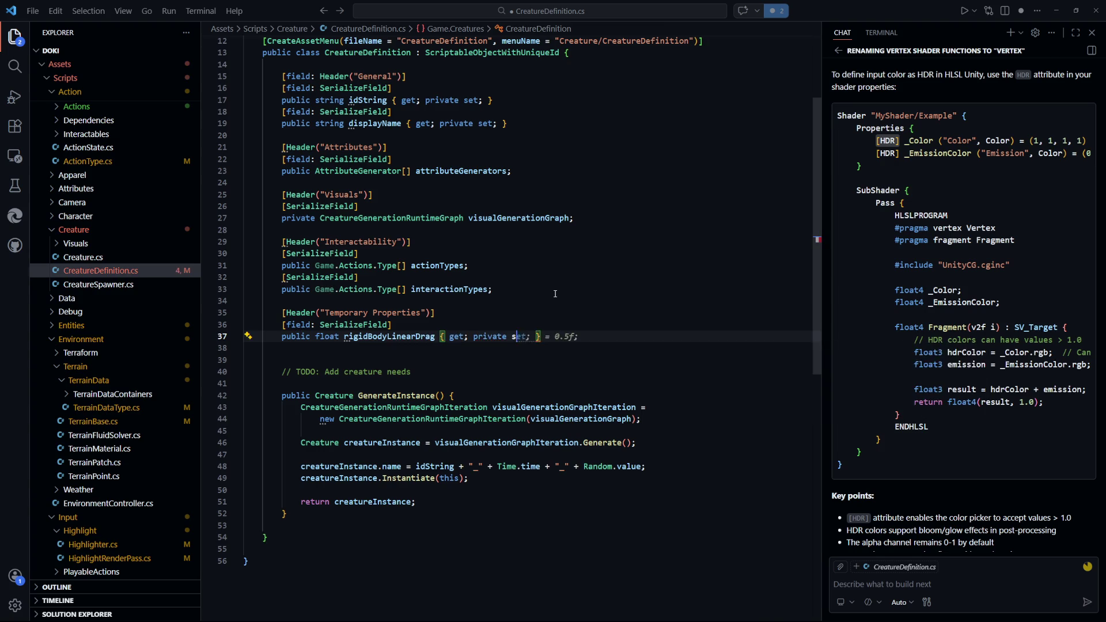
{"action": "type", "text": " = 0.0f"}
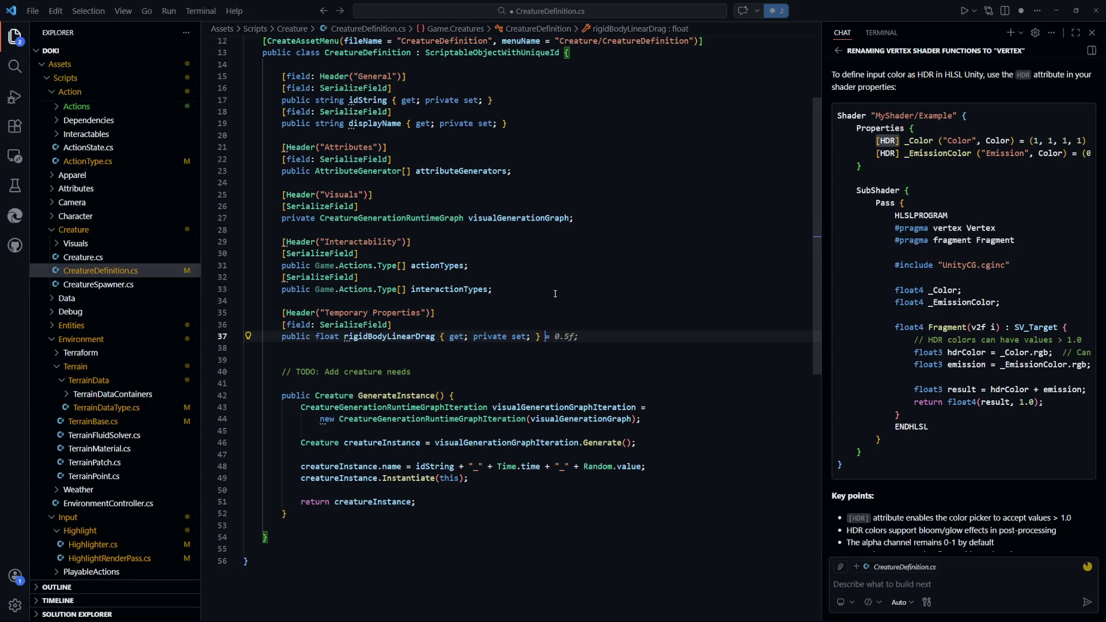
{"action": "type", "text": ";"}
{"action": "key", "text": "ctrl+s"}
{"action": "key", "text": "Delete"}
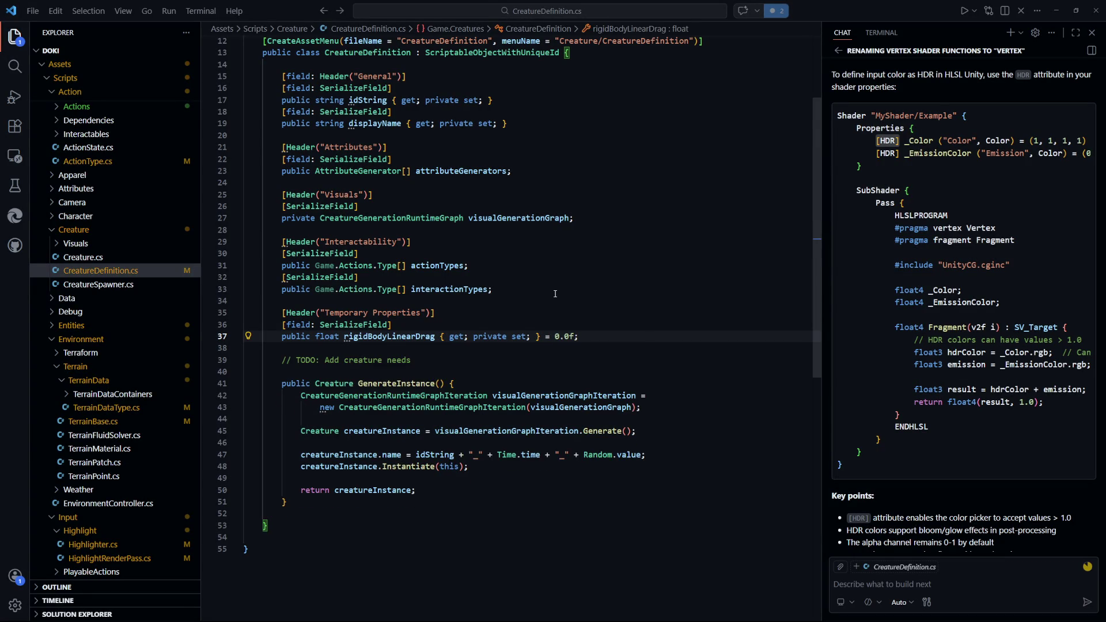
{"action": "key", "text": "ctrl+p"}
{"action": "type", "text": "creature"}
{"action": "key", "text": "Return"}
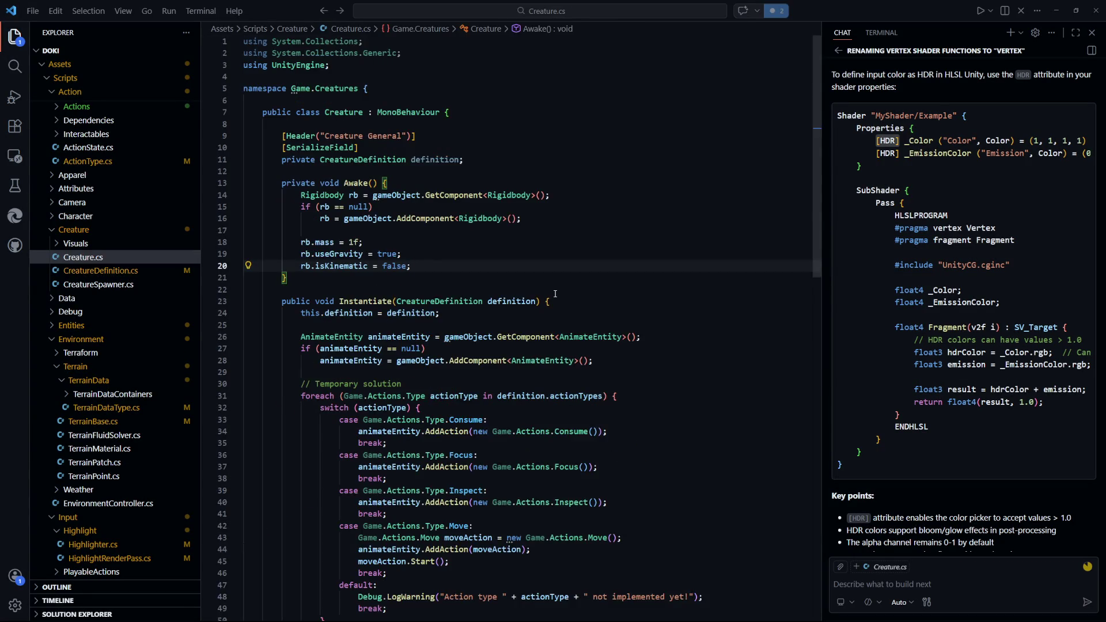
Move into Instantiate, add a new line after the definition assignment, and save Creature.cs
{"action": "key", "text": "Down"}
{"action": "scroll", "coordinate": [555, 294], "scroll_direction": "down", "scroll_amount": 1}
{"action": "key", "text": "Up"}
{"action": "key", "text": "Up"}
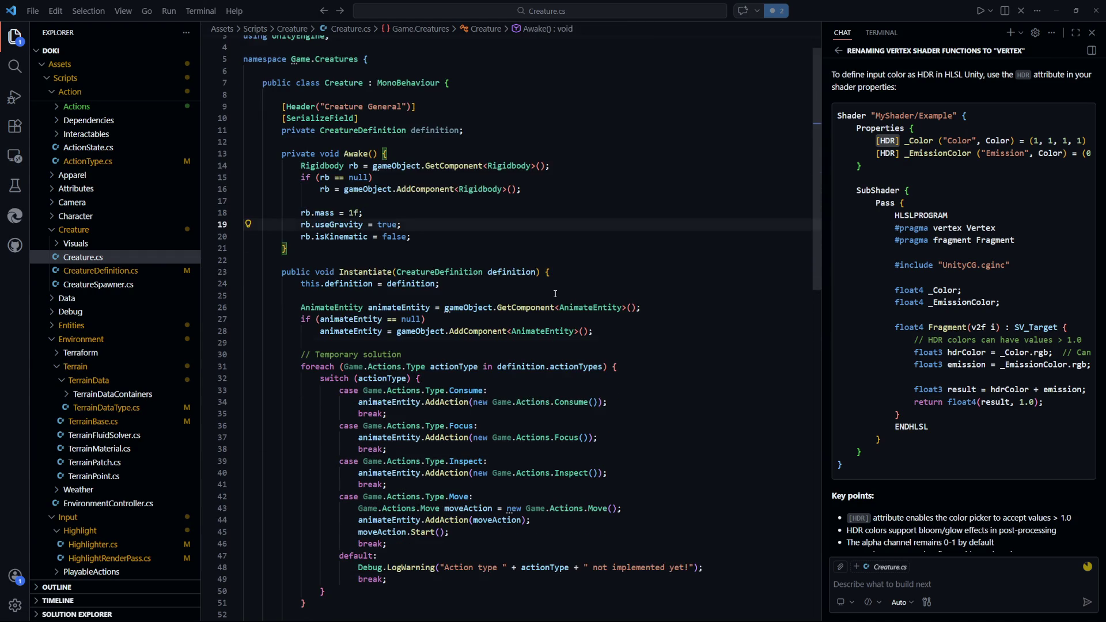
{"action": "key", "text": "Down"}
{"action": "key", "text": "Down"}
{"action": "key", "text": "Down"}
{"action": "key", "text": "Up"}
{"action": "key", "text": "Up"}
{"action": "key", "text": "Up"}
{"action": "key", "text": "Up"}
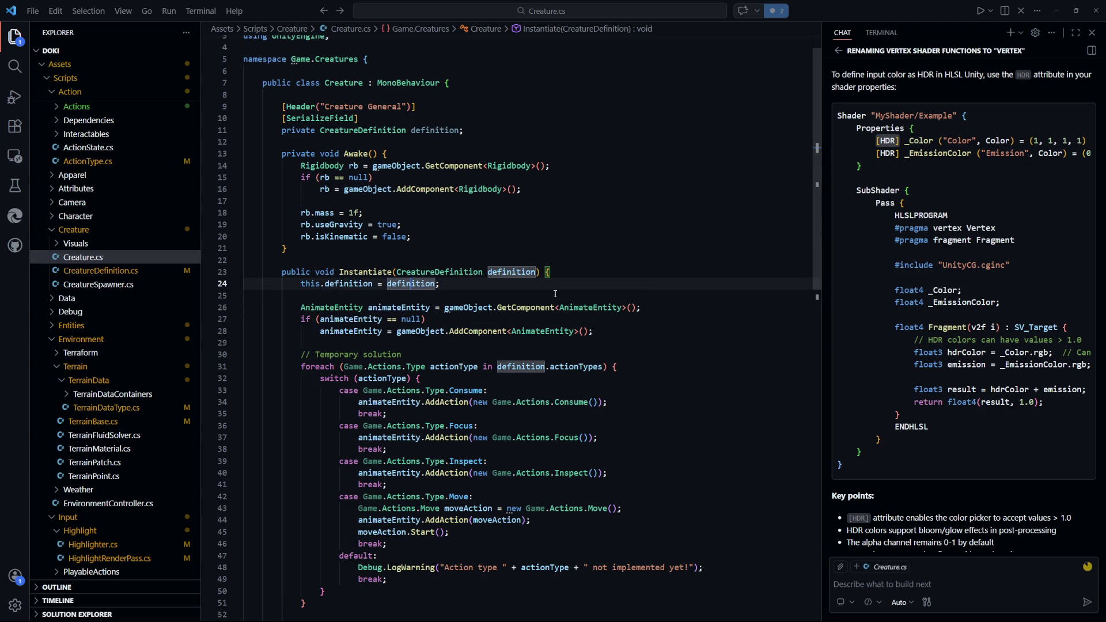
{"action": "key", "text": "Down"}
{"action": "key", "text": "Return"}
{"action": "type", "text": "if"}
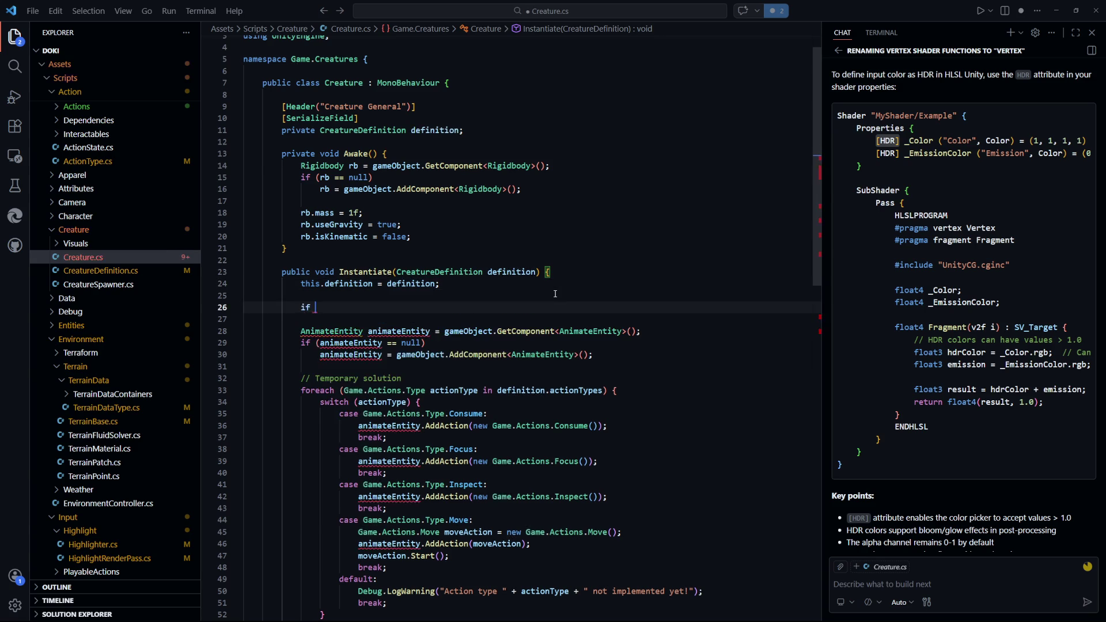
{"action": "key", "text": "BackSpace"}
{"action": "key", "text": "BackSpace"}
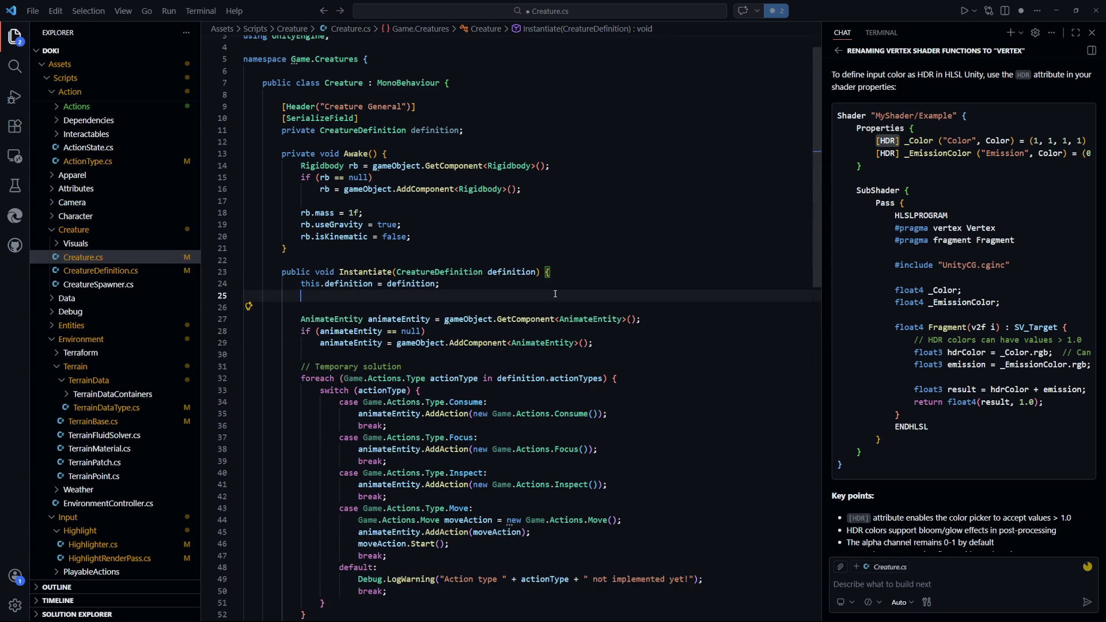
{"action": "key", "text": "ctrl+s"}
Try adding a private Rigidbody field, then remove it and the stray 'rb' line
{"action": "type", "text": "rb"}
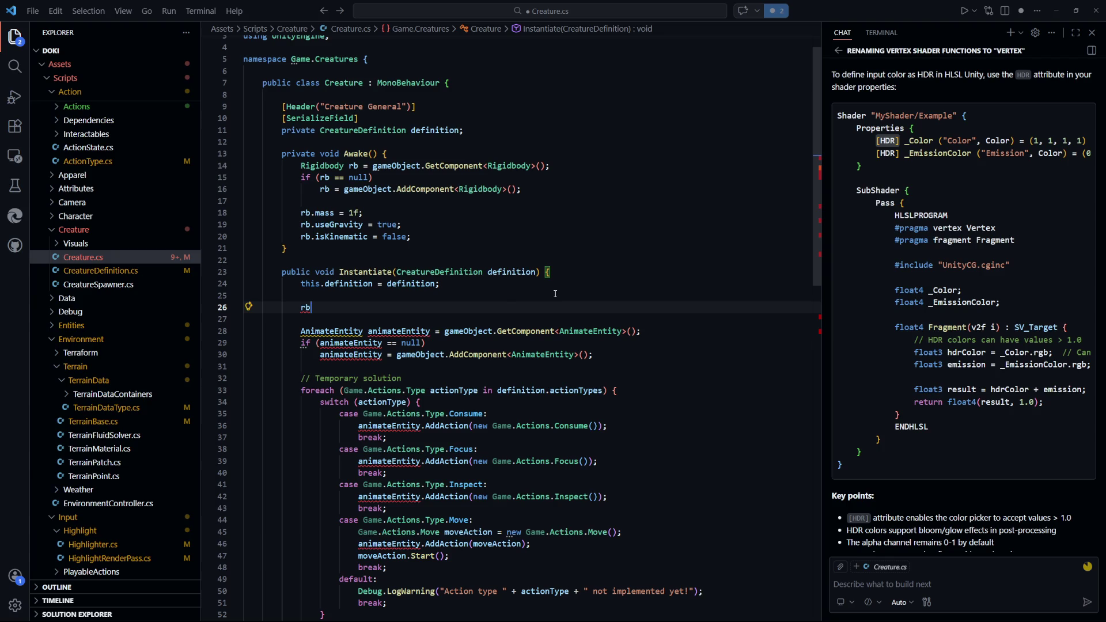
{"action": "scroll", "coordinate": [553, 293], "scroll_direction": "up", "scroll_amount": 1}
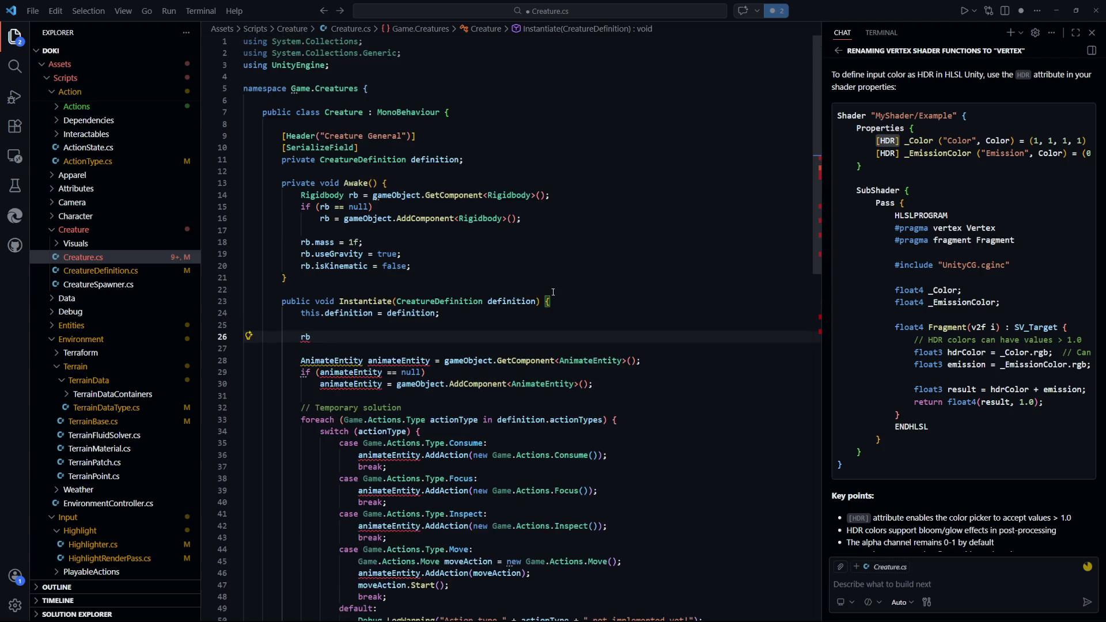
{"action": "left_click", "coordinate": [504, 160]}
{"action": "key", "text": "Return"}
{"action": "key", "text": "Return"}
{"action": "type", "text": "private Rigidbo"}
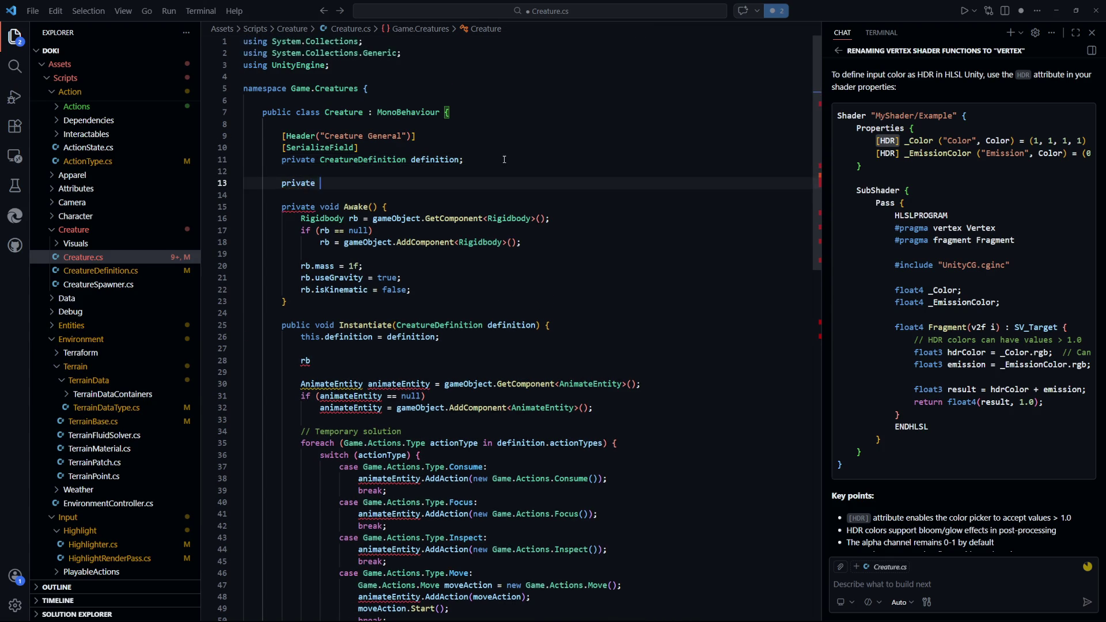
{"action": "key", "text": "Return"}
{"action": "key", "text": "Return"}
{"action": "type", "text": ";"}
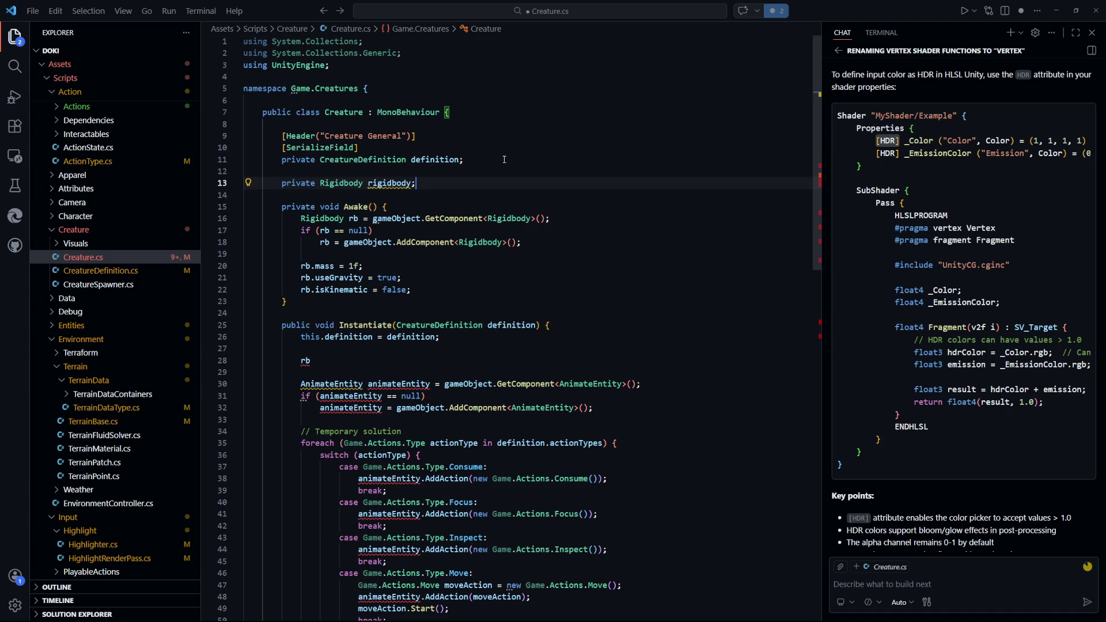
{"action": "key", "text": "ctrl+shift+k"}
{"action": "key", "text": "ctrl+shift+k"}
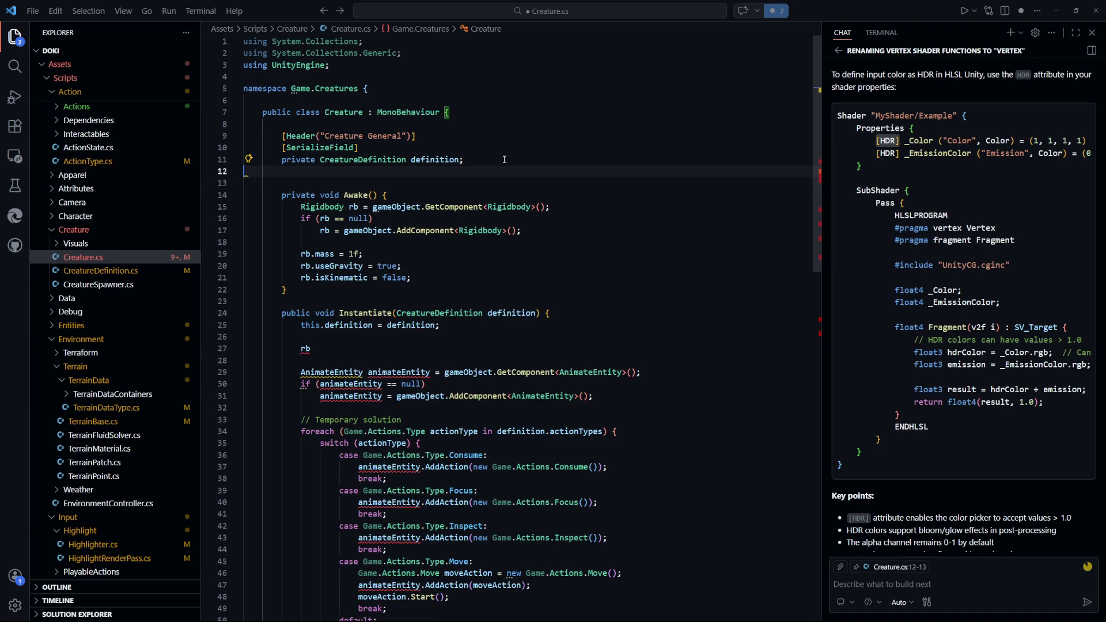
{"action": "left_click", "coordinate": [349, 338]}
{"action": "key", "text": "BackSpace"}
{"action": "key", "text": "BackSpace"}
{"action": "key", "text": "BackSpace"}
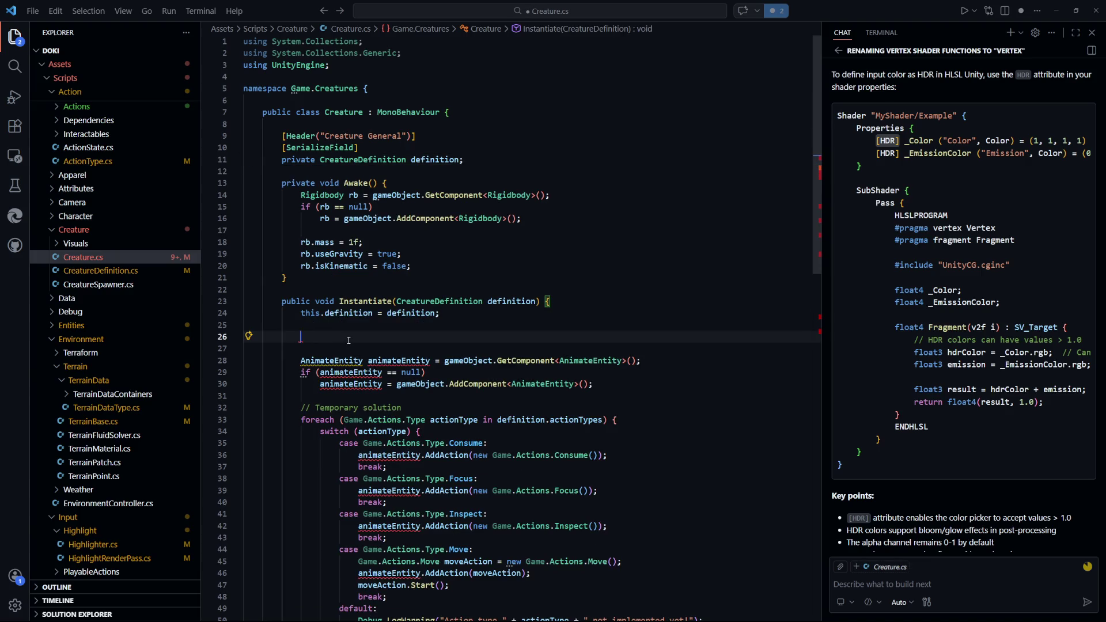
{"action": "key", "text": "BackSpace"}
Start an unfinished 'animateEntity.Getr' line below the AnimateEntity setup, then open Entity.cs
{"action": "key", "text": "Down"}
{"action": "key", "text": "Down"}
{"action": "key", "text": "Down"}
{"action": "key", "text": "Return"}
{"action": "key", "text": "Return"}
{"action": "key", "text": "Up"}
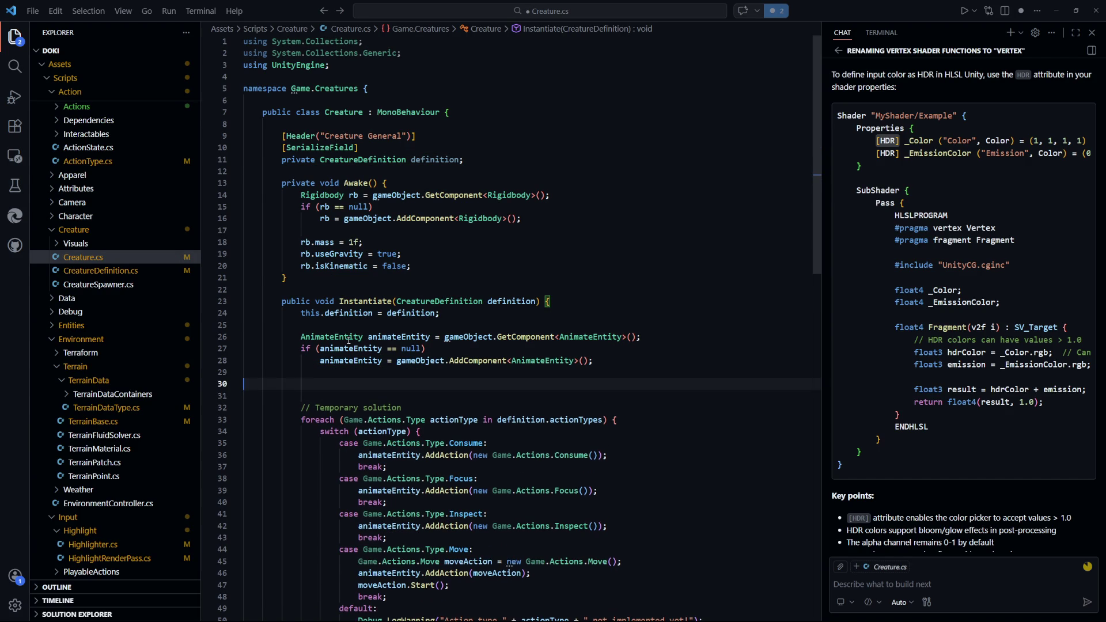
{"action": "key", "text": "Tab"}
{"action": "type", "text": "animateEntity.rigi"}
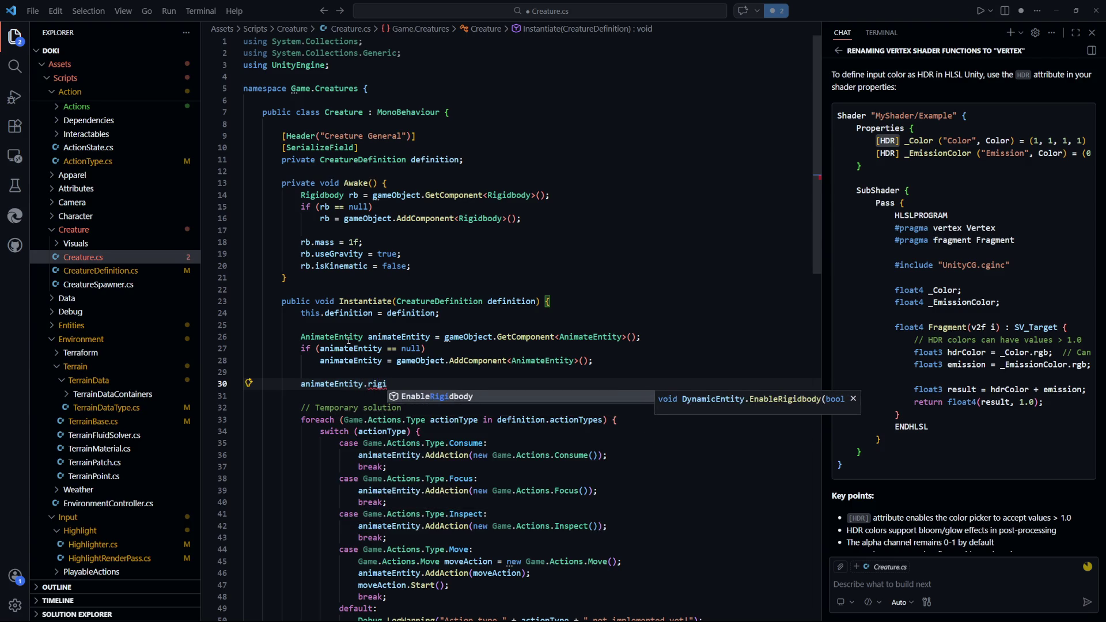
{"action": "key", "text": "BackSpace"}
{"action": "key", "text": "BackSpace"}
{"action": "key", "text": "BackSpace"}
{"action": "key", "text": "BackSpace"}
{"action": "type", "text": "Ge"}
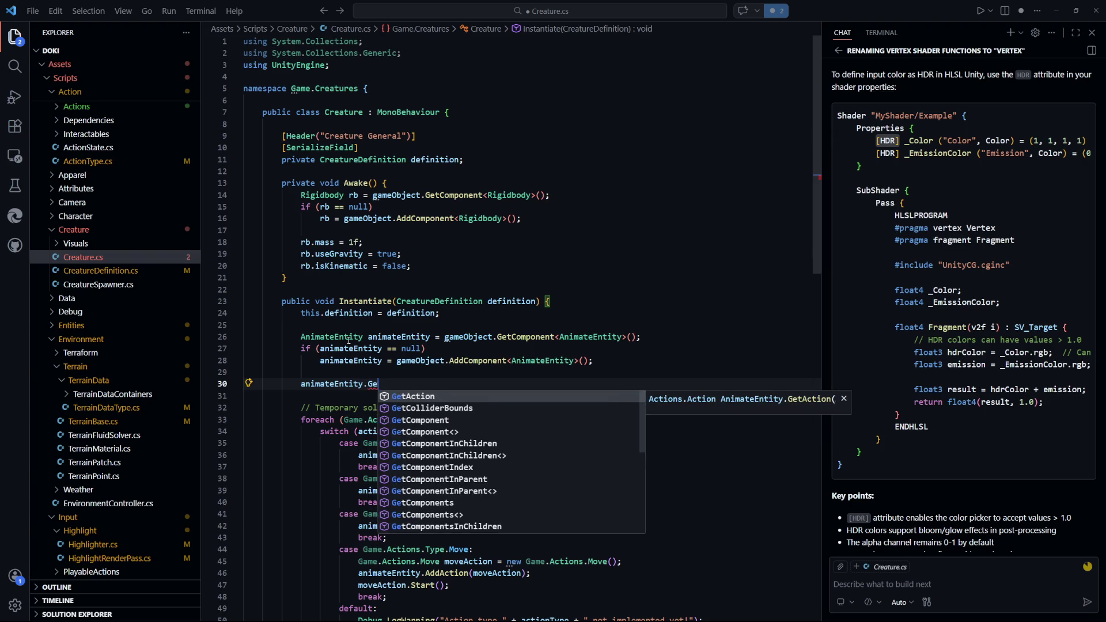
{"action": "type", "text": "trig"}
{"action": "key", "text": "BackSpace"}
{"action": "key", "text": "BackSpace"}
{"action": "key", "text": "ctrl+p"}
{"action": "type", "text": "entity"}
{"action": "key", "text": "Return"}
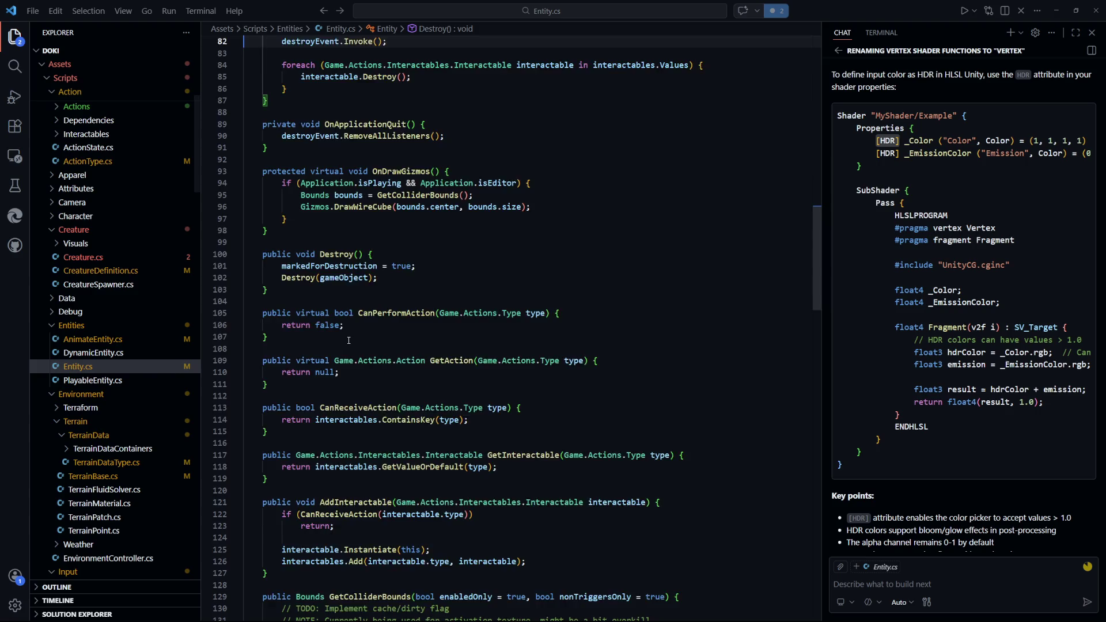
Inspect Entity.cs fields, then DynamicEntity.cs's attributeHandler, Awake and EnableRigidbody methods
{"action": "scroll", "coordinate": [349, 340], "scroll_direction": "up", "scroll_amount": 15}
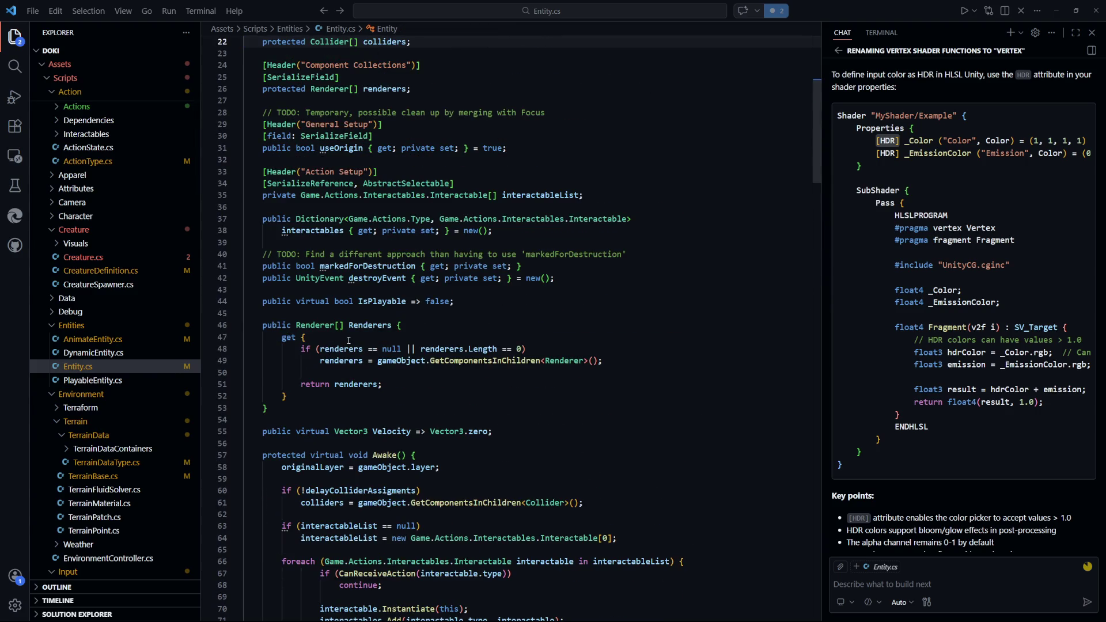
{"action": "key", "text": "ctrl+Home"}
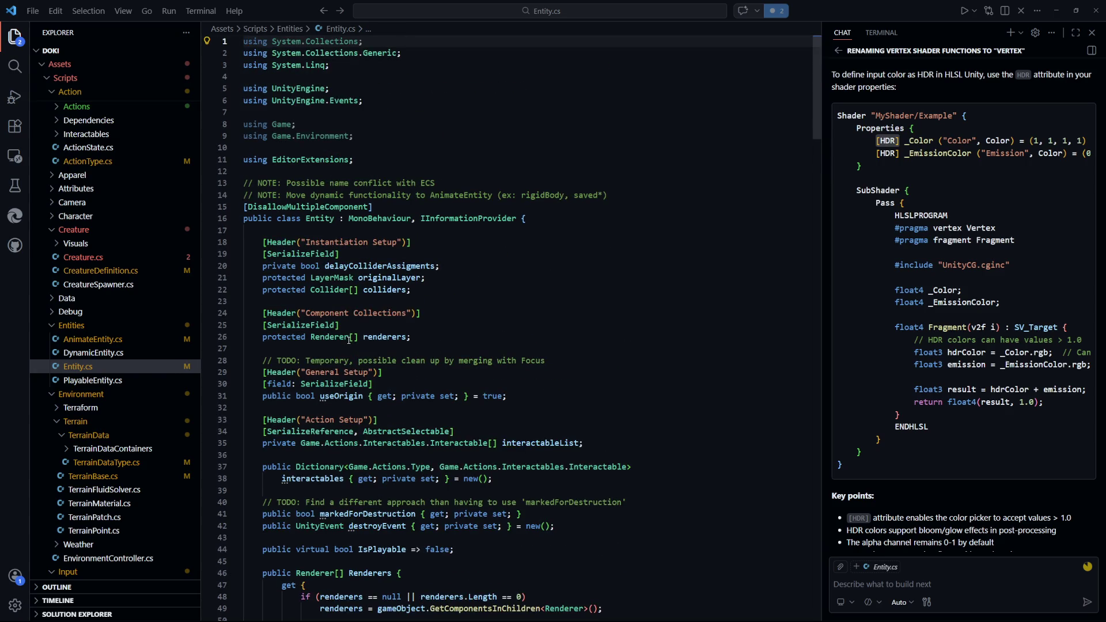
{"action": "key", "text": "Down"}
{"action": "key", "text": "Down"}
{"action": "key", "text": "Down"}
{"action": "key", "text": "ctrl+p"}
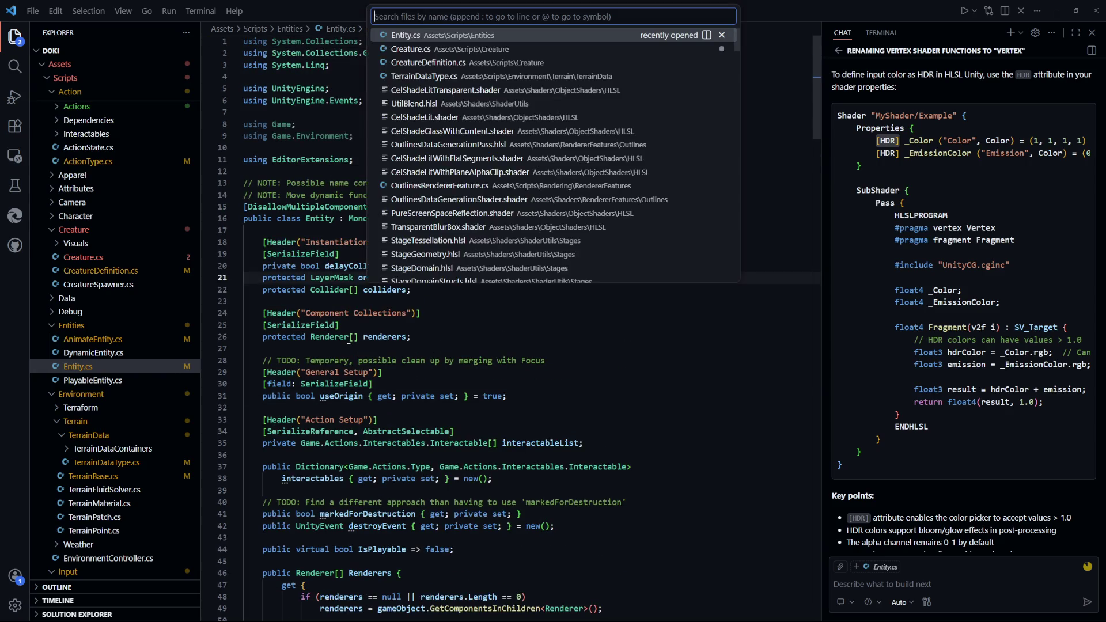
{"action": "type", "text": "dynamic"}
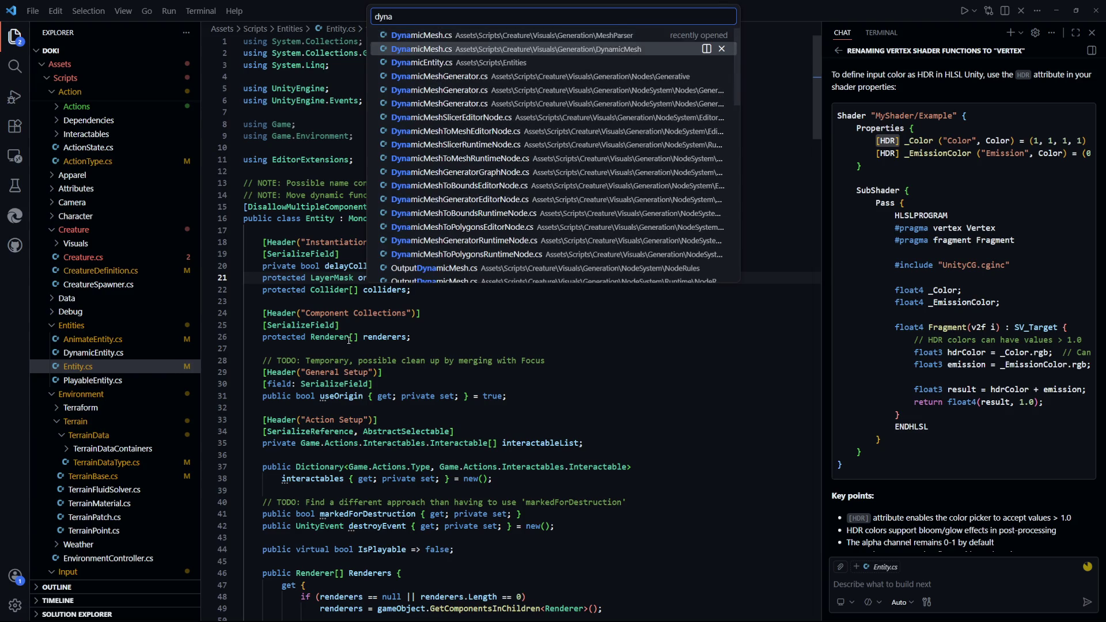
{"action": "key", "text": "Return"}
{"action": "key", "text": "Up"}
{"action": "key", "text": "Up"}
{"action": "key", "text": "Up"}
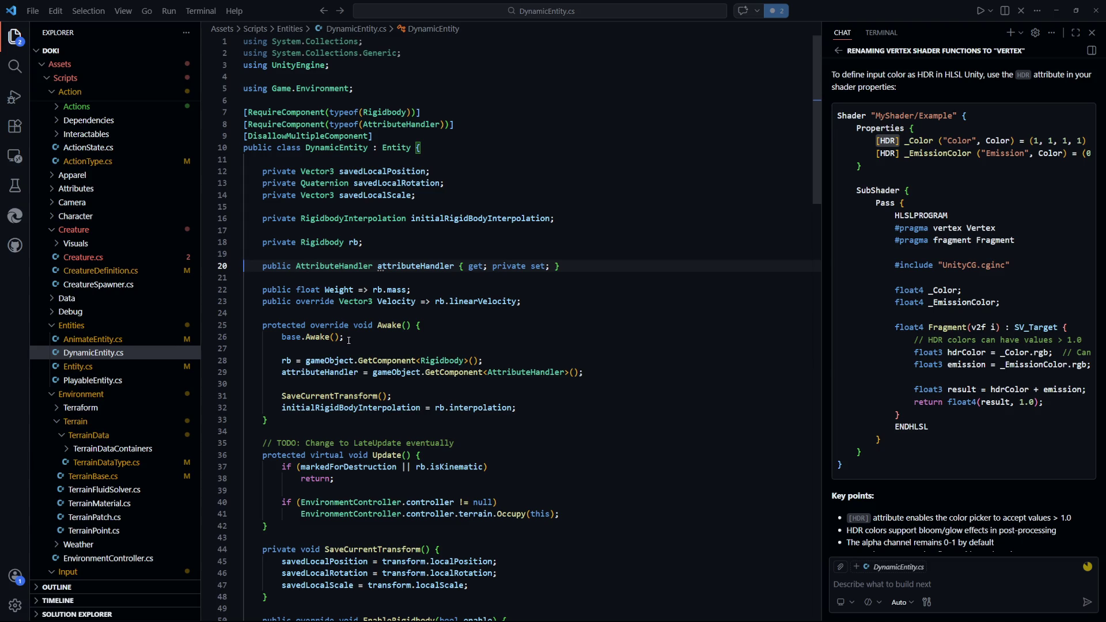
{"action": "key", "text": "Down"}
{"action": "key", "text": "Down"}
{"action": "key", "text": "Down"}
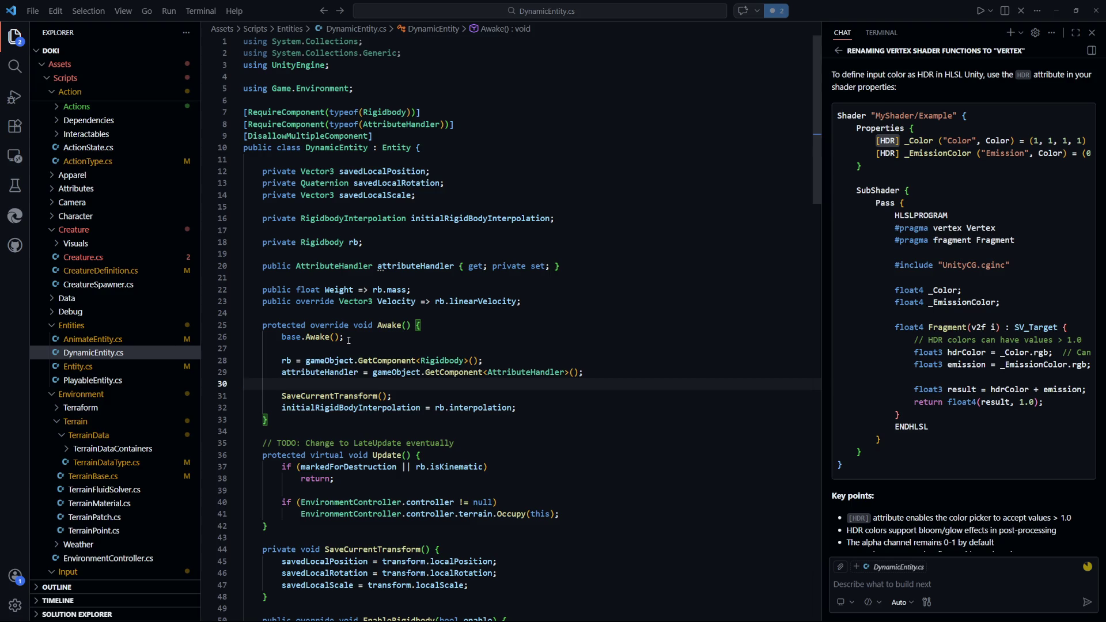
{"action": "key", "text": "Up"}
{"action": "key", "text": "Up"}
{"action": "key", "text": "Up"}
{"action": "key", "text": "Down"}
{"action": "key", "text": "Down"}
{"action": "key", "text": "Down"}
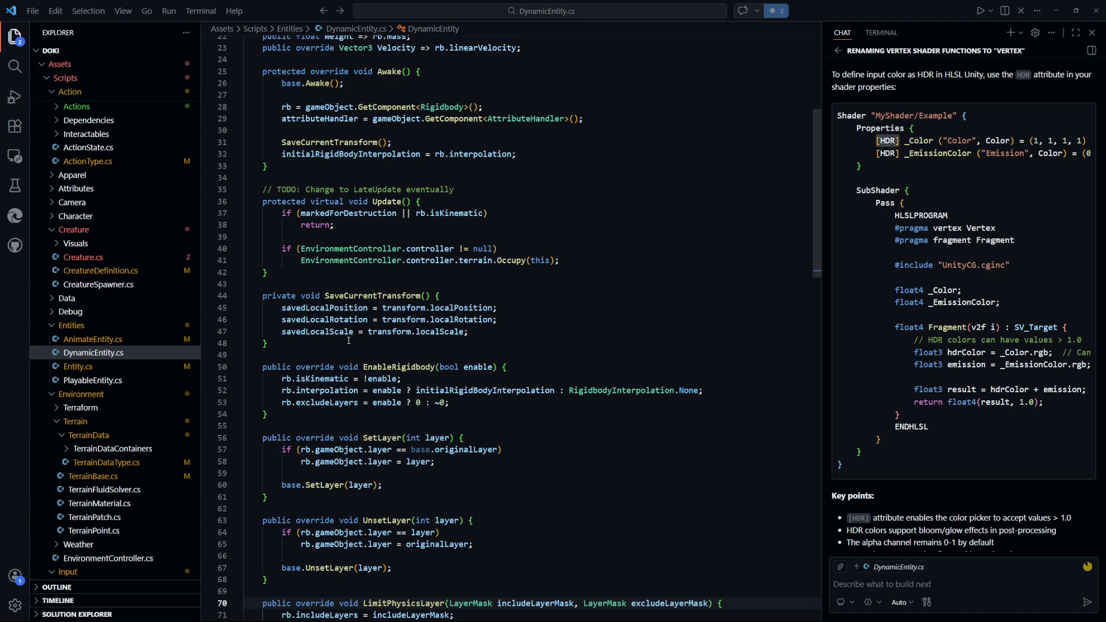
Return to Creature.cs and select the unfinished animateEntity line
{"action": "key", "text": "ctrl+p"}
{"action": "key", "text": "Return"}
{"action": "key", "text": "ctrl+p"}
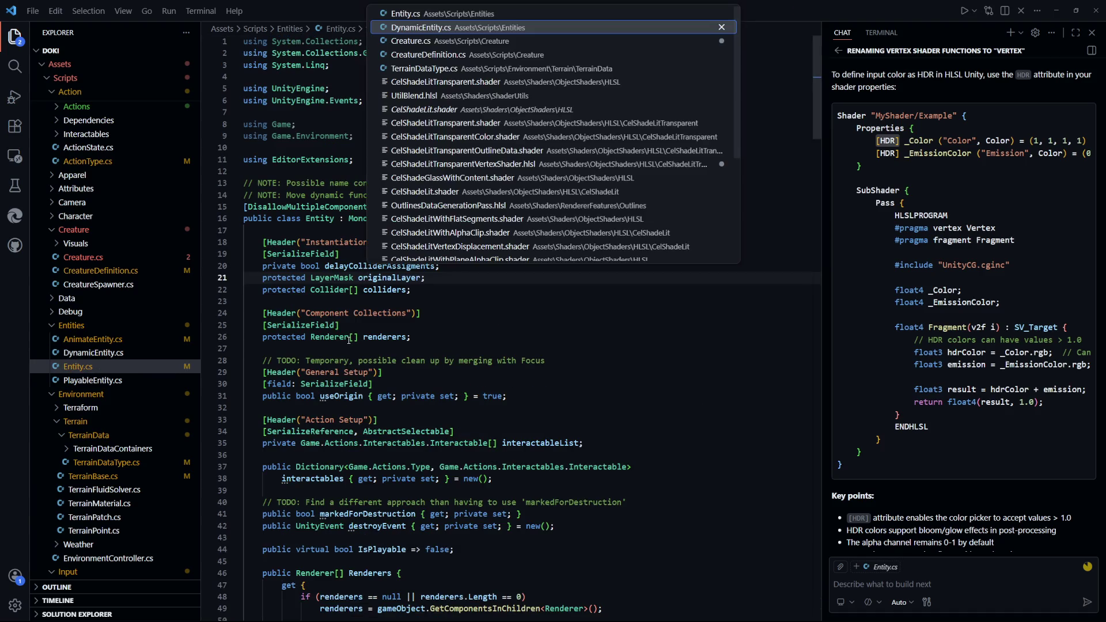
{"action": "key", "text": "Down"}
{"action": "key", "text": "Return"}
{"action": "key", "text": "ctrl+BackSpace"}
{"action": "key", "text": "ctrl+BackSpace"}
{"action": "key", "text": "ctrl+BackSpace"}
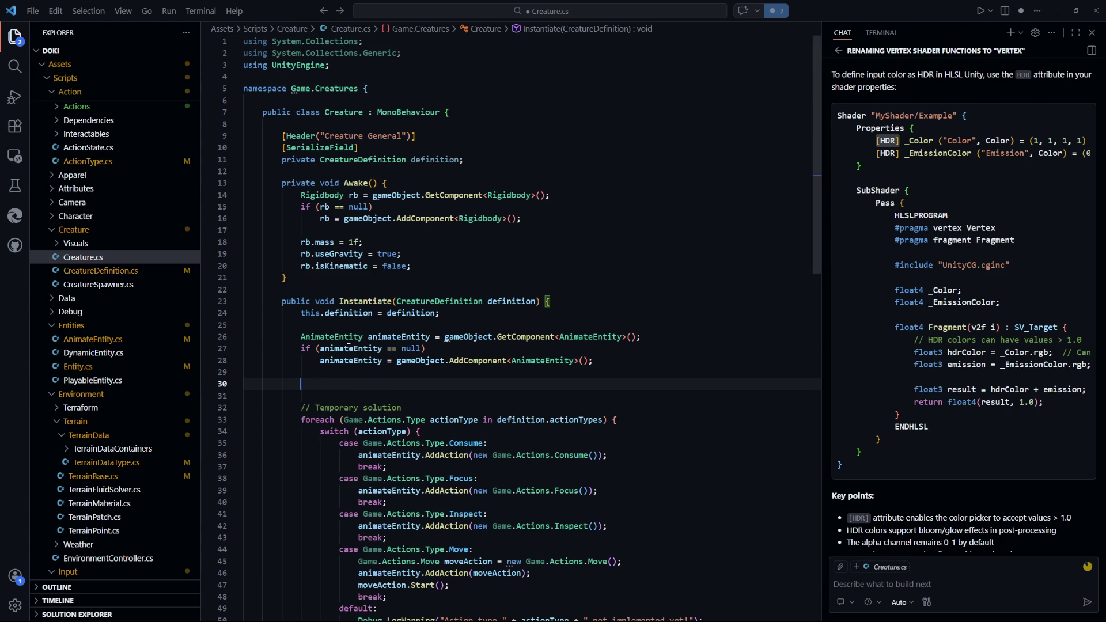
Delete the unfinished animateEntity call and tidy the blank lines in Instantiate
{"action": "key", "text": "BackSpace"}
{"action": "key", "text": "BackSpace"}
{"action": "key", "text": "BackSpace"}
{"action": "key", "text": "BackSpace"}
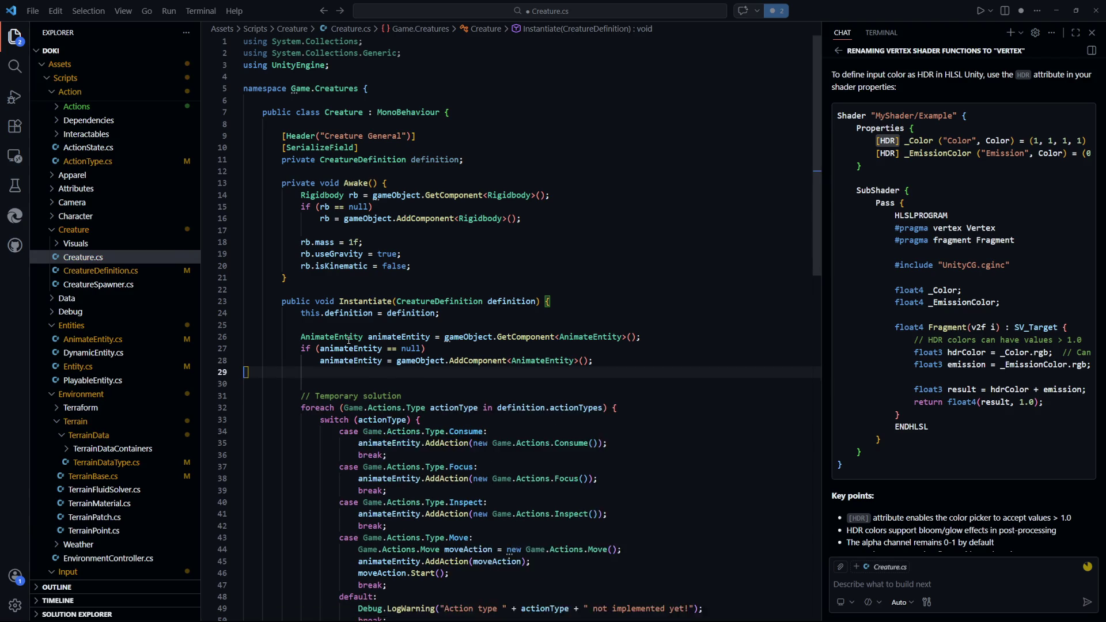
{"action": "key", "text": "Up"}
{"action": "key", "text": "Up"}
{"action": "key", "text": "Up"}
{"action": "key", "text": "Return"}
{"action": "key", "text": "Return"}
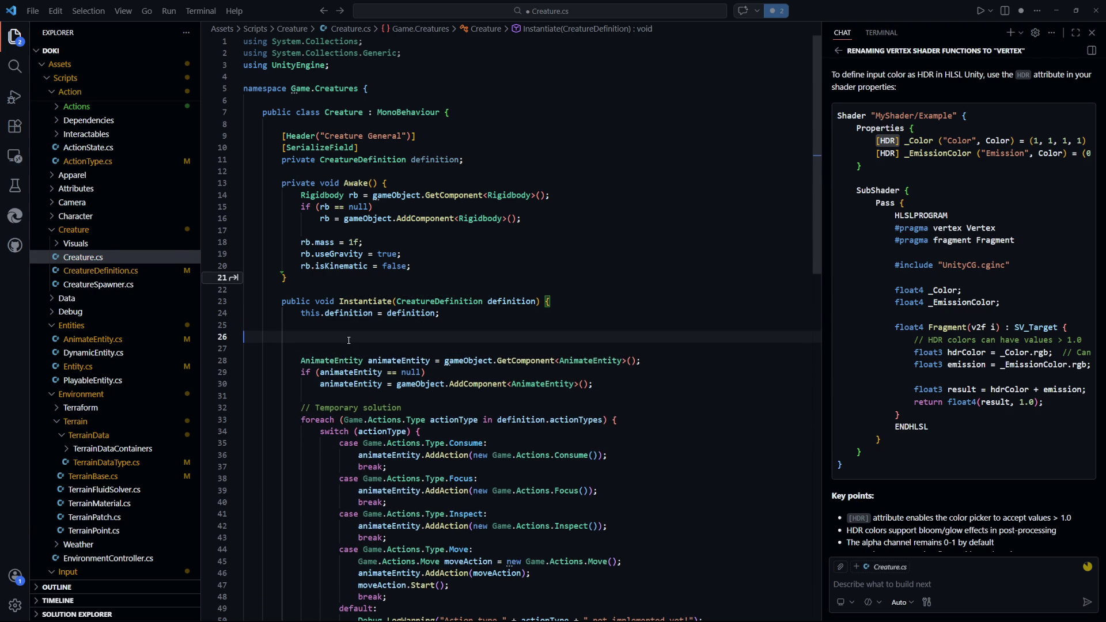
{"action": "key", "text": "BackSpace"}
{"action": "key", "text": "BackSpace"}
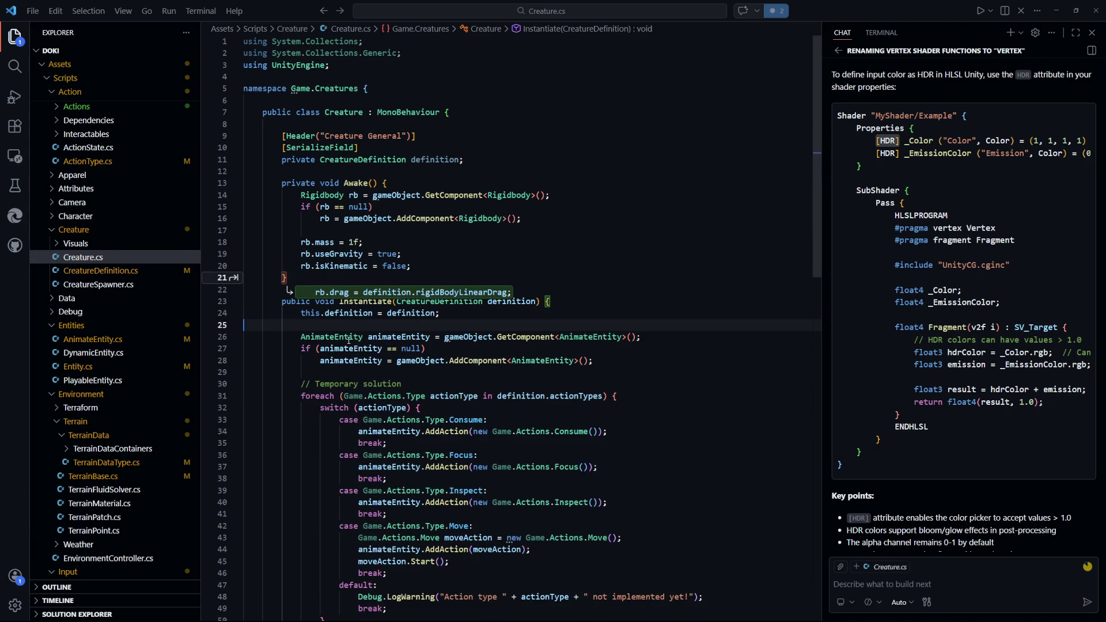
{"action": "key", "text": "Escape"}
{"action": "key", "text": "Down"}
{"action": "key", "text": "Down"}
{"action": "key", "text": "Down"}
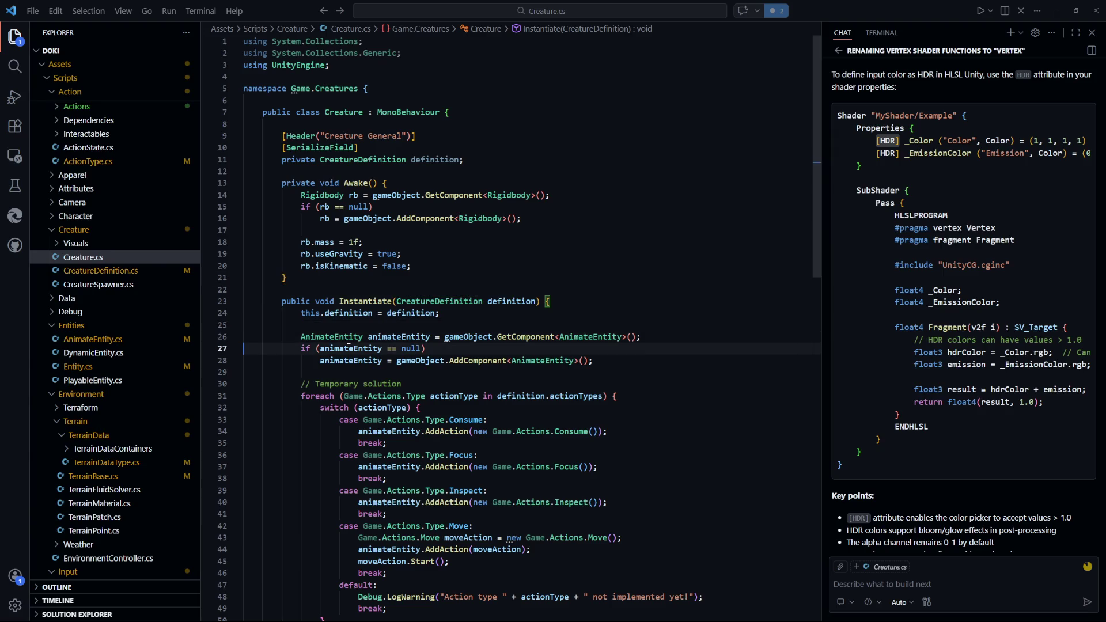
{"action": "scroll", "coordinate": [320, 340], "scroll_direction": "down", "scroll_amount": 7}
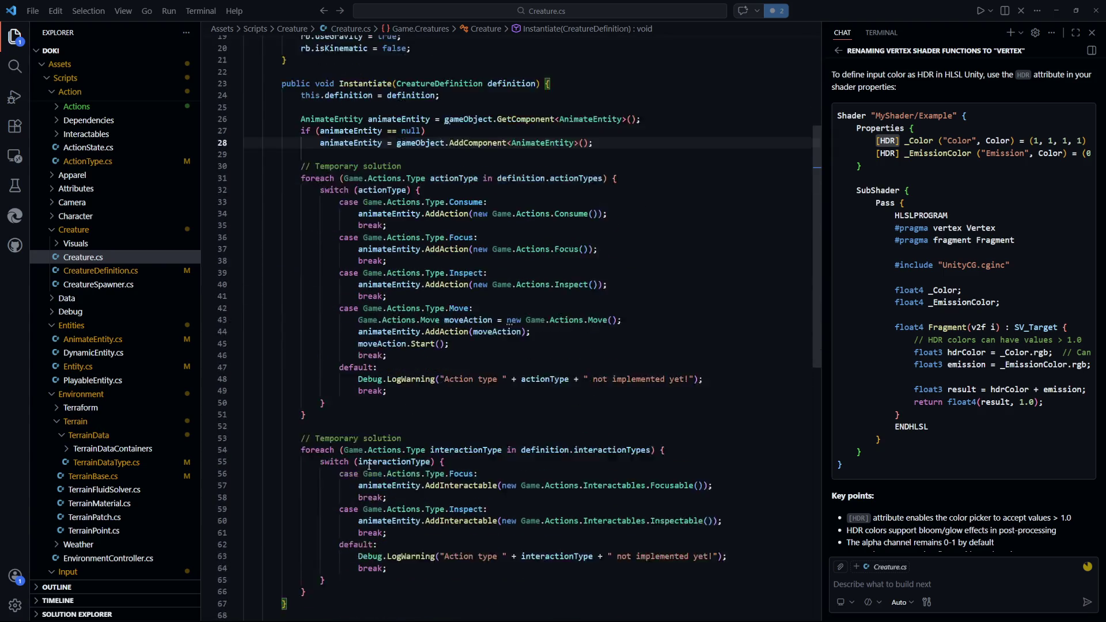
{"action": "scroll", "coordinate": [371, 456], "scroll_direction": "up", "scroll_amount": 2}
{"action": "scroll", "coordinate": [371, 456], "scroll_direction": "down", "scroll_amount": 3}
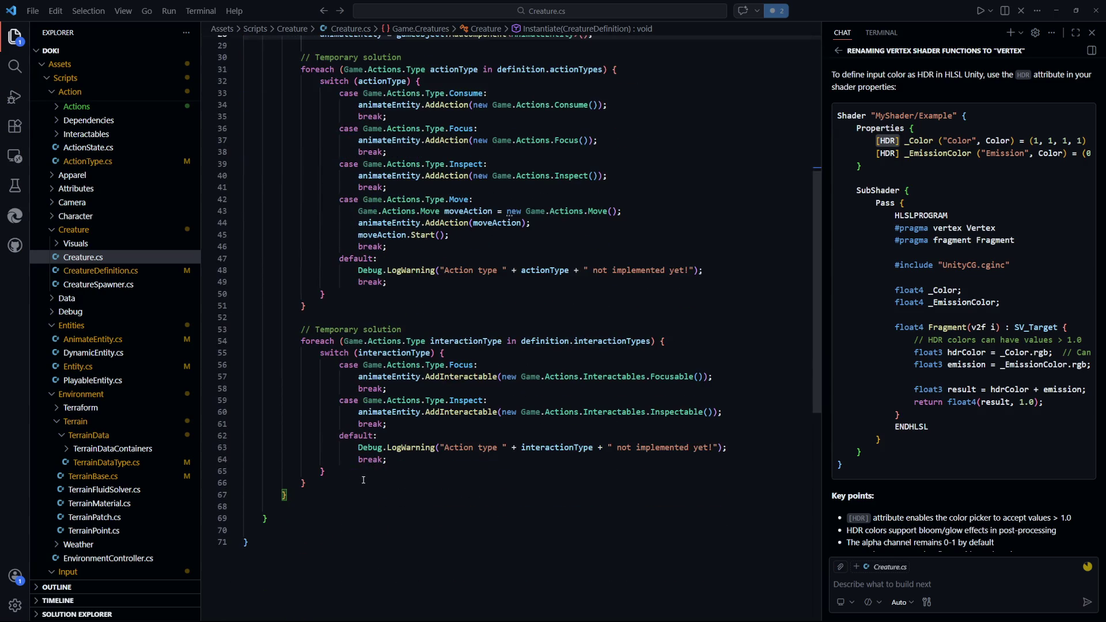
{"action": "scroll", "coordinate": [385, 468], "scroll_direction": "up", "scroll_amount": 4}
{"action": "scroll", "coordinate": [385, 468], "scroll_direction": "up", "scroll_amount": 4}
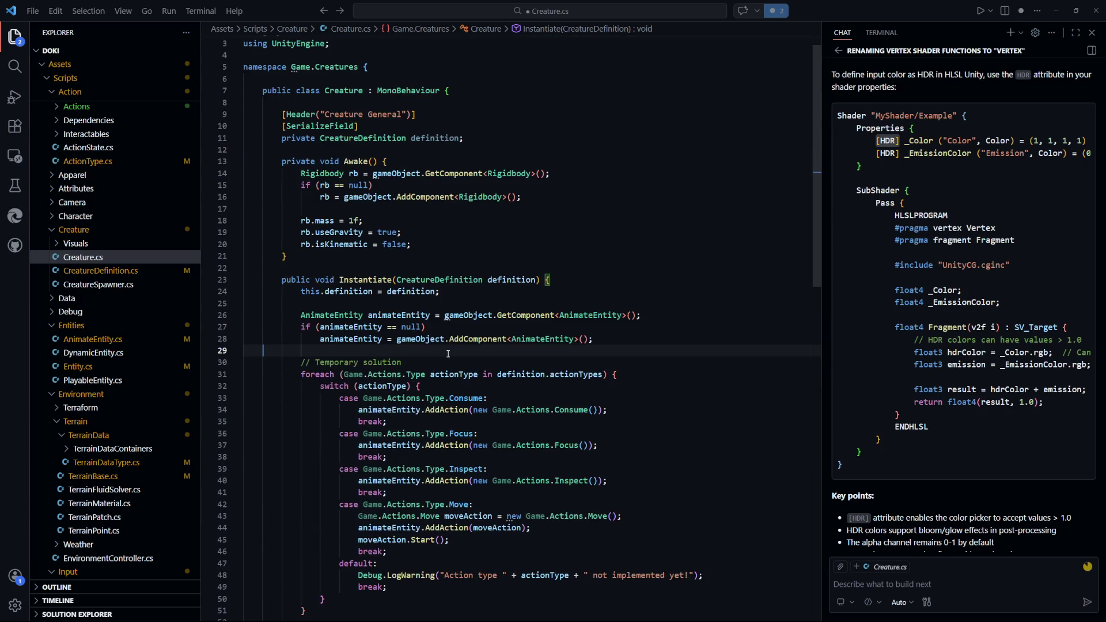
Add a '// Temporary solution' comment after the AnimateEntity setup
{"action": "key", "text": "End"}
{"action": "key", "text": "Return"}
{"action": "key", "text": "Return"}
{"action": "type", "text": "/&"}
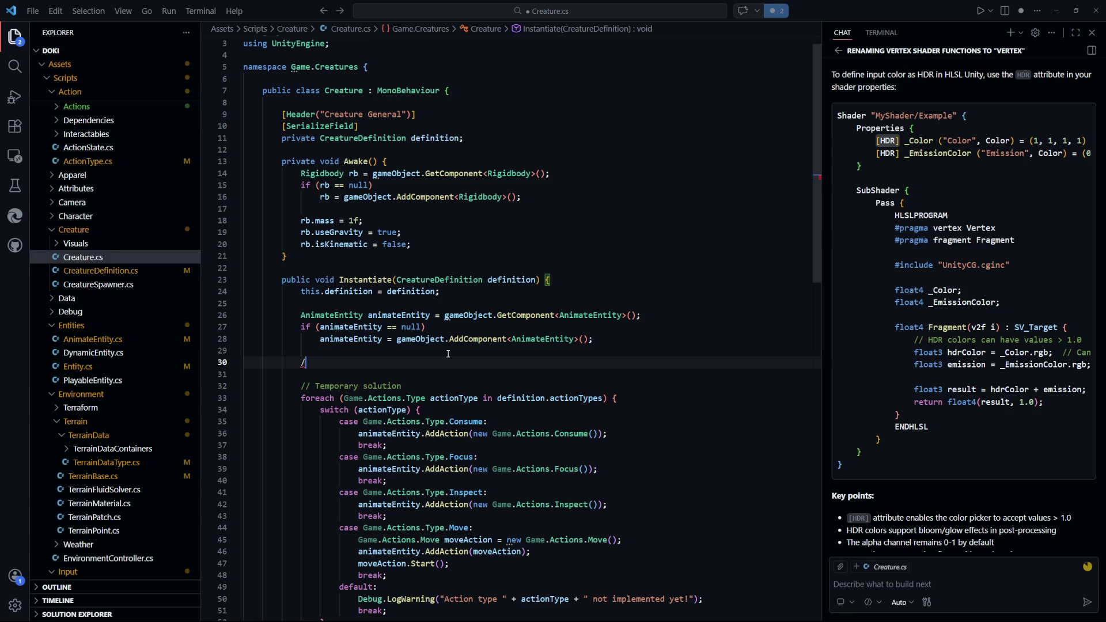
{"action": "key", "text": "BackSpace"}
{"action": "type", "text": "/"}
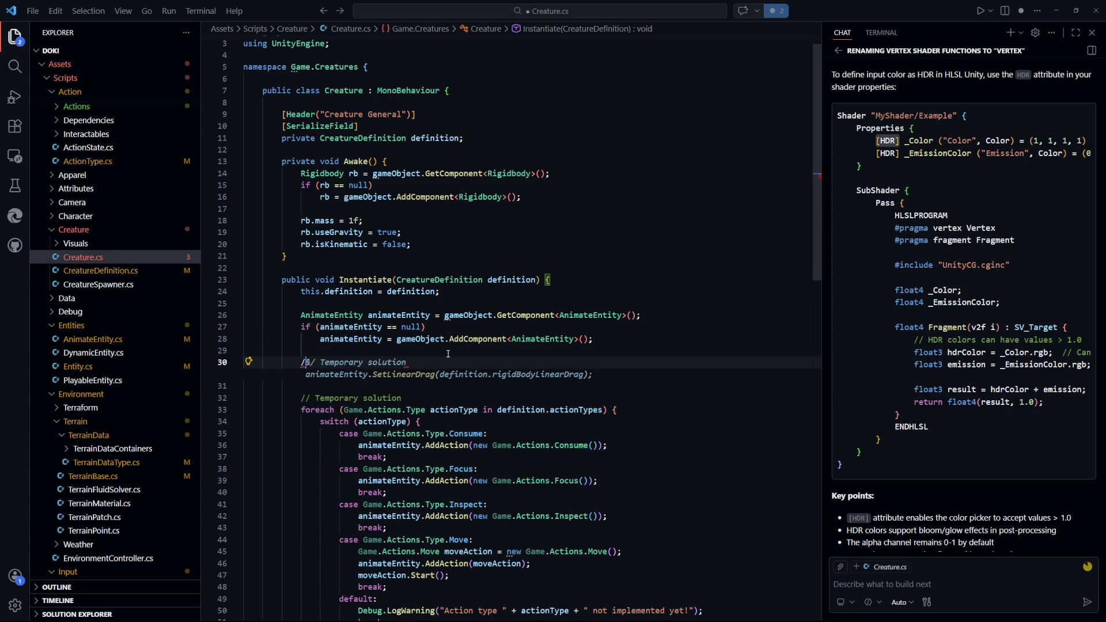
{"action": "type", "text": " Temporary soluti"}
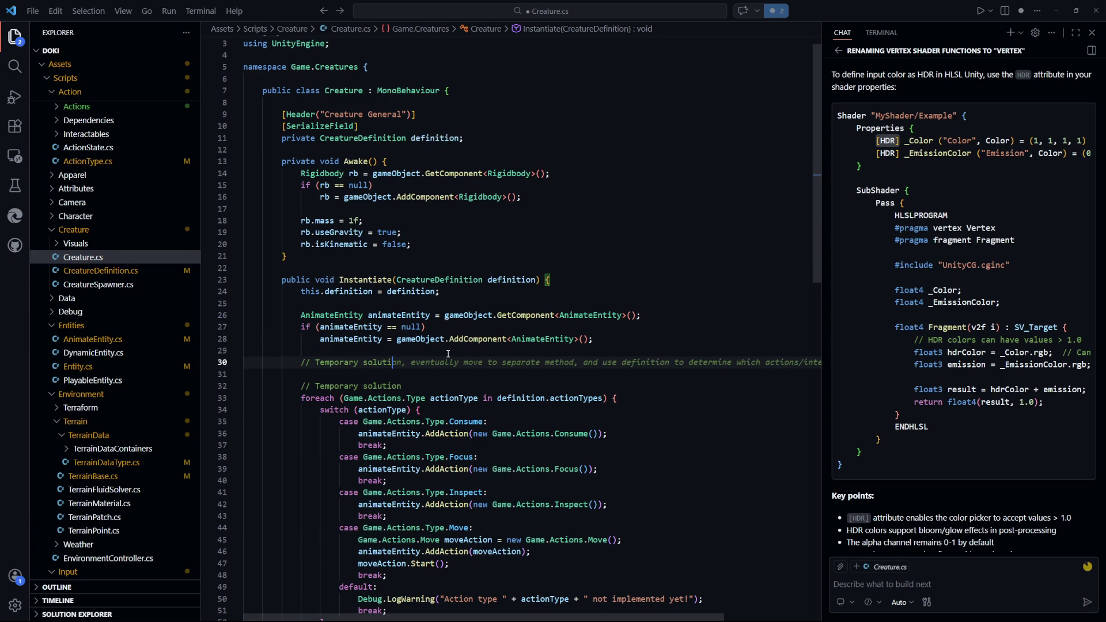
{"action": "type", "text": "on"}
{"action": "key", "text": "Return"}
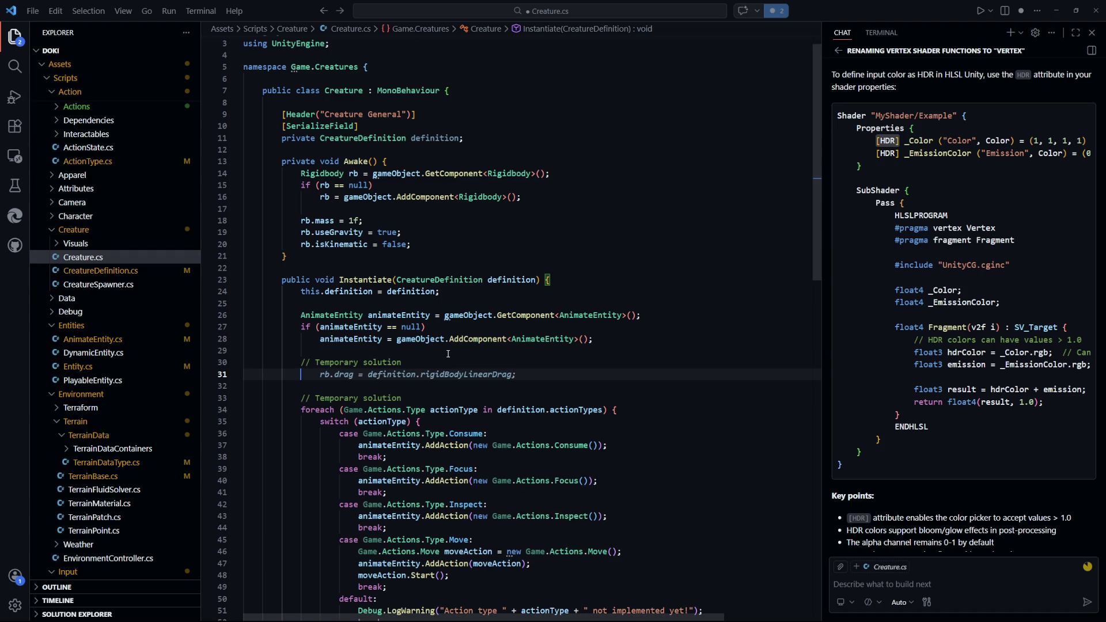
Write 'gameObject.GetComponent<Rigidbody>().linearDamping = definition...' below the comment and save
{"action": "type", "text": "gameObject.Ge"}
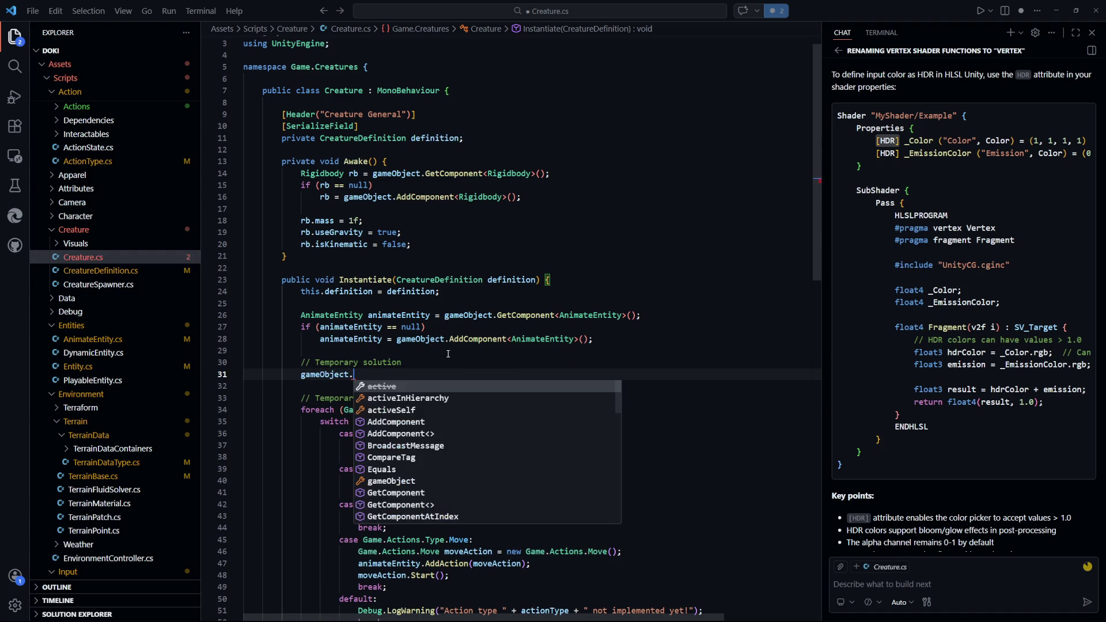
{"action": "key", "text": "Tab"}
{"action": "type", "text": "<"}
{"action": "key", "text": "Tab"}
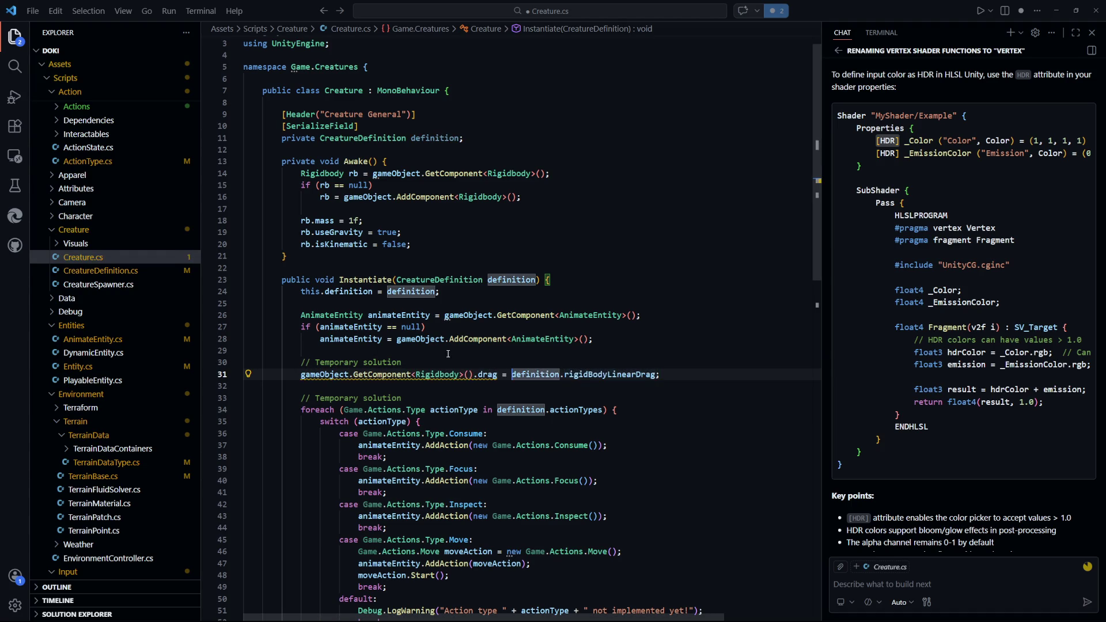
{"action": "key", "text": "BackSpace"}
{"action": "key", "text": "BackSpace"}
{"action": "key", "text": "BackSpace"}
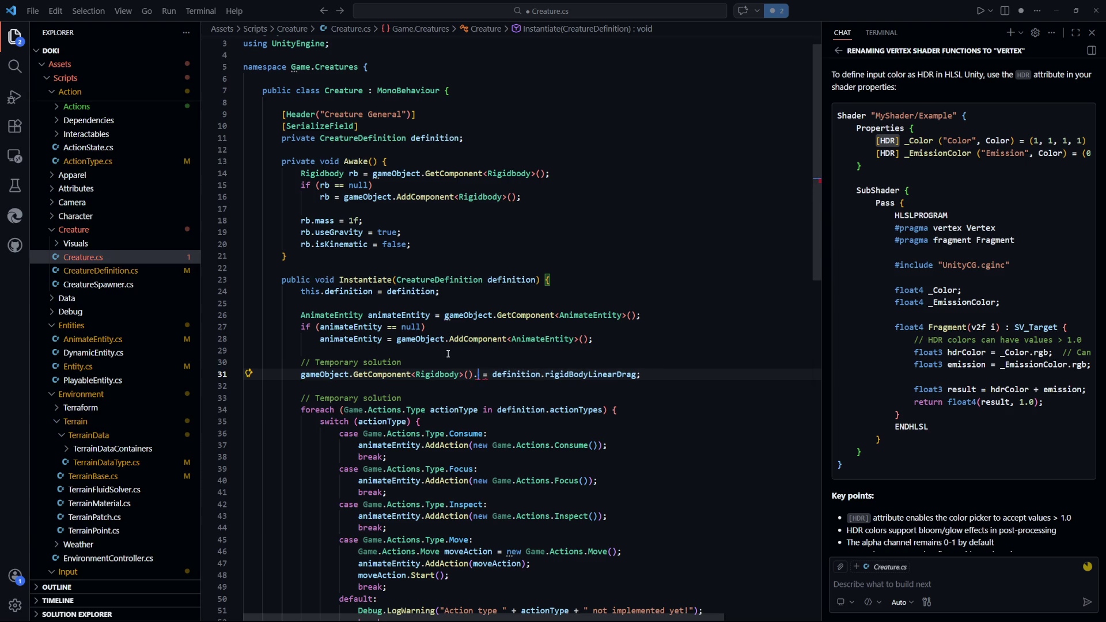
{"action": "type", "text": "linea"}
{"action": "key", "text": "Tab"}
{"action": "key", "text": "ctrl+s"}
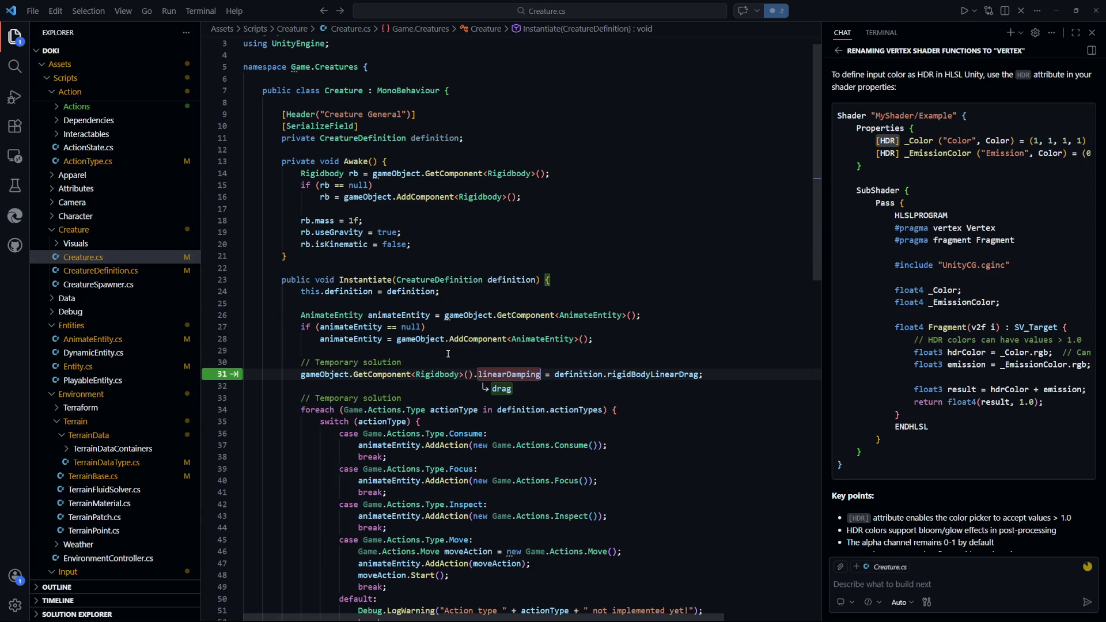
Change the source field to definition.rigidBodyLinearDamping, save, and switch to CreatureDefinition.cs
{"action": "key", "text": "Escape"}
{"action": "key", "text": "ctrl+Right"}
{"action": "key", "text": "ctrl+Right"}
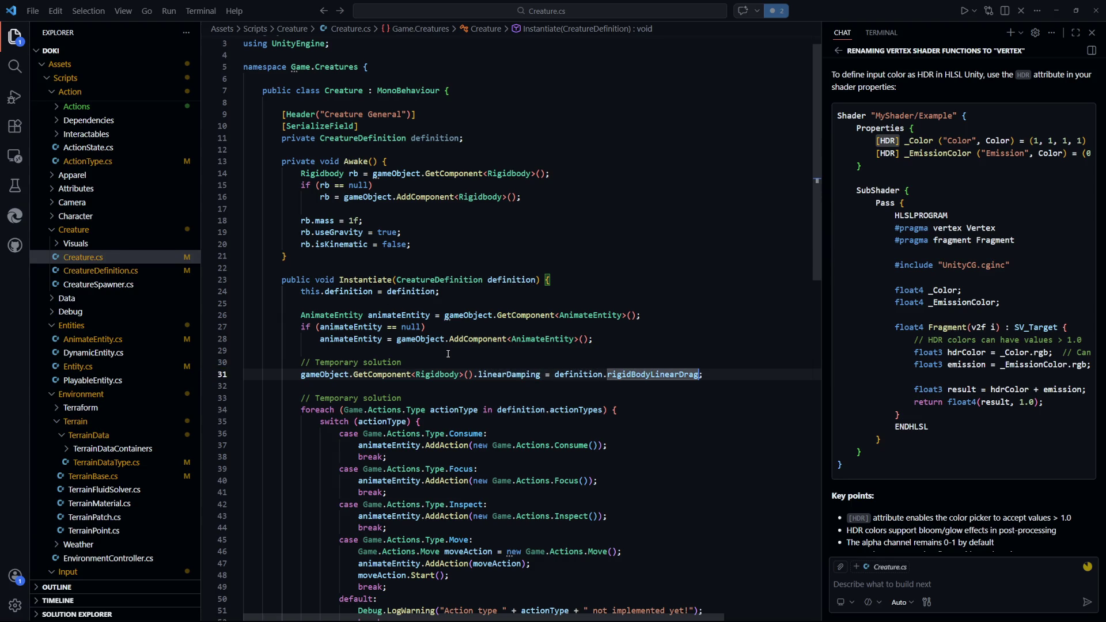
{"action": "key", "text": "BackSpace"}
{"action": "key", "text": "BackSpace"}
{"action": "key", "text": "BackSpace"}
{"action": "type", "text": "amping"}
{"action": "key", "text": "ctrl+s"}
{"action": "key", "text": "ctrl+p"}
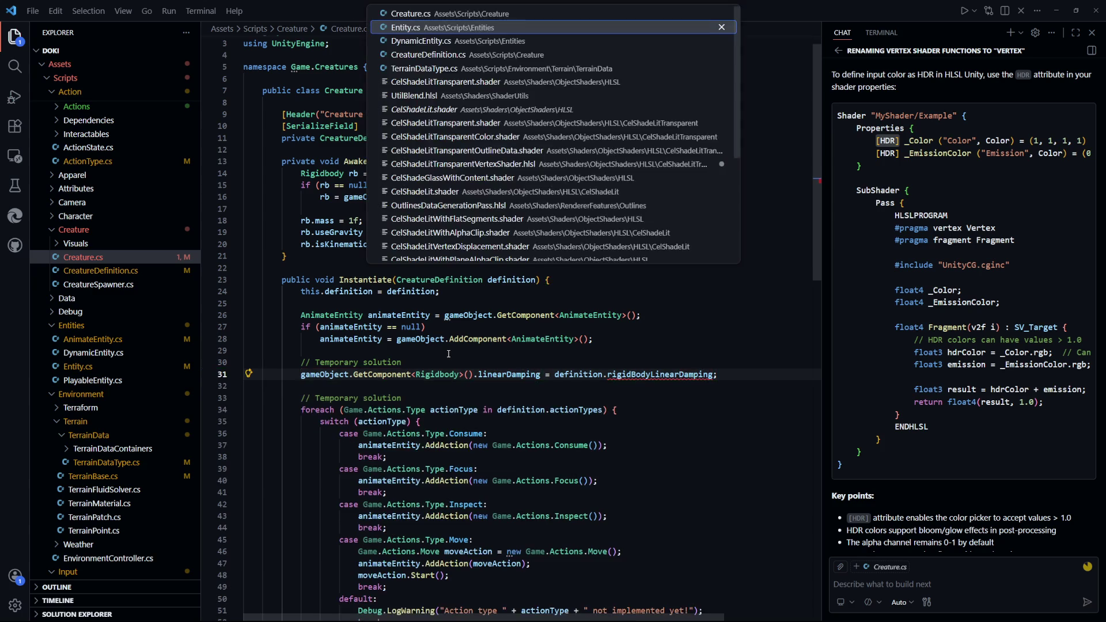
{"action": "key", "text": "Down"}
{"action": "key", "text": "Down"}
Rename rigidBodyLinearDrag to rigidBodyLinearDamping in CreatureDefinition.cs, save, and switch back to Unity
{"action": "key", "text": "Return"}
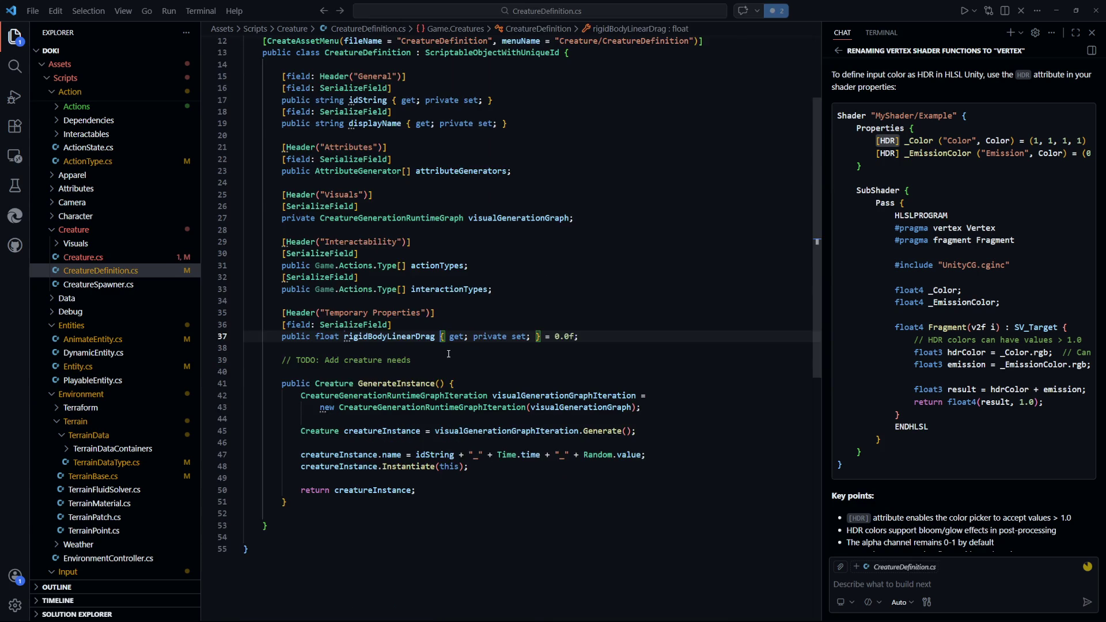
{"action": "type", "text": "rigidBodyLinearDamping"}
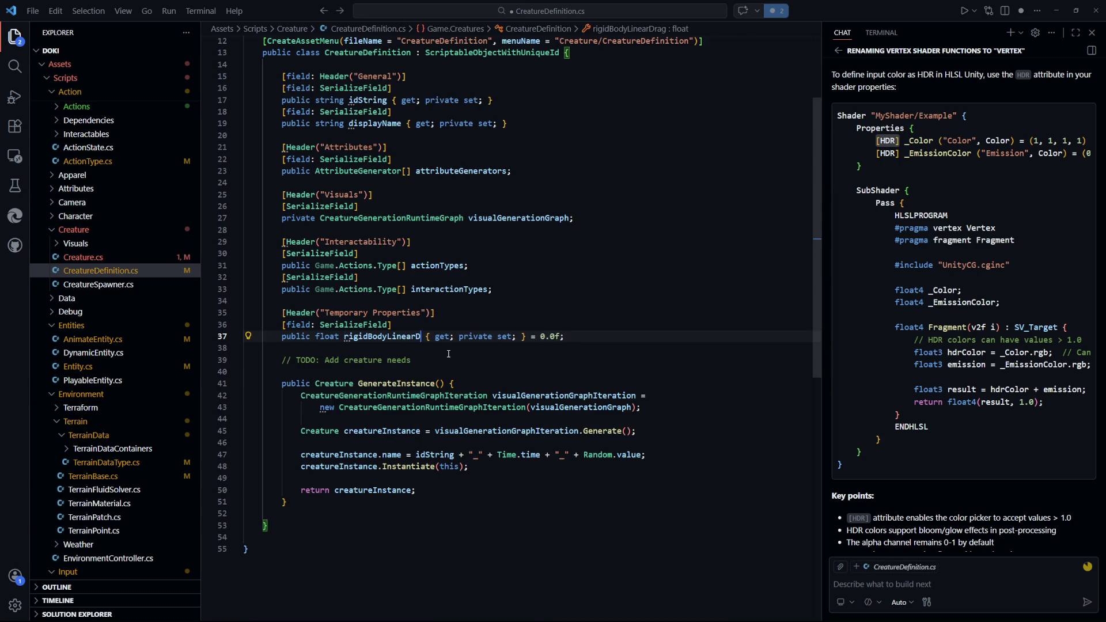
{"action": "key", "text": "ctrl+s"}
{"action": "key", "text": "alt+Tab"}
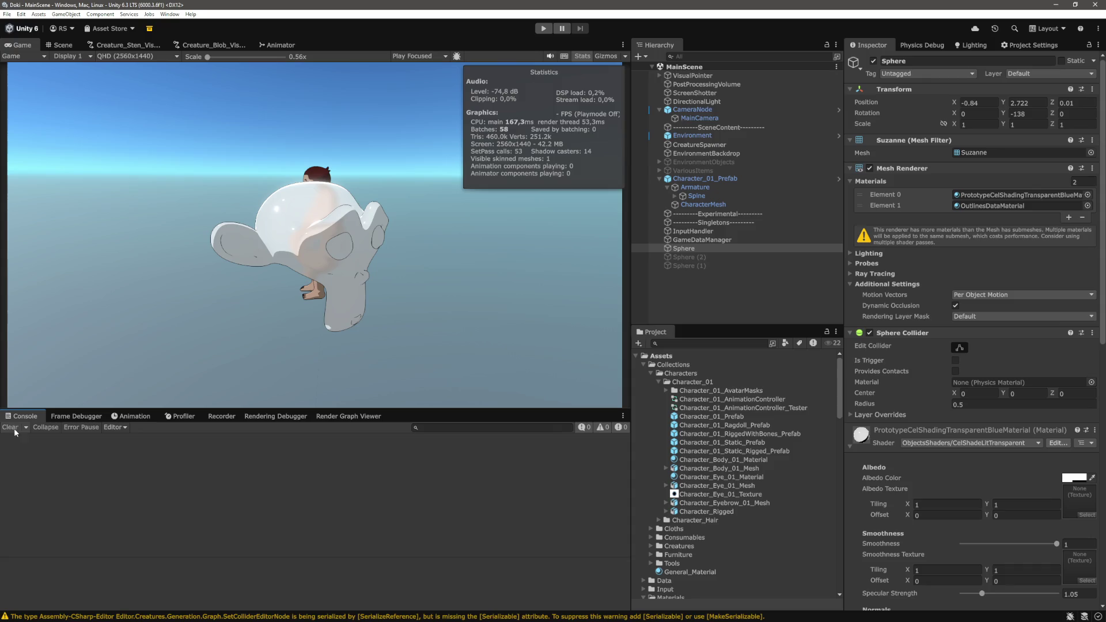
Confirm Creature_Blob_Definition's Rigid Body Linear Damping is 10, then enter play mode
{"action": "left_click", "coordinate": [660, 382]}
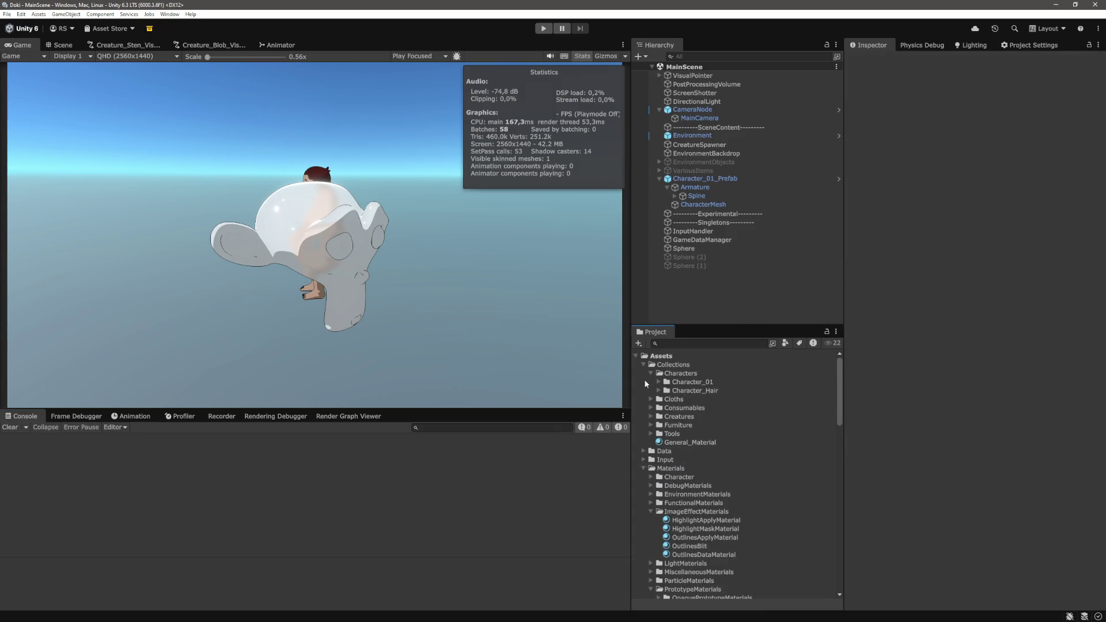
{"action": "left_click", "coordinate": [652, 417]}
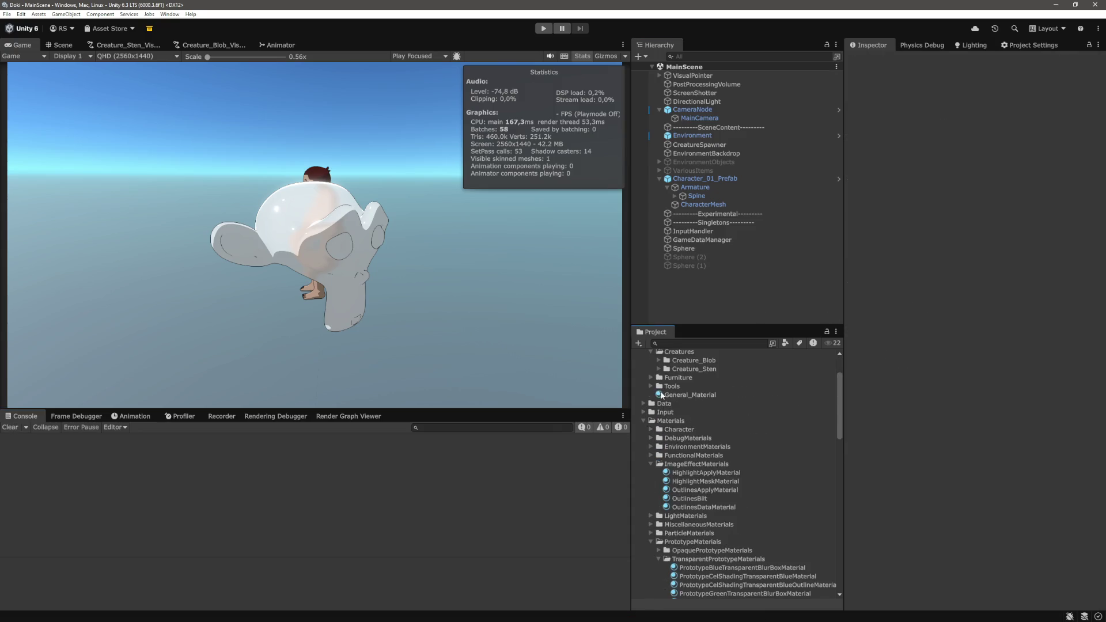
{"action": "left_click", "coordinate": [666, 427]}
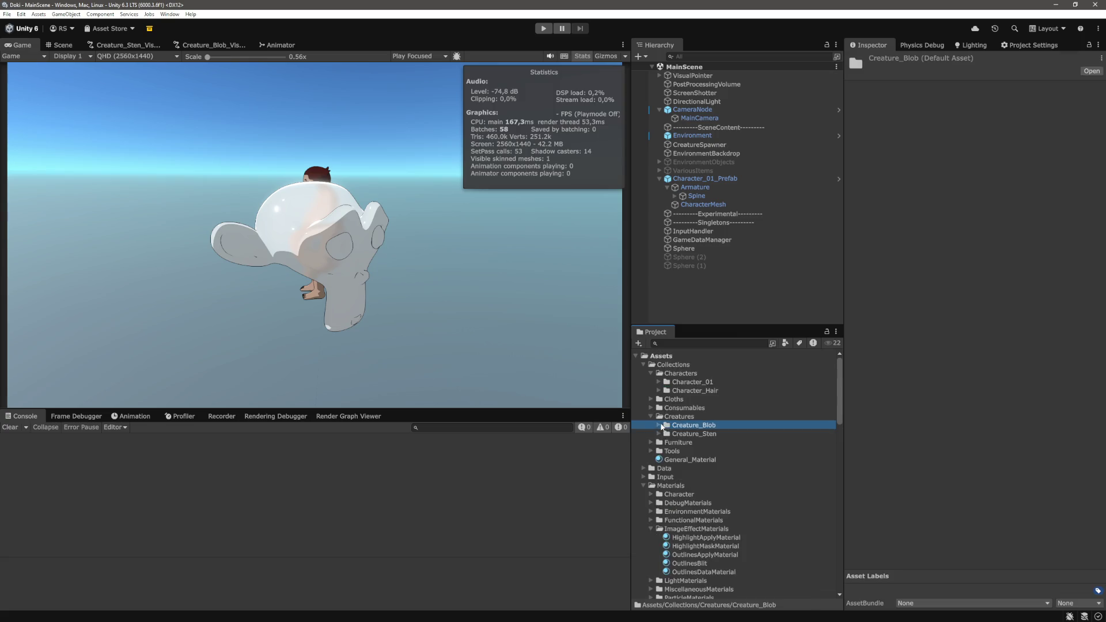
{"action": "left_click", "coordinate": [659, 425]}
{"action": "left_click", "coordinate": [718, 435]}
{"action": "left_click", "coordinate": [1001, 394]}
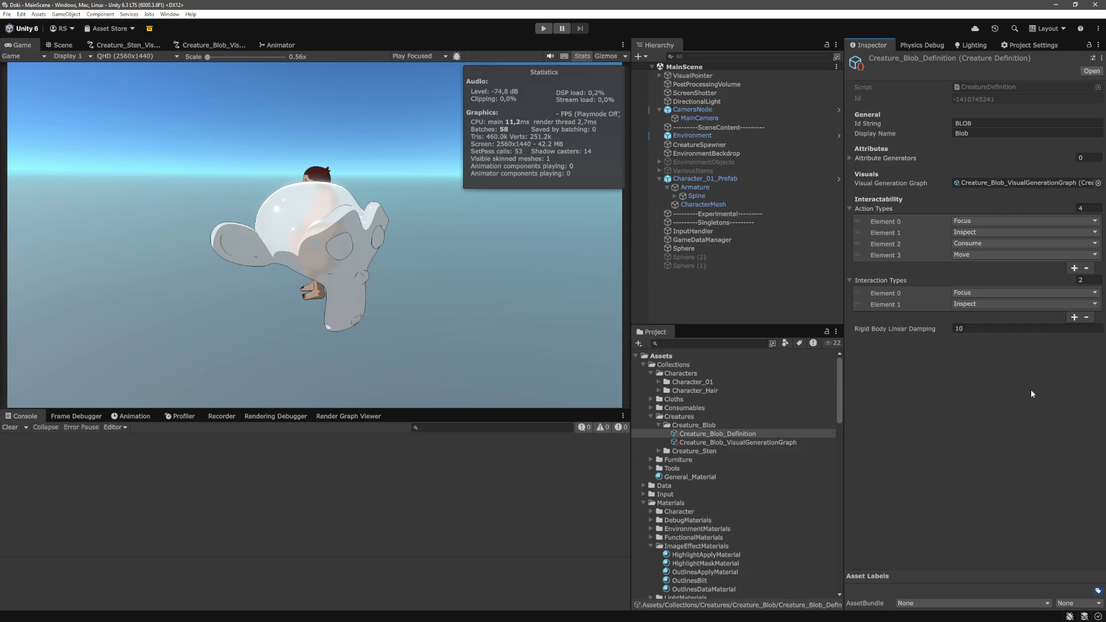
{"action": "left_click", "coordinate": [782, 299]}
{"action": "left_click", "coordinate": [544, 29]}
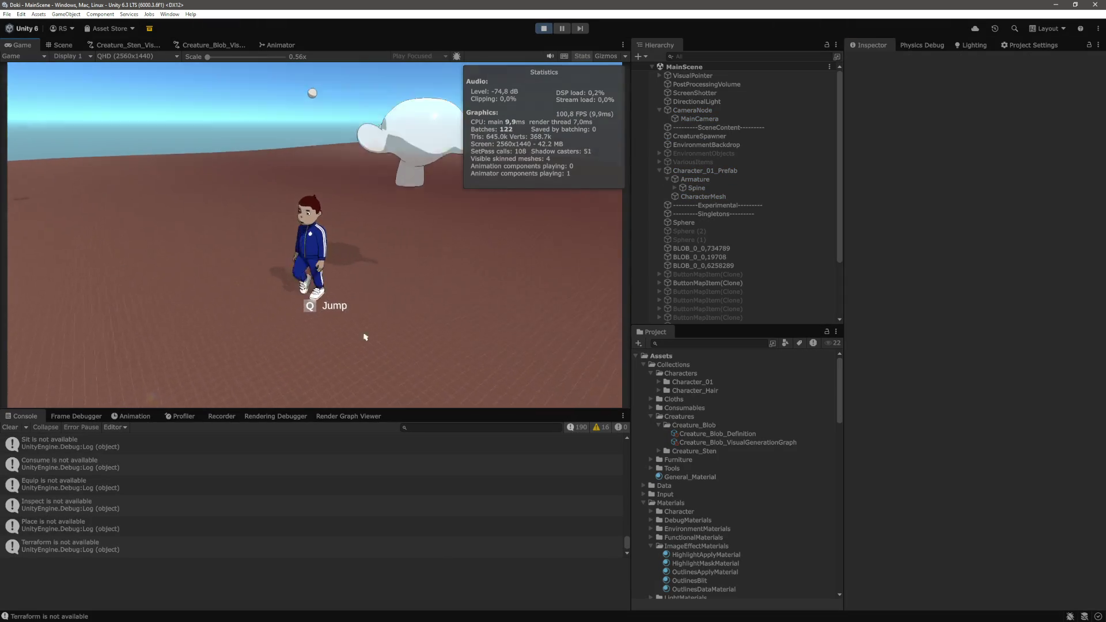
Run the character around the terrain with WASD toward the blob creature, then exit play mode
{"action": "key", "text": "a"}
{"action": "key", "text": "a"}
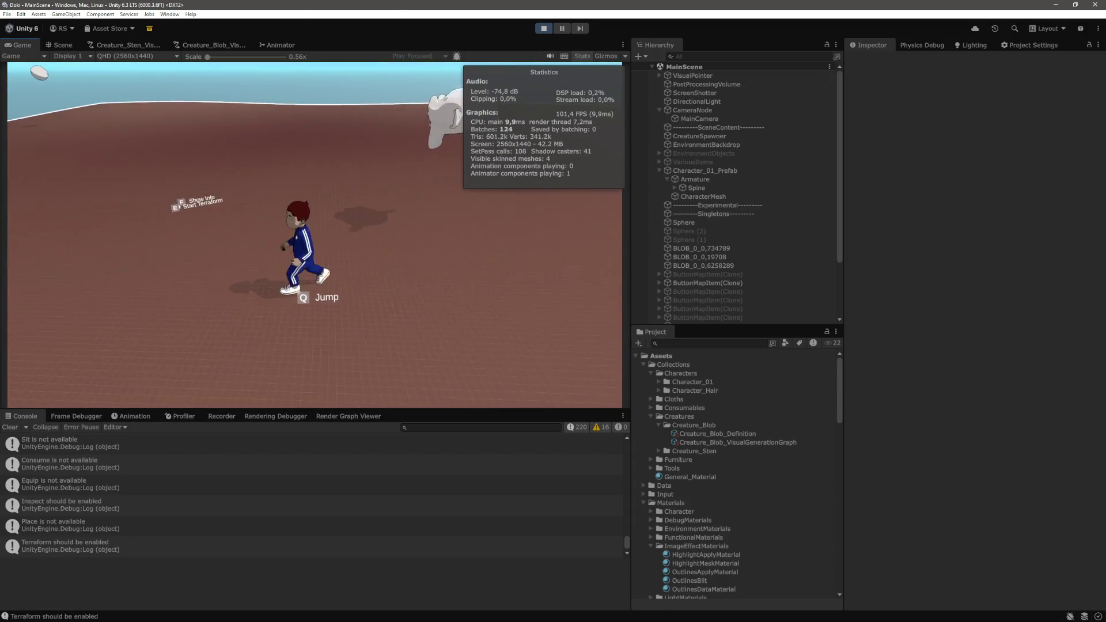
{"action": "key", "text": "w"}
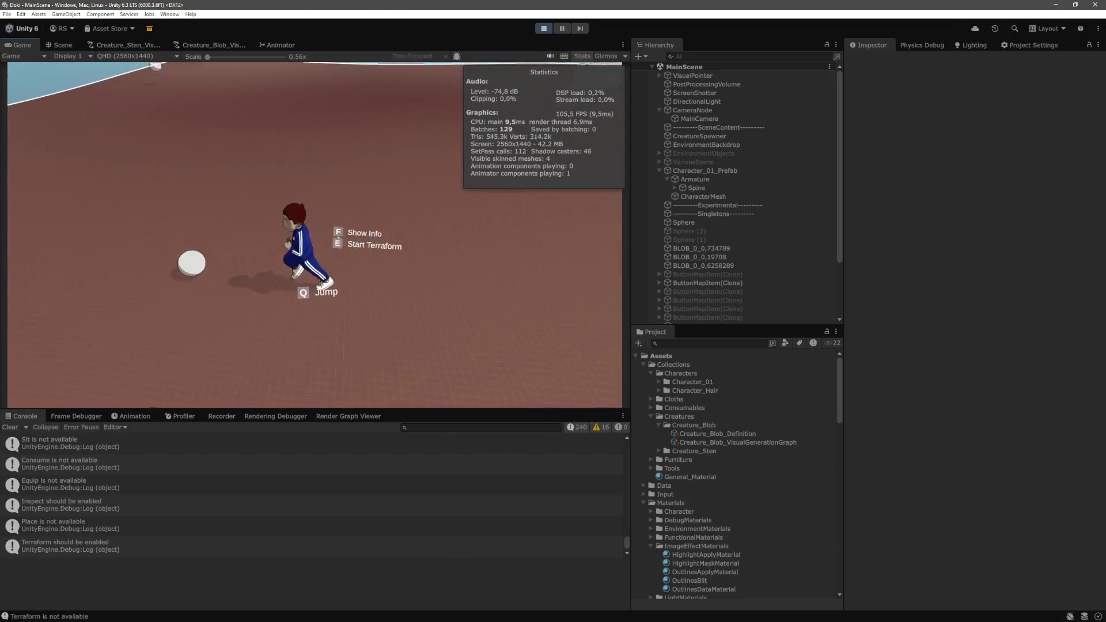
{"action": "key", "text": "d"}
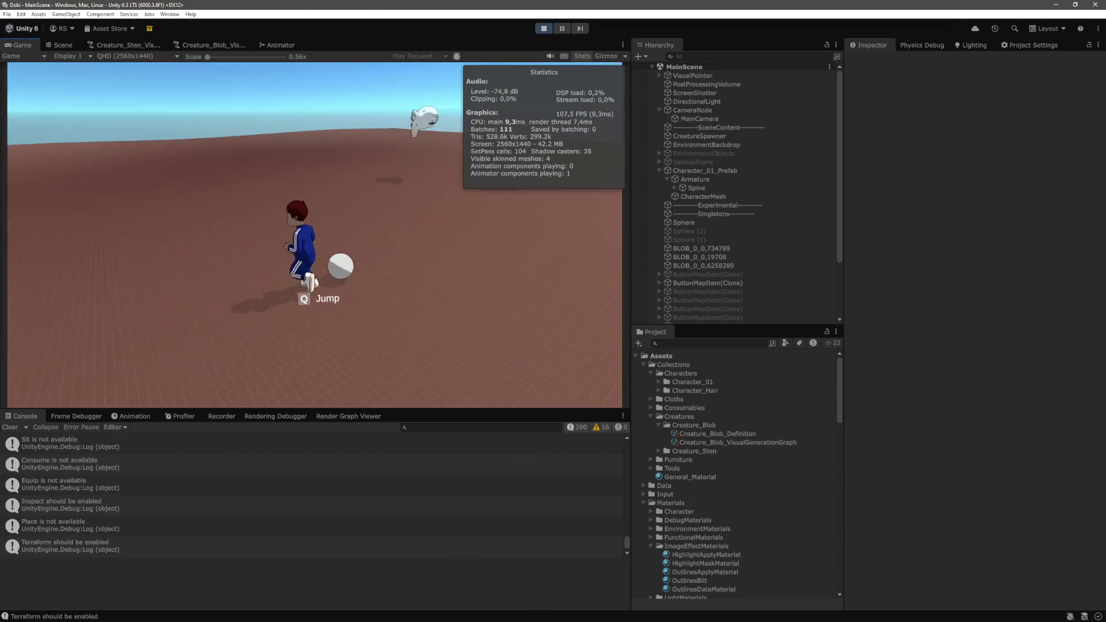
{"action": "key", "text": "w"}
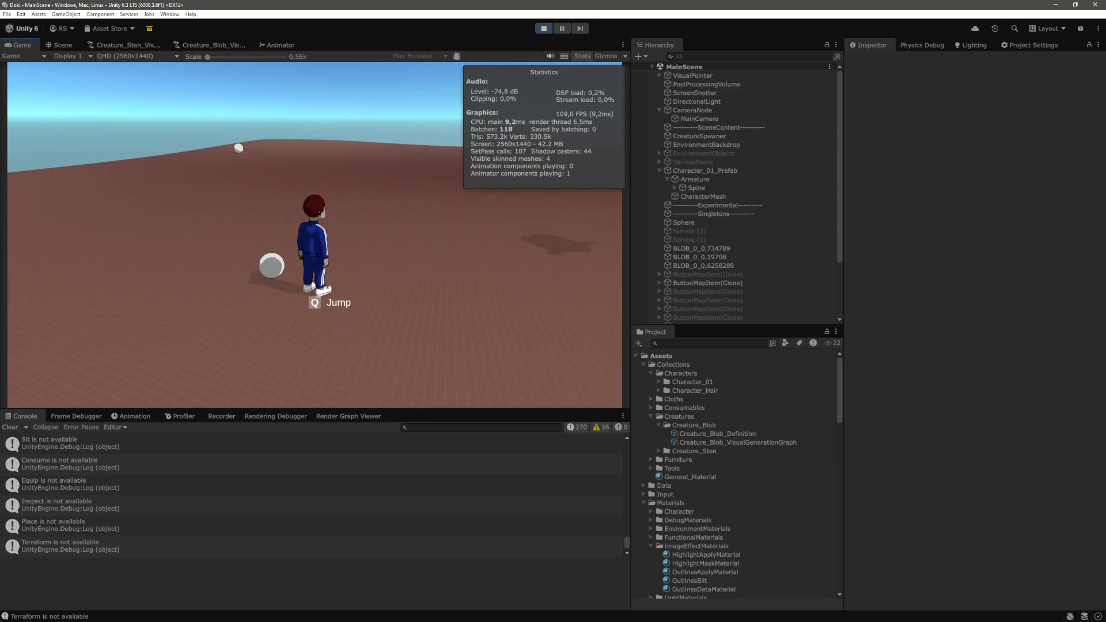
{"action": "key", "text": "s"}
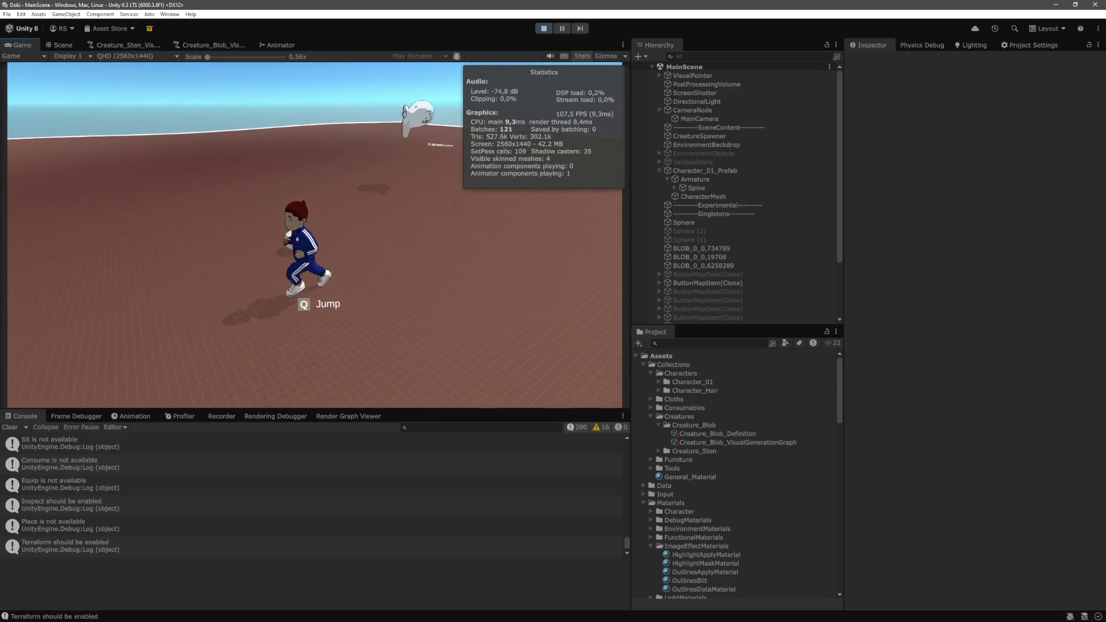
{"action": "key", "text": "a"}
{"action": "key", "text": "w"}
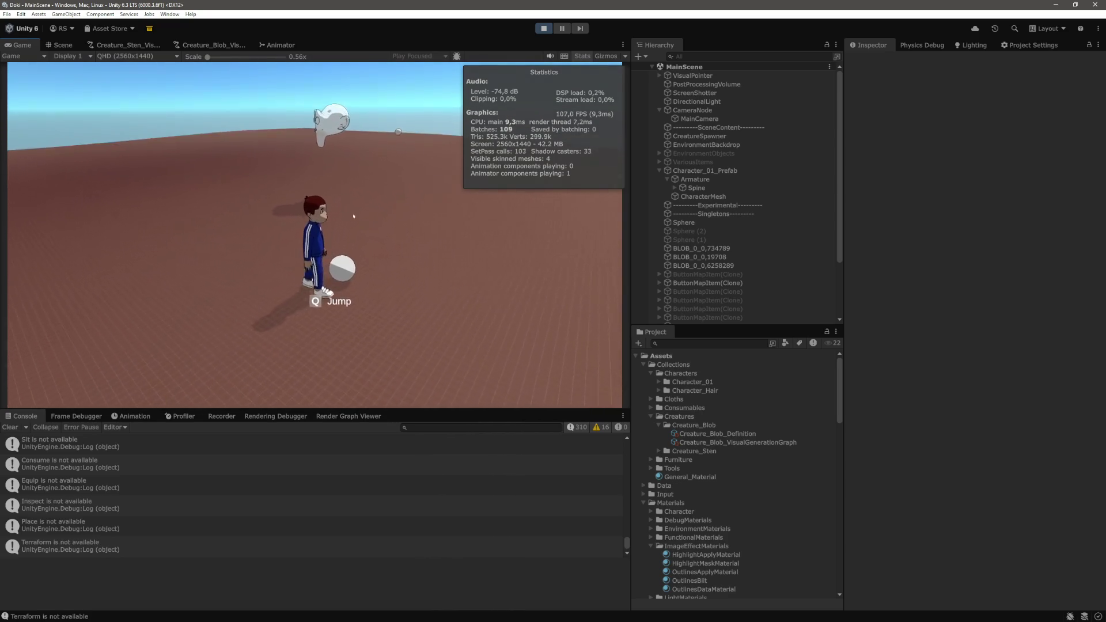
{"action": "mouse_move", "coordinate": [396, 260]}
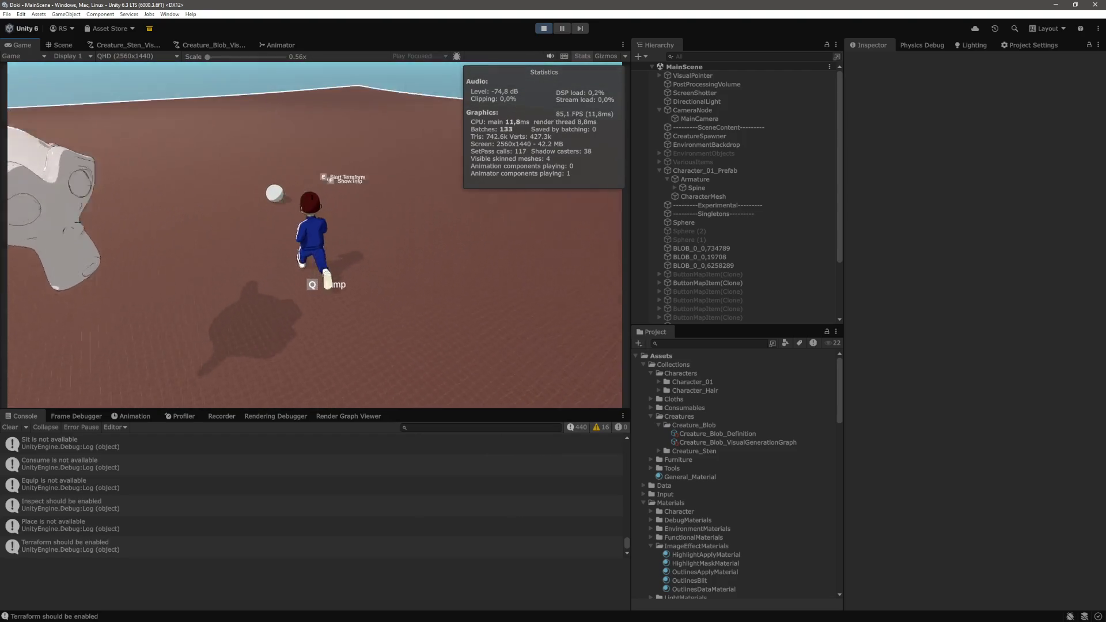
{"action": "key", "text": "ctrl+p"}
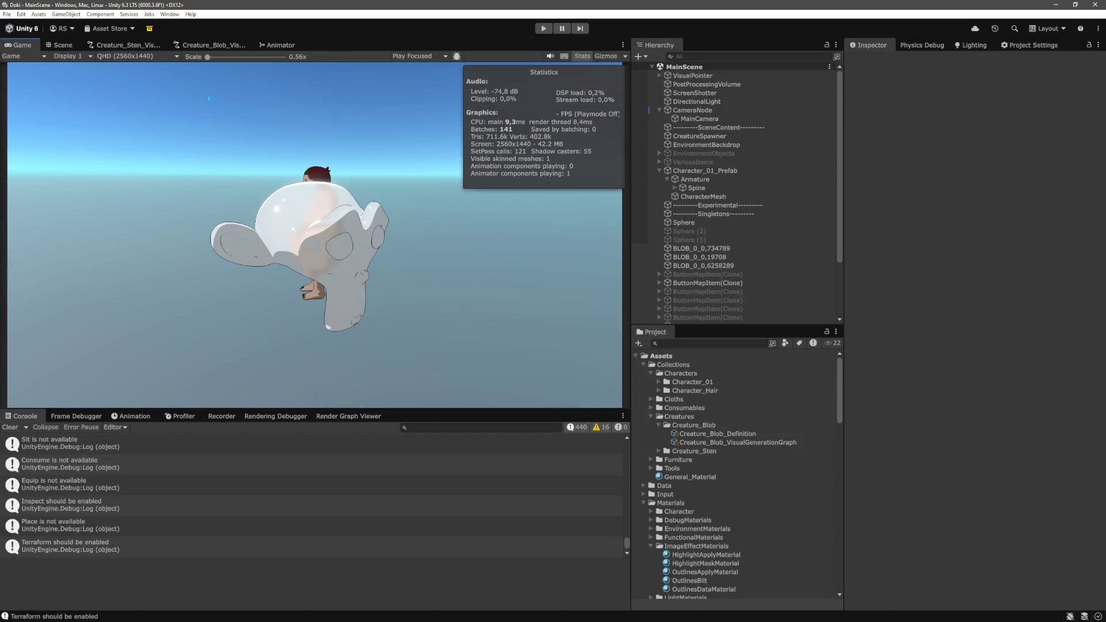
In the blob graph, change the float random node's Upper Bound Value from 0.5 to 2 and save
{"action": "left_click", "coordinate": [215, 45]}
{"action": "scroll", "coordinate": [454, 225], "scroll_direction": "up", "scroll_amount": 10}
{"action": "left_click", "coordinate": [138, 350]}
{"action": "key", "text": "f"}
{"action": "left_click", "coordinate": [337, 265]}
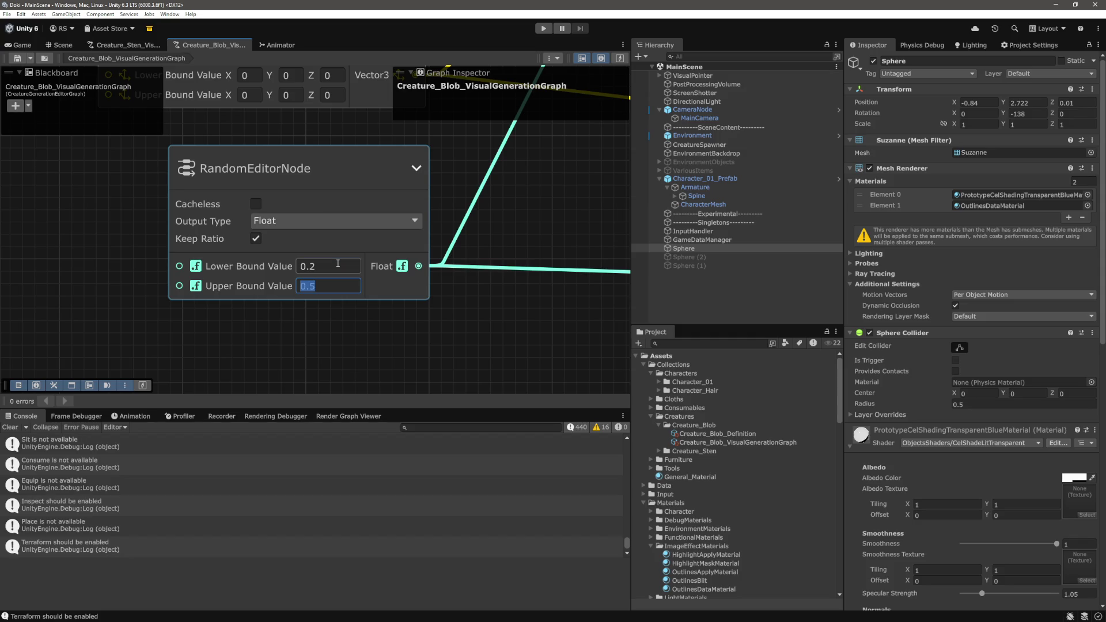
{"action": "type", "text": "2"}
{"action": "left_click", "coordinate": [527, 333]}
{"action": "key", "text": "ctrl+s"}
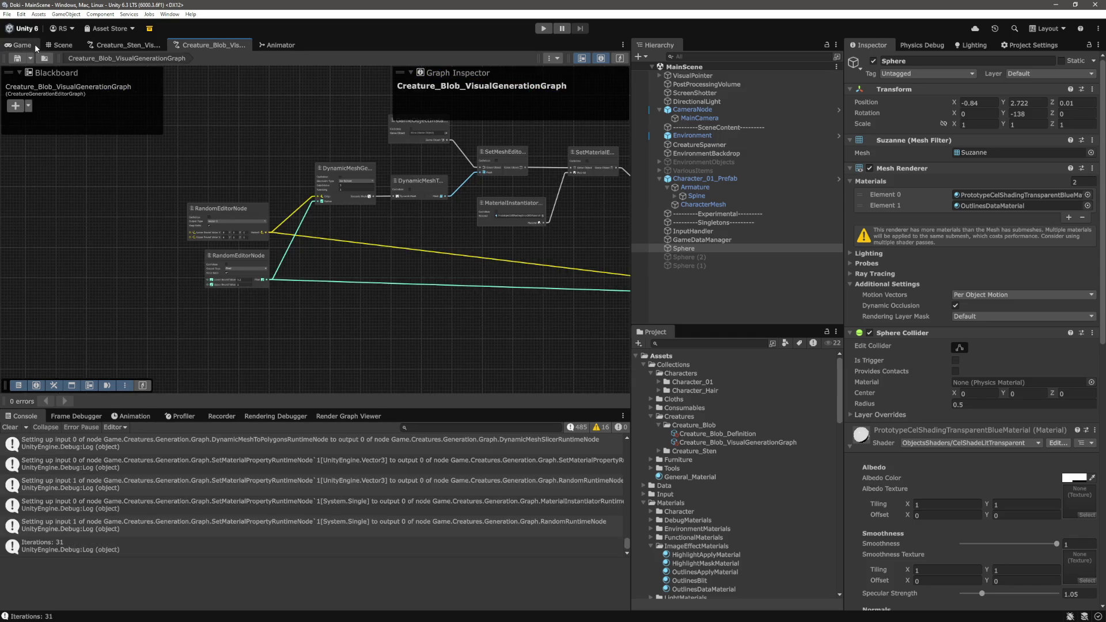
{"action": "left_click", "coordinate": [21, 45]}
{"action": "left_click", "coordinate": [703, 282]}
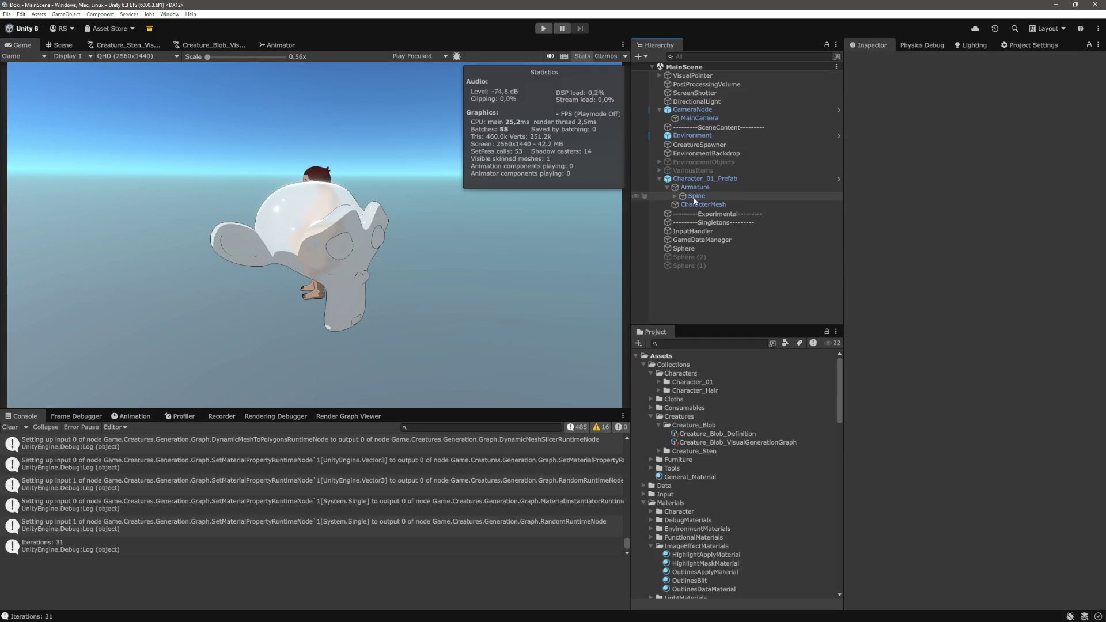
Expand CreatureSpawner's Creature Definitions to six Creature_Blob_Definition entries, then start play mode
{"action": "left_click", "coordinate": [661, 179]}
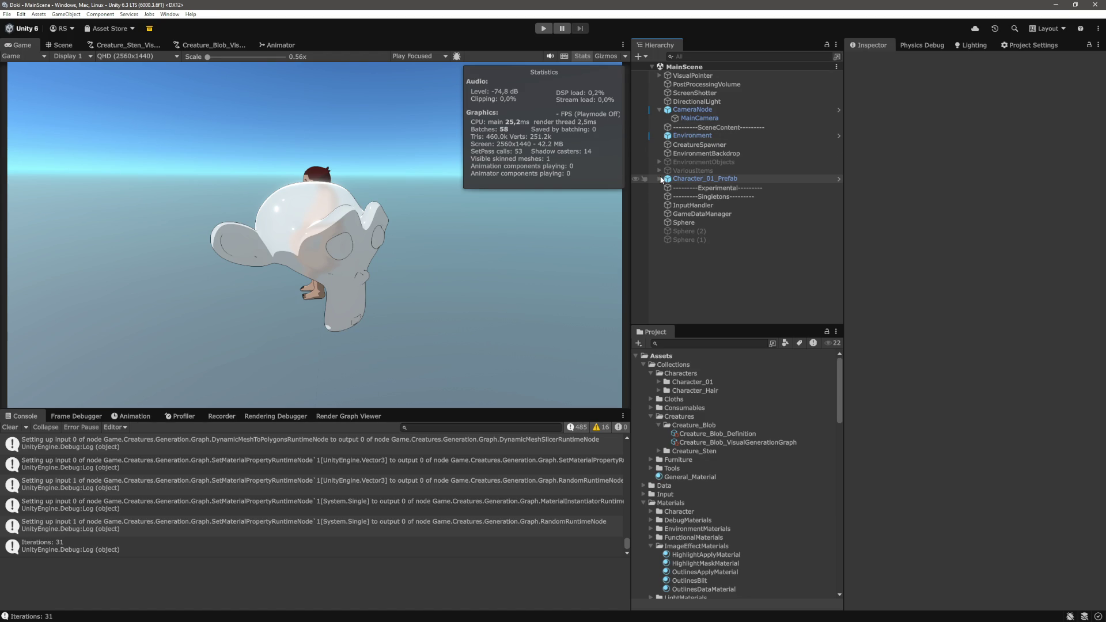
{"action": "left_click", "coordinate": [700, 145]}
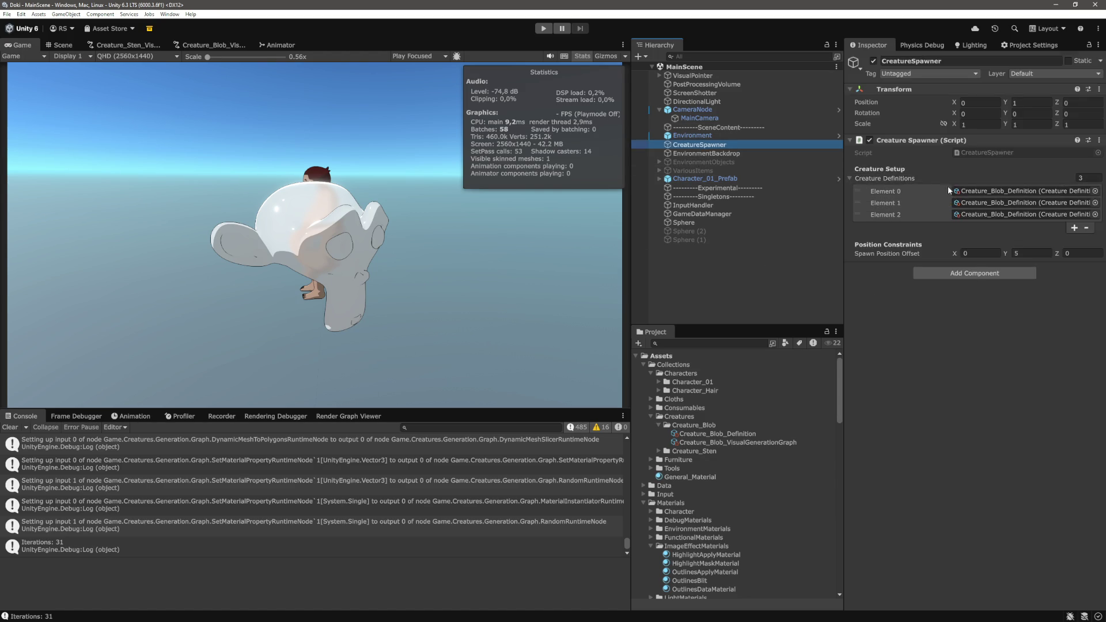
{"action": "left_click", "coordinate": [979, 214]}
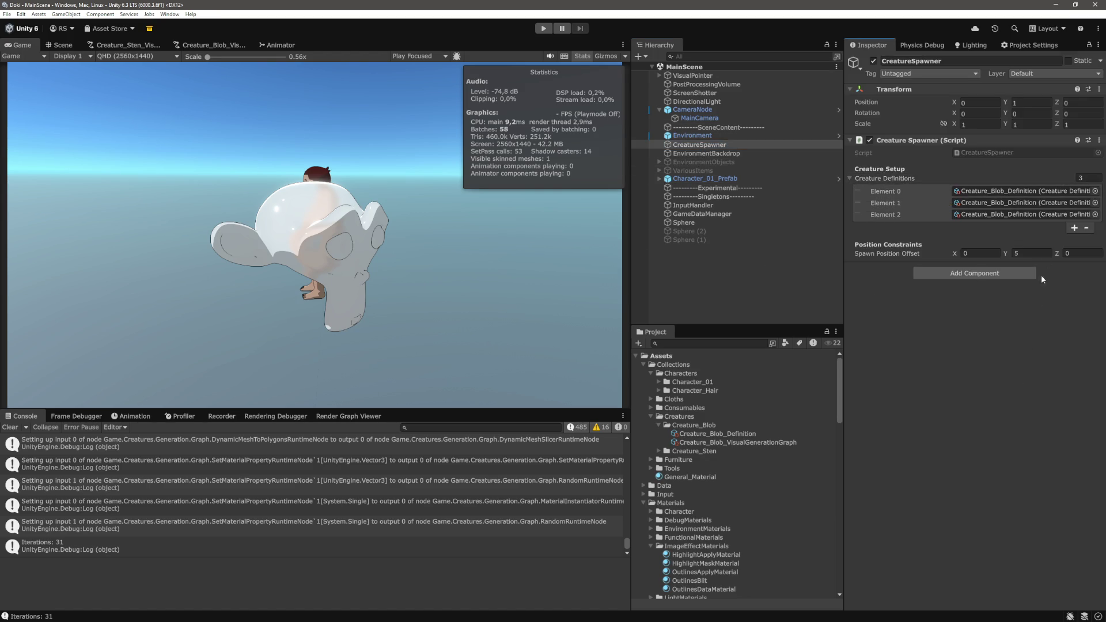
{"action": "left_click", "coordinate": [1074, 229]}
{"action": "left_click", "coordinate": [1074, 240]}
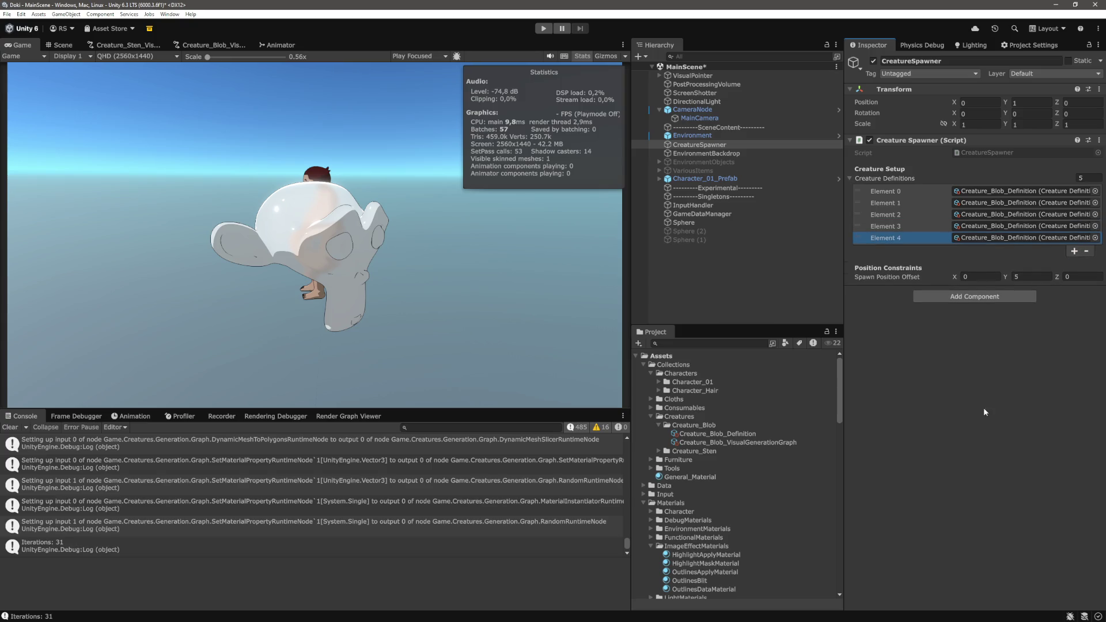
{"action": "left_click", "coordinate": [1075, 252]}
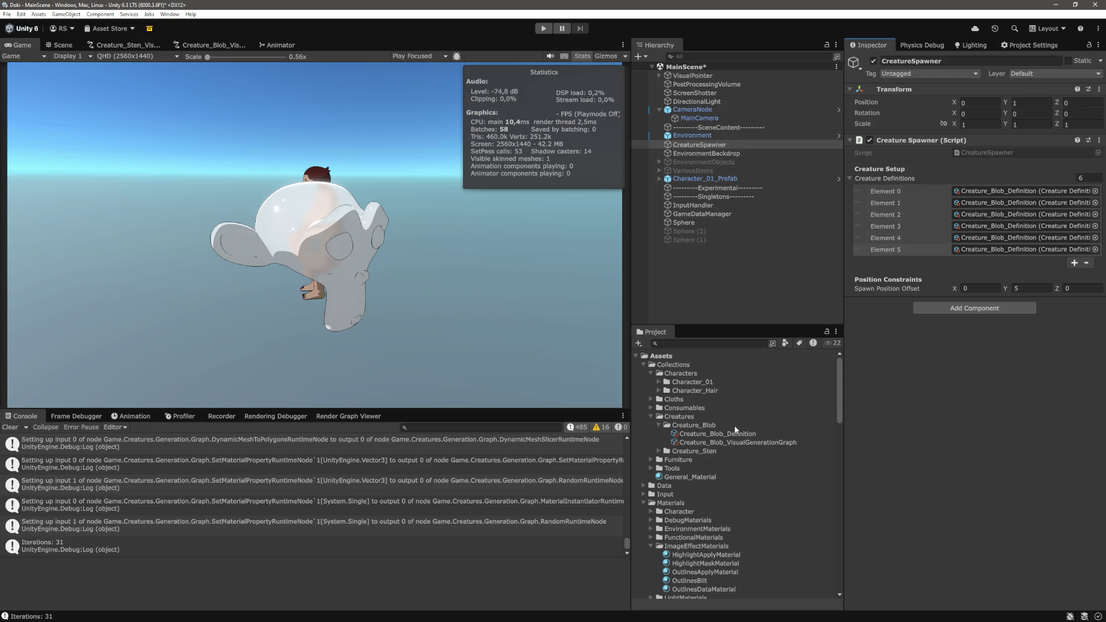
{"action": "left_click", "coordinate": [543, 28]}
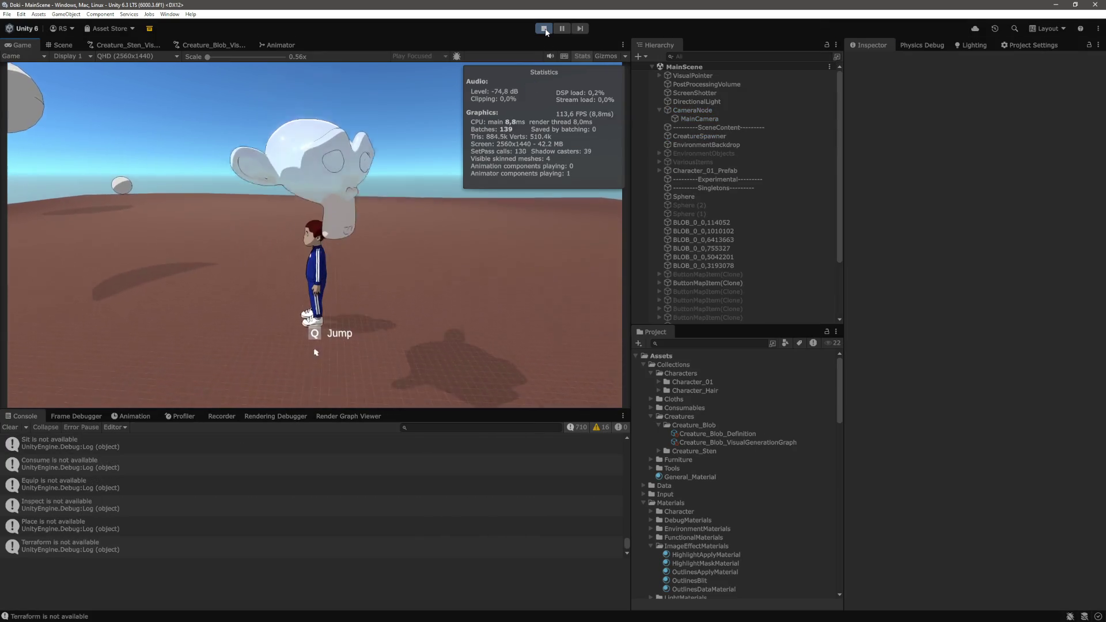
Run the character among the differently sized blobs with WASD, then pause the game
{"action": "key", "text": "w"}
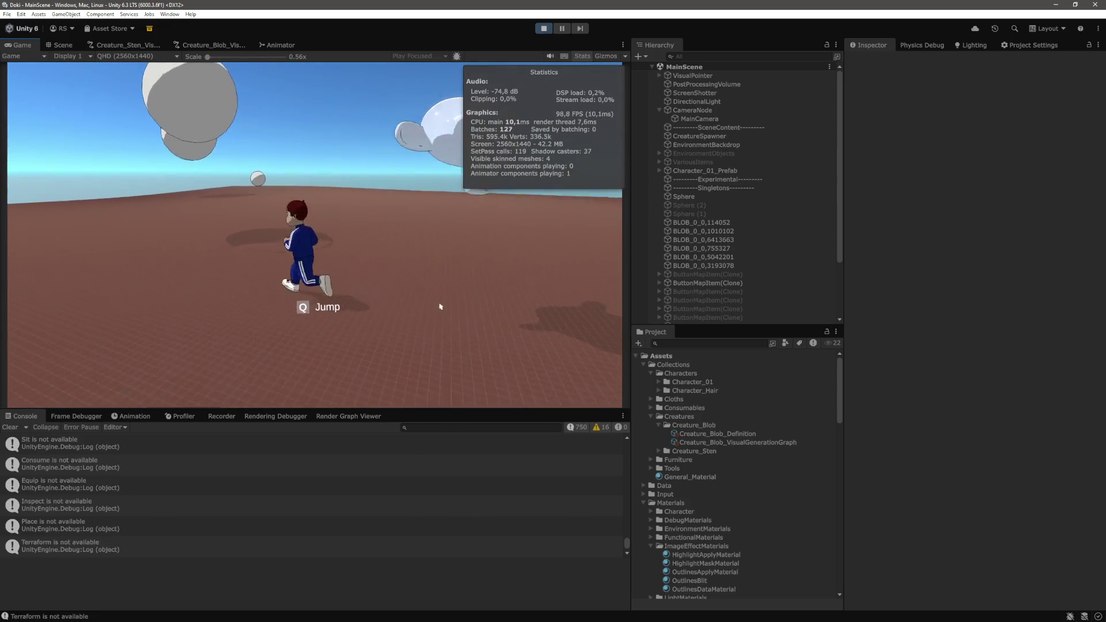
{"action": "key", "text": "s"}
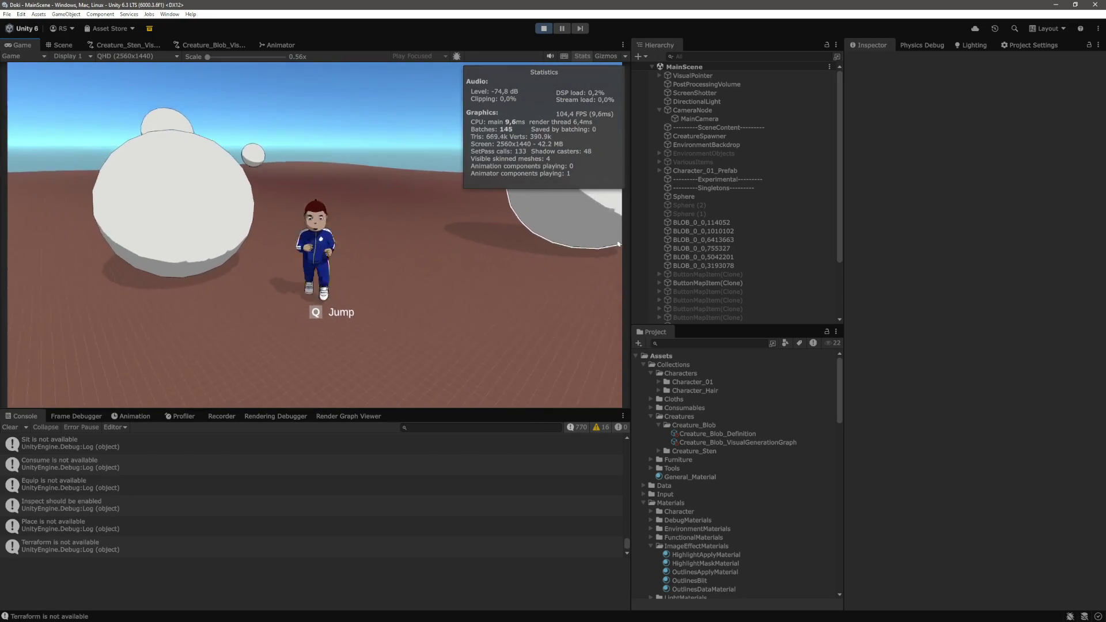
{"action": "key", "text": "a"}
{"action": "key", "text": "d"}
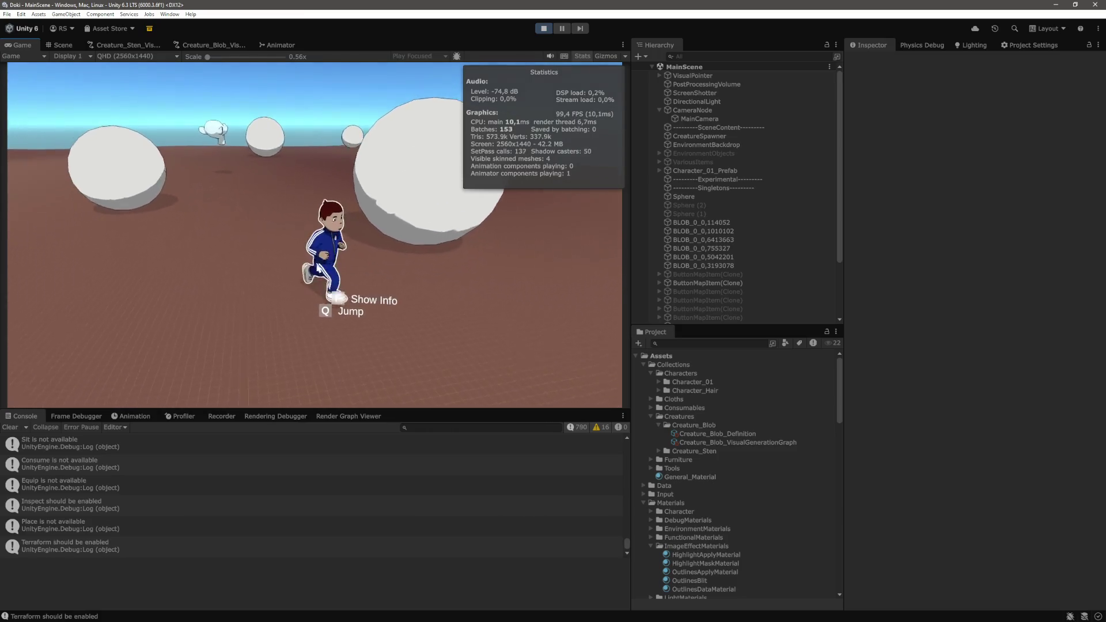
{"action": "key", "text": "a"}
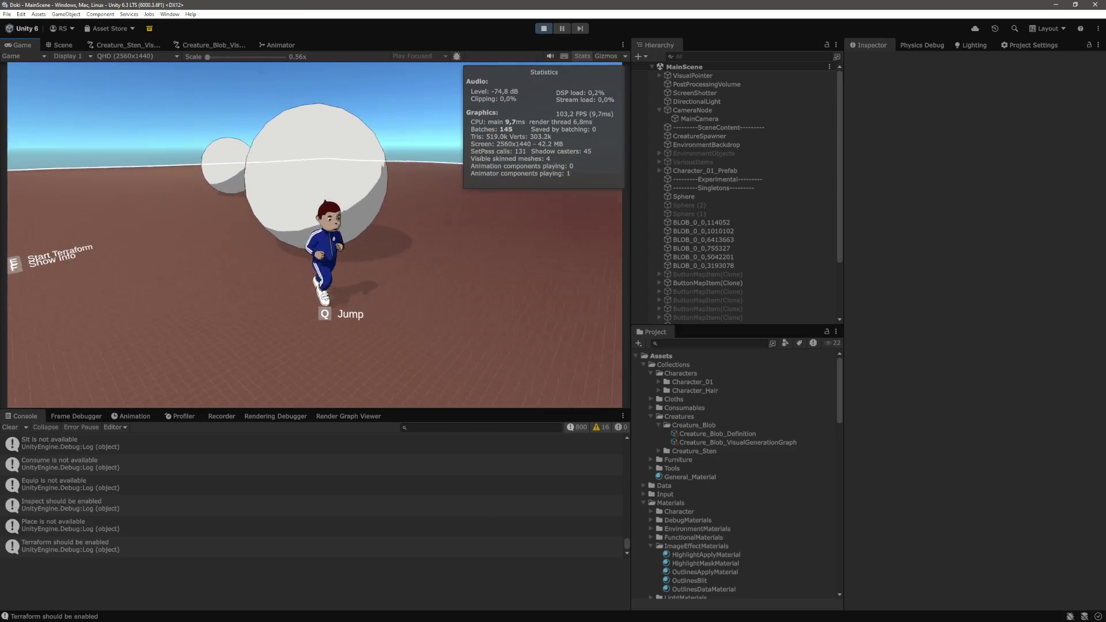
{"action": "key", "text": "d"}
{"action": "key", "text": "ctrl+shift+p"}
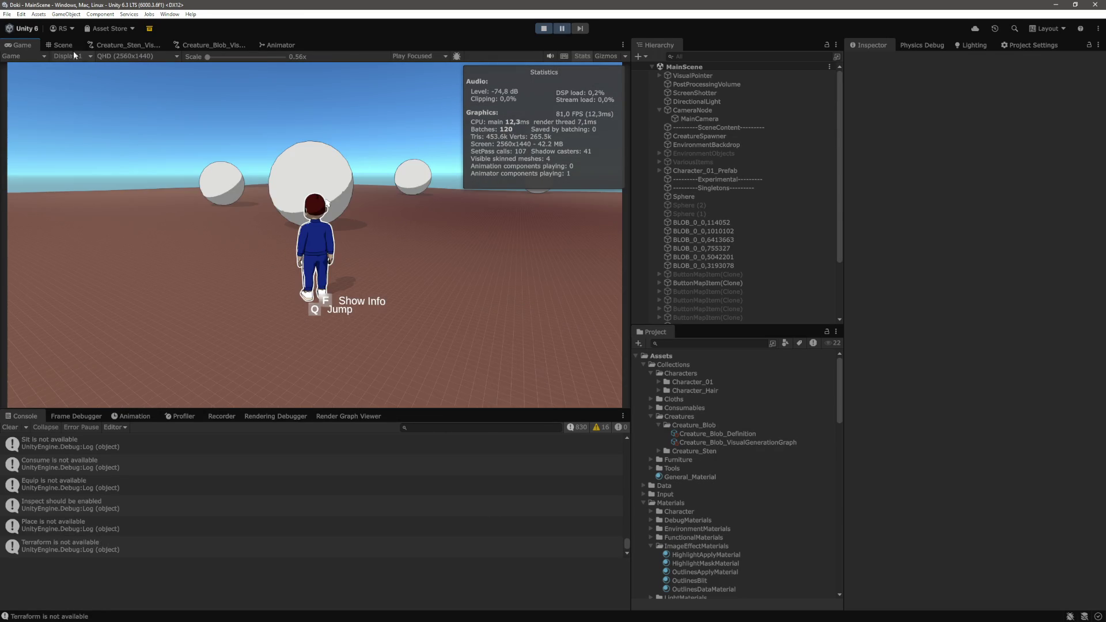
{"action": "left_click", "coordinate": [59, 45]}
Orbit the scene view around the spawned spheres, select the ground plane, then stop play mode
{"action": "mouse_move", "coordinate": [329, 190]}
{"action": "left_mouse_down"}
{"action": "mouse_move", "coordinate": [343, 170]}
{"action": "mouse_move", "coordinate": [366, 171]}
{"action": "mouse_move", "coordinate": [265, 230]}
{"action": "mouse_move", "coordinate": [593, 188]}
{"action": "mouse_move", "coordinate": [226, 245]}
{"action": "mouse_move", "coordinate": [278, 250]}
{"action": "left_mouse_up"}
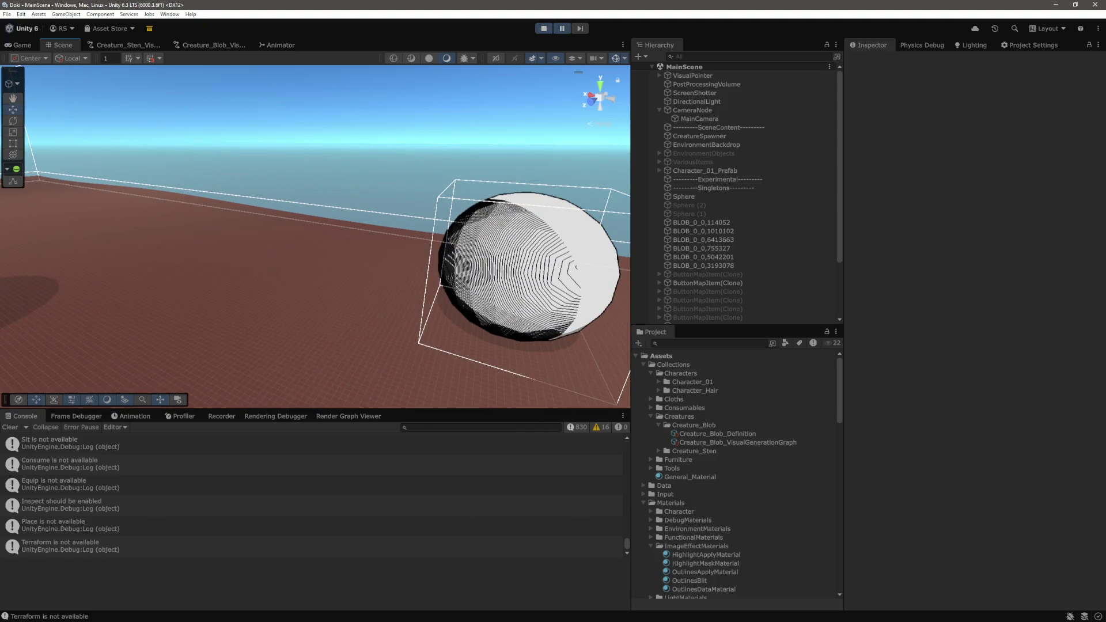
{"action": "mouse_move", "coordinate": [293, 299]}
{"action": "left_mouse_down"}
{"action": "mouse_move", "coordinate": [390, 247]}
{"action": "mouse_move", "coordinate": [445, 255]}
{"action": "mouse_move", "coordinate": [346, 257]}
{"action": "mouse_move", "coordinate": [542, 234]}
{"action": "mouse_move", "coordinate": [325, 318]}
{"action": "mouse_move", "coordinate": [406, 302]}
{"action": "mouse_move", "coordinate": [261, 283]}
{"action": "mouse_move", "coordinate": [366, 282]}
{"action": "mouse_move", "coordinate": [242, 277]}
{"action": "mouse_move", "coordinate": [524, 291]}
{"action": "mouse_move", "coordinate": [460, 270]}
{"action": "mouse_move", "coordinate": [484, 281]}
{"action": "mouse_move", "coordinate": [494, 135]}
{"action": "mouse_move", "coordinate": [731, 190]}
{"action": "mouse_move", "coordinate": [234, 227]}
{"action": "left_mouse_up"}
{"action": "left_click", "coordinate": [484, 281]}
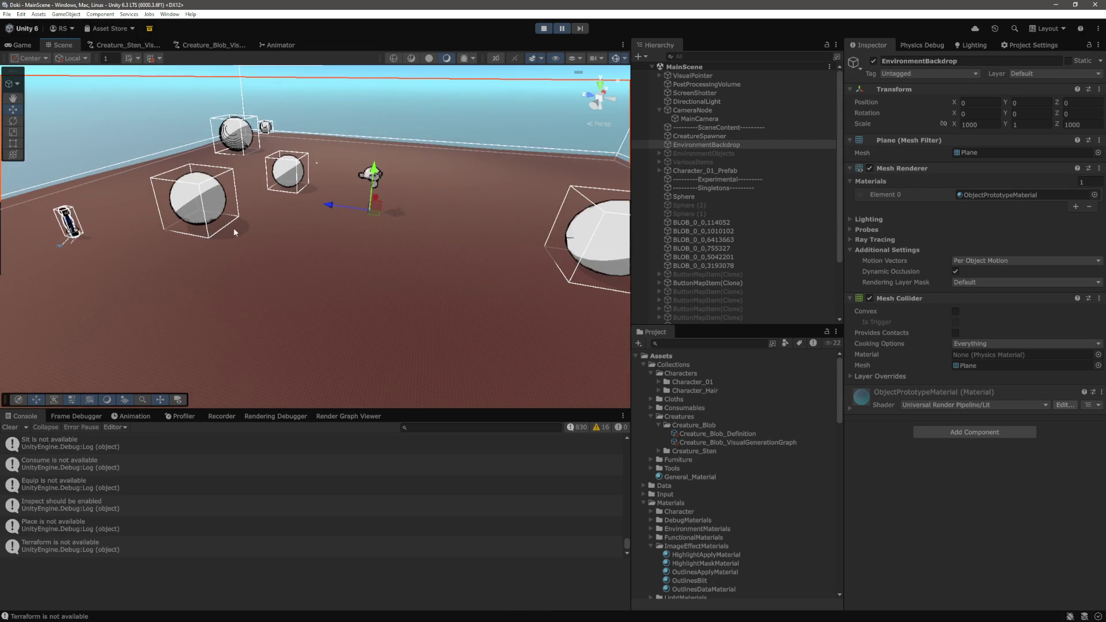
{"action": "left_click", "coordinate": [544, 28]}
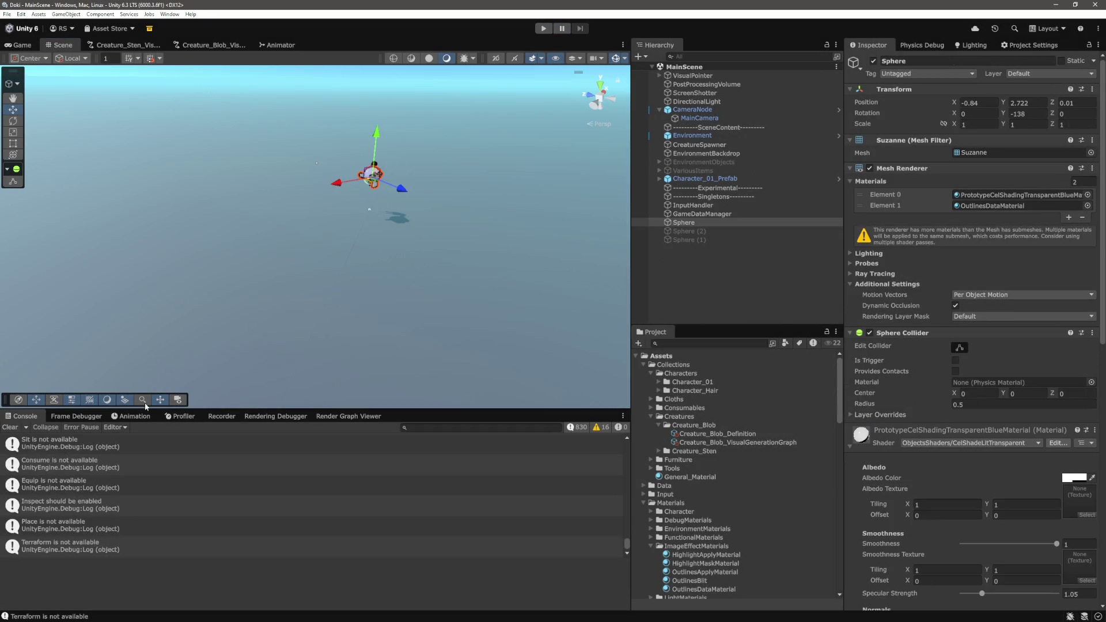
Clear the Console and set the random float node's Upper Bound Value to 0.8, saving the graph
{"action": "left_click", "coordinate": [10, 427]}
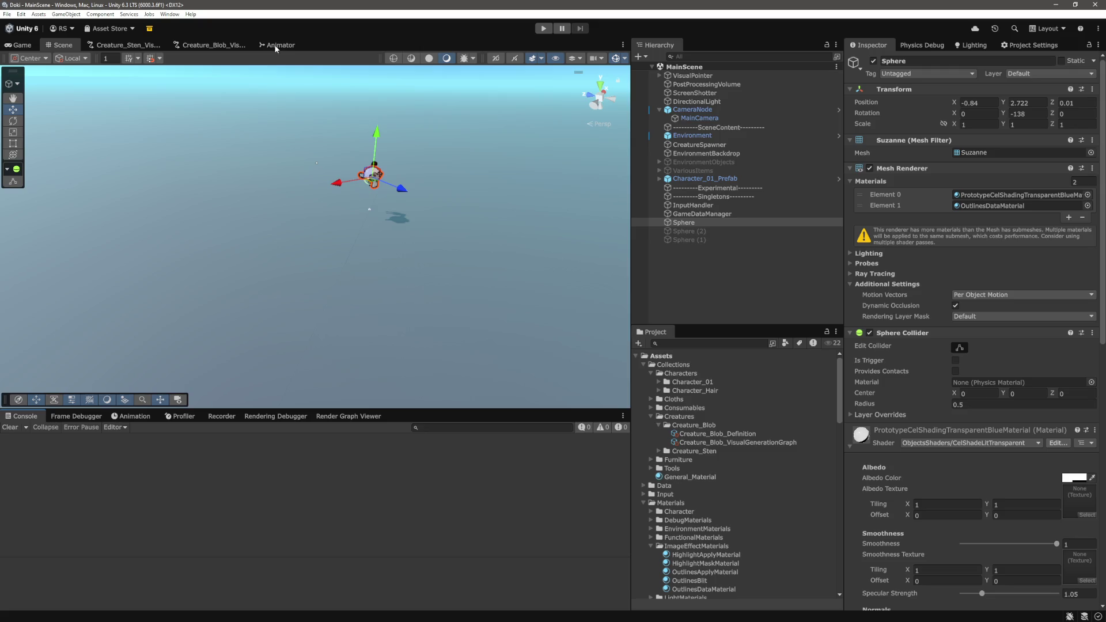
{"action": "left_click", "coordinate": [276, 46]}
{"action": "left_click", "coordinate": [201, 44]}
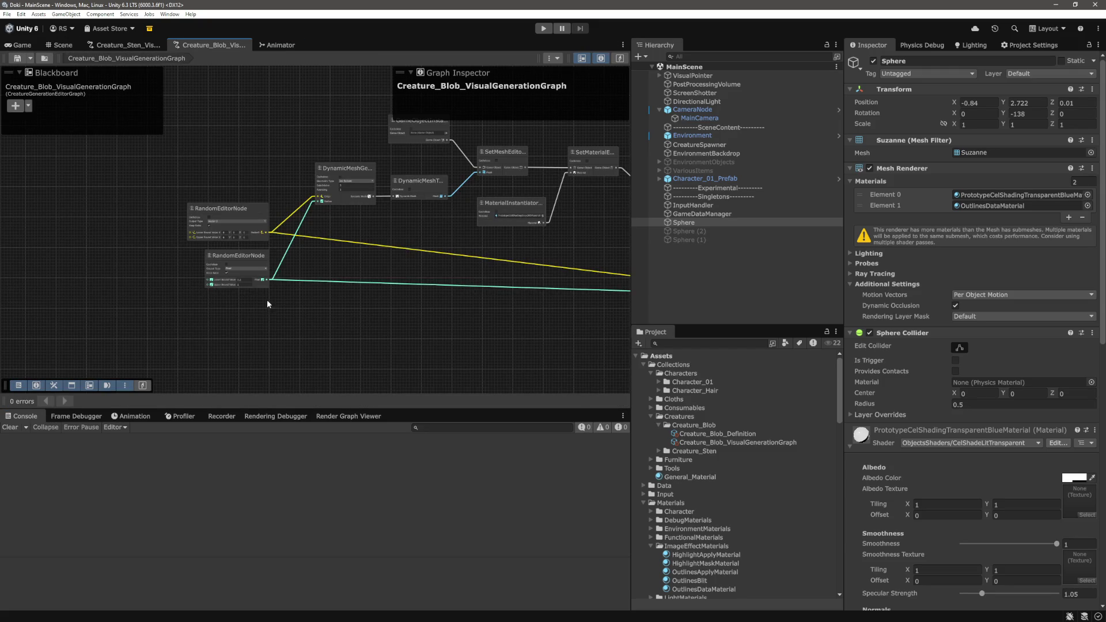
{"action": "scroll", "coordinate": [241, 287], "scroll_direction": "up", "scroll_amount": 8}
{"action": "left_click", "coordinate": [284, 244]}
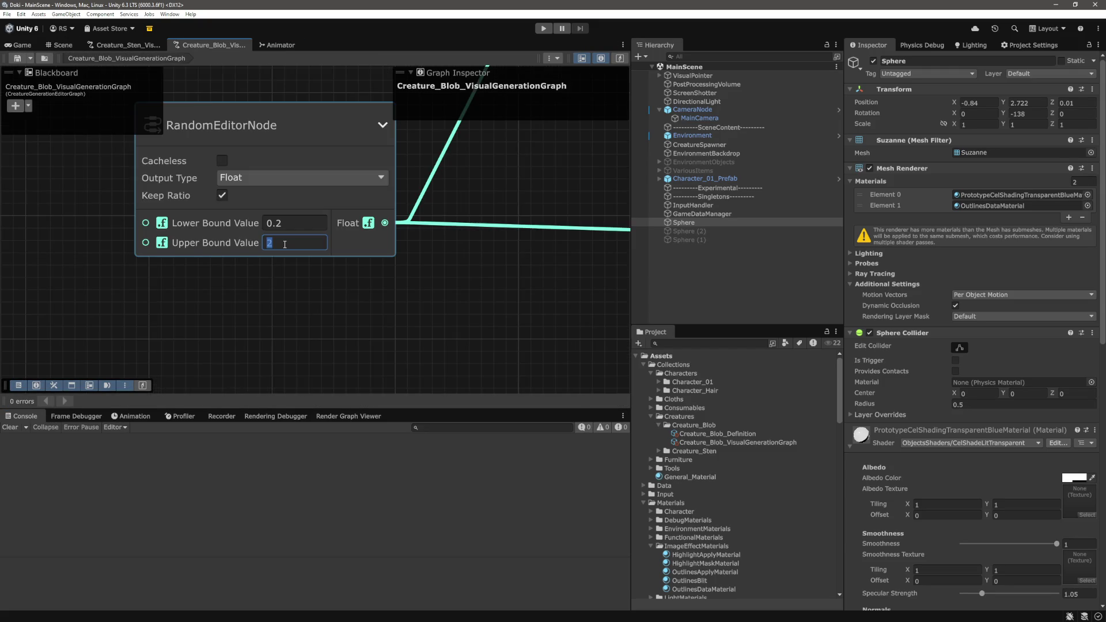
{"action": "type", "text": "0.8"}
{"action": "left_click", "coordinate": [382, 295]}
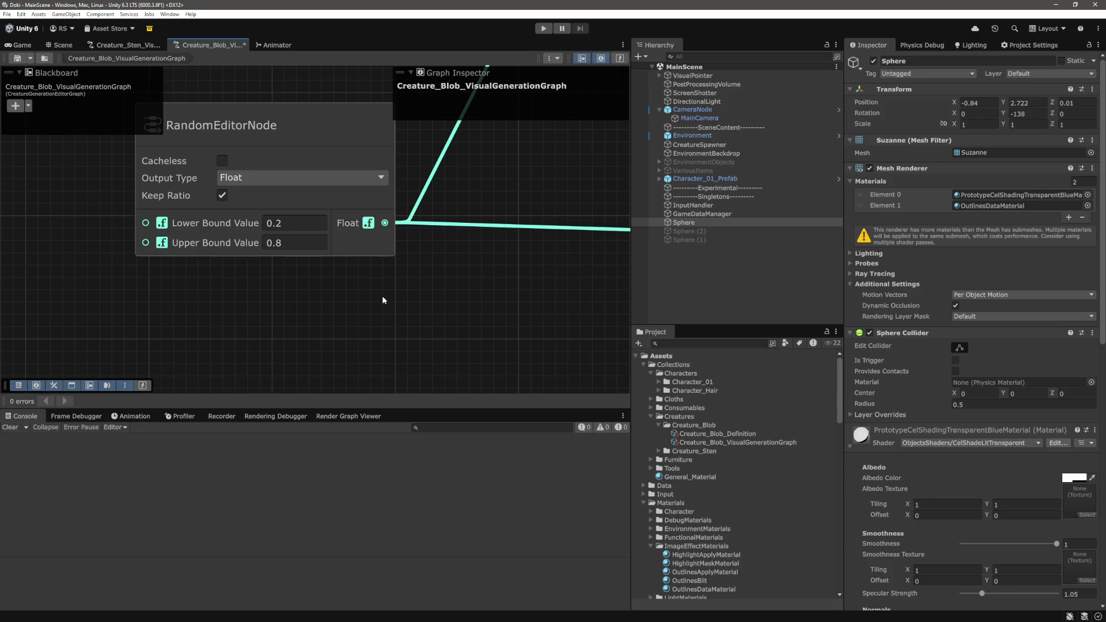
{"action": "key", "text": "ctrl+s"}
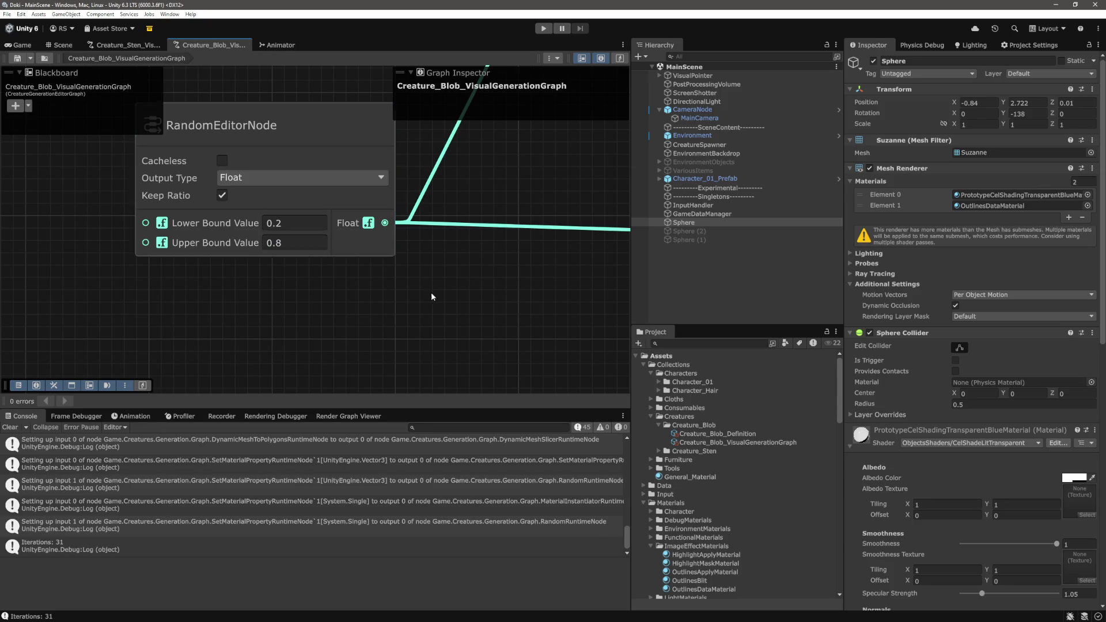
Scroll through the blob generation graph to the MaterialInstantiatorEditorNode
{"action": "scroll", "coordinate": [431, 292], "scroll_direction": "down", "scroll_amount": 10}
{"action": "scroll", "coordinate": [499, 304], "scroll_direction": "right", "scroll_amount": 10}
{"action": "scroll", "coordinate": [214, 222], "scroll_direction": "up", "scroll_amount": 10}
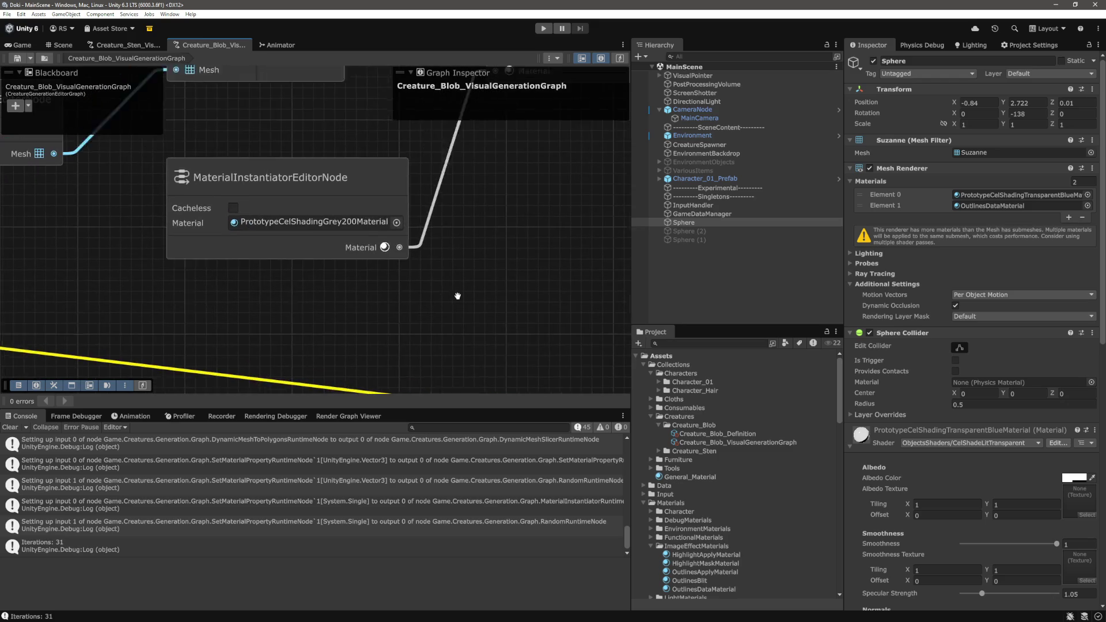
{"action": "scroll", "coordinate": [707, 418], "scroll_direction": "down", "scroll_amount": 5}
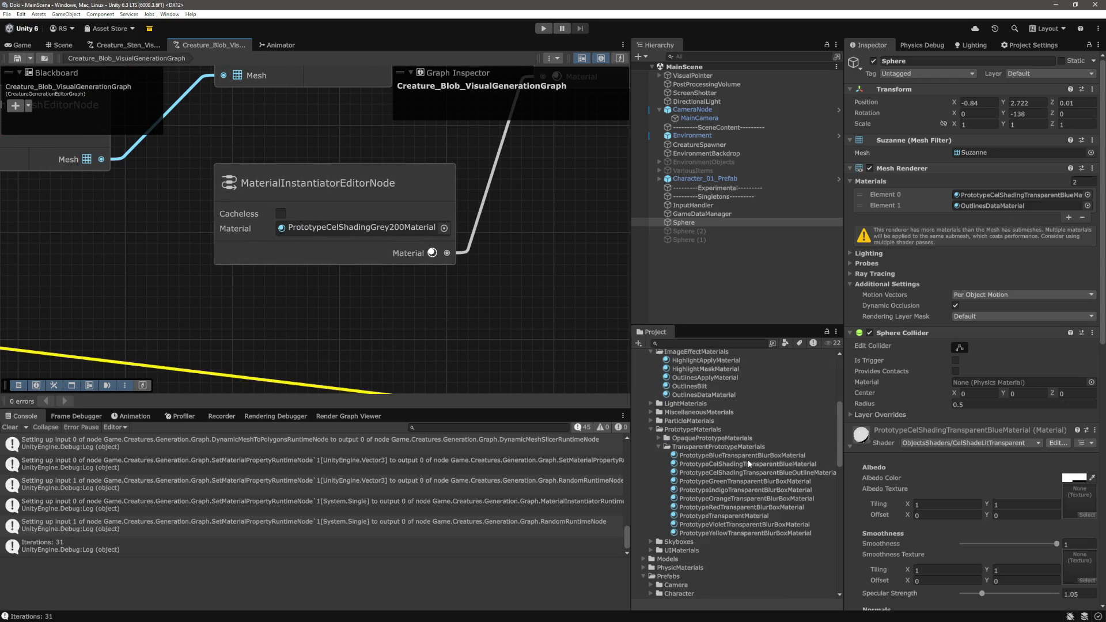
{"action": "scroll", "coordinate": [460, 257], "scroll_direction": "down", "scroll_amount": 2}
{"action": "scroll", "coordinate": [448, 316], "scroll_direction": "right", "scroll_amount": 2}
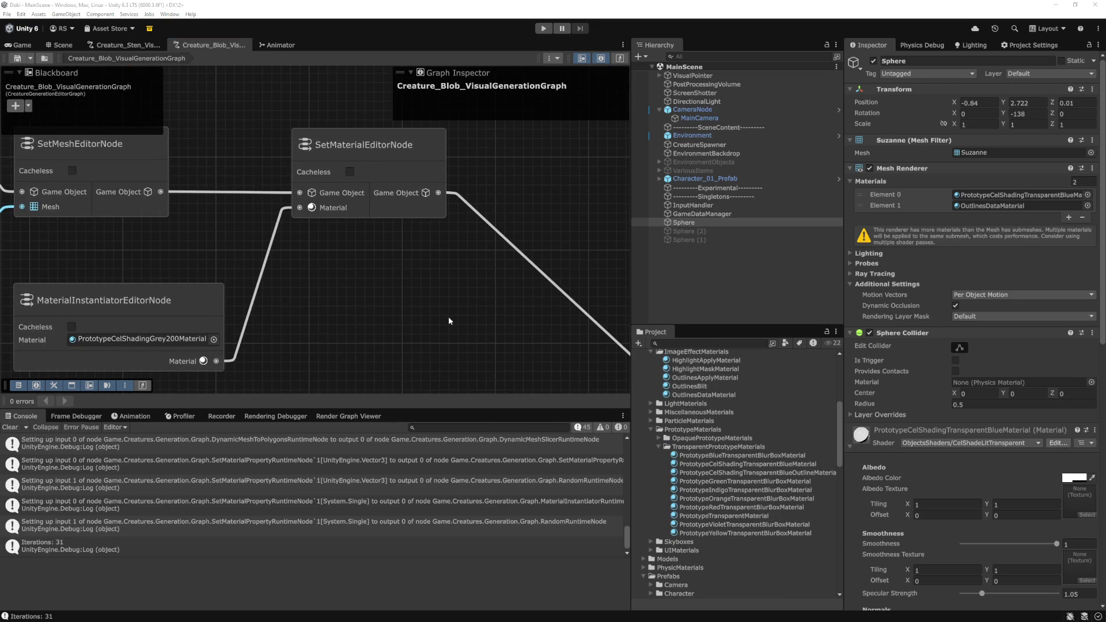
{"action": "key", "text": "alt+Tab"}
Open SetMaterialRuntimeNode.cs and select line 51's meshRenderer.material = material; assignment
{"action": "key", "text": "ctrl+p"}
{"action": "type", "text": "se"}
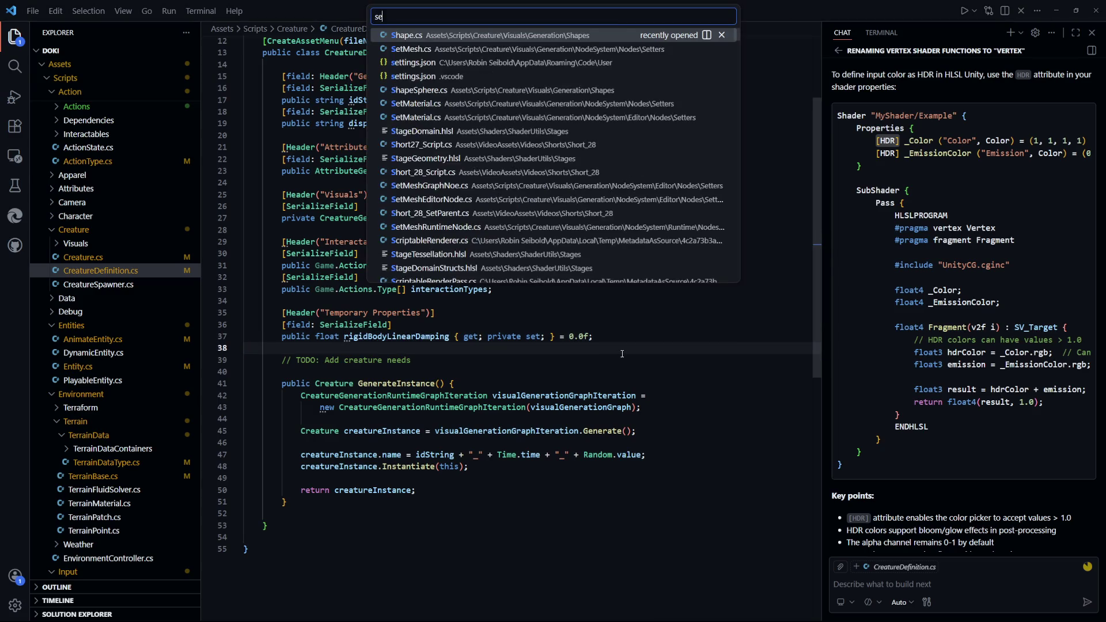
{"action": "type", "text": "tmaterialrun"}
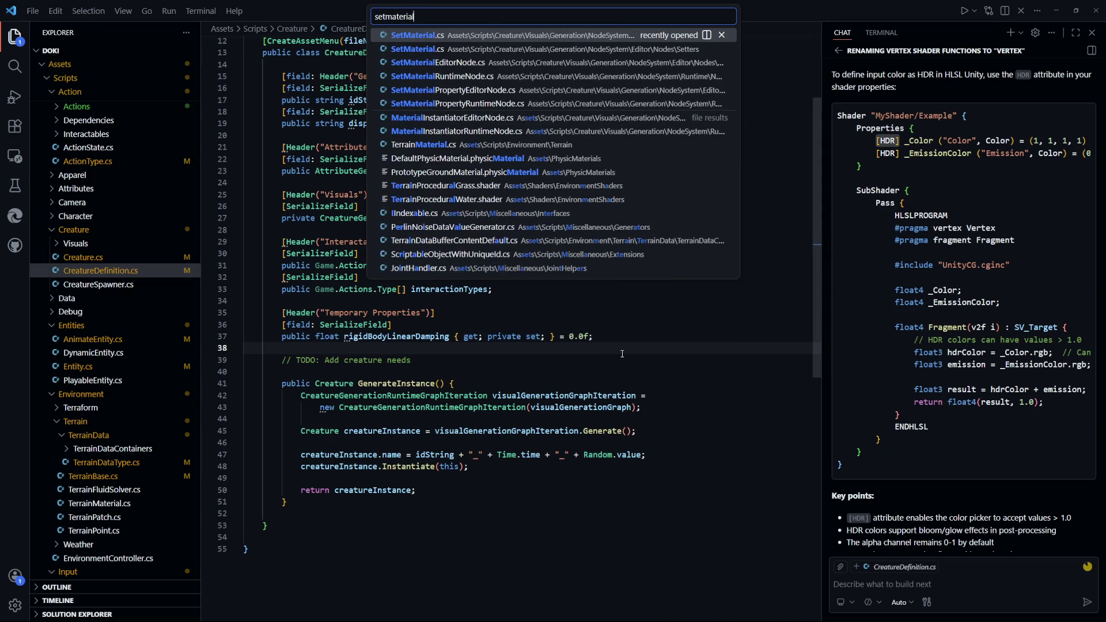
{"action": "key", "text": "Return"}
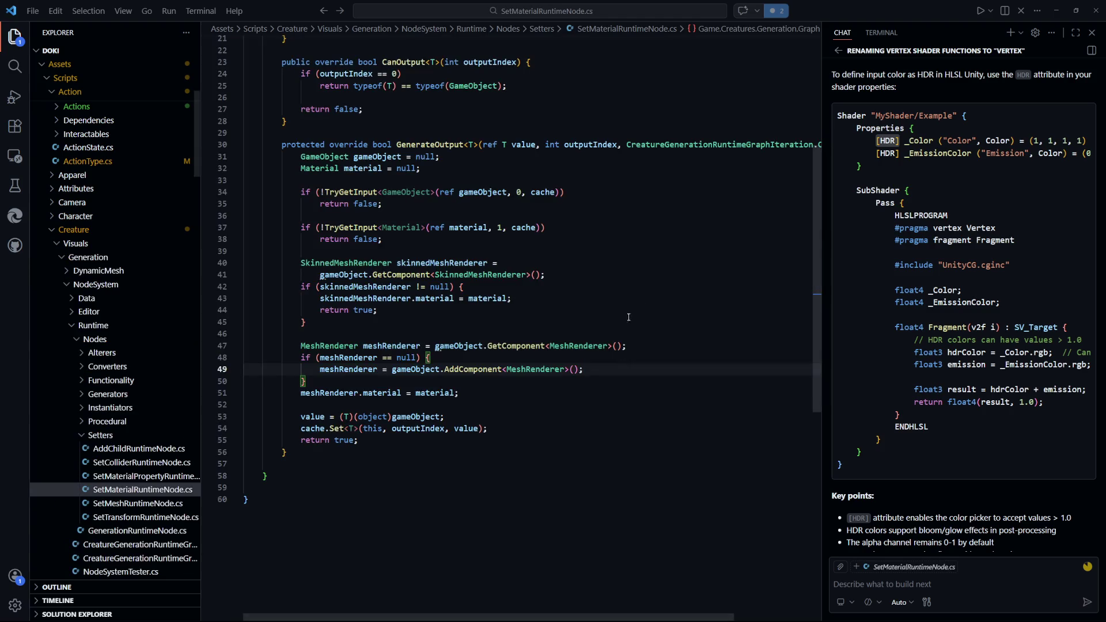
{"action": "left_click", "coordinate": [576, 393]}
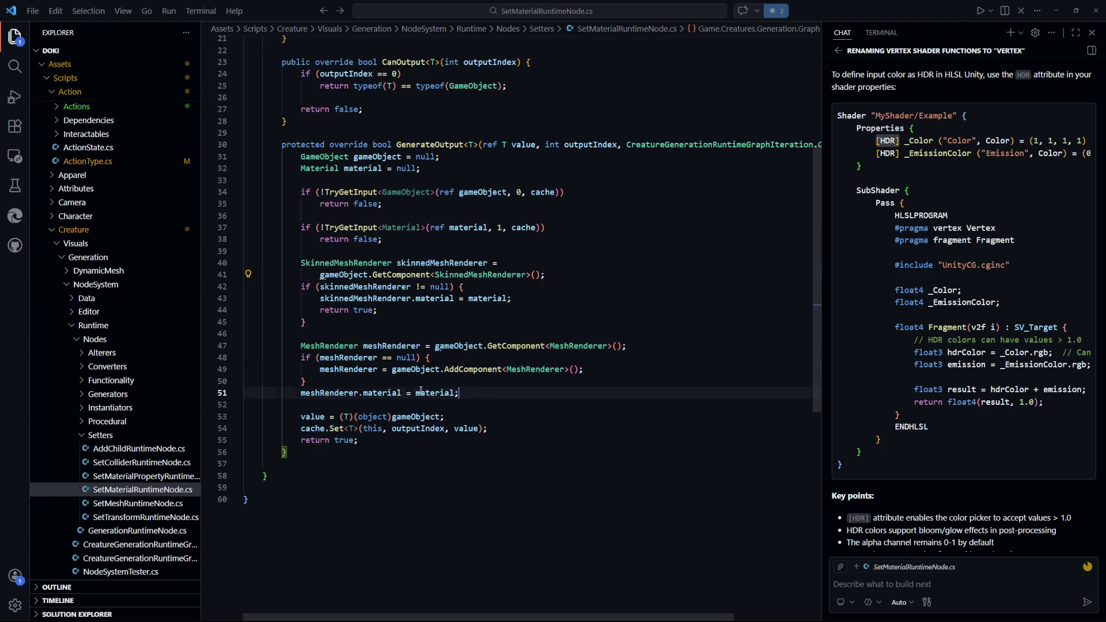
{"action": "key", "text": "shift+Home"}
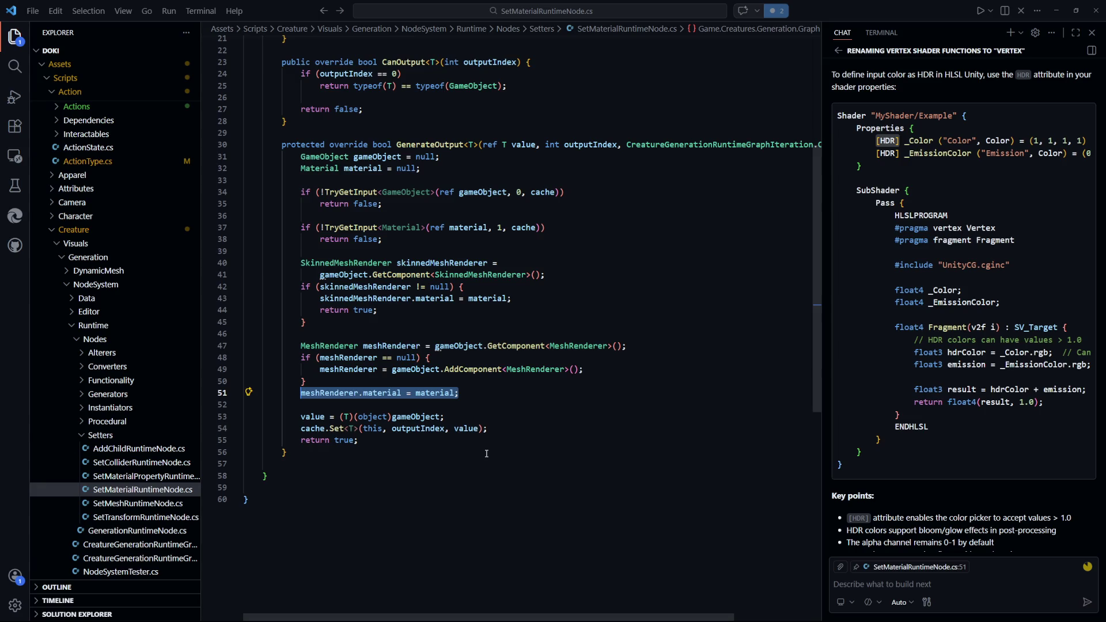
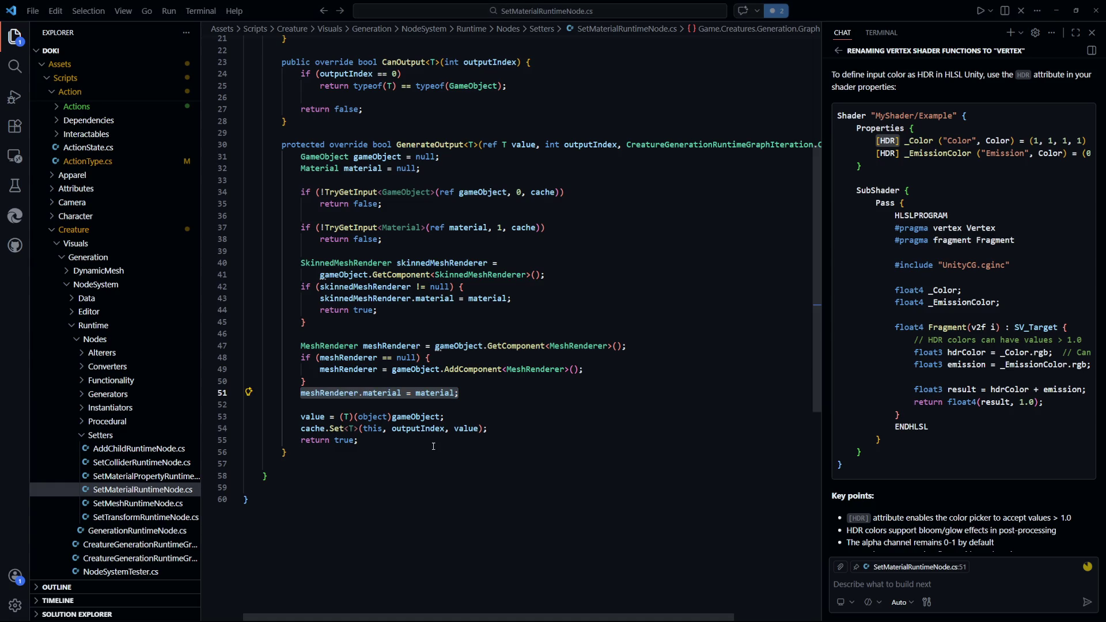
Inspect the meshRenderer.material assignment on line 51, then open a new Chrome tab
{"action": "mouse_move", "coordinate": [403, 399]}
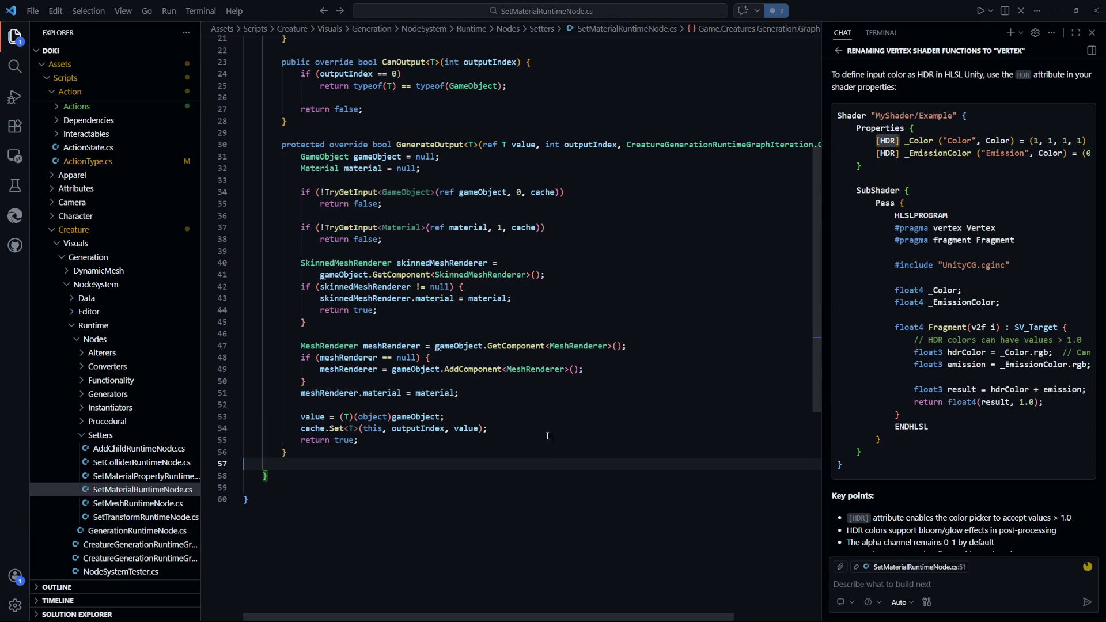
{"action": "left_click", "coordinate": [447, 394]}
{"action": "mouse_move", "coordinate": [310, 393]}
{"action": "left_mouse_down"}
{"action": "mouse_move", "coordinate": [499, 398]}
{"action": "mouse_move", "coordinate": [301, 395]}
{"action": "left_mouse_up"}
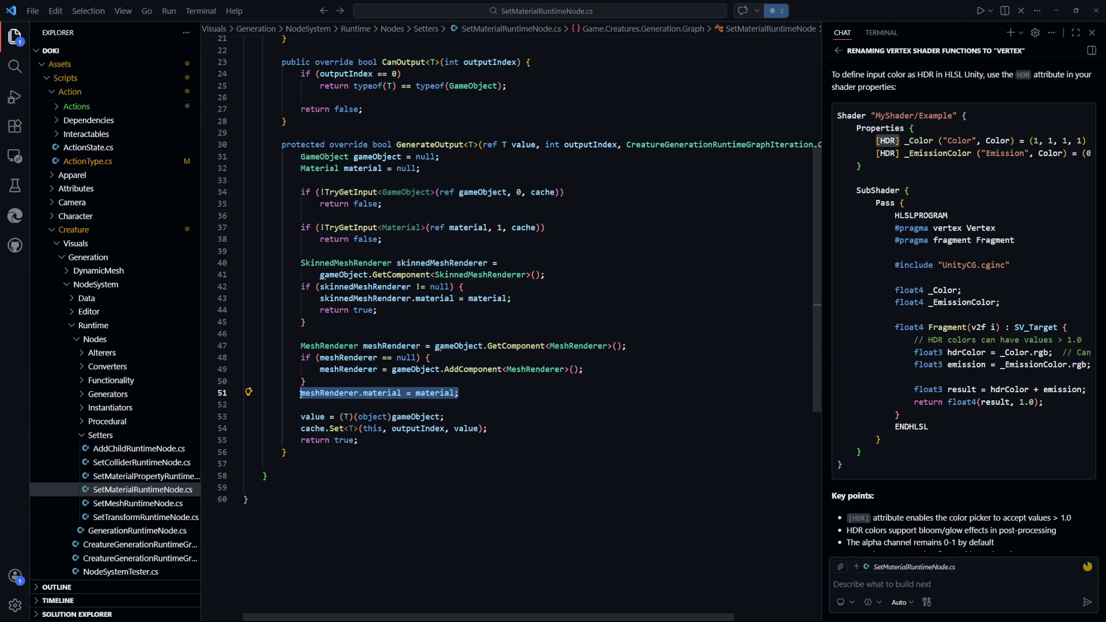
{"action": "left_click", "coordinate": [552, 442]}
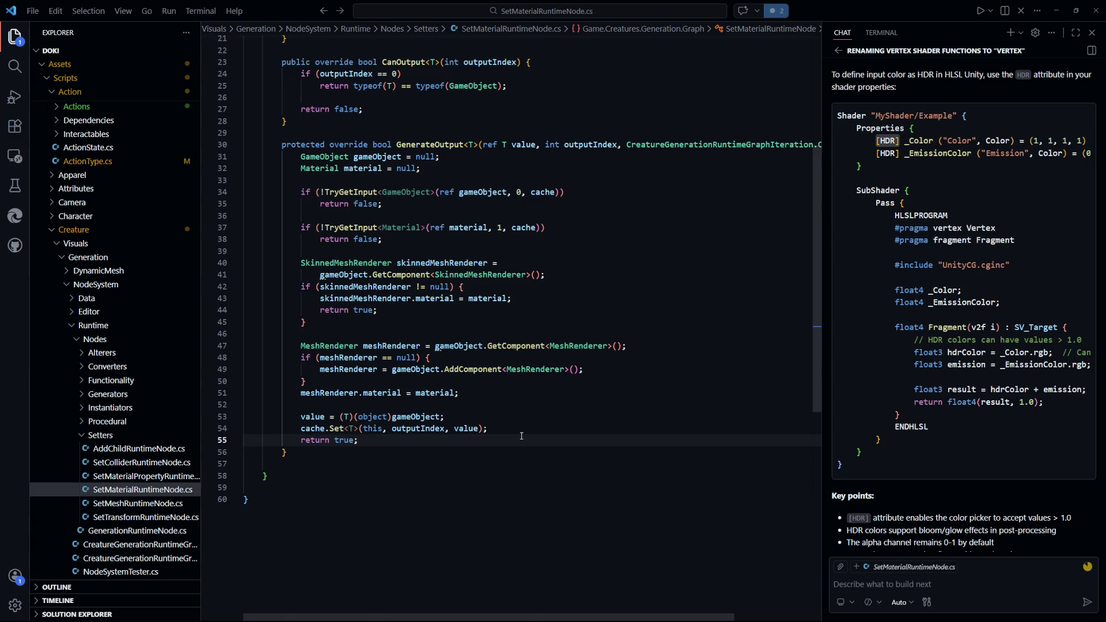
{"action": "key", "text": "ctrl+t"}
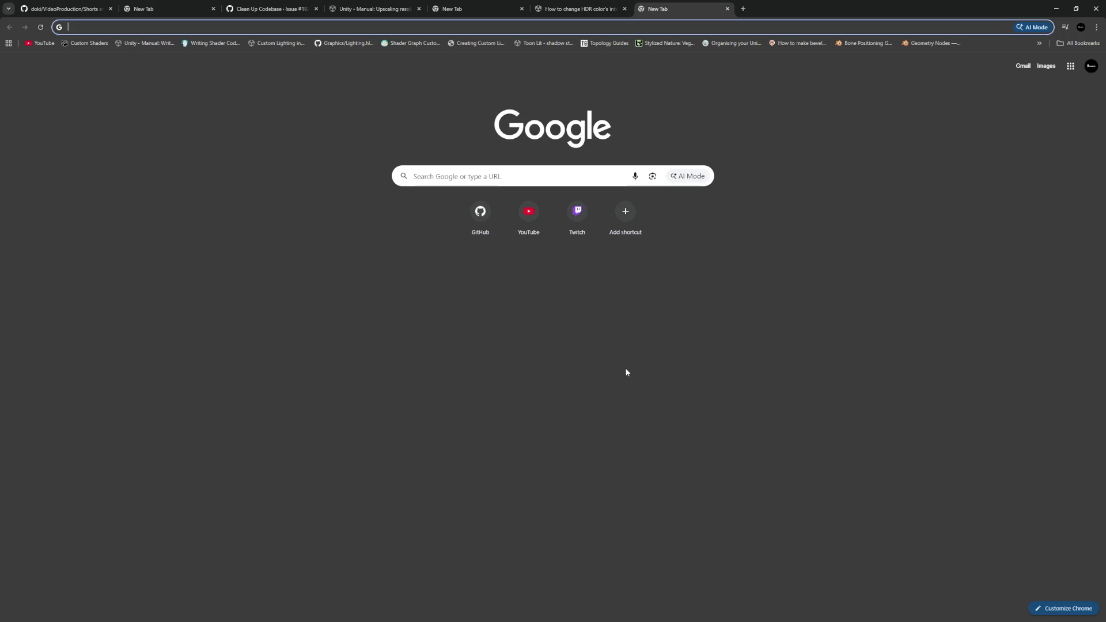
Search Google for 'meshrenderer unity' and open the Scripting API: MeshRenderer page
{"action": "type", "text": "meshrendee"}
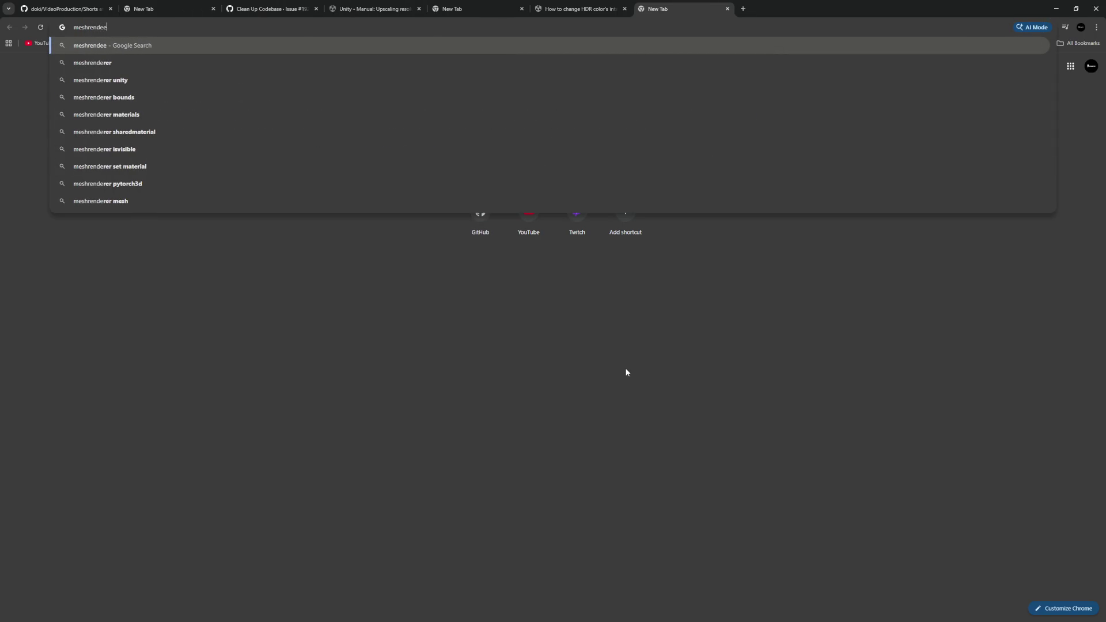
{"action": "key", "text": "BackSpace"}
{"action": "type", "text": "rer un"}
{"action": "type", "text": "ity"}
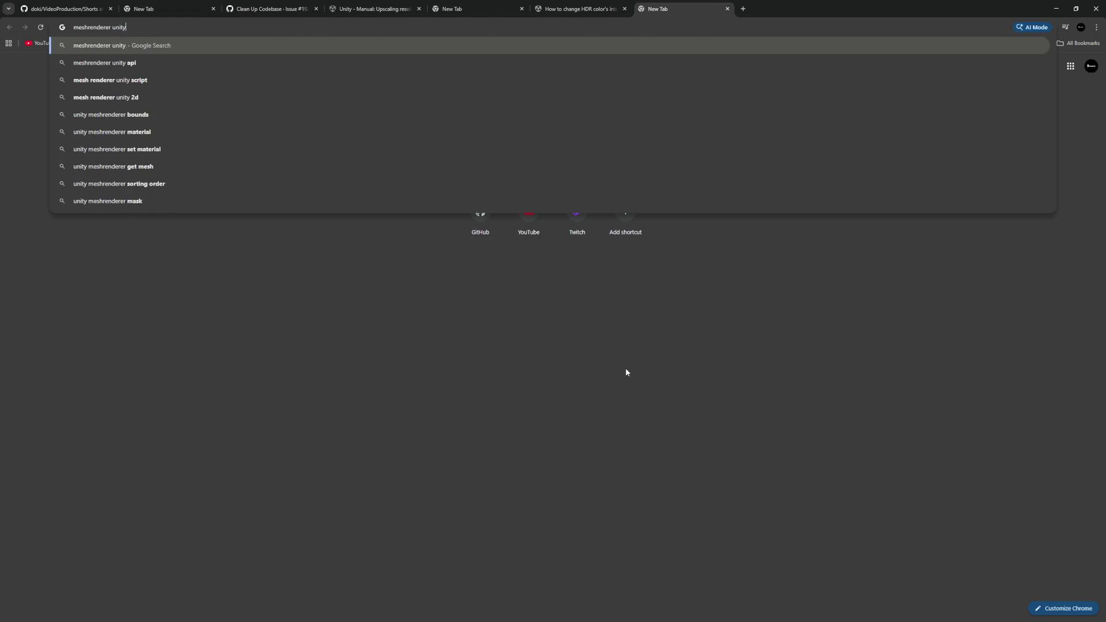
{"action": "key", "text": "Return"}
{"action": "left_click", "coordinate": [155, 148]}
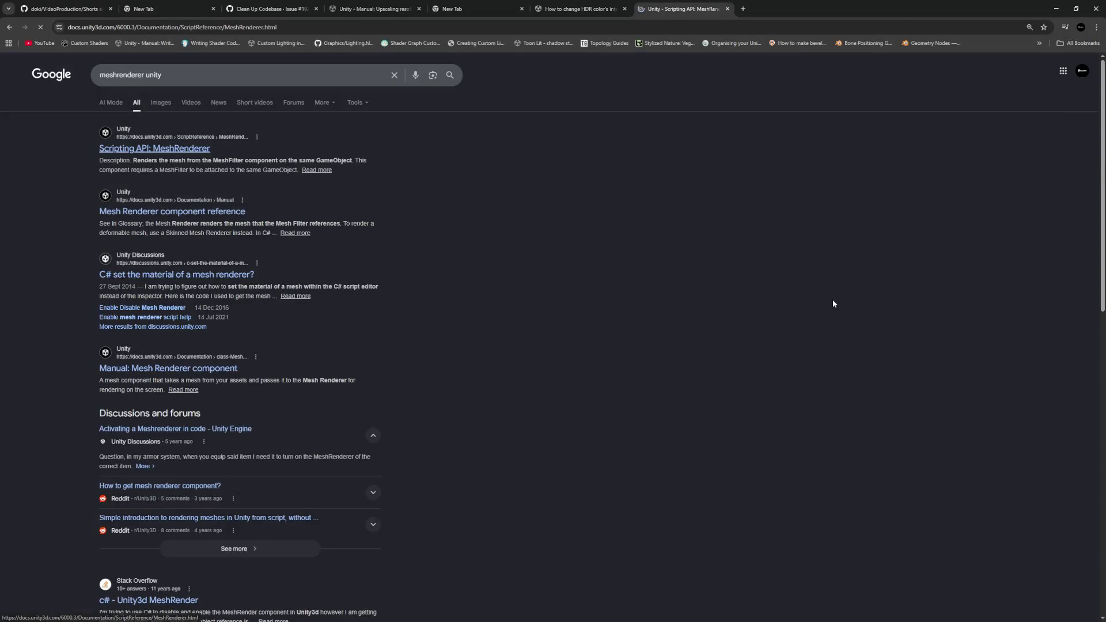
Find 'material' on the MeshRenderer page and scroll through its 27 matches
{"action": "scroll", "coordinate": [551, 347], "scroll_direction": "down", "scroll_amount": 15}
{"action": "scroll", "coordinate": [530, 323], "scroll_direction": "down", "scroll_amount": 1}
{"action": "key", "text": "ctrl+f"}
{"action": "type", "text": "material"}
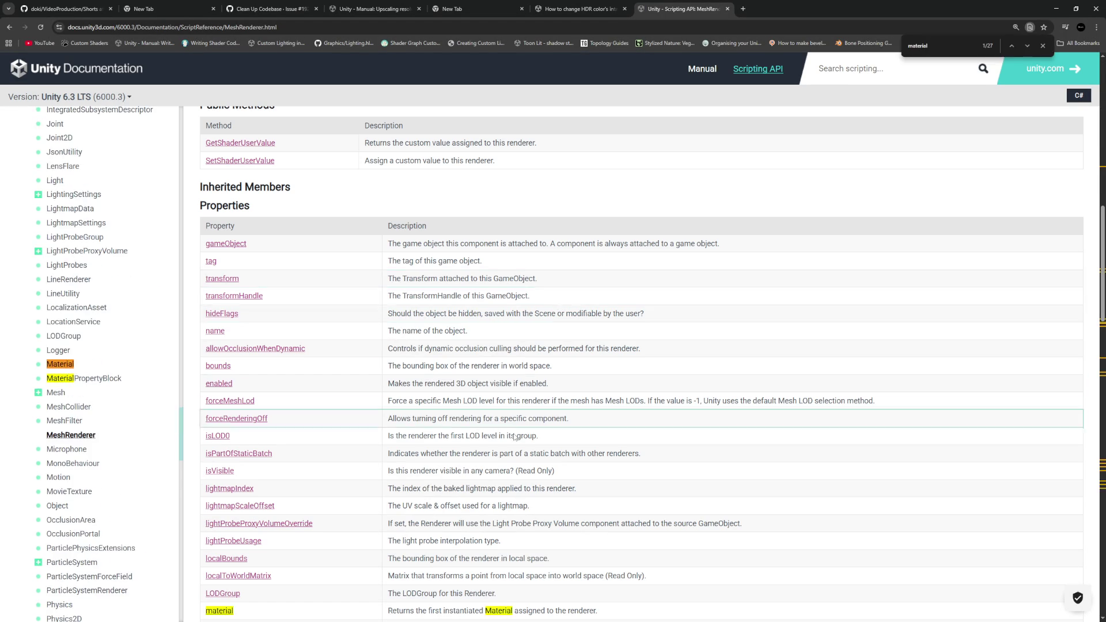
{"action": "scroll", "coordinate": [558, 308], "scroll_direction": "up", "scroll_amount": 15}
{"action": "scroll", "coordinate": [516, 478], "scroll_direction": "down", "scroll_amount": 5}
{"action": "scroll", "coordinate": [516, 478], "scroll_direction": "down", "scroll_amount": 7}
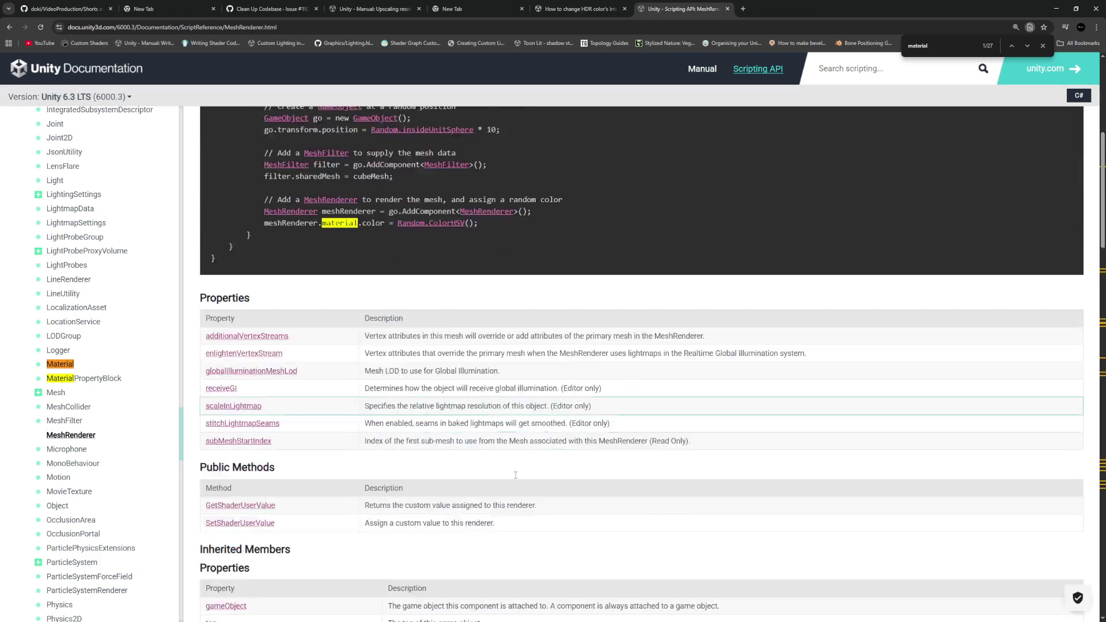
{"action": "scroll", "coordinate": [513, 474], "scroll_direction": "down", "scroll_amount": 7}
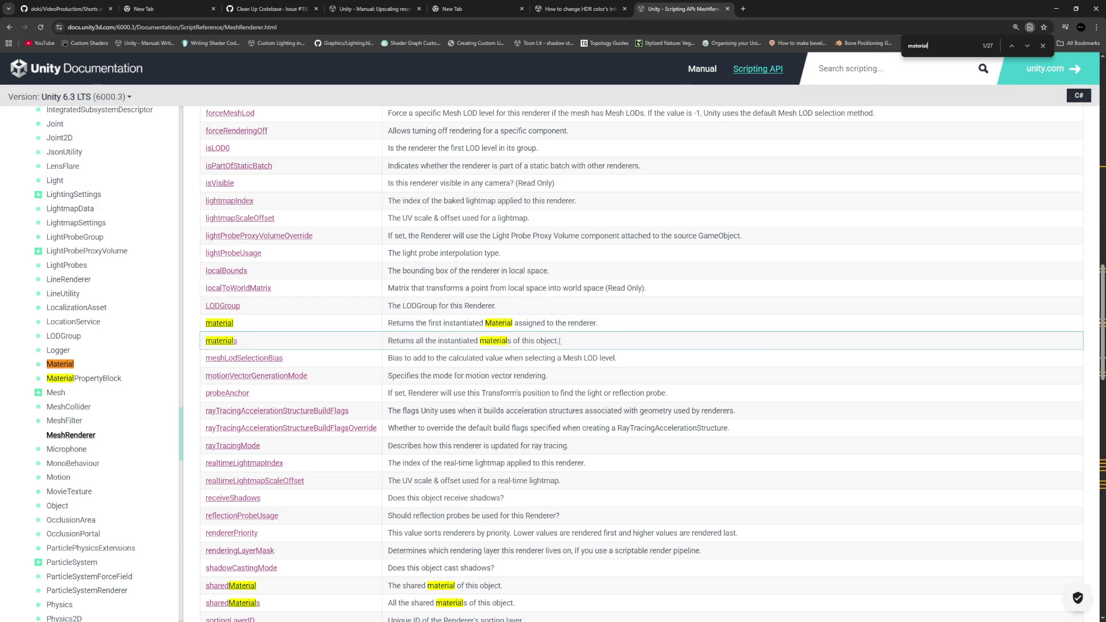
{"action": "scroll", "coordinate": [556, 340], "scroll_direction": "down", "scroll_amount": 3}
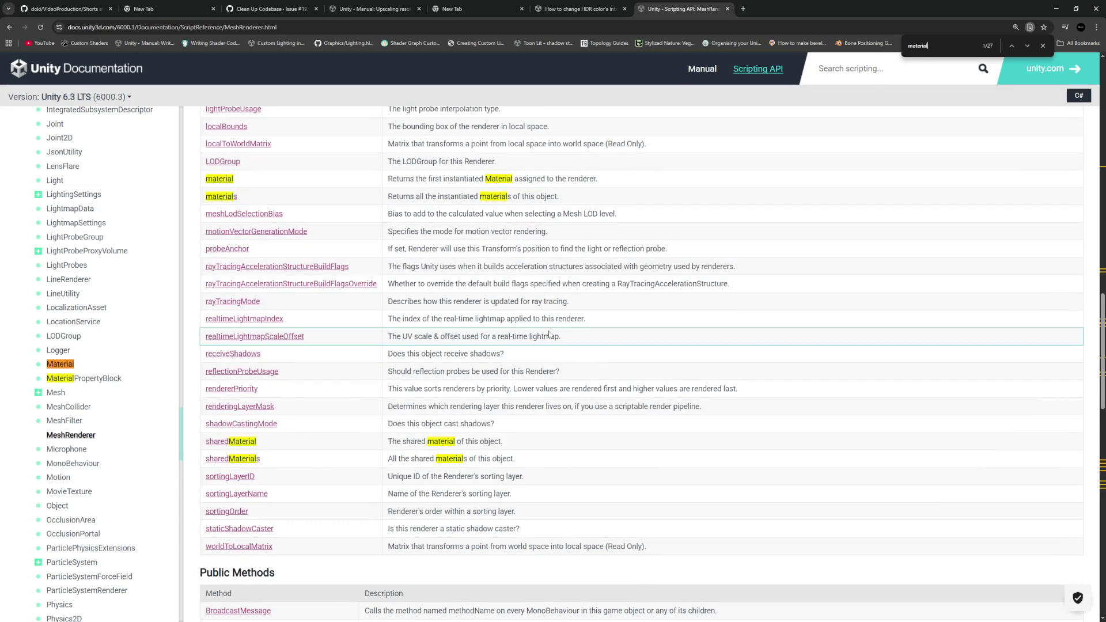
{"action": "scroll", "coordinate": [555, 336], "scroll_direction": "down", "scroll_amount": 5}
{"action": "scroll", "coordinate": [549, 335], "scroll_direction": "down", "scroll_amount": 5}
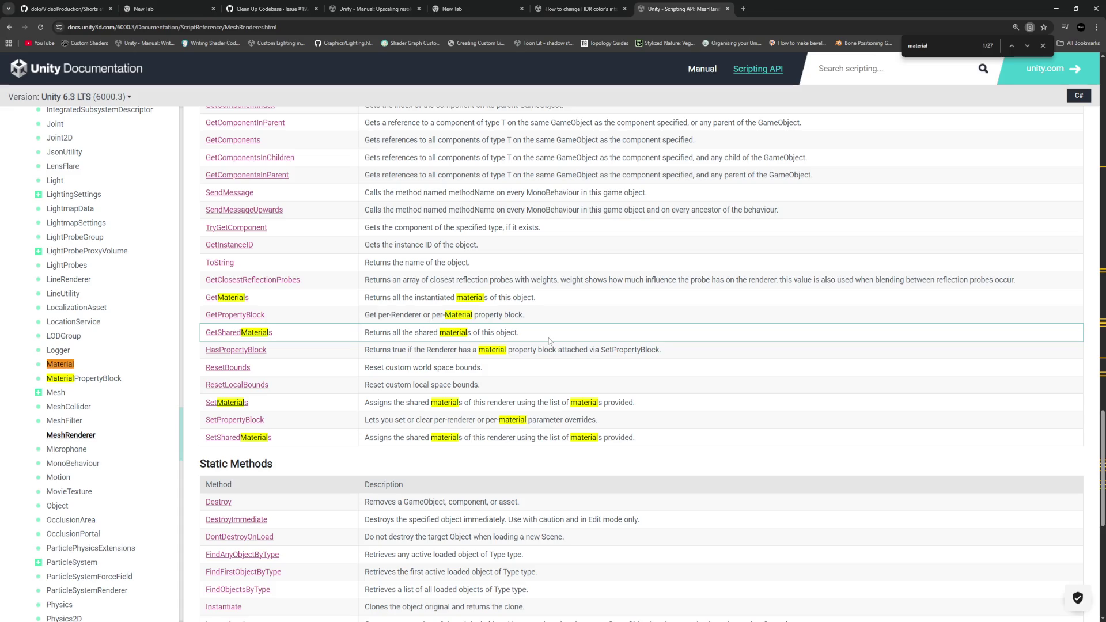
{"action": "scroll", "coordinate": [548, 338], "scroll_direction": "down", "scroll_amount": 5}
{"action": "scroll", "coordinate": [549, 337], "scroll_direction": "up", "scroll_amount": 15}
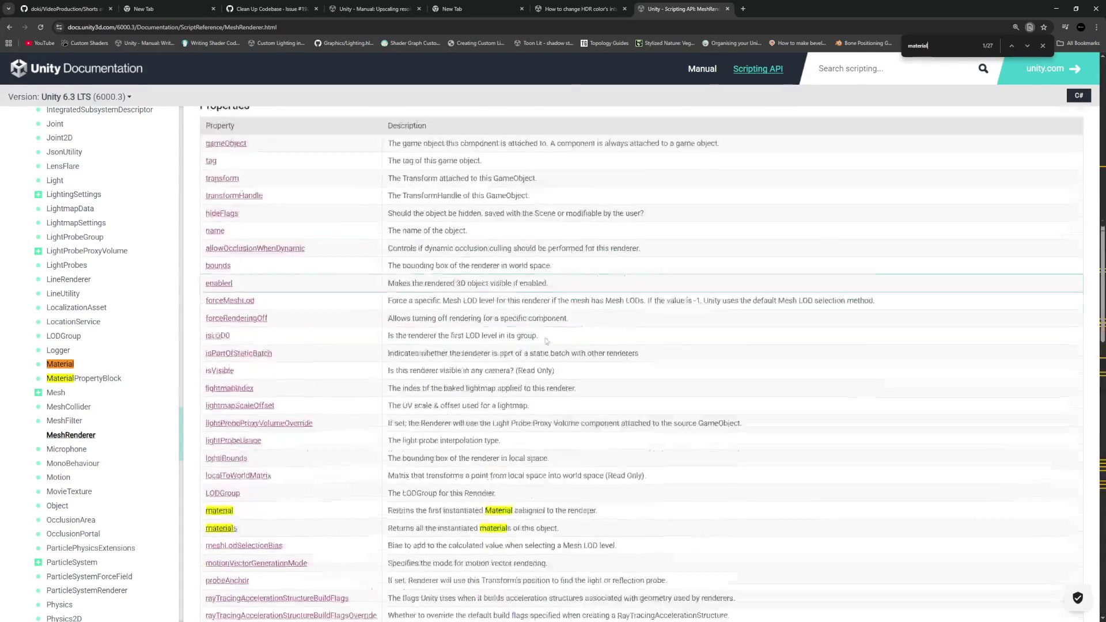
{"action": "scroll", "coordinate": [547, 341], "scroll_direction": "down", "scroll_amount": 3}
{"action": "scroll", "coordinate": [547, 341], "scroll_direction": "down", "scroll_amount": 2}
{"action": "scroll", "coordinate": [546, 340], "scroll_direction": "up", "scroll_amount": 2}
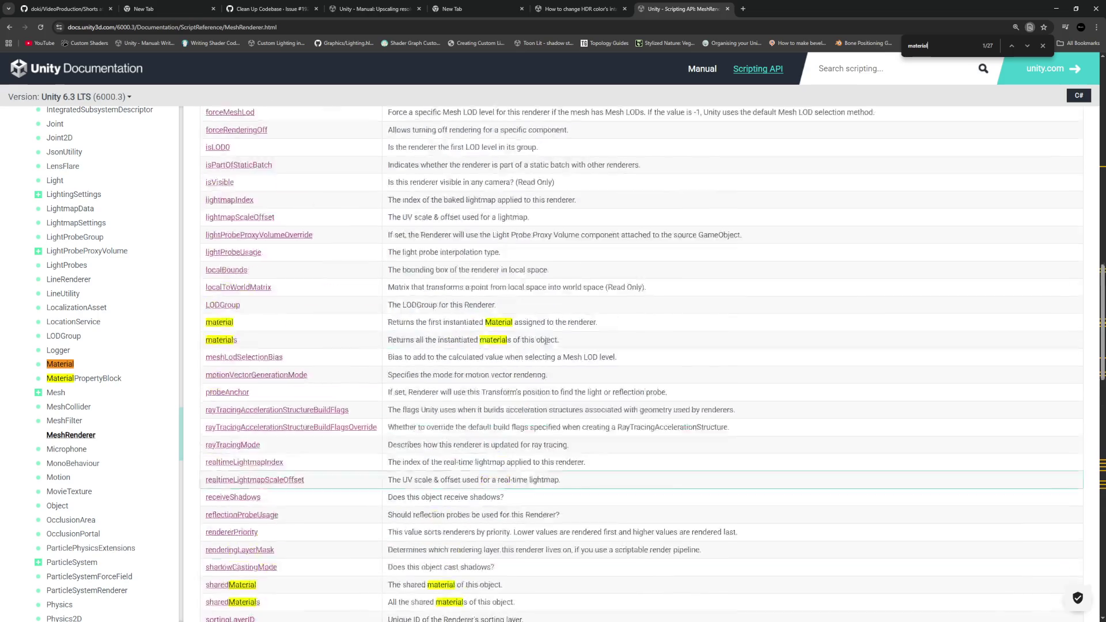
{"action": "scroll", "coordinate": [546, 341], "scroll_direction": "up", "scroll_amount": 15}
{"action": "scroll", "coordinate": [521, 365], "scroll_direction": "down", "scroll_amount": 15}
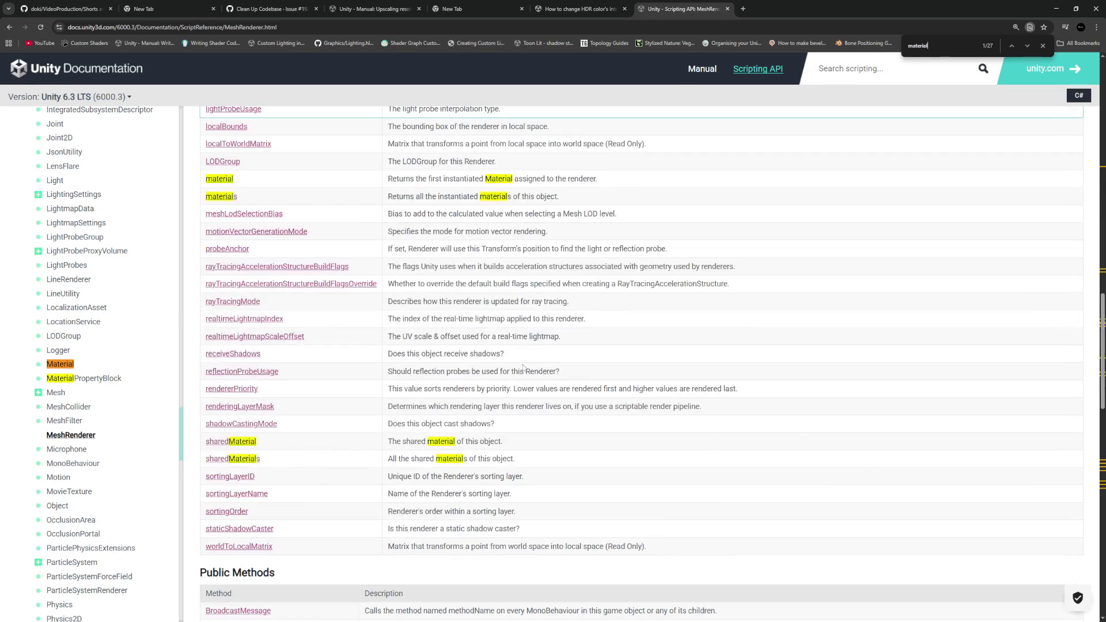
{"action": "scroll", "coordinate": [523, 367], "scroll_direction": "down", "scroll_amount": 7}
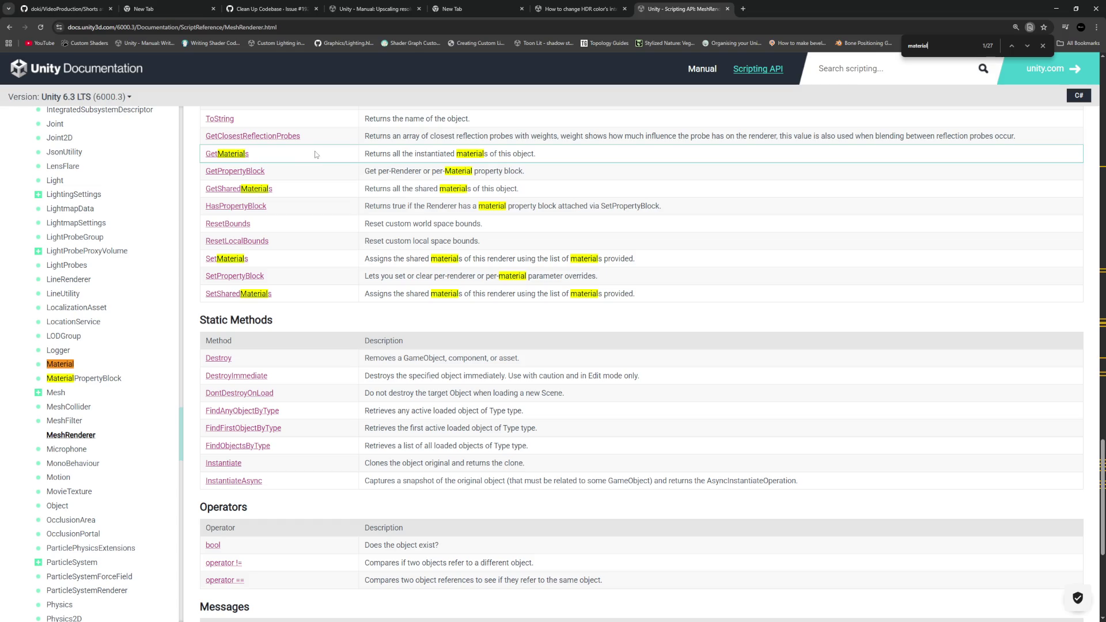
{"action": "scroll", "coordinate": [286, 153], "scroll_direction": "up", "scroll_amount": 3}
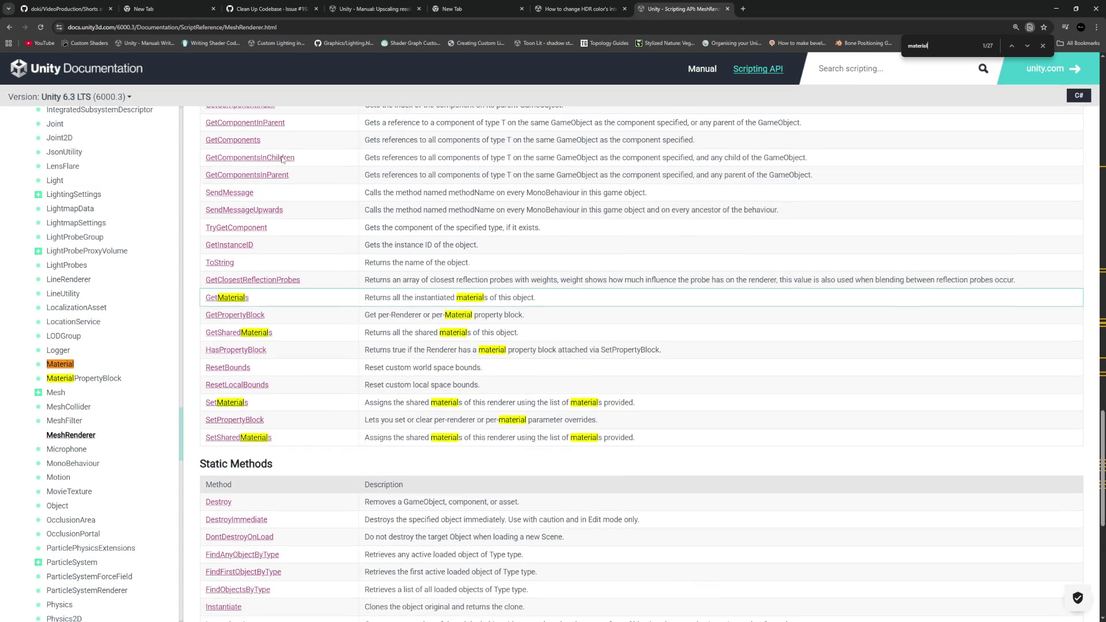
Open Renderer.GetMaterials in a new tab and check its List<Material> m parameter
{"action": "middle_click", "coordinate": [239, 298]}
{"action": "left_click", "coordinate": [786, 8]}
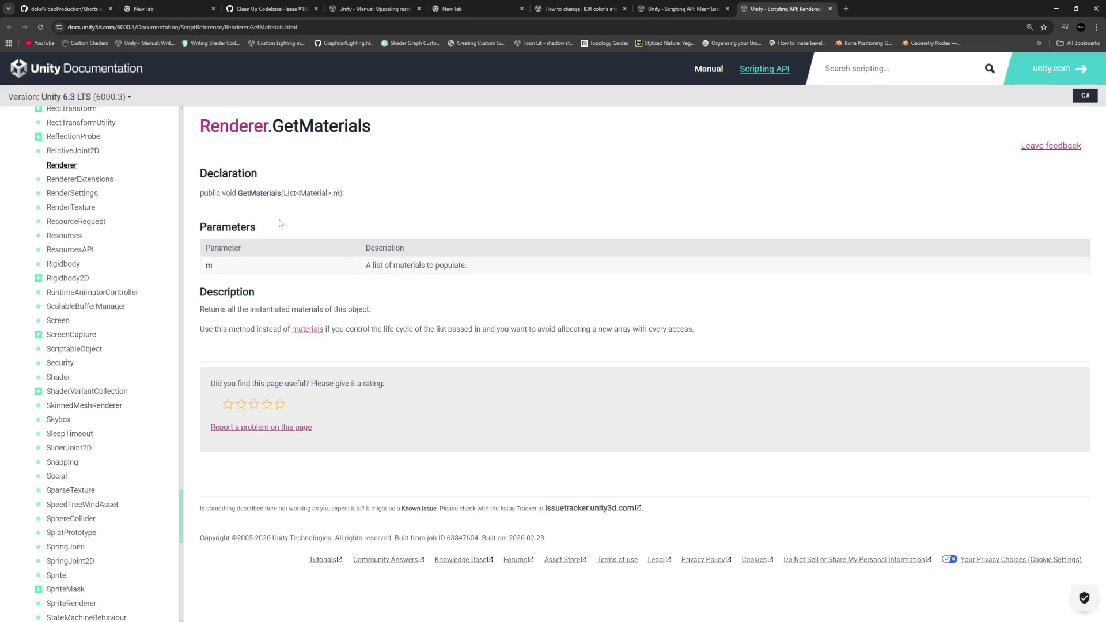
{"action": "left_click_drag", "start_coordinate": [341, 194], "coordinate": [284, 196]}
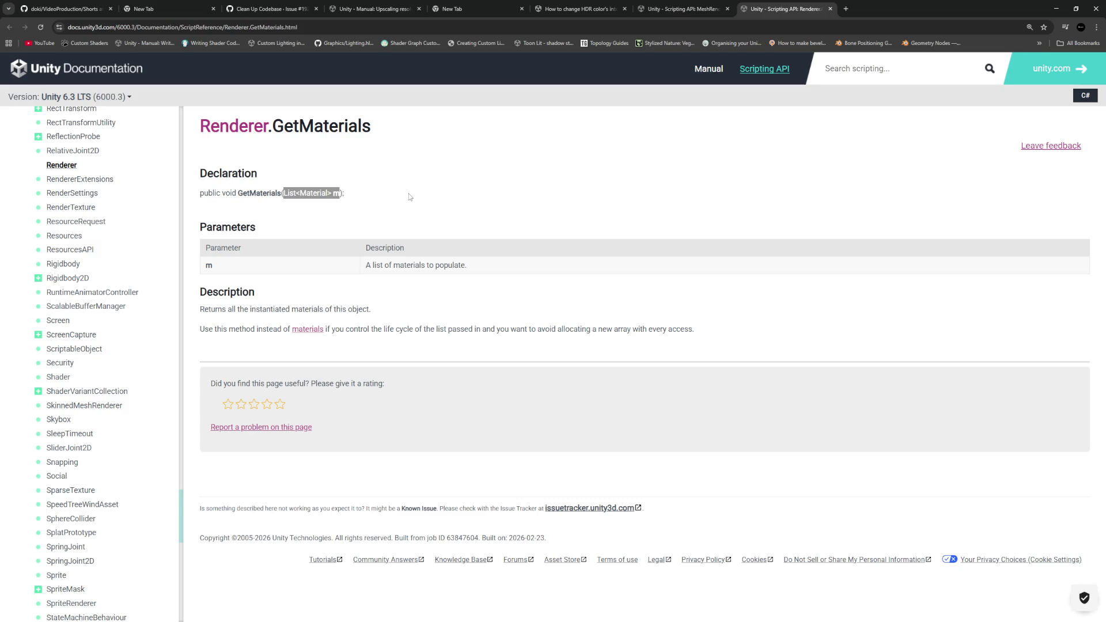
{"action": "key", "text": "ctrl+shift+Tab"}
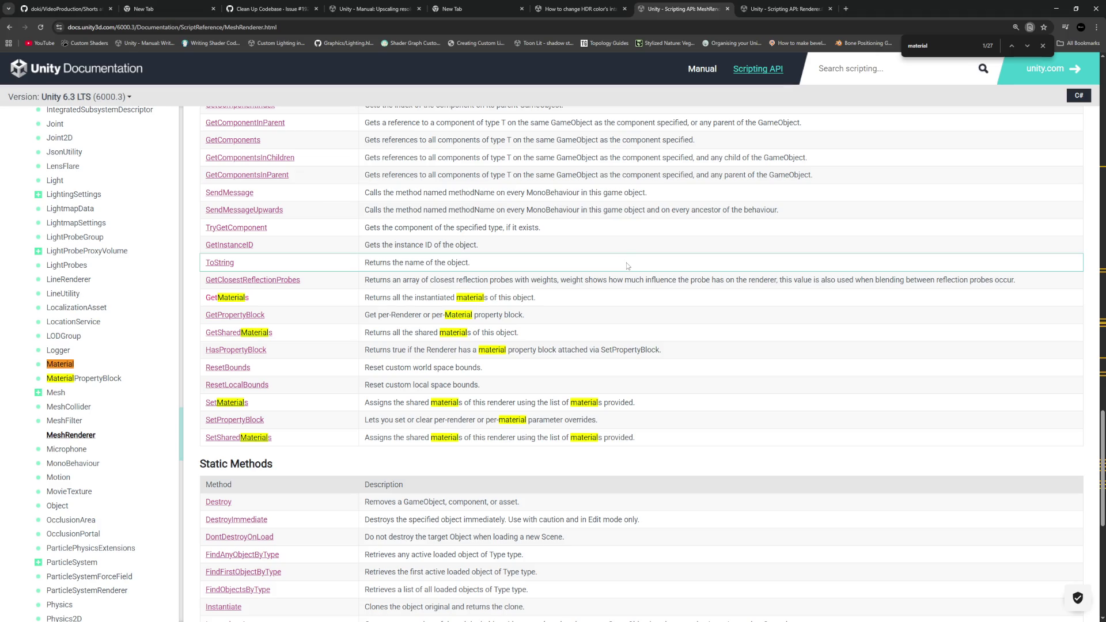
Open Renderer.SetMaterials in a new tab and review its parameter declaration
{"action": "scroll", "coordinate": [626, 262], "scroll_direction": "down", "scroll_amount": 6}
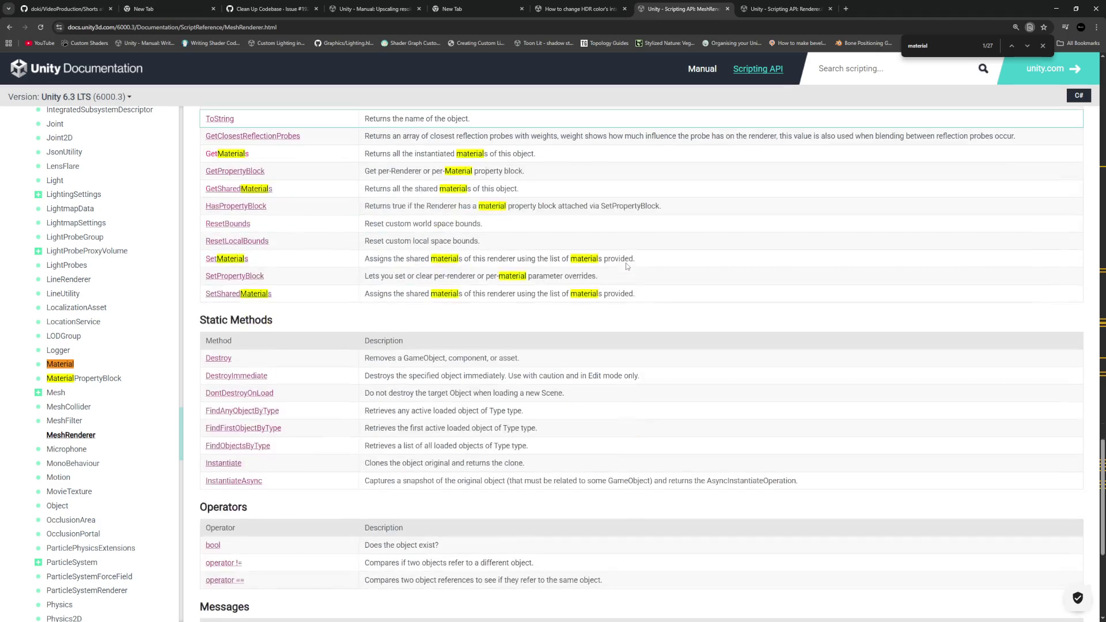
{"action": "scroll", "coordinate": [625, 265], "scroll_direction": "up", "scroll_amount": 4}
{"action": "scroll", "coordinate": [625, 267], "scroll_direction": "up", "scroll_amount": 3}
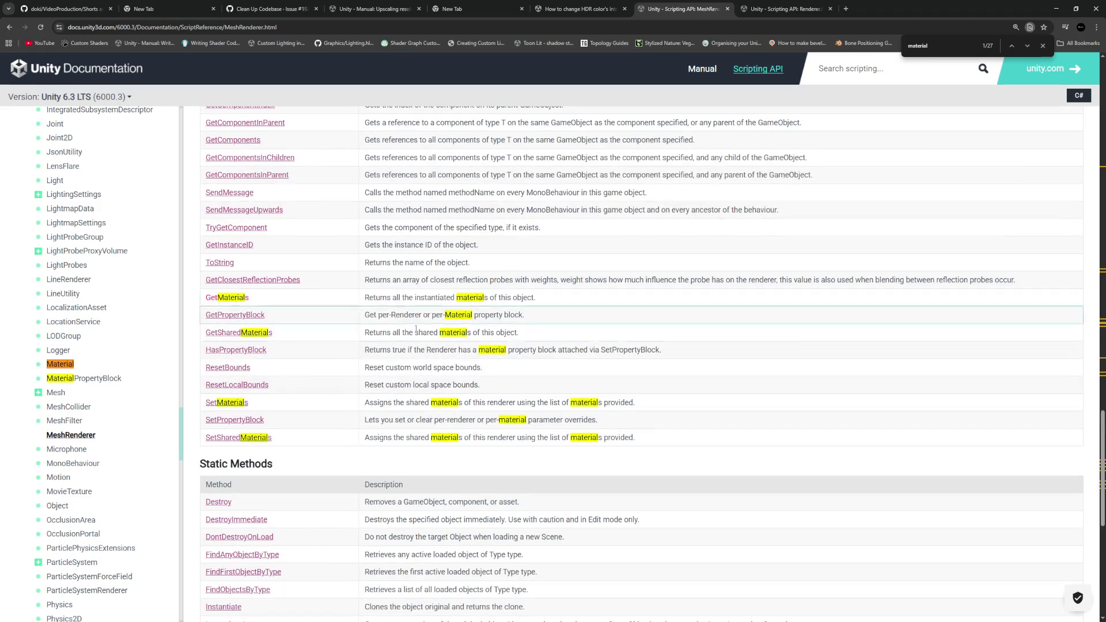
{"action": "middle_click", "coordinate": [237, 385]}
{"action": "left_click", "coordinate": [887, 9]}
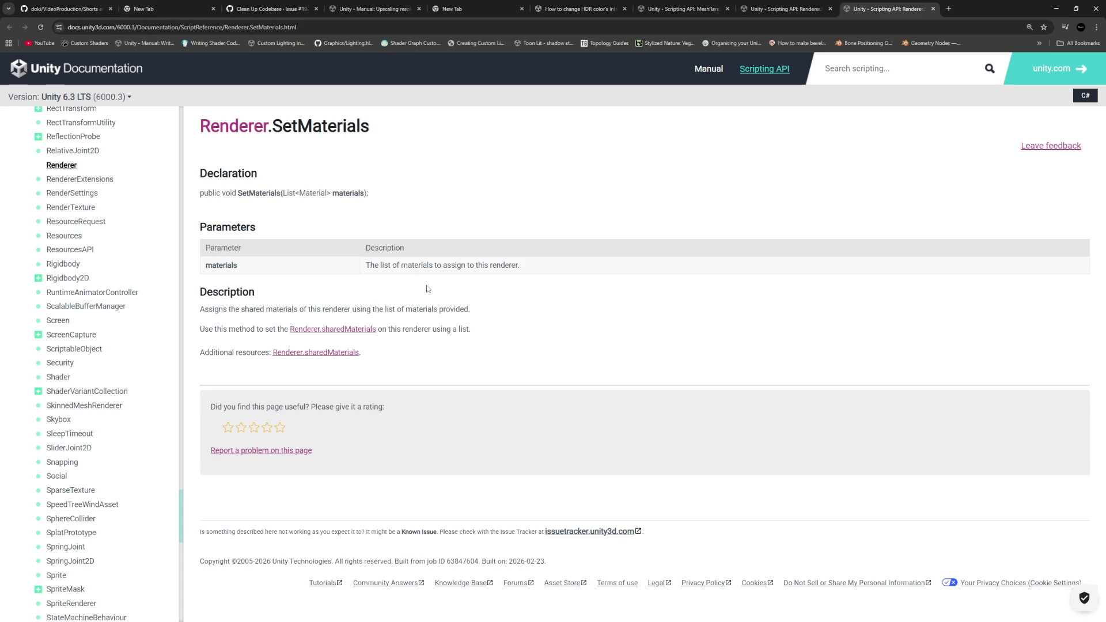
{"action": "left_click_drag", "start_coordinate": [283, 193], "coordinate": [389, 194]}
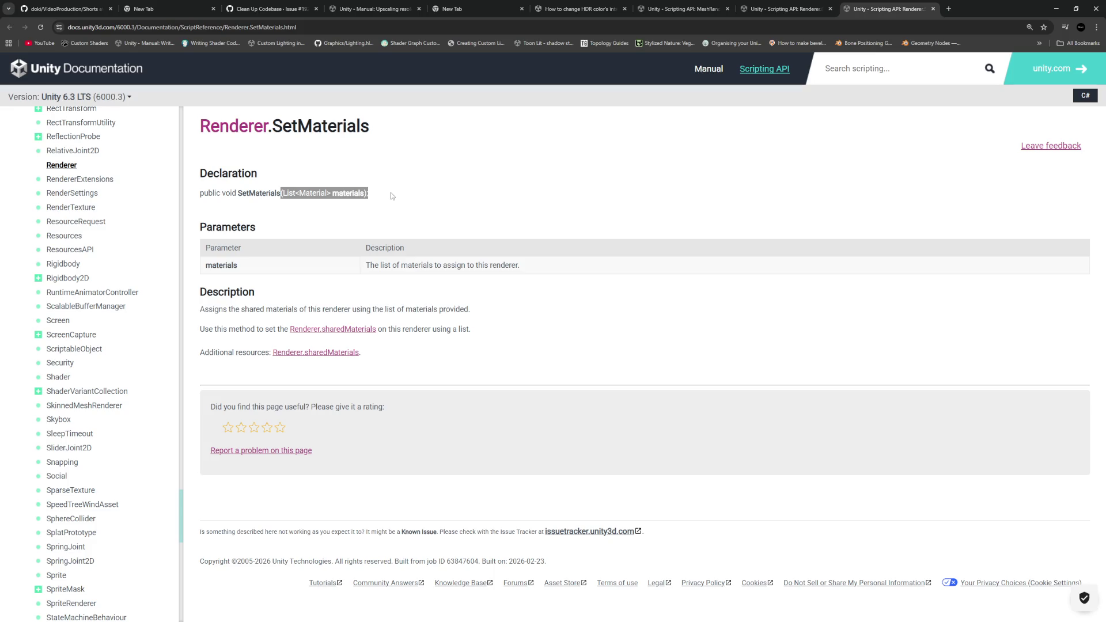
{"action": "left_click", "coordinate": [514, 182]}
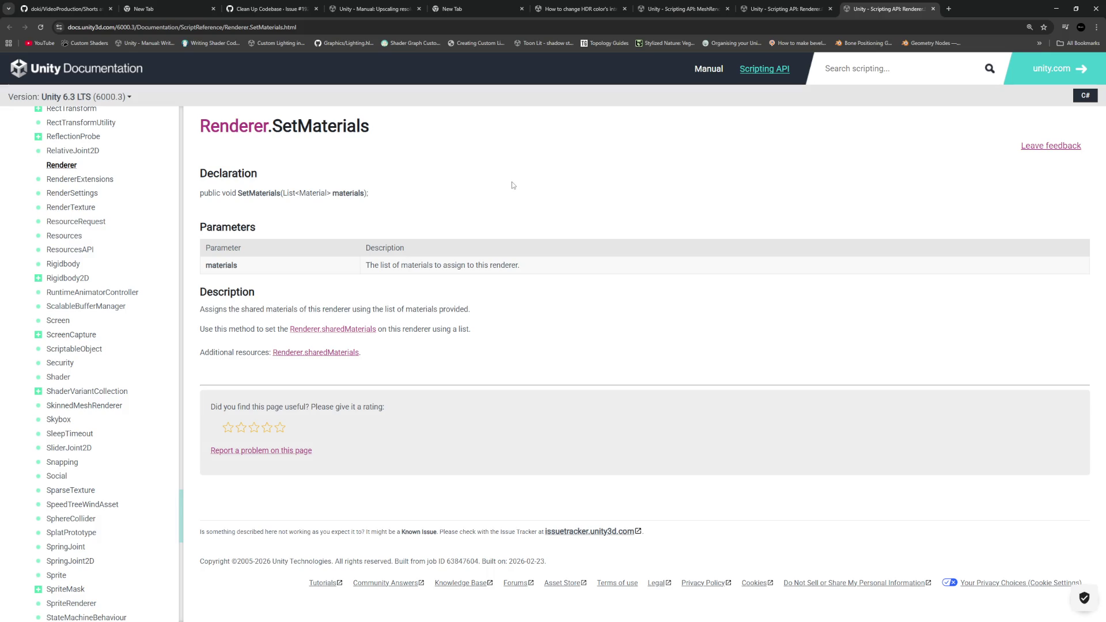
{"action": "key", "text": "ctrl+shift+Tab"}
{"action": "key", "text": "ctrl+shift+Tab"}
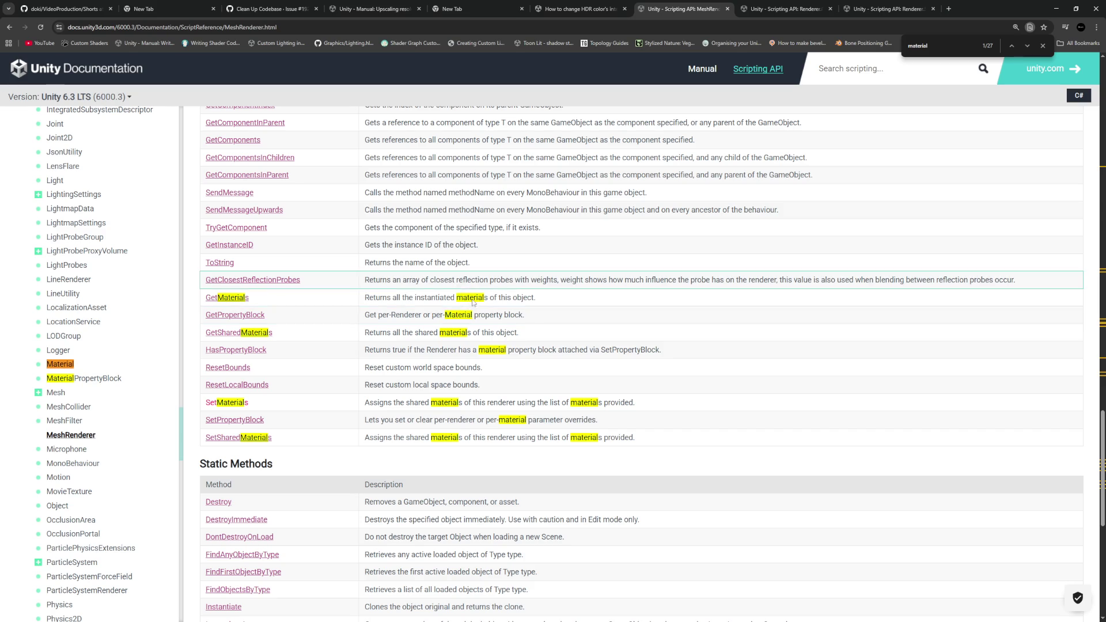
Open the Renderer.materials property reference in another tab from the MeshRenderer page
{"action": "scroll", "coordinate": [436, 337], "scroll_direction": "up", "scroll_amount": 8}
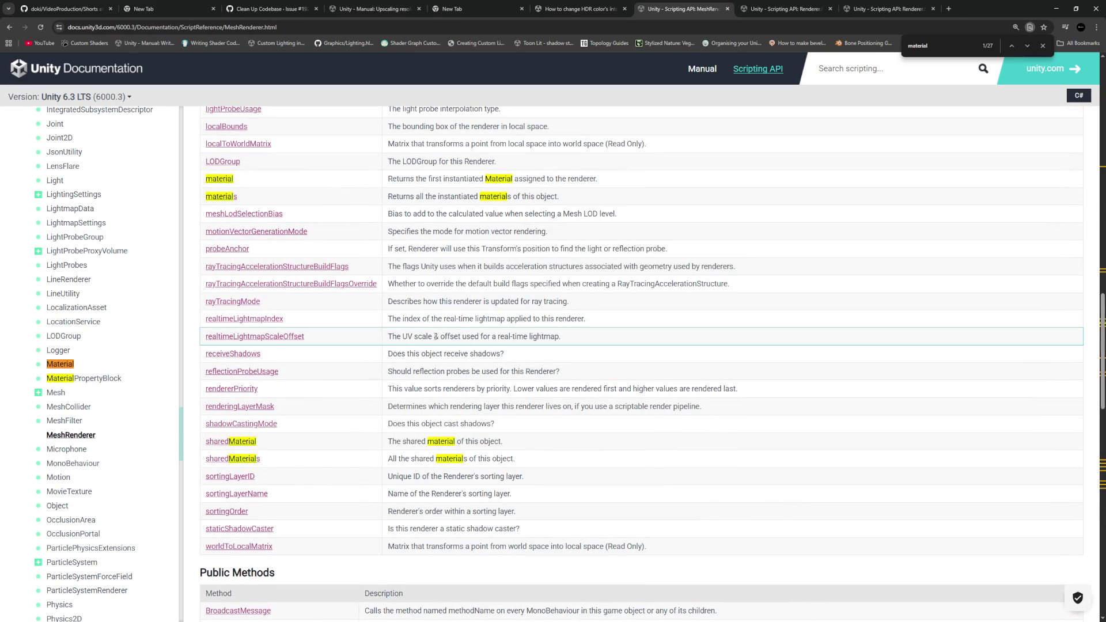
{"action": "scroll", "coordinate": [436, 337], "scroll_direction": "up", "scroll_amount": 3}
{"action": "middle_click", "coordinate": [221, 341]}
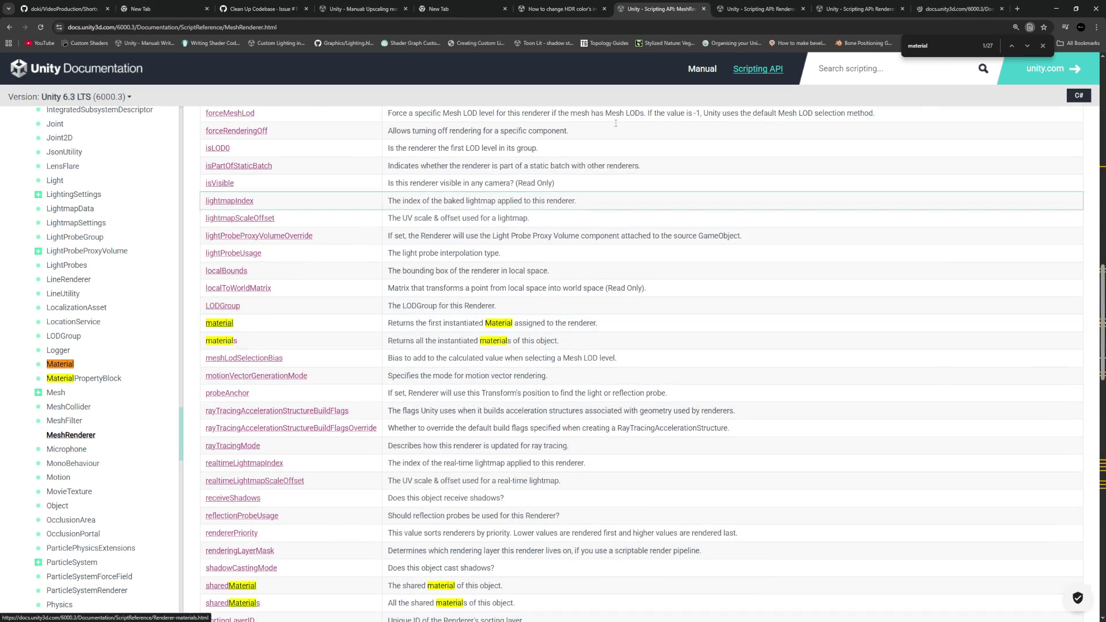
Read the Renderer.materials notes on instantiated materials, multiple materials and returned array copies
{"action": "left_click", "coordinate": [957, 9]}
{"action": "left_click_drag", "start_coordinate": [208, 220], "coordinate": [380, 223]}
{"action": "left_click_drag", "start_coordinate": [209, 240], "coordinate": [701, 254]}
{"action": "left_click", "coordinate": [703, 255]}
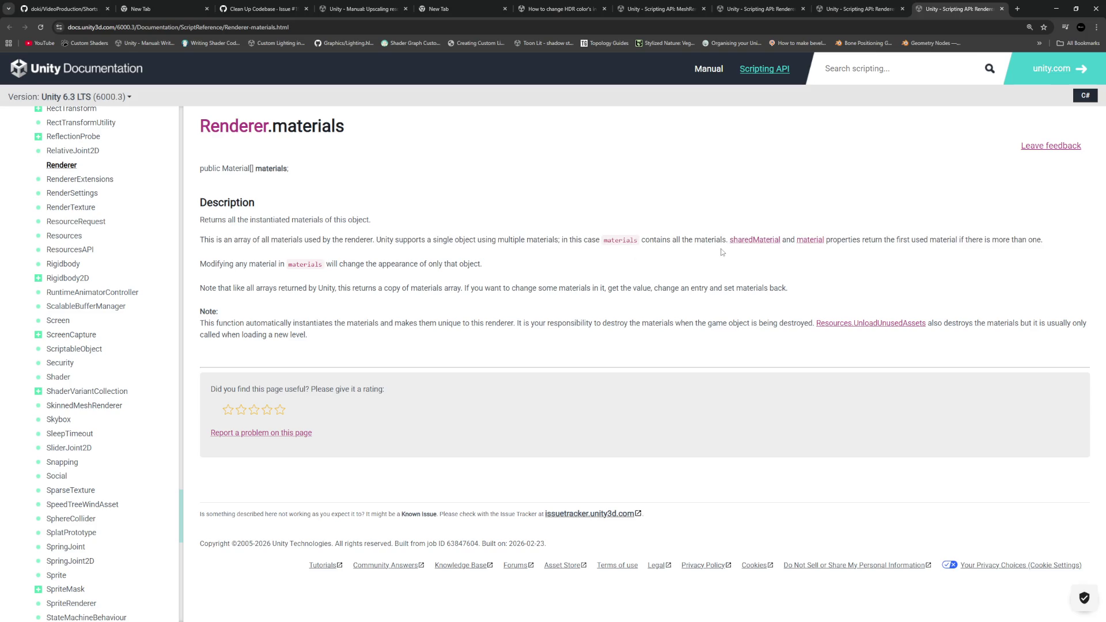
{"action": "left_click_drag", "start_coordinate": [225, 265], "coordinate": [510, 264]}
{"action": "left_click", "coordinate": [348, 277]}
{"action": "left_click_drag", "start_coordinate": [205, 288], "coordinate": [785, 291]}
{"action": "left_click", "coordinate": [785, 291]}
Return to the Renderer.GetMaterials page and select its List<Material> m parameter
{"action": "key", "text": "ctrl+Page_Up"}
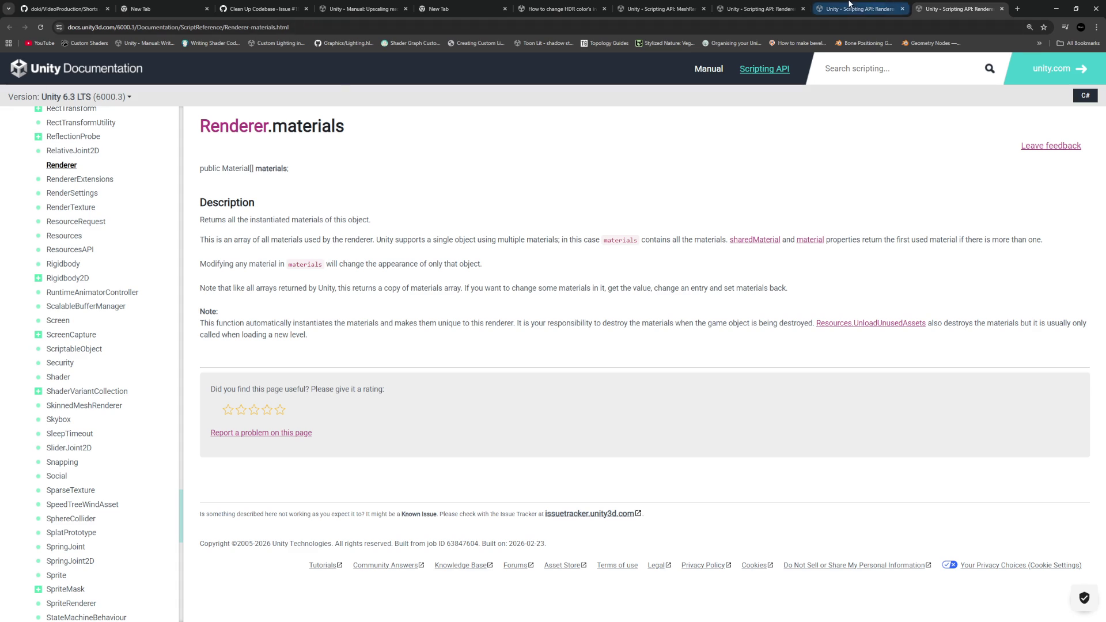
{"action": "key", "text": "ctrl+Page_Up"}
{"action": "left_click", "coordinate": [556, 177]}
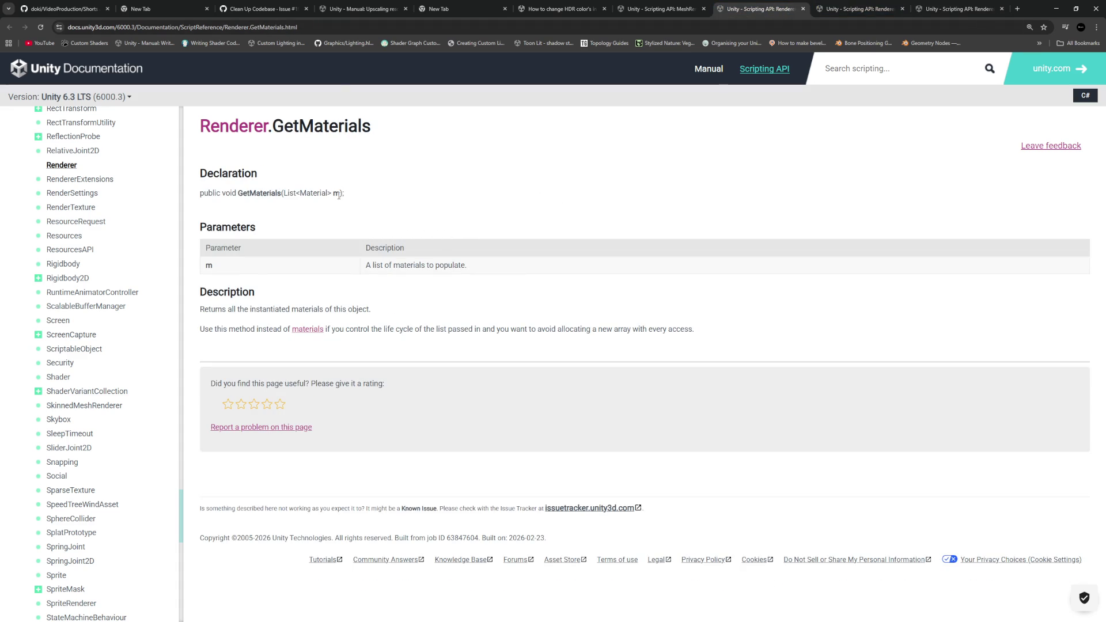
{"action": "left_click_drag", "start_coordinate": [340, 194], "coordinate": [286, 201]}
Back in VS Code, open a blank line below GenerateOutput's closing brace
{"action": "left_click", "coordinate": [284, 211]}
{"action": "key", "text": "alt+Tab"}
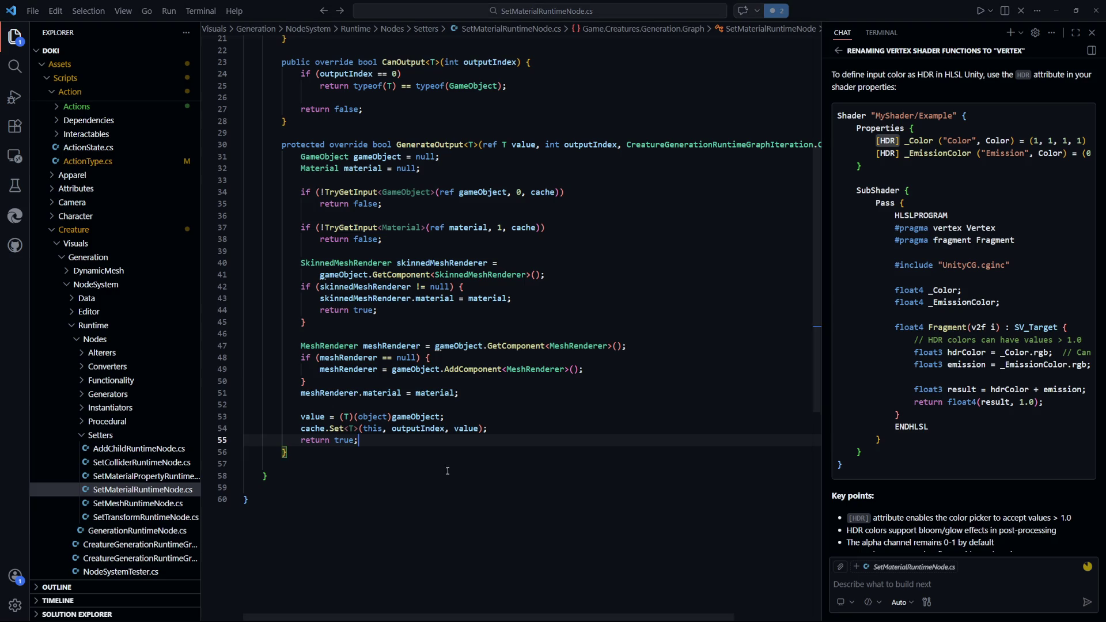
{"action": "key", "text": "BackSpace"}
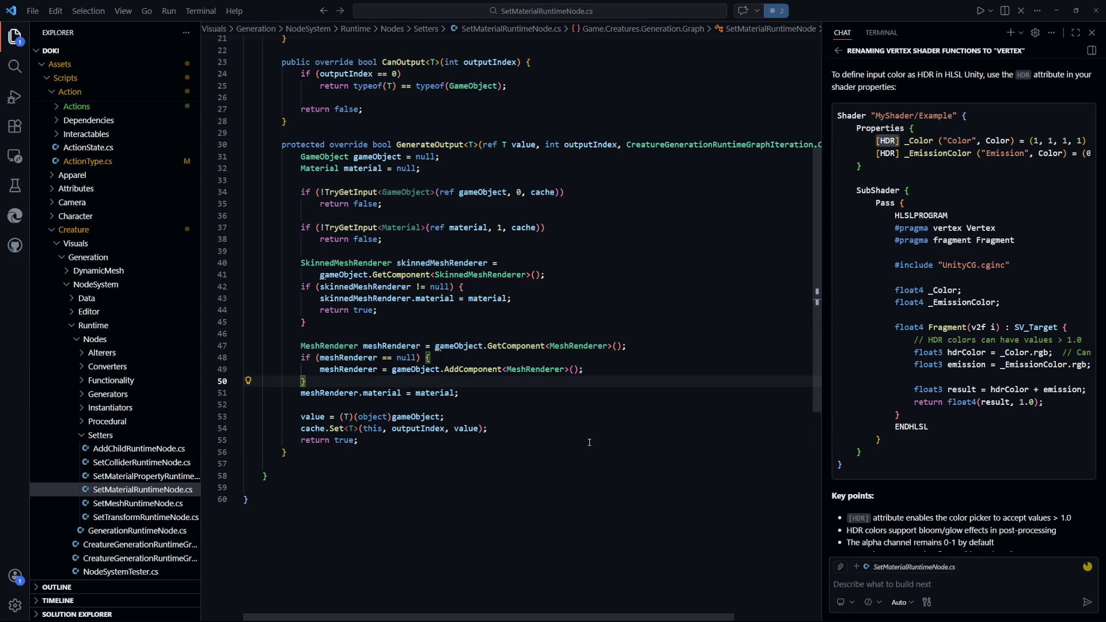
{"action": "left_click", "coordinate": [445, 416]}
{"action": "scroll", "coordinate": [391, 317], "scroll_direction": "up", "scroll_amount": 1}
{"action": "scroll", "coordinate": [391, 316], "scroll_direction": "down", "scroll_amount": 1}
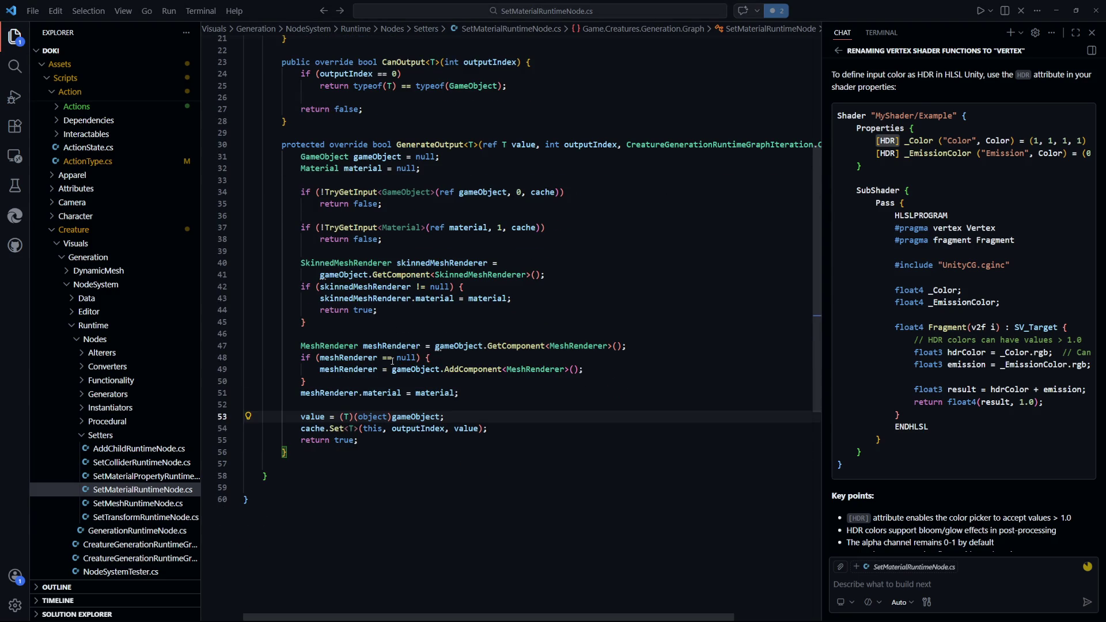
{"action": "scroll", "coordinate": [449, 304], "scroll_direction": "down", "scroll_amount": 3}
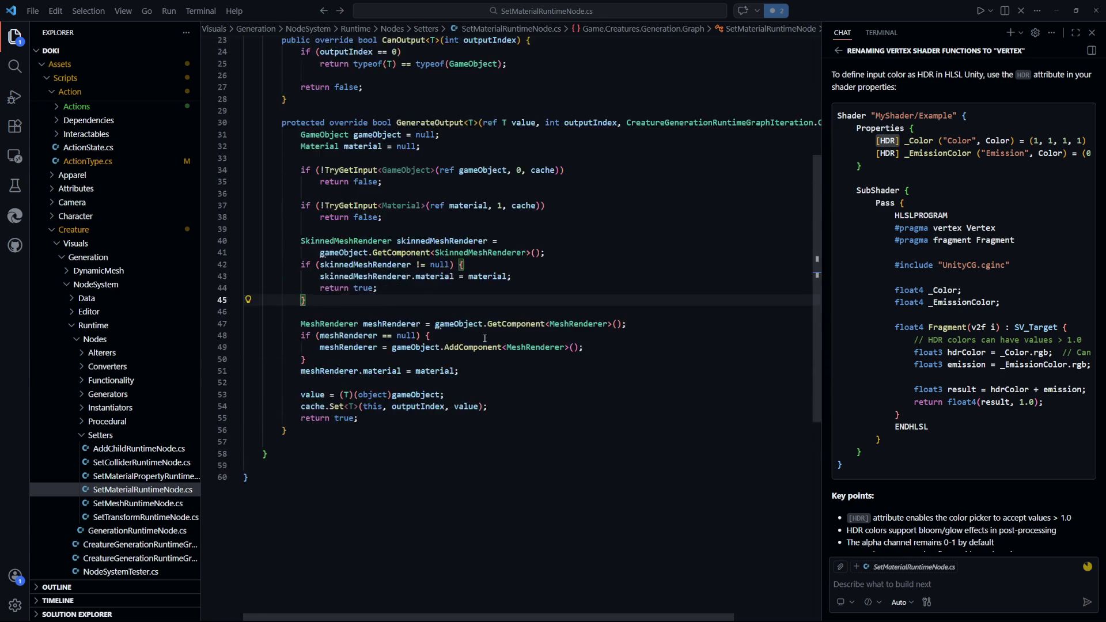
{"action": "left_click", "coordinate": [363, 379]}
{"action": "key", "text": "Return"}
{"action": "key", "text": "Return"}
Begin the new declaration with 'private void' and save the file
{"action": "type", "text": "private"}
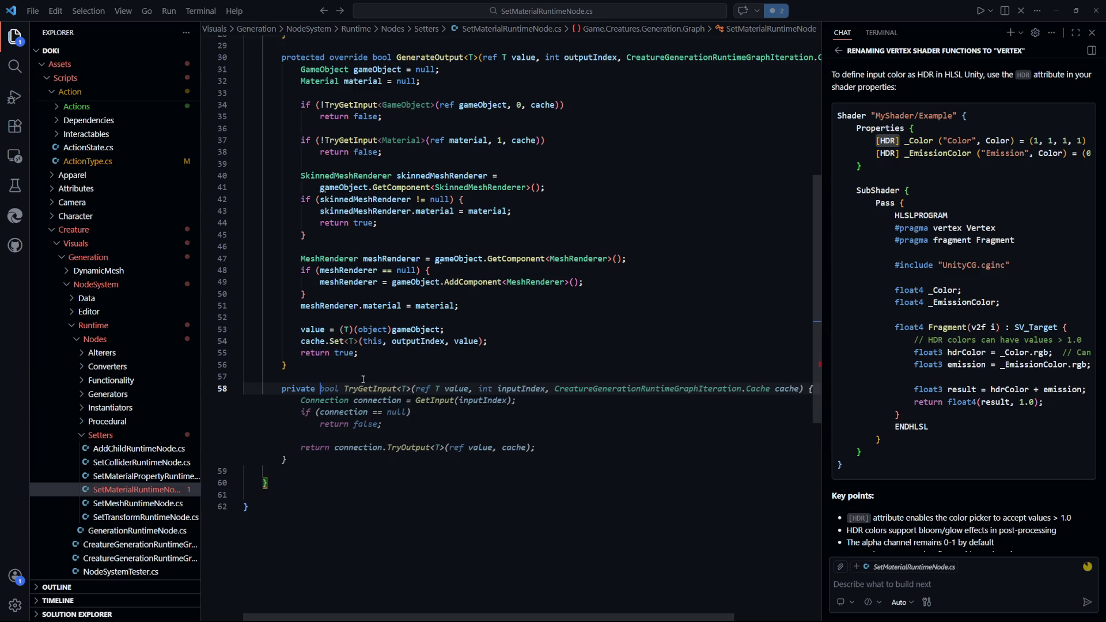
{"action": "key", "text": "ctrl+s"}
{"action": "type", "text": "void"}
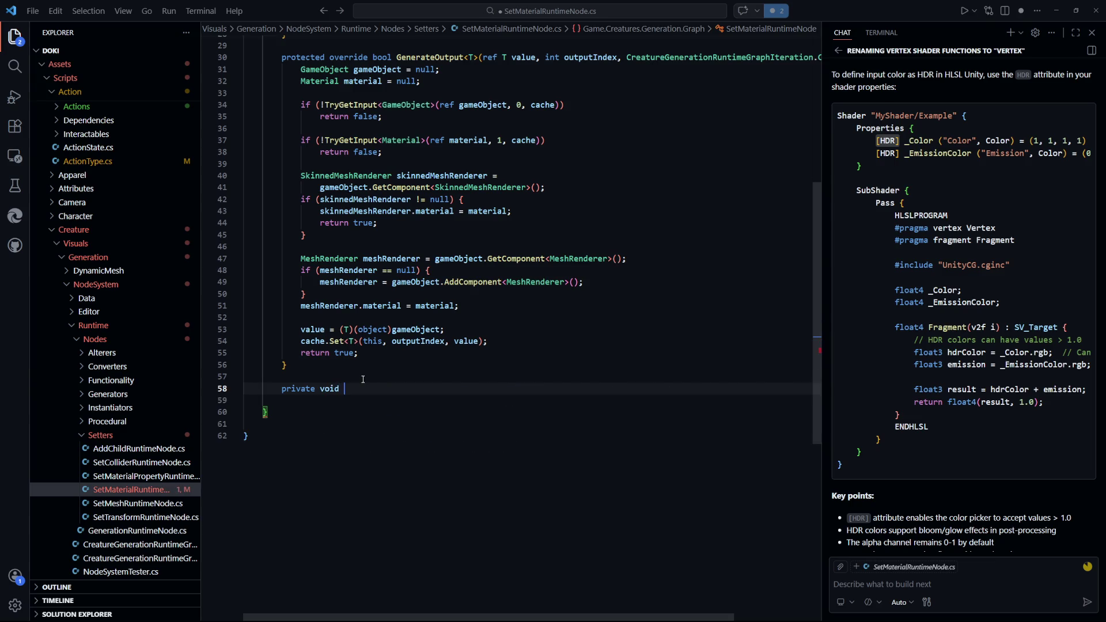
{"action": "key", "text": "Escape"}
{"action": "scroll", "coordinate": [497, 382], "scroll_direction": "up", "scroll_amount": 2}
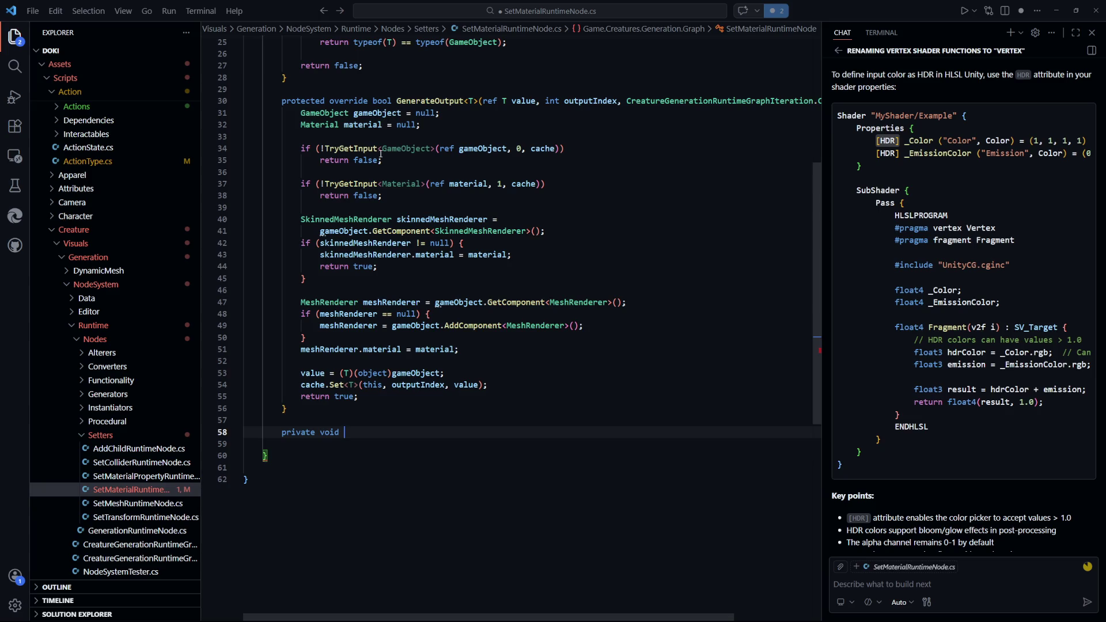
{"action": "left_click", "coordinate": [363, 124]}
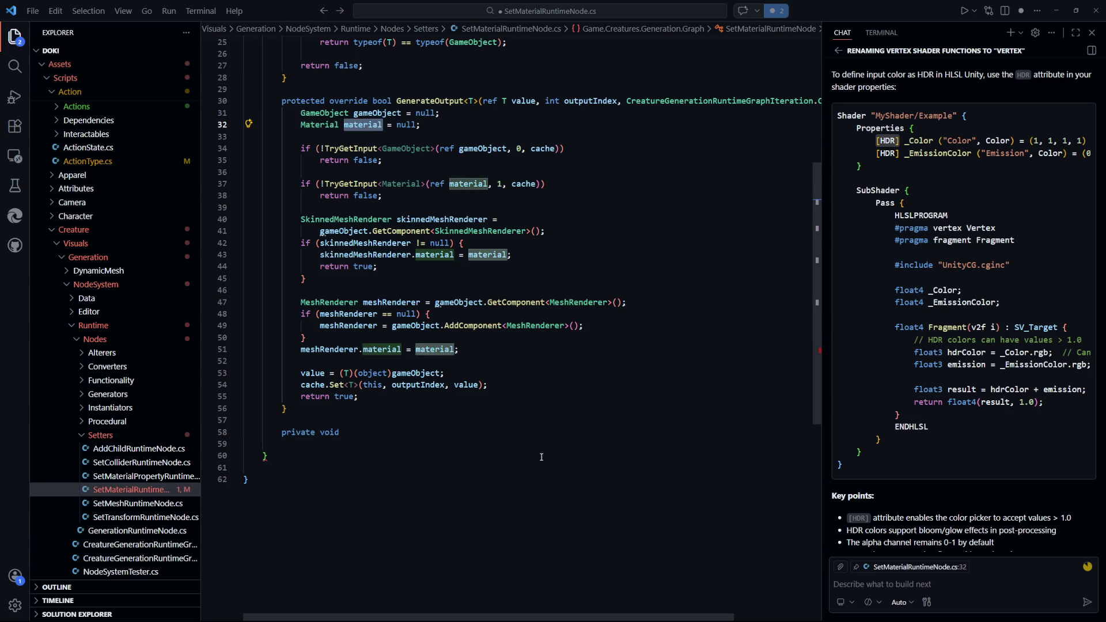
{"action": "left_click", "coordinate": [413, 439]}
Complete the signature as AddMaterial(Renderer renderer, Material material)
{"action": "type", "text": "S"}
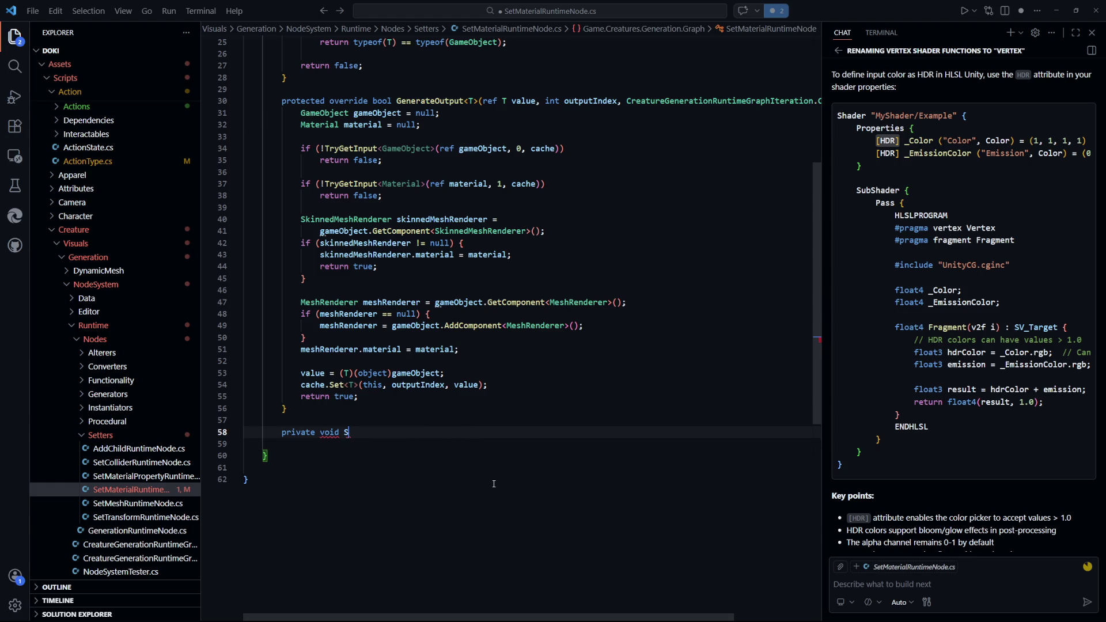
{"action": "key", "text": "BackSpace"}
{"action": "type", "text": "AddMaterial"}
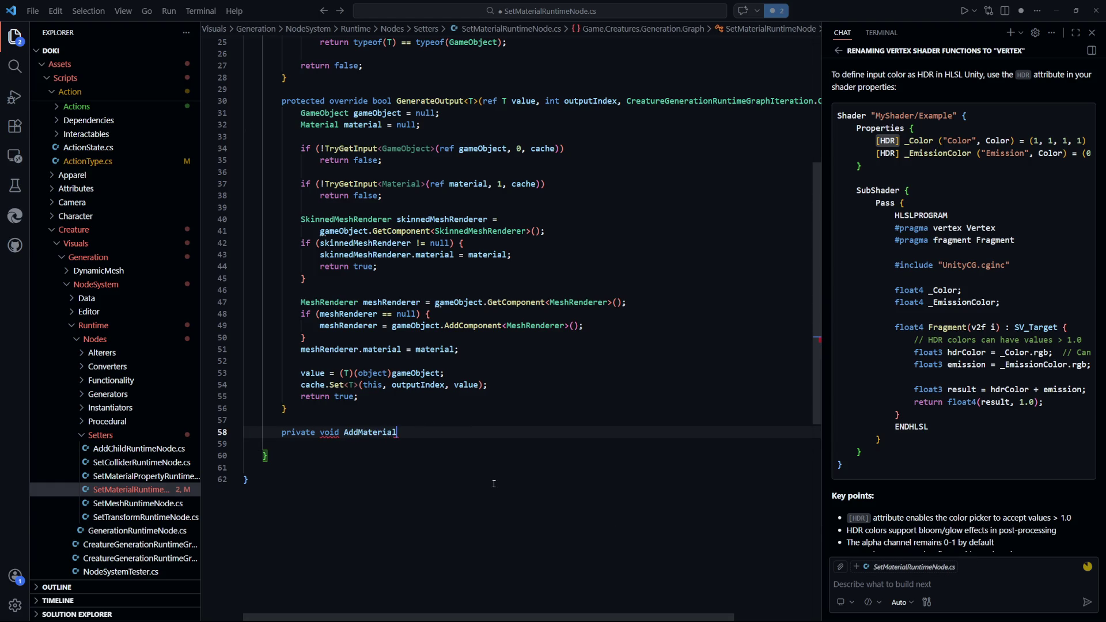
{"action": "type", "text": "(Renderer renderer"}
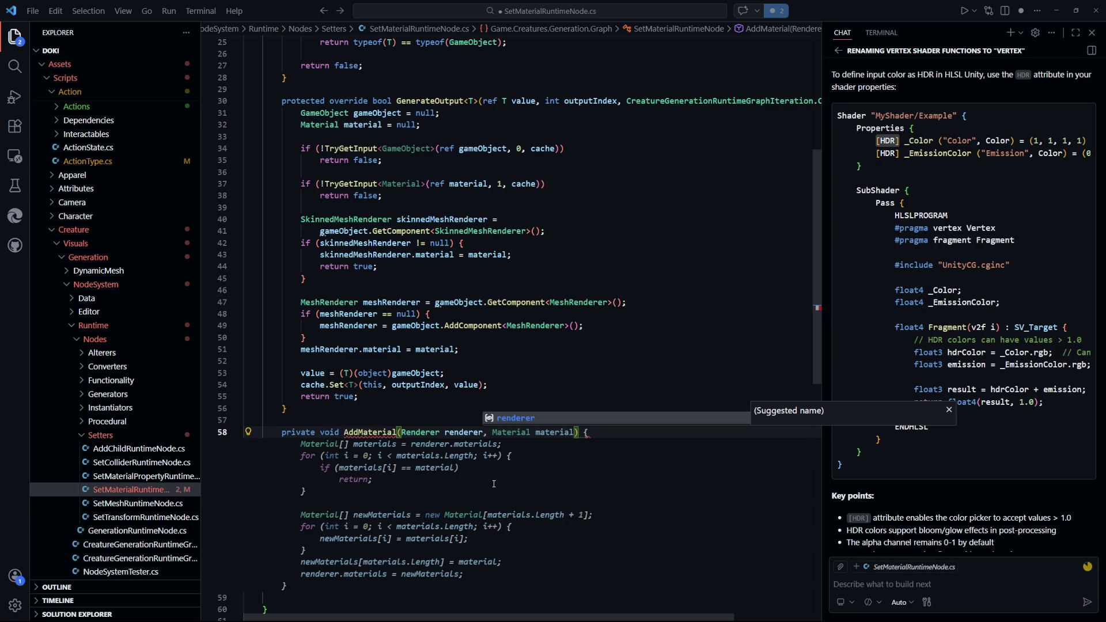
{"action": "scroll", "coordinate": [417, 385], "scroll_direction": "down", "scroll_amount": 2}
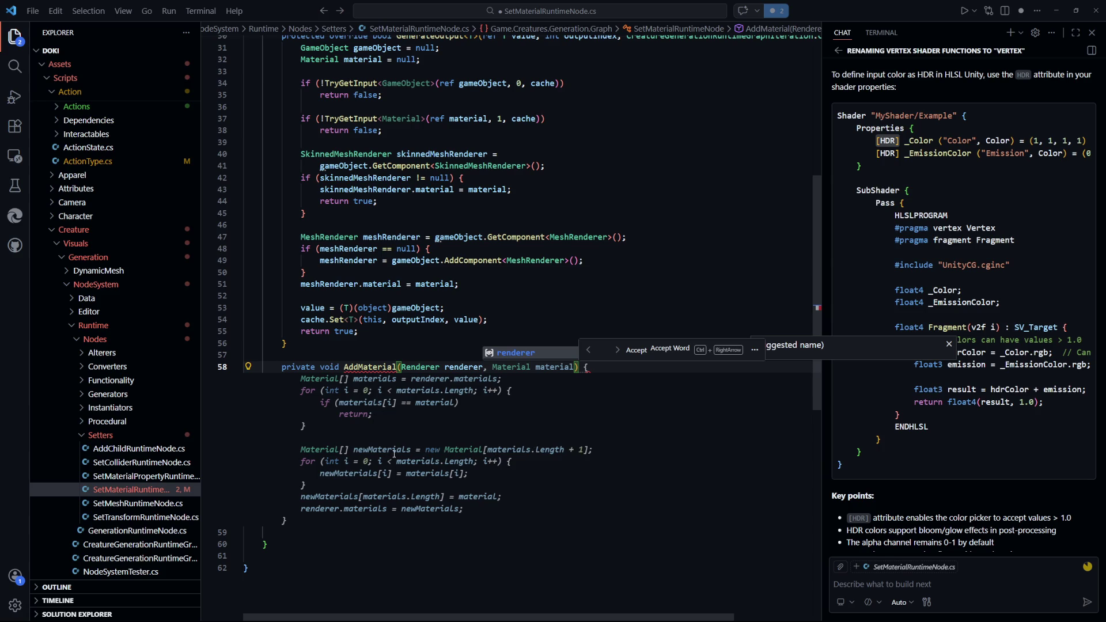
{"action": "scroll", "coordinate": [398, 473], "scroll_direction": "down", "scroll_amount": 1}
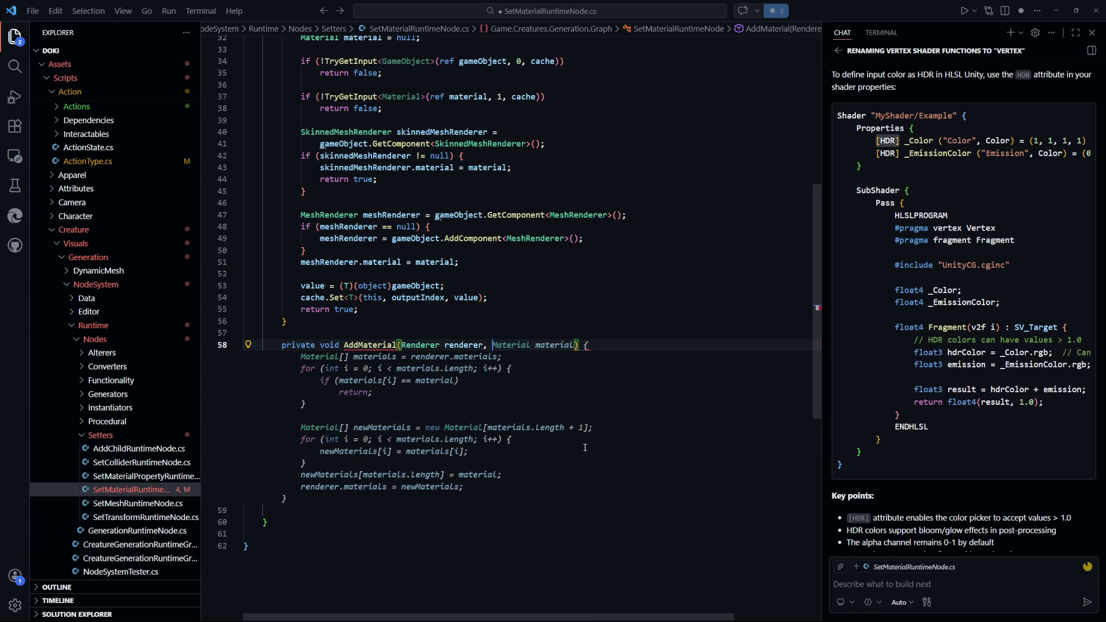
{"action": "type", "text": ", Matt"}
{"action": "key", "text": "BackSpace"}
{"action": "type", "text": "erial material"}
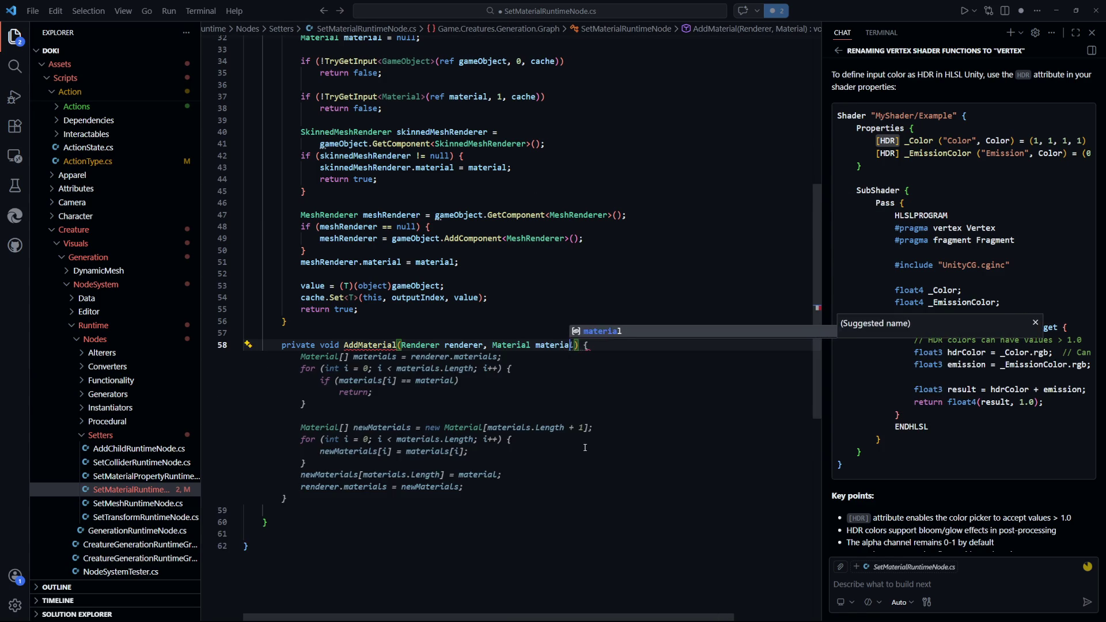
{"action": "key", "text": "End"}
Start the method body with List<Material> materials = new();
{"action": "key", "text": "Return"}
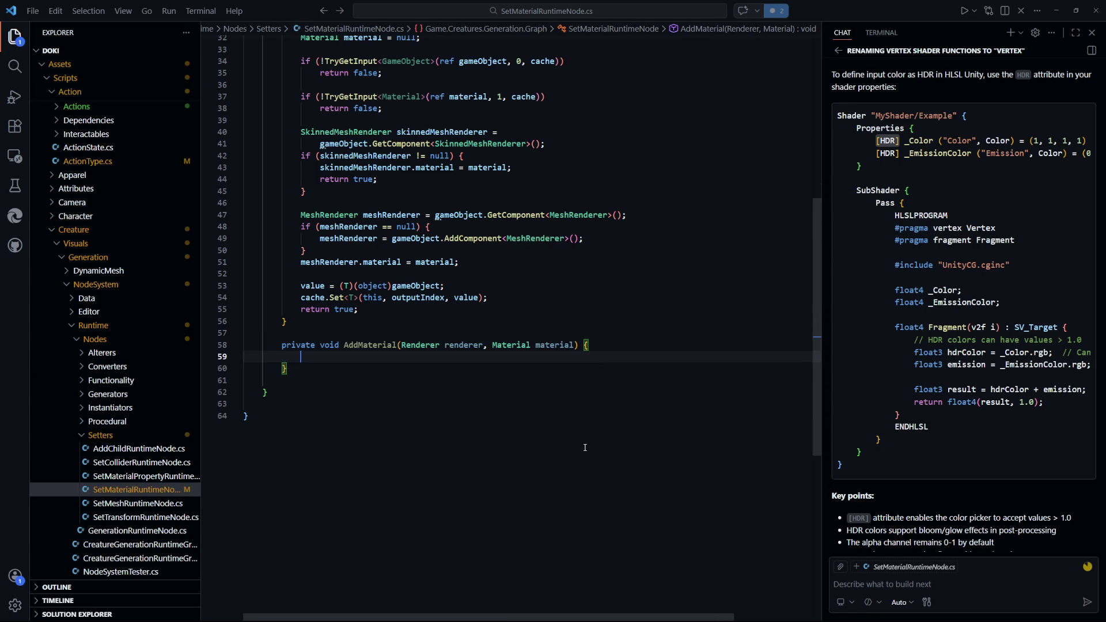
{"action": "type", "text": "Lsit"}
{"action": "key", "text": "BackSpace"}
{"action": "key", "text": "BackSpace"}
{"action": "key", "text": "BackSpace"}
{"action": "type", "text": "ist"}
{"action": "key", "text": "Tab"}
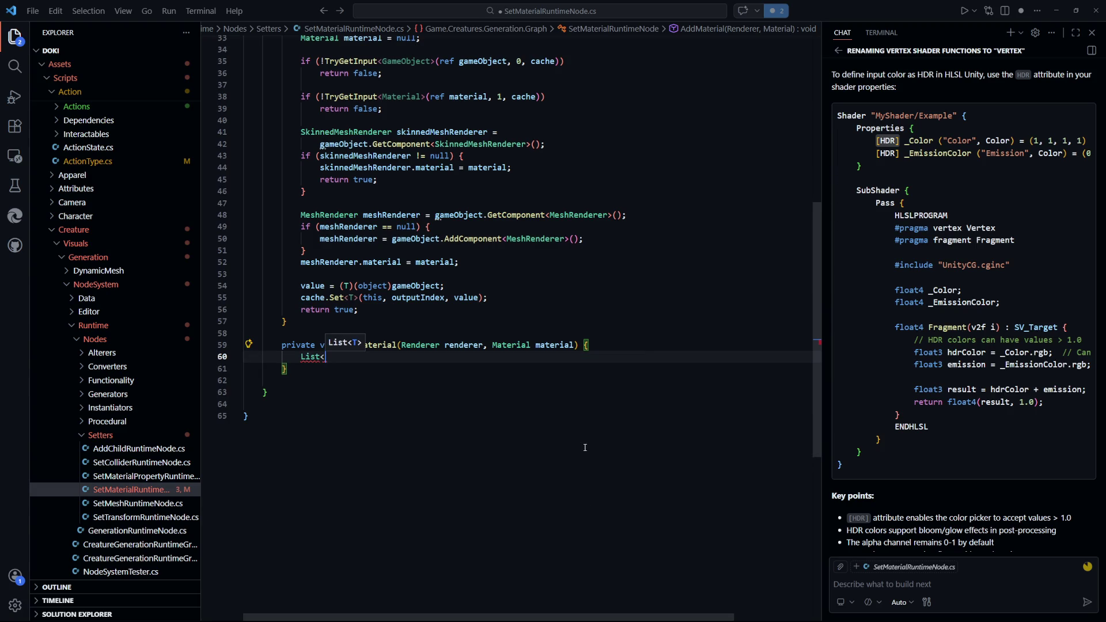
{"action": "type", "text": "<Matere"}
{"action": "key", "text": "BackSpace"}
{"action": "key", "text": "BackSpace"}
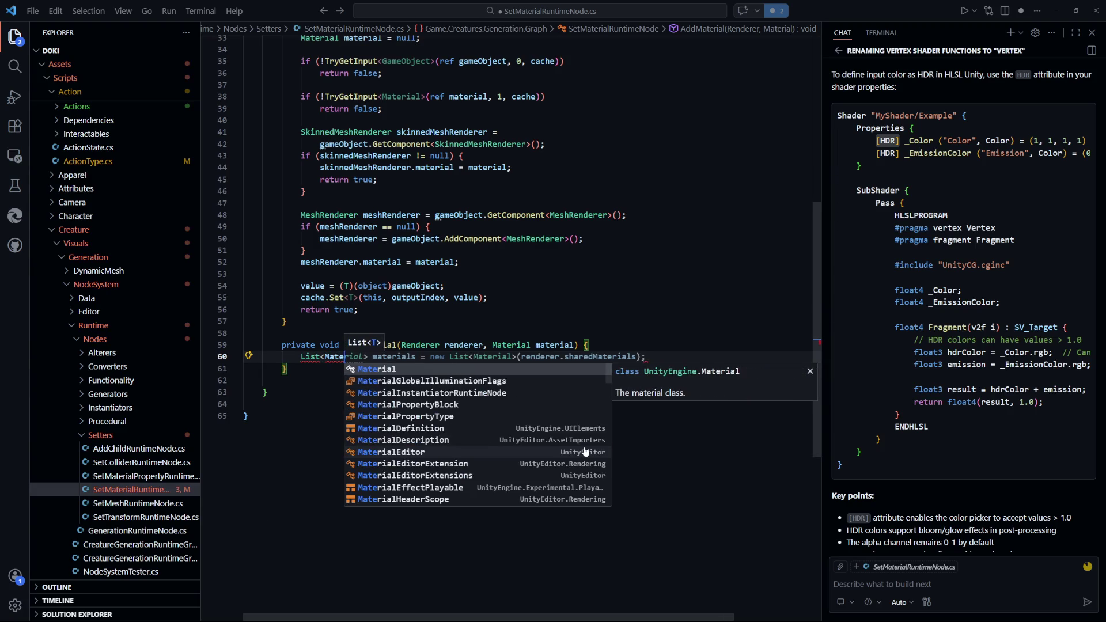
{"action": "key", "text": "Tab"}
{"action": "type", "text": "> "}
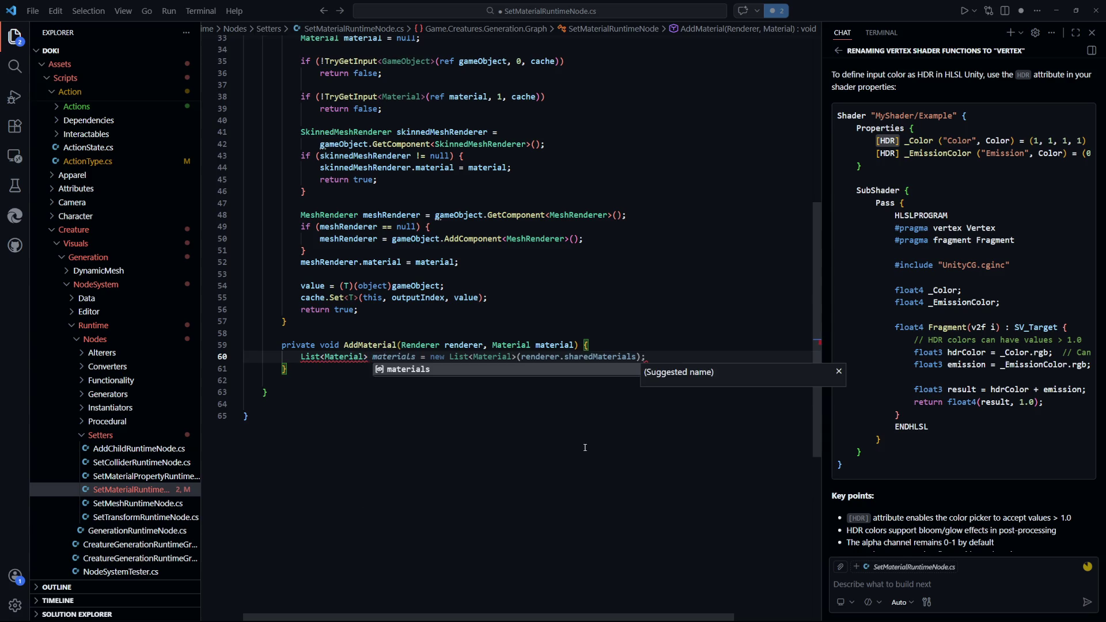
{"action": "type", "text": "materials"}
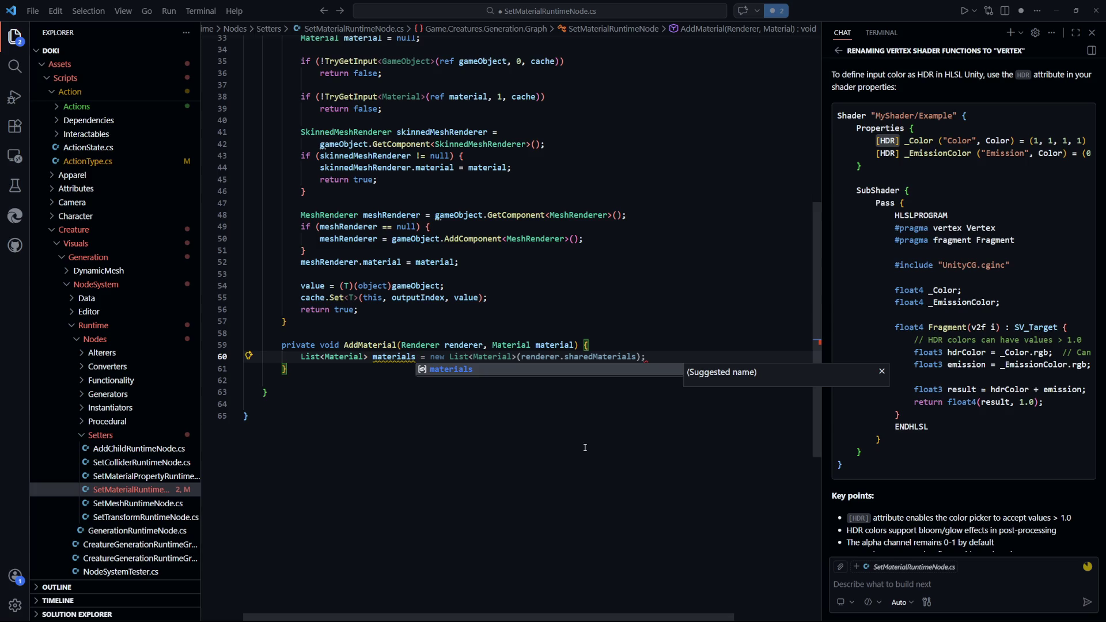
{"action": "key", "text": "Escape"}
{"action": "type", "text": " ="}
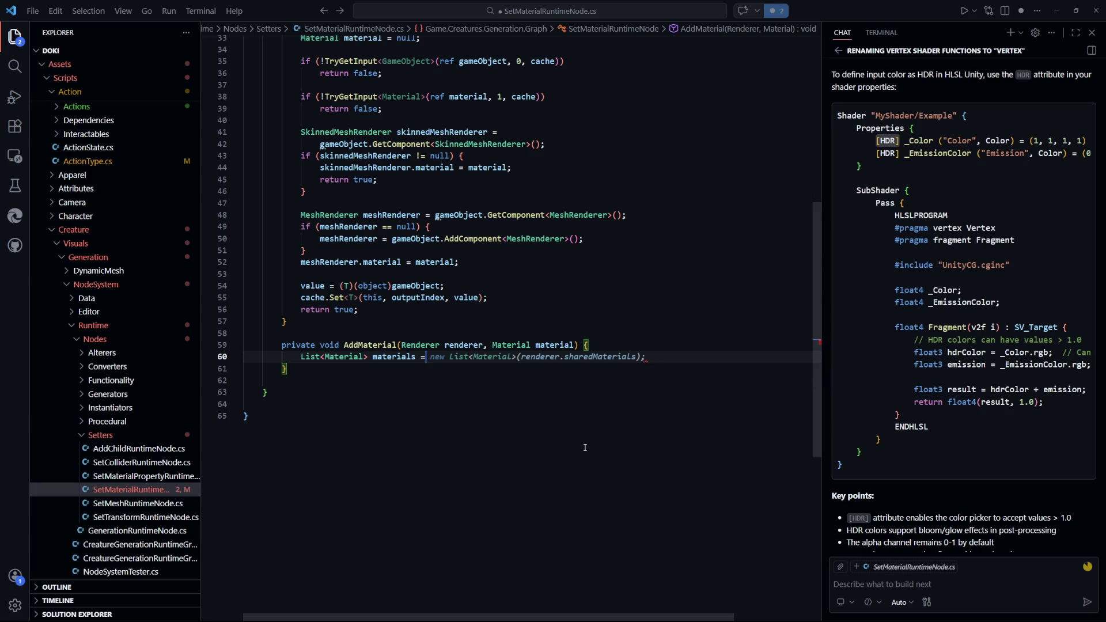
{"action": "type", "text": " new();"}
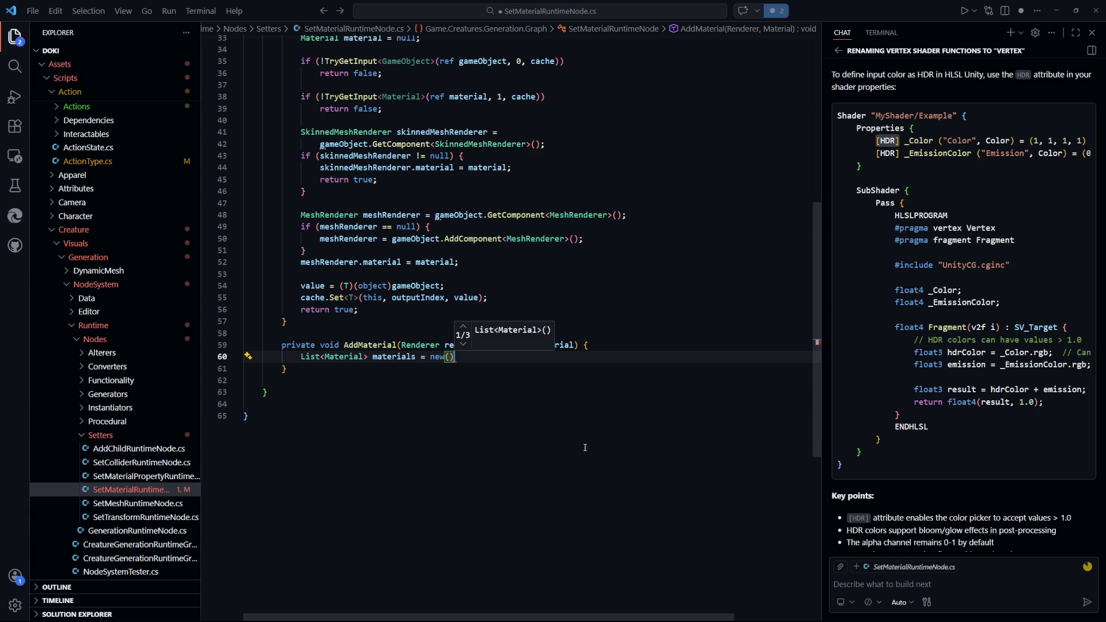
{"action": "key", "text": "Return"}
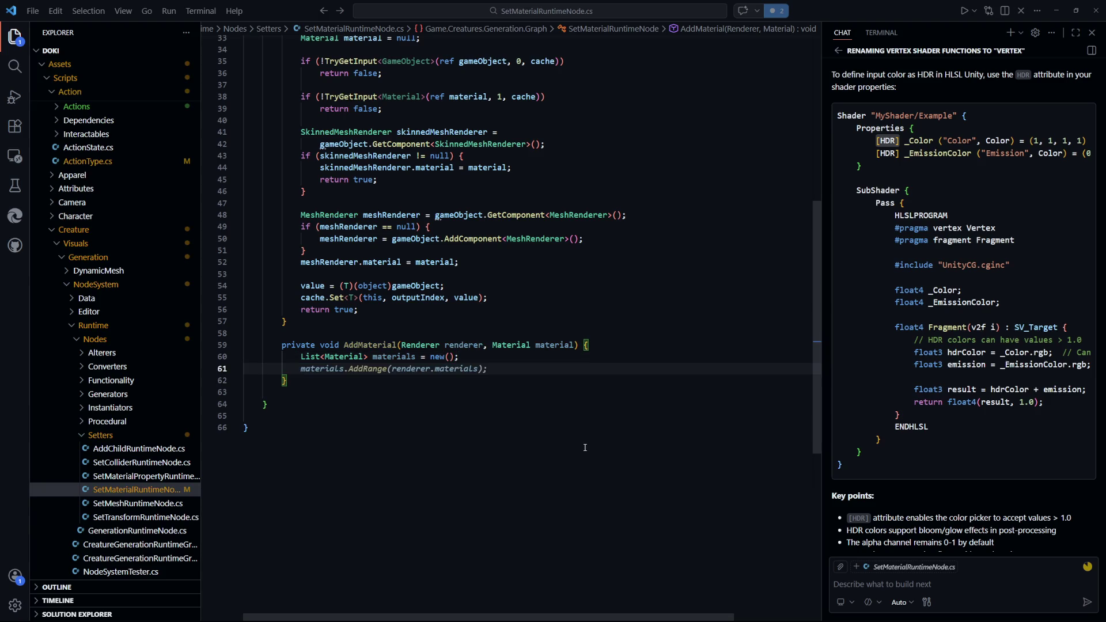
Fill the list via renderer.GetMaterials, add the material, then call renderer.SetMaterials(materials), saving
{"action": "type", "text": "renderer"}
{"action": "key", "text": "Tab"}
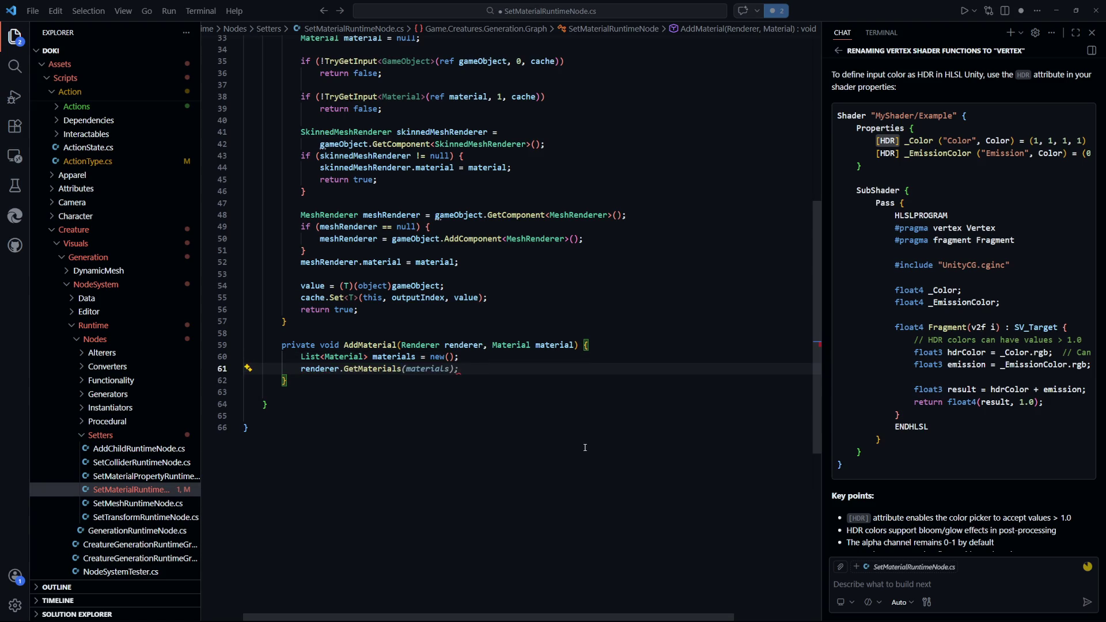
{"action": "key", "text": "ctrl+s"}
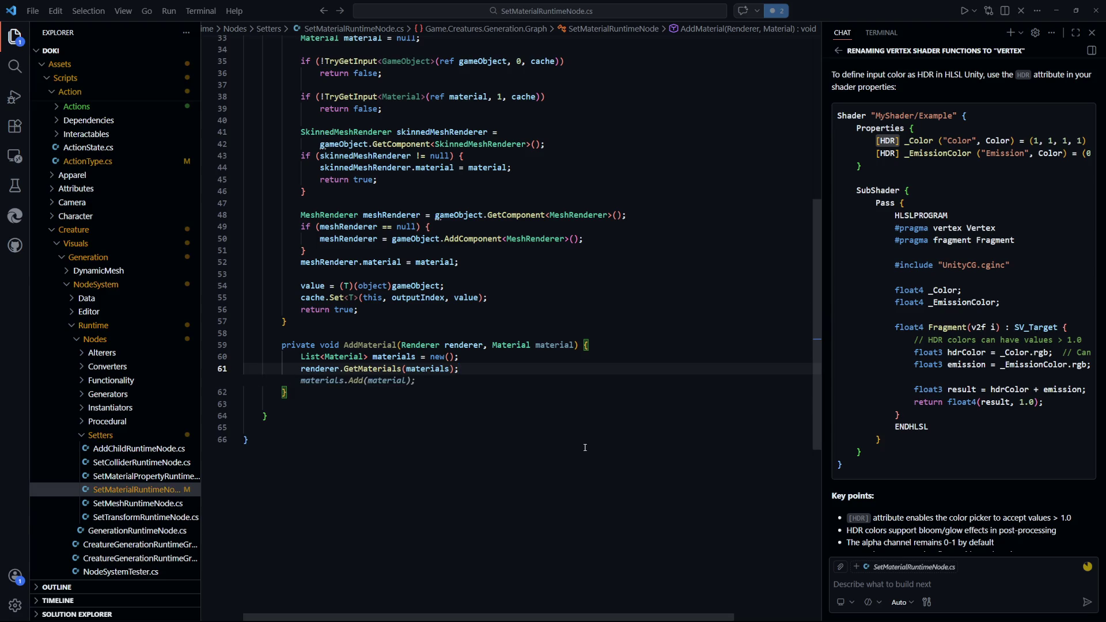
{"action": "key", "text": "Return"}
{"action": "key", "text": "Return"}
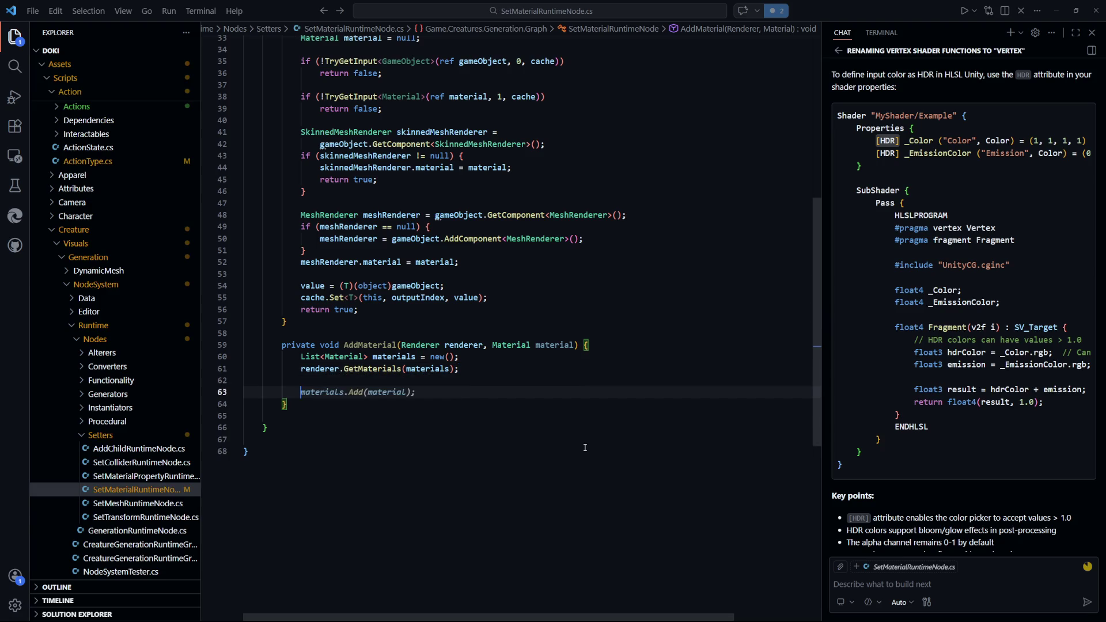
{"action": "key", "text": "BackSpace"}
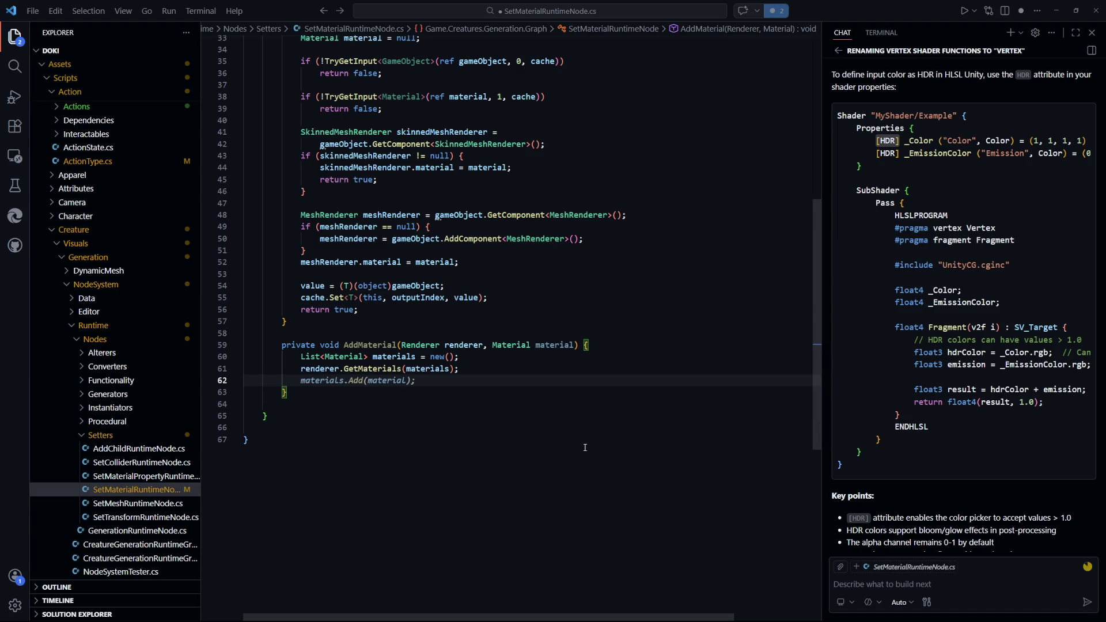
{"action": "type", "text": "materials."}
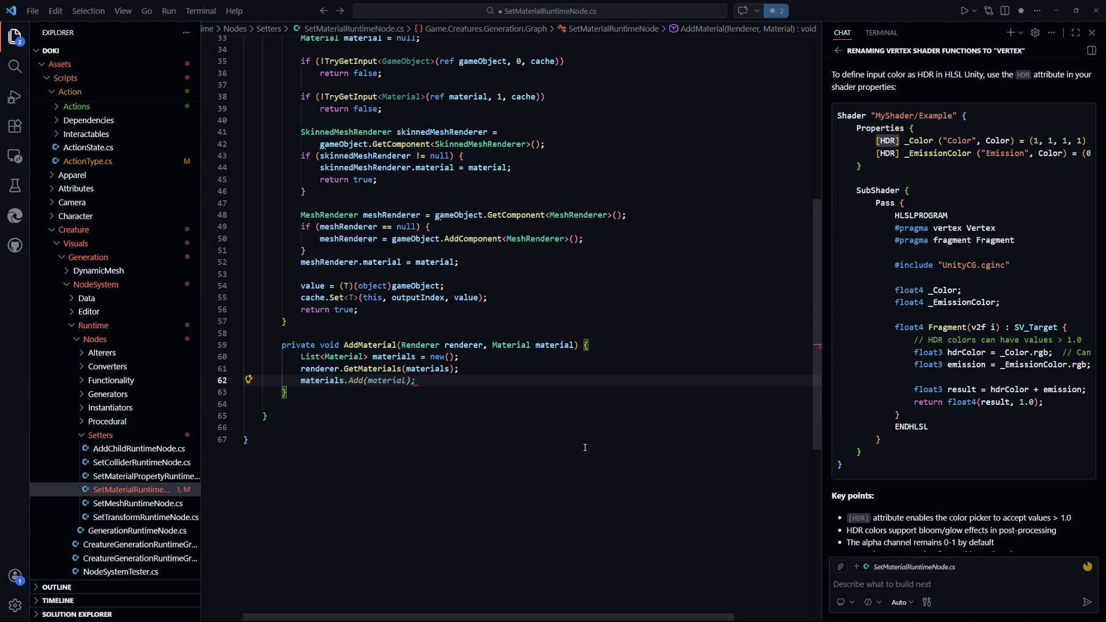
{"action": "key", "text": "Tab"}
{"action": "key", "text": "ctrl+s"}
{"action": "key", "text": "Return"}
{"action": "type", "text": "r"}
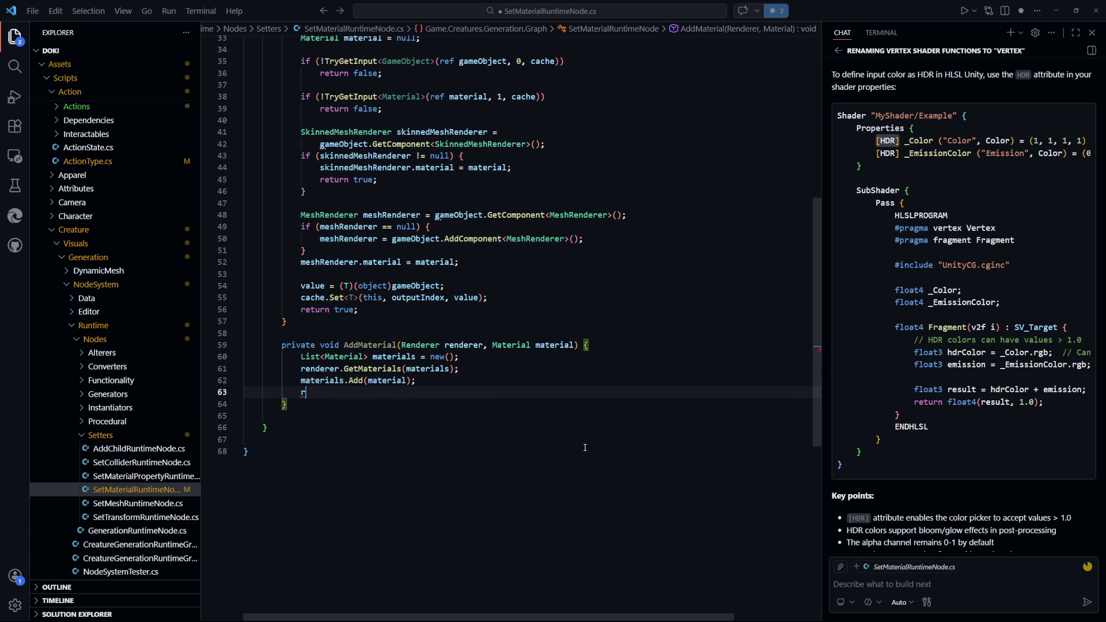
{"action": "type", "text": "enderer.SetMaterials"}
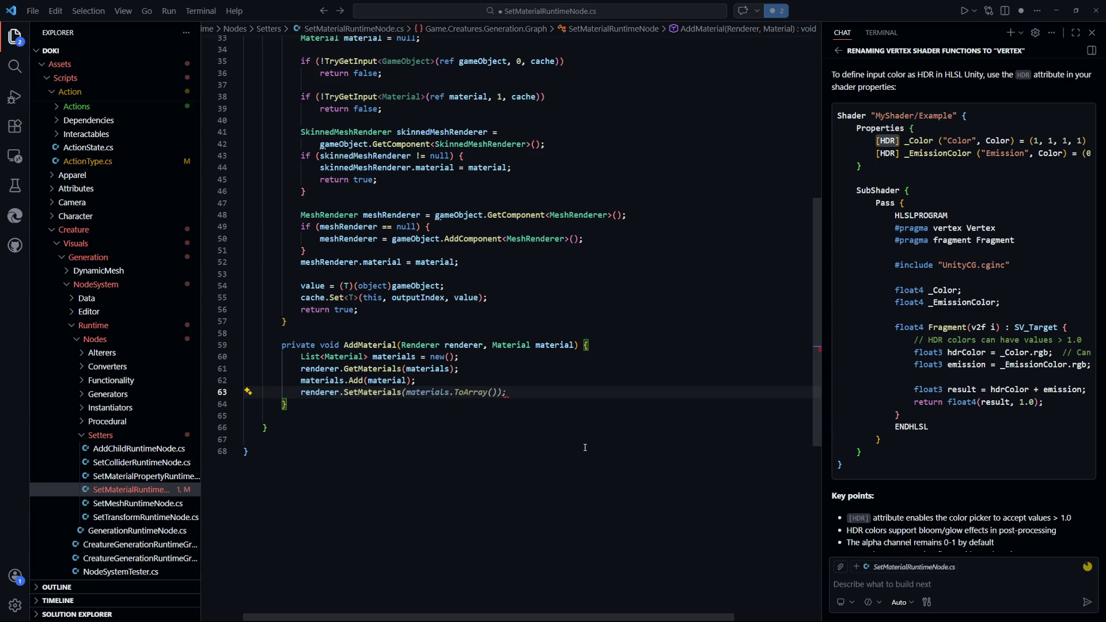
{"action": "type", "text": "(materials);"}
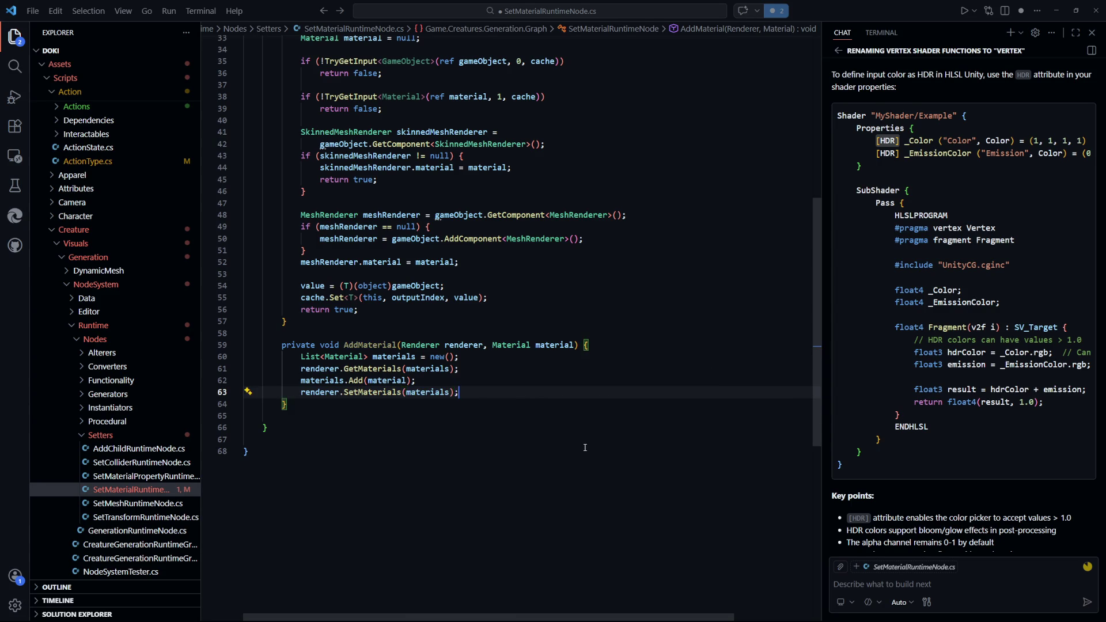
{"action": "key", "text": "ctrl+s"}
Try passing the list to GetMaterials with 'ref' on line 61, then undo it
{"action": "left_click", "coordinate": [616, 496]}
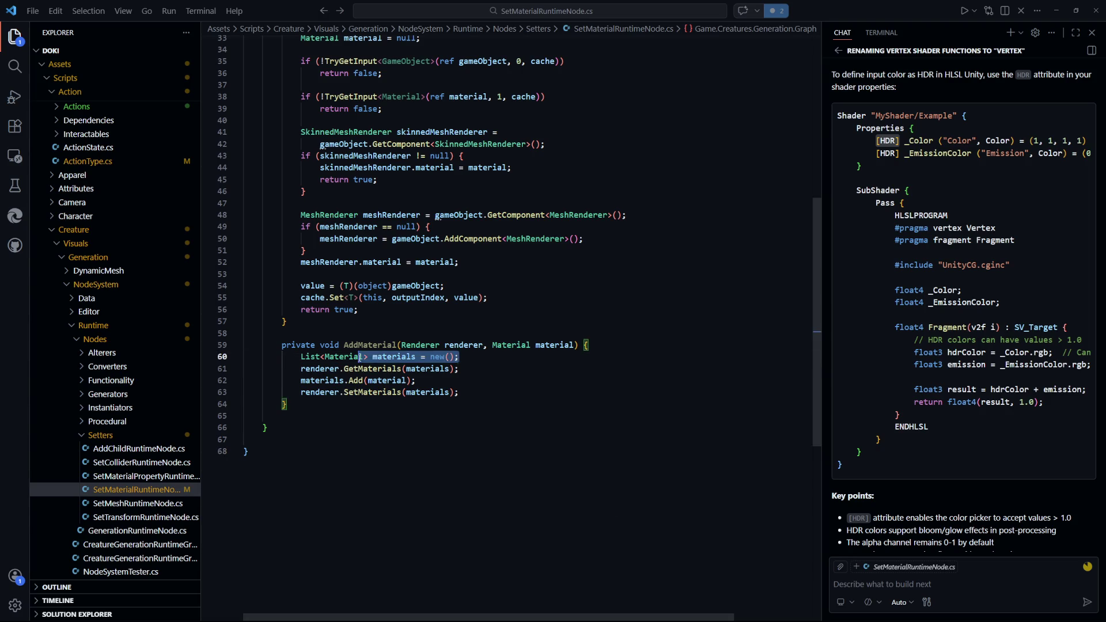
{"action": "mouse_move", "coordinate": [458, 369]}
{"action": "left_mouse_down"}
{"action": "mouse_move", "coordinate": [311, 382]}
{"action": "mouse_move", "coordinate": [299, 369]}
{"action": "left_mouse_up"}
{"action": "left_click", "coordinate": [463, 451]}
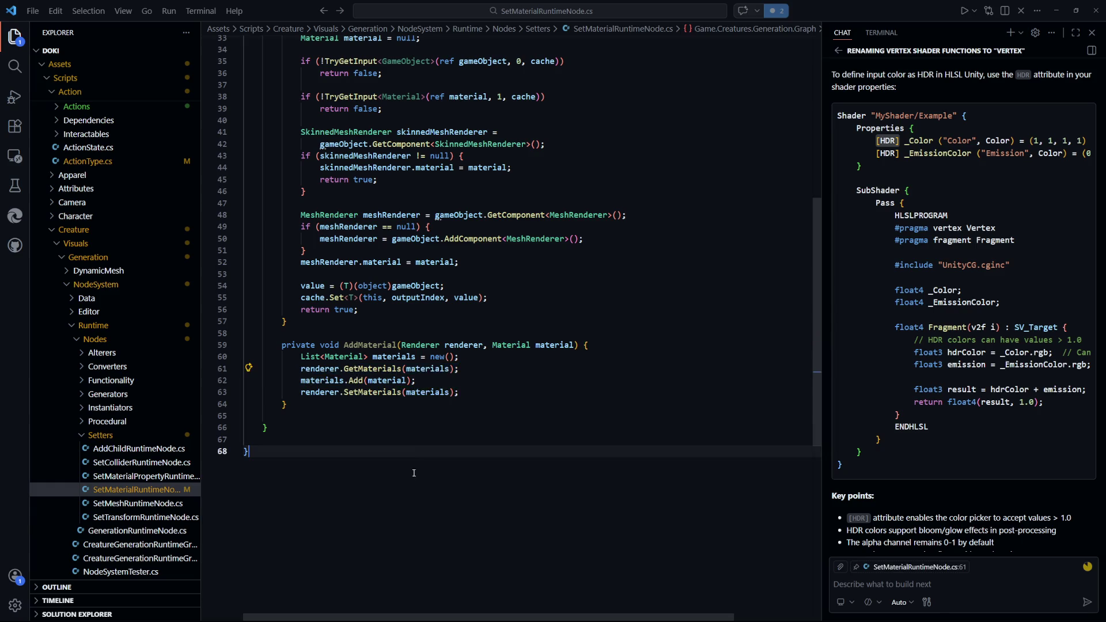
{"action": "left_click", "coordinate": [450, 369]}
{"action": "key", "text": "ctrl+Left"}
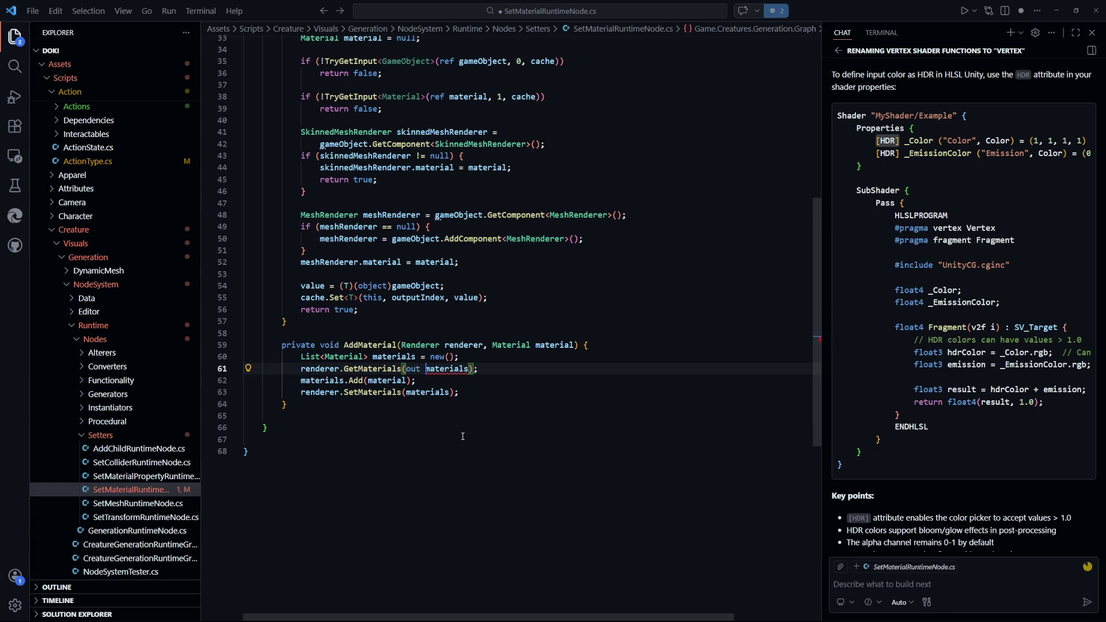
{"action": "type", "text": "ref"}
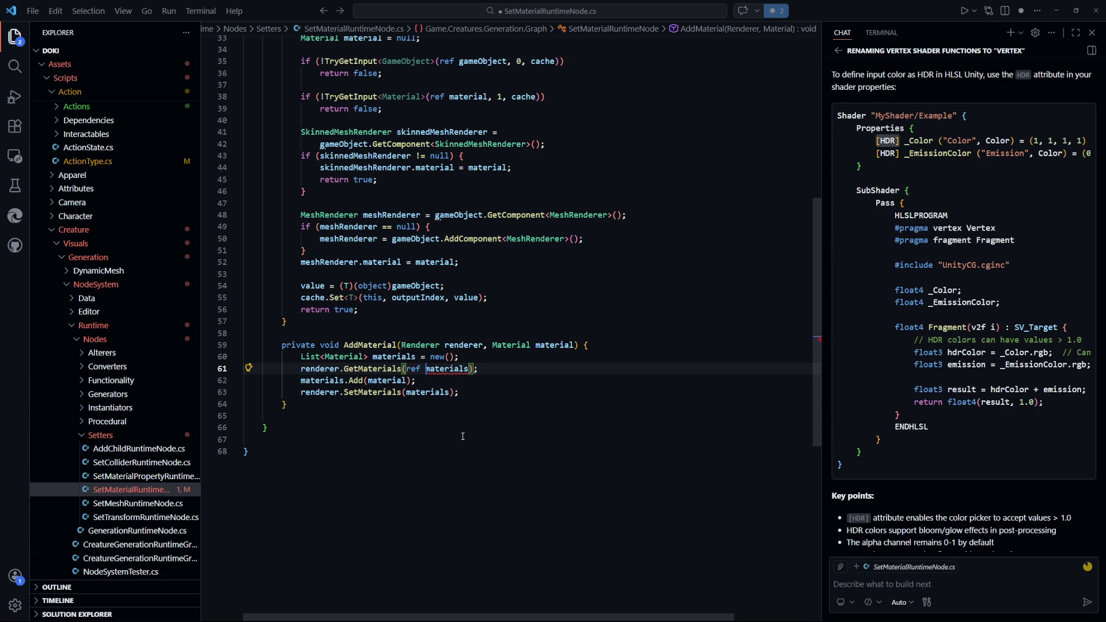
{"action": "key", "text": "ctrl+z"}
{"action": "left_click", "coordinate": [463, 436]}
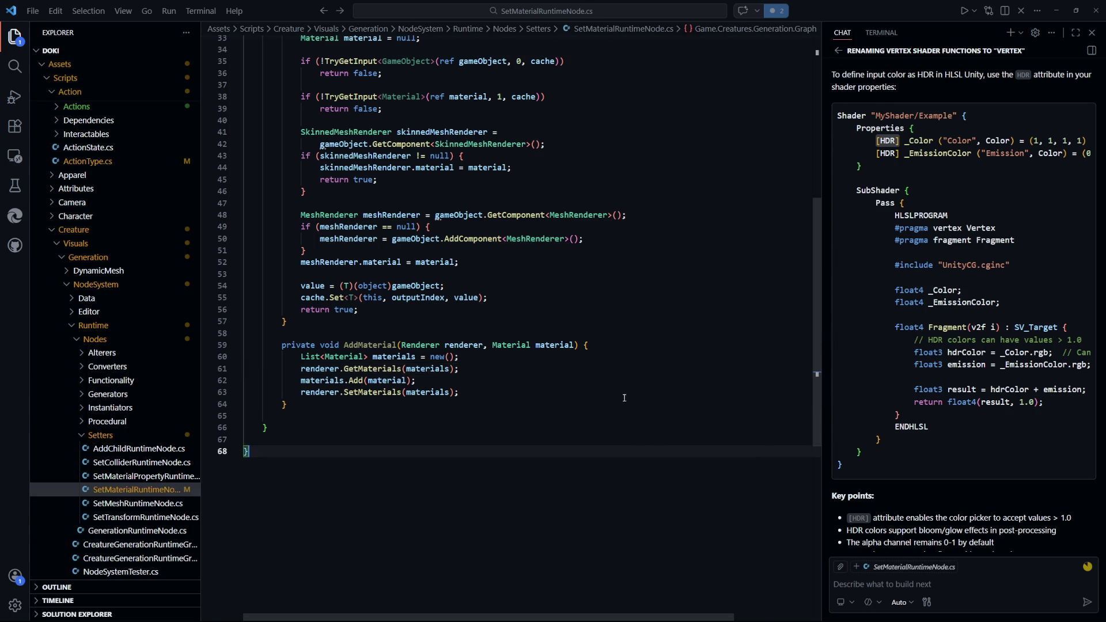
{"action": "scroll", "coordinate": [612, 402], "scroll_direction": "up", "scroll_amount": 1}
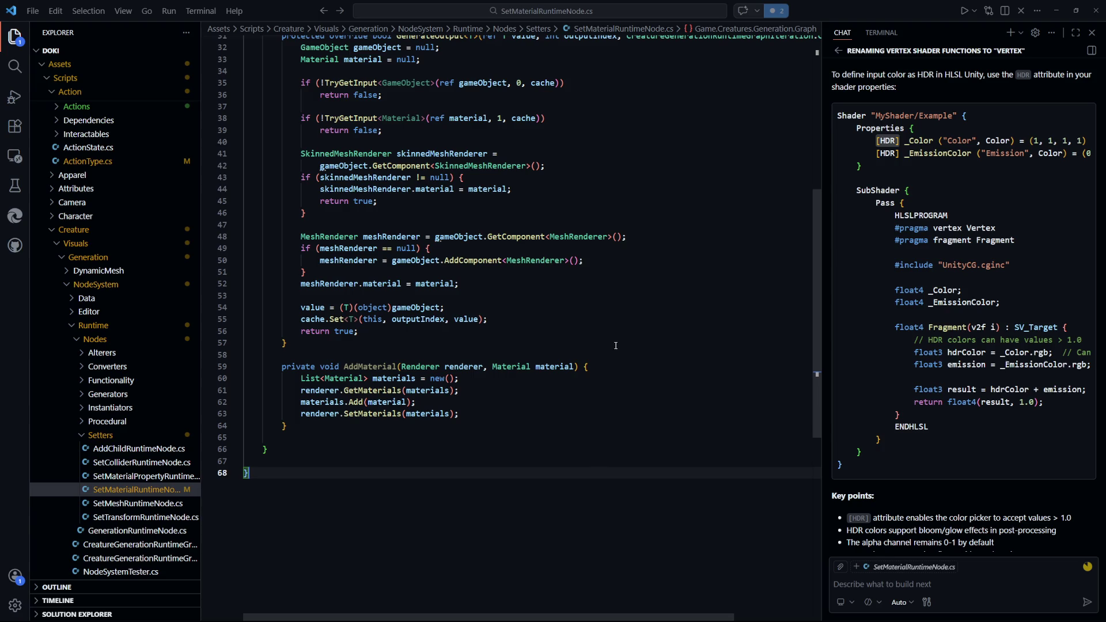
Delete the early 'return true;' from the SkinnedMeshRenderer branch and save
{"action": "left_click", "coordinate": [438, 450]}
{"action": "scroll", "coordinate": [416, 372], "scroll_direction": "up", "scroll_amount": 3}
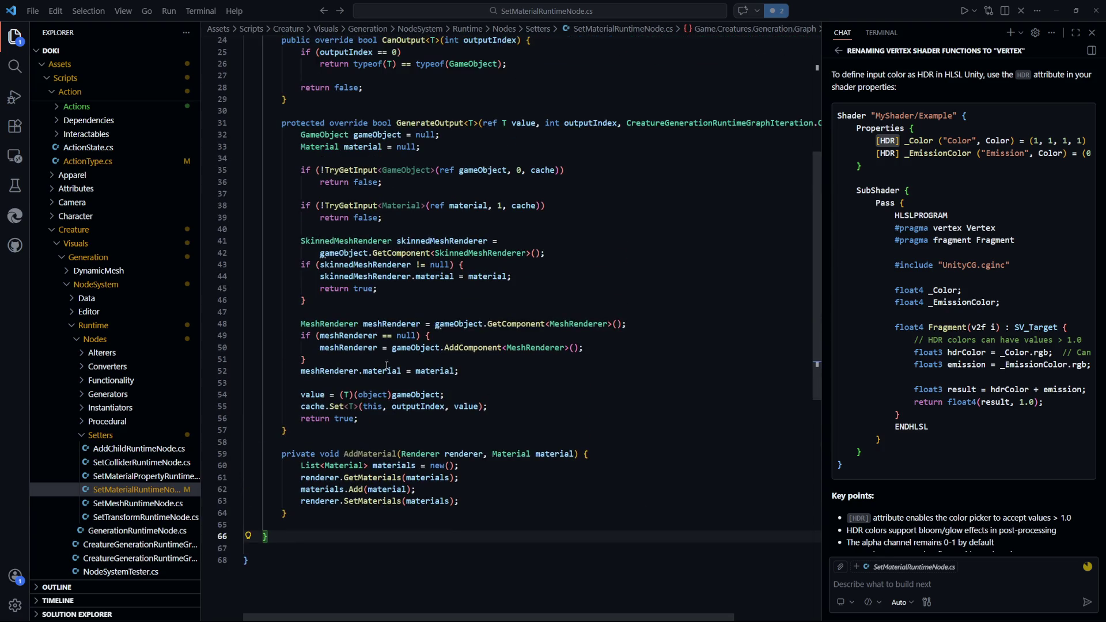
{"action": "left_click", "coordinate": [484, 373]}
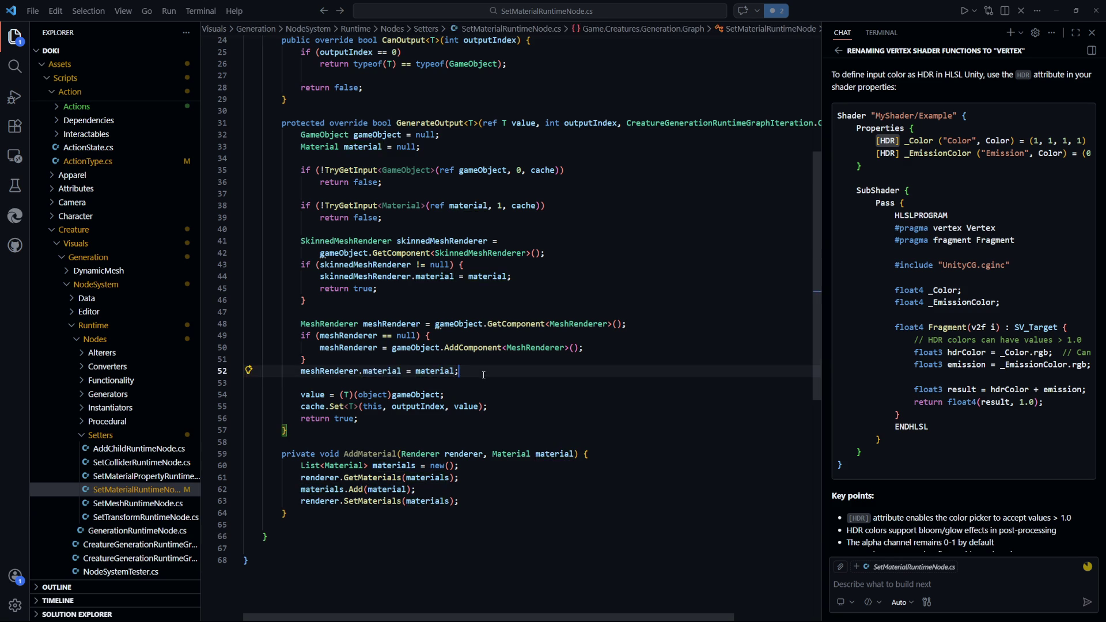
{"action": "left_click_drag", "start_coordinate": [377, 288], "coordinate": [322, 289]}
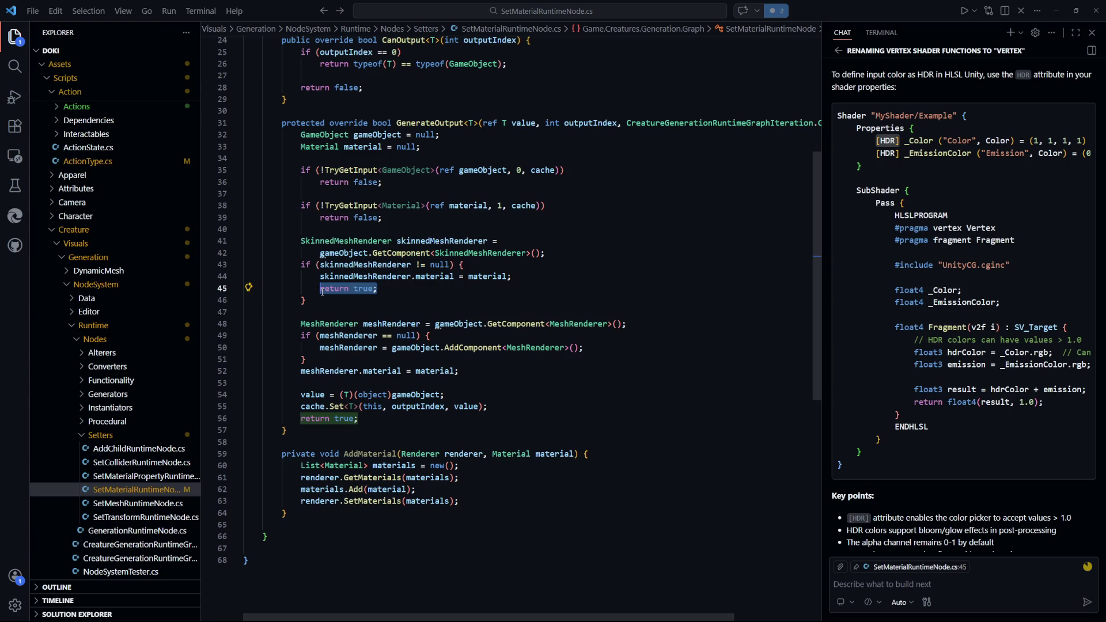
{"action": "left_click", "coordinate": [383, 312]}
{"action": "scroll", "coordinate": [388, 324], "scroll_direction": "up", "scroll_amount": 1}
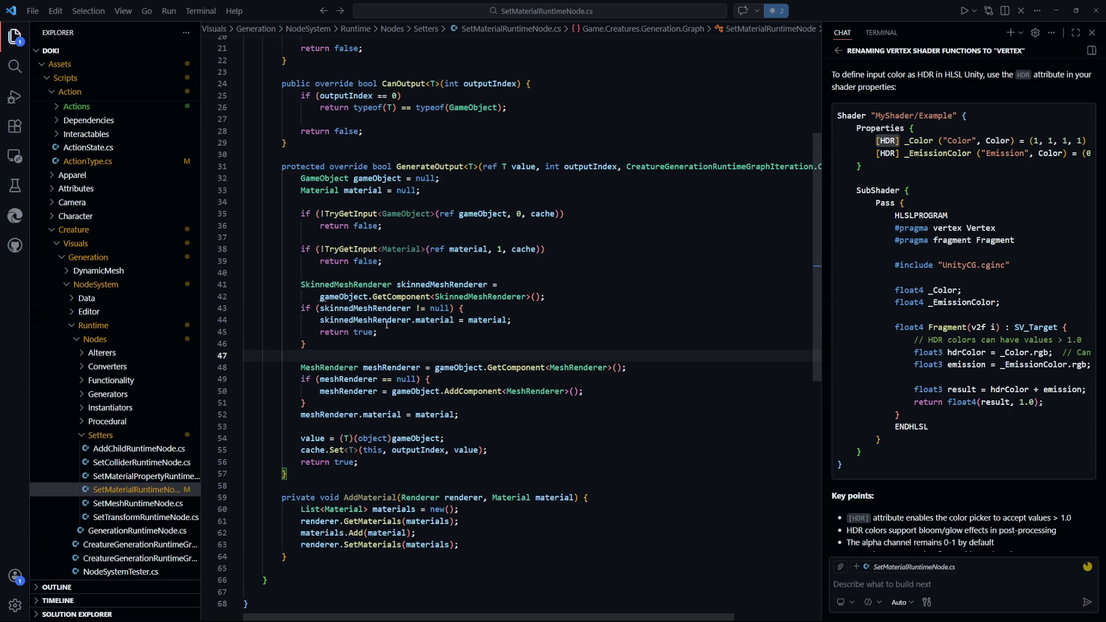
{"action": "mouse_move", "coordinate": [389, 332]}
{"action": "left_mouse_down"}
{"action": "mouse_move", "coordinate": [245, 355]}
{"action": "mouse_move", "coordinate": [290, 332]}
{"action": "mouse_move", "coordinate": [245, 332]}
{"action": "left_mouse_up"}
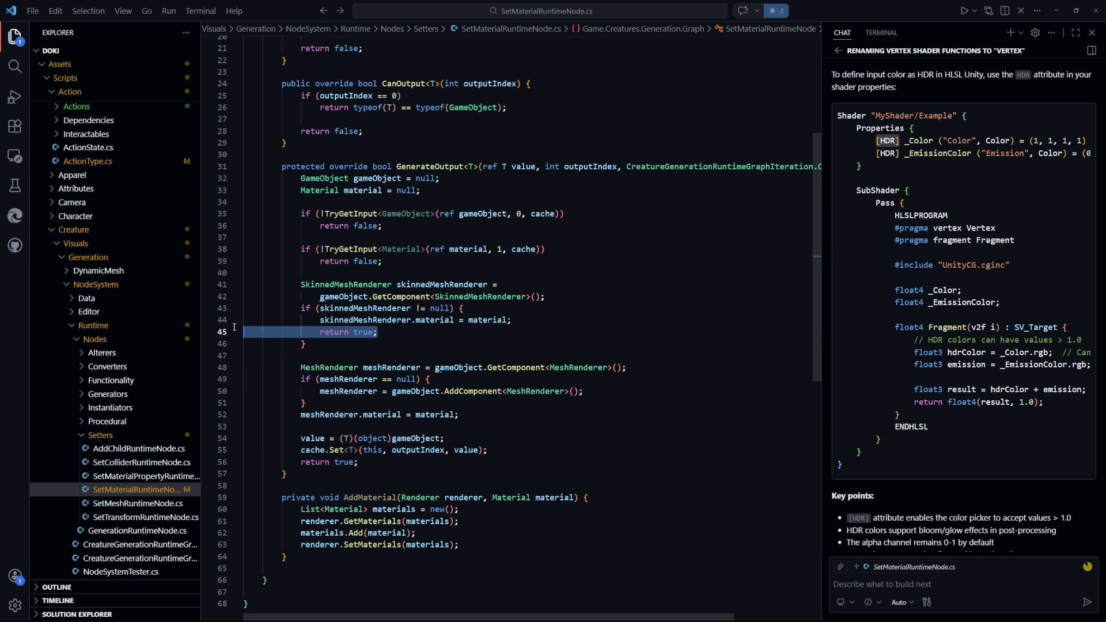
{"action": "key", "text": "BackSpace"}
{"action": "key", "text": "Delete"}
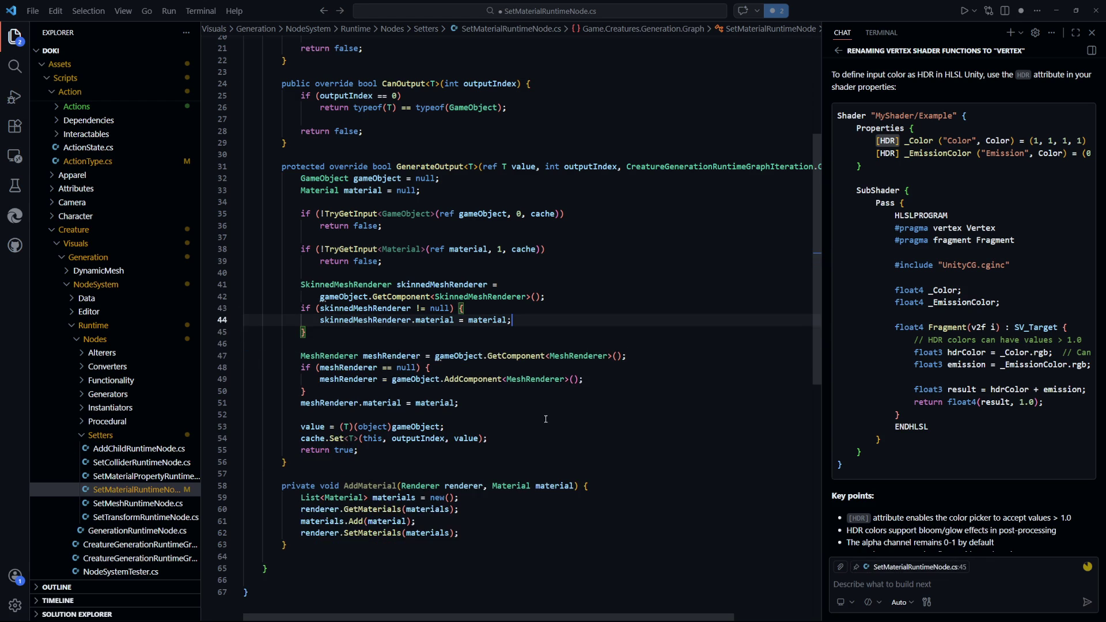
{"action": "key", "text": "ctrl+s"}
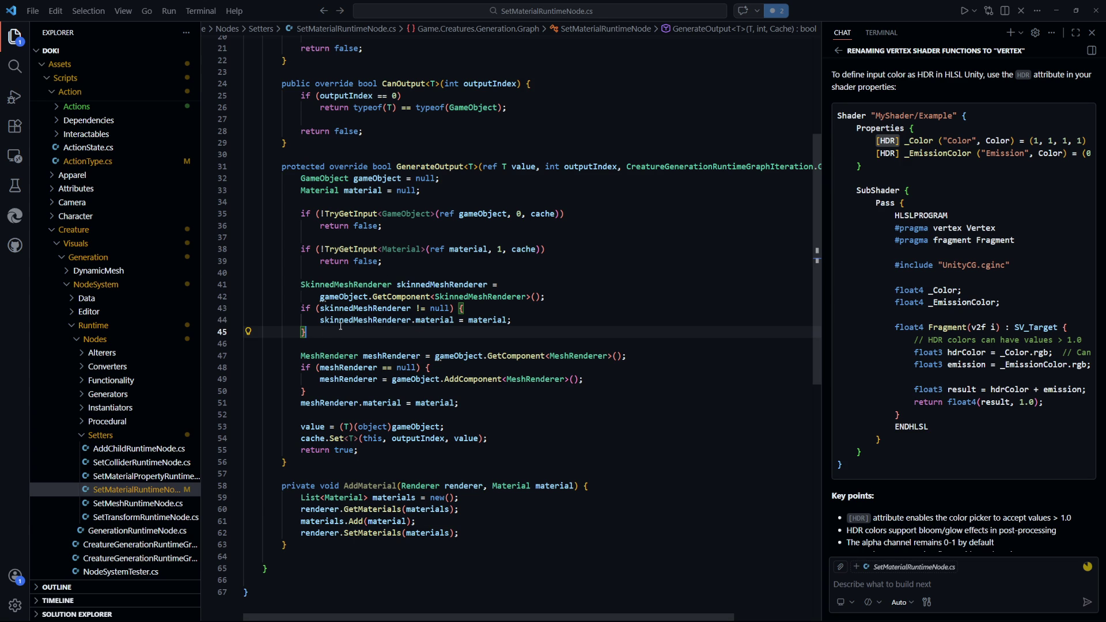
Add an empty else block after the check and cut the MeshRenderer lookup block
{"action": "type", "text": " else {"}
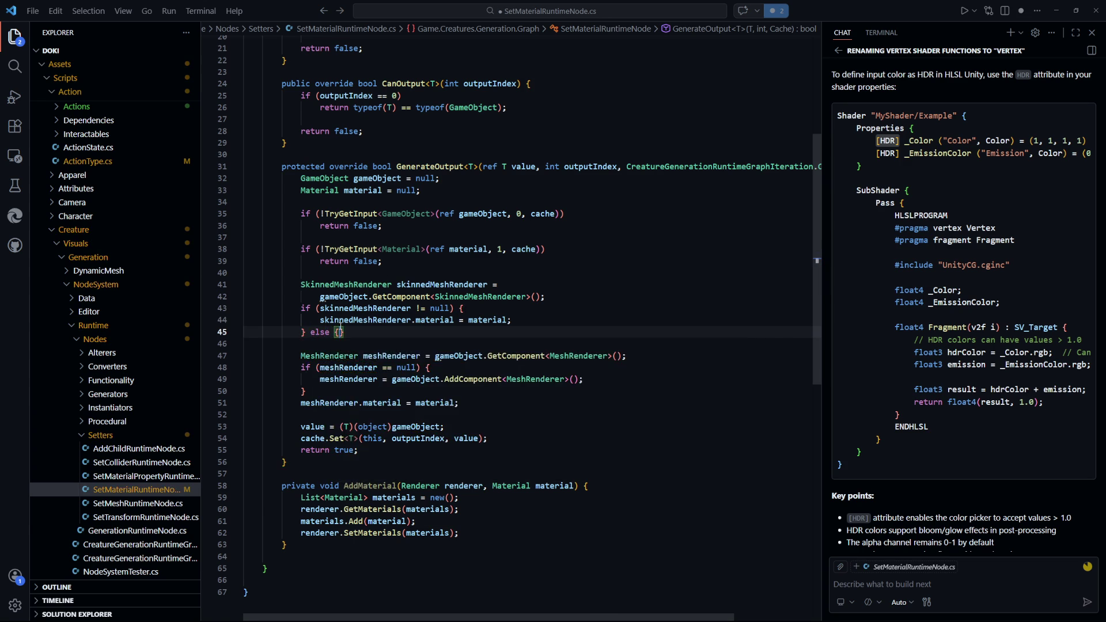
{"action": "key", "text": "Return"}
{"action": "key", "text": "ctrl+s"}
{"action": "left_click_drag", "start_coordinate": [324, 418], "coordinate": [300, 380]}
{"action": "key", "text": "ctrl+x"}
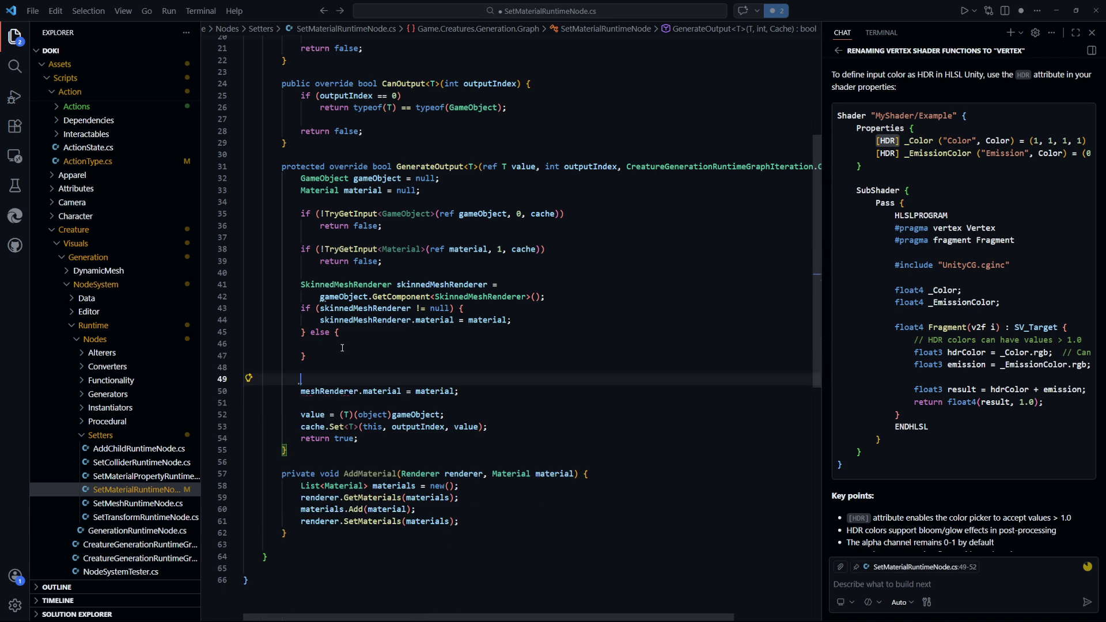
Paste the MeshRenderer block into the else branch, indent it, add a blank line, and save
{"action": "key", "text": "Up"}
{"action": "key", "text": "Up"}
{"action": "key", "text": "Up"}
{"action": "key", "text": "ctrl+v"}
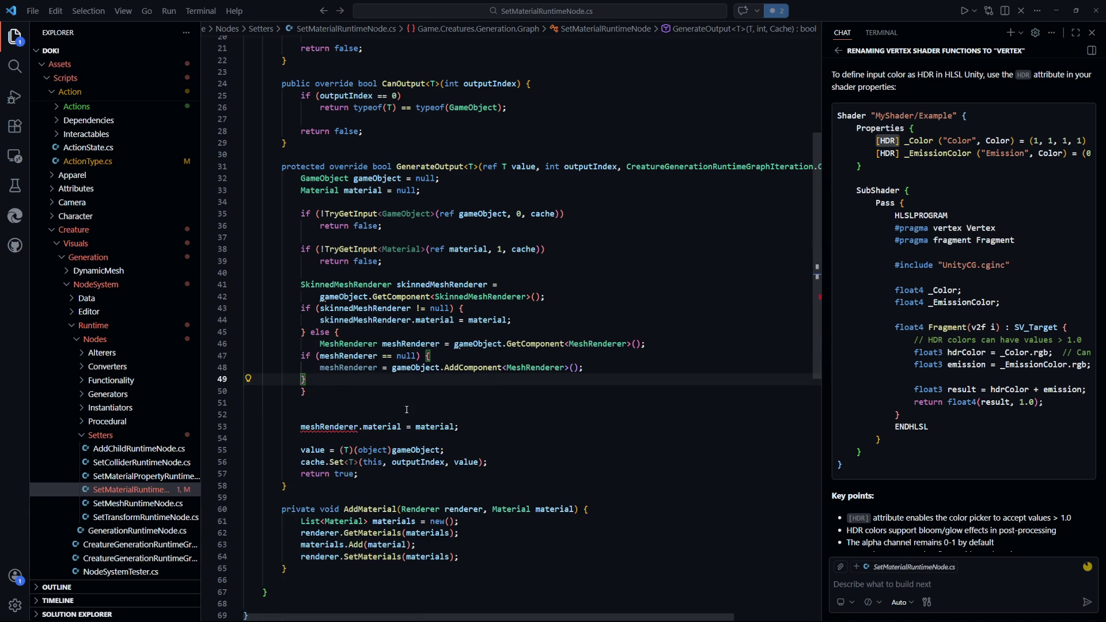
{"action": "key", "text": "shift+Up"}
{"action": "key", "text": "shift+Up"}
{"action": "key", "text": "Tab"}
{"action": "key", "text": "Down"}
{"action": "key", "text": "Down"}
{"action": "key", "text": "Down"}
{"action": "key", "text": "Up"}
{"action": "key", "text": "Up"}
{"action": "key", "text": "Up"}
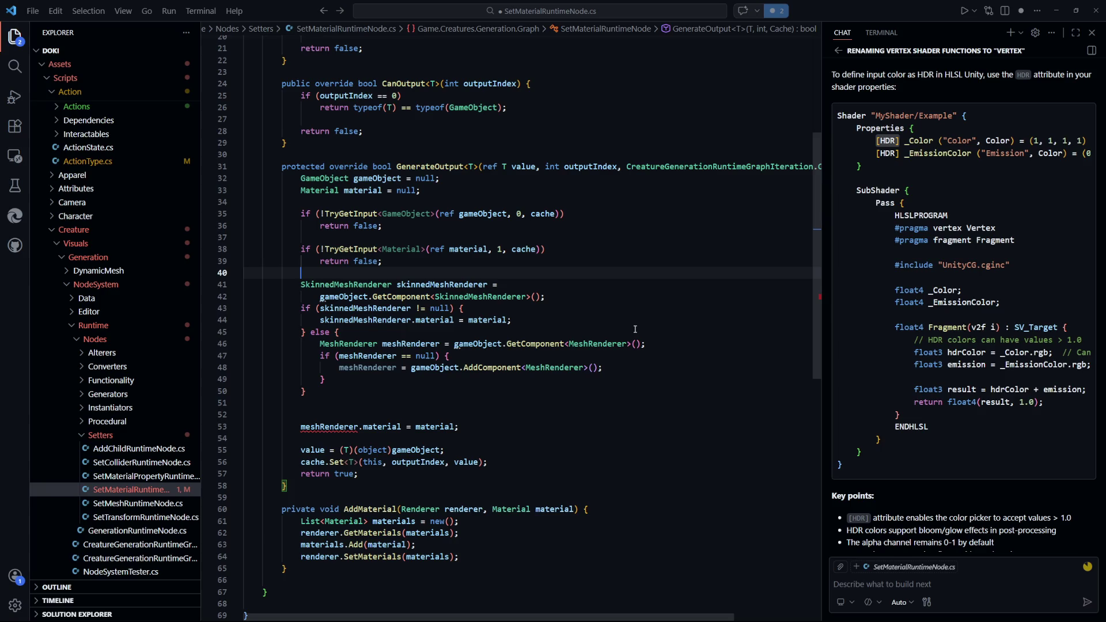
{"action": "key", "text": "Return"}
{"action": "key", "text": "ctrl+s"}
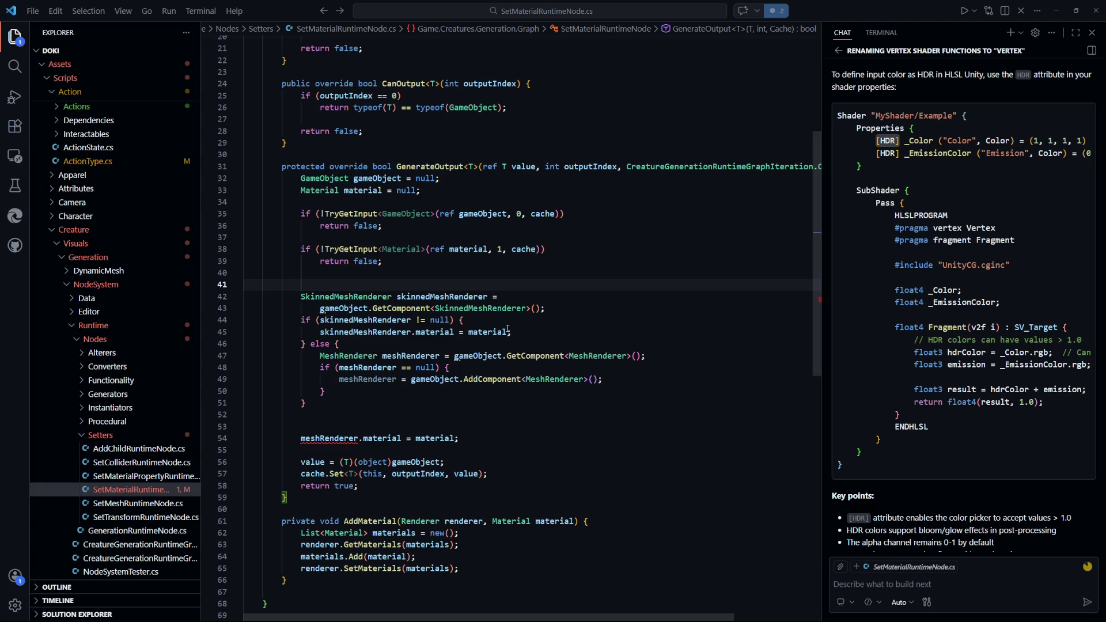
Change the SkinnedMeshRenderer type to Renderer and rename its variable to renderer
{"action": "left_click", "coordinate": [489, 333]}
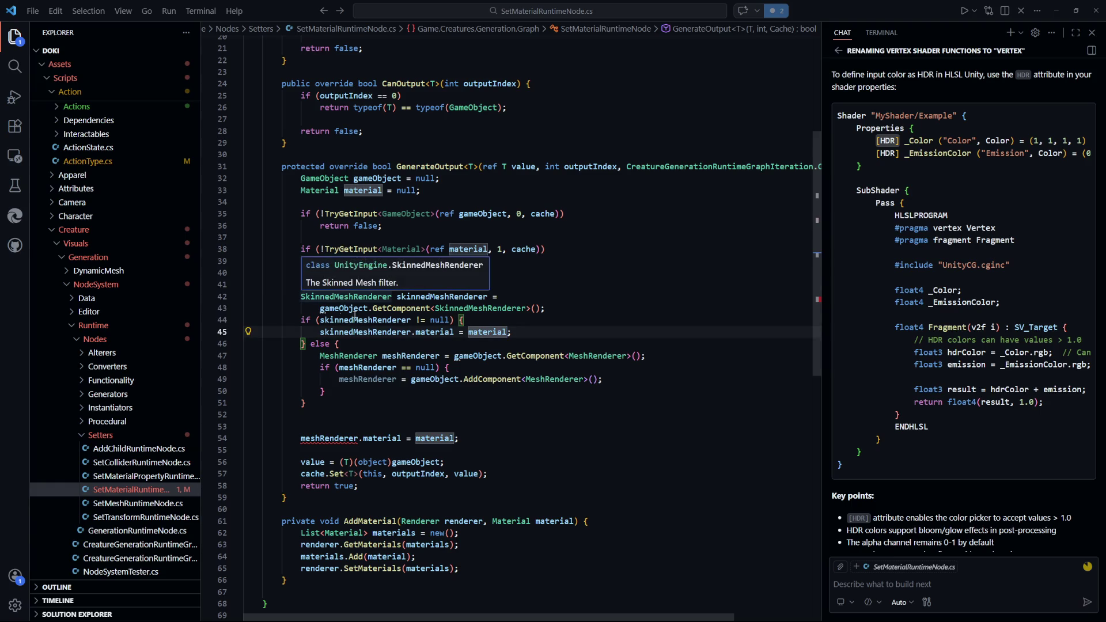
{"action": "left_click", "coordinate": [357, 297]}
{"action": "type", "text": "Renderer"}
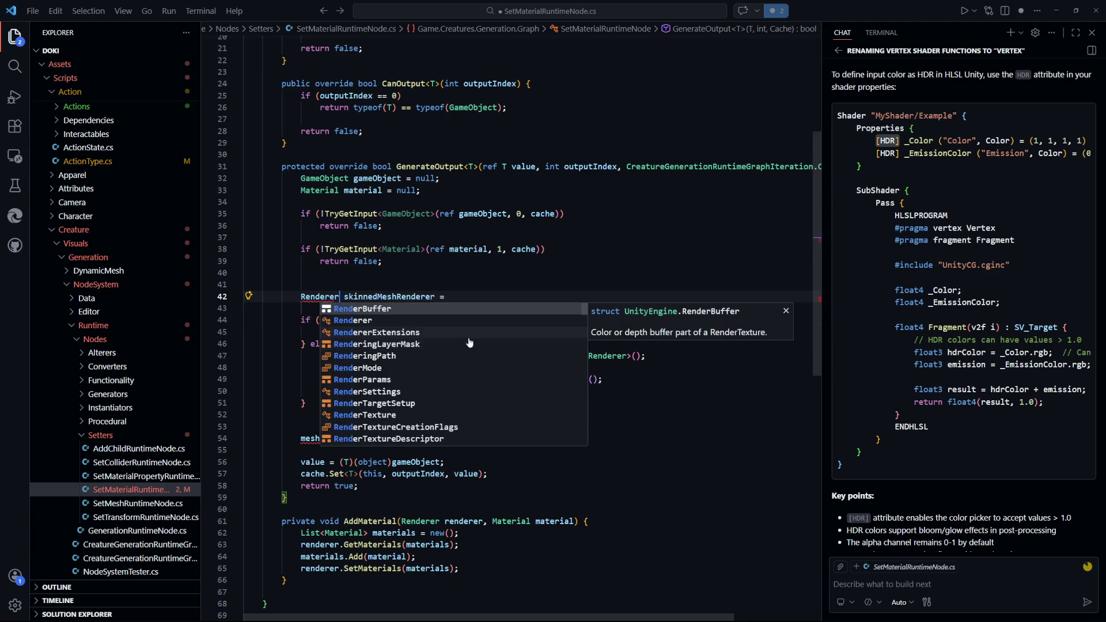
{"action": "key", "text": "Escape"}
{"action": "key", "text": "F2"}
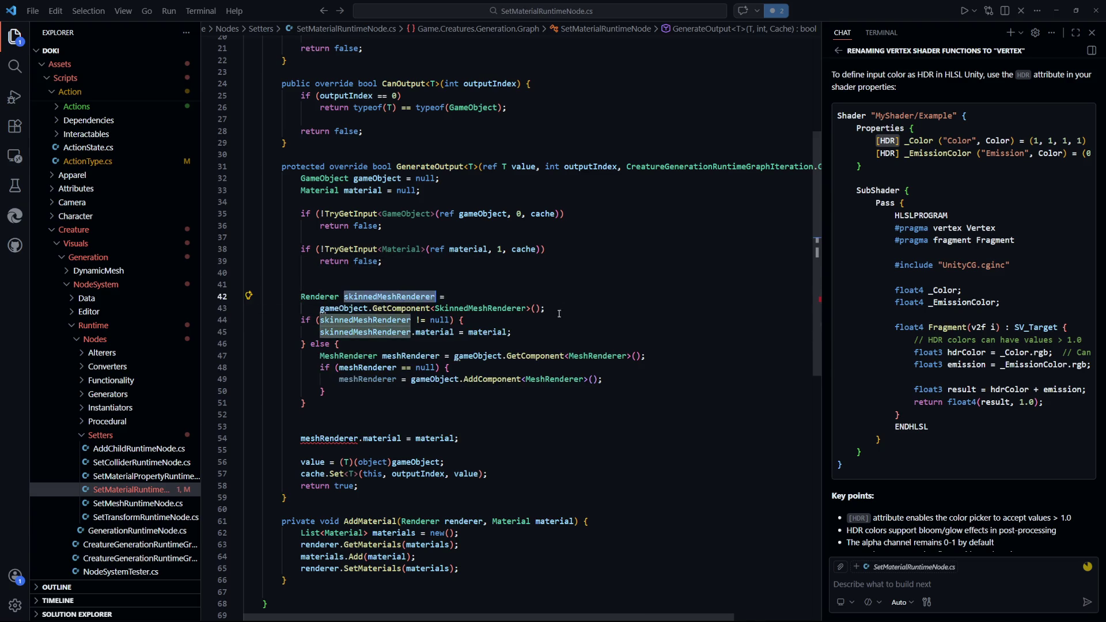
{"action": "type", "text": "renderer"}
{"action": "key", "text": "Return"}
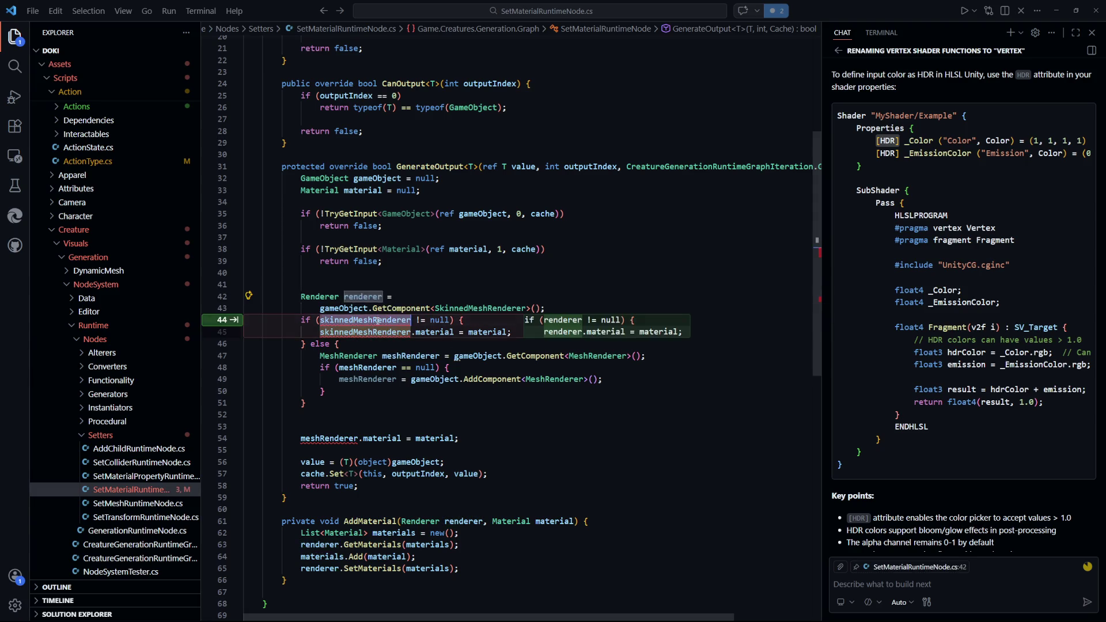
{"action": "key", "text": "Tab"}
{"action": "key", "text": "Tab"}
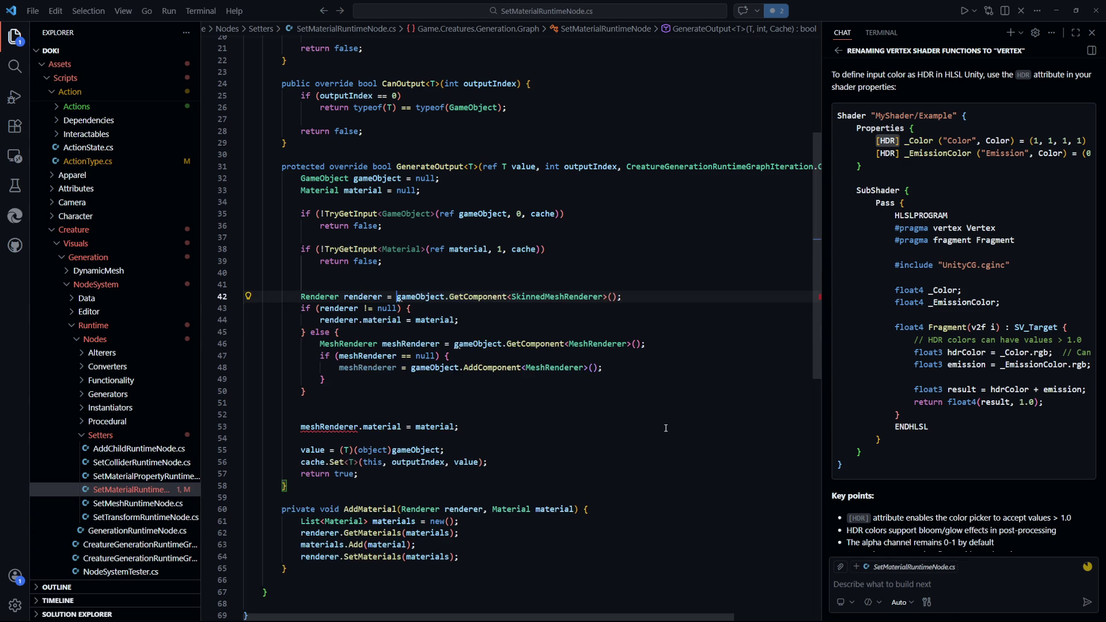
{"action": "key", "text": "Tab"}
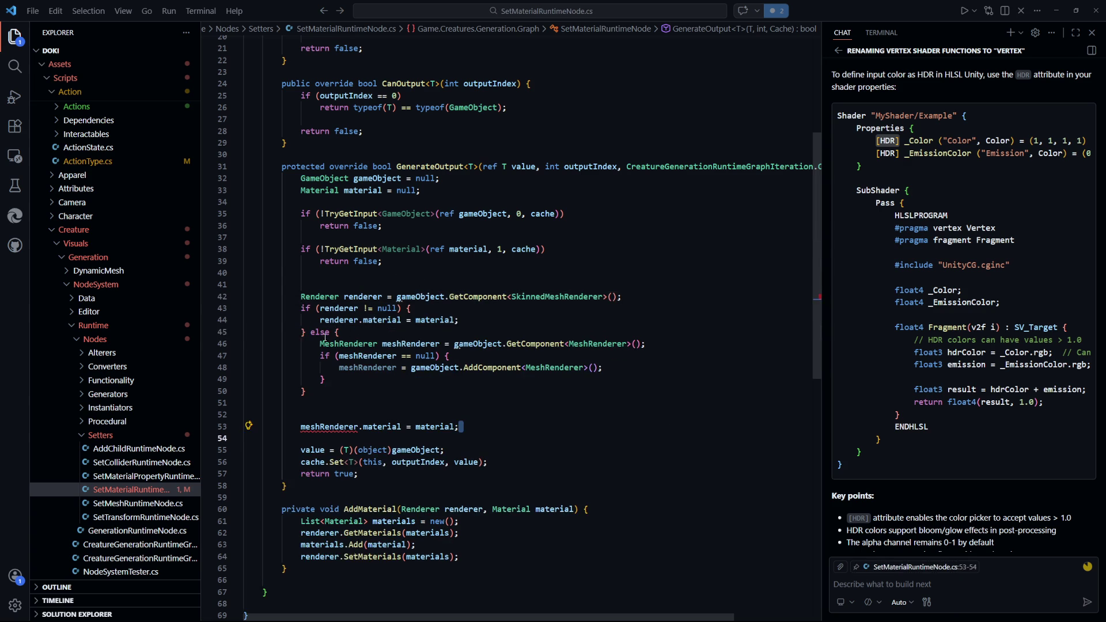
Move the MeshRenderer lookup into the if block, delete the leftover else branch, and save
{"action": "left_click", "coordinate": [367, 309]}
{"action": "type", "text": "="}
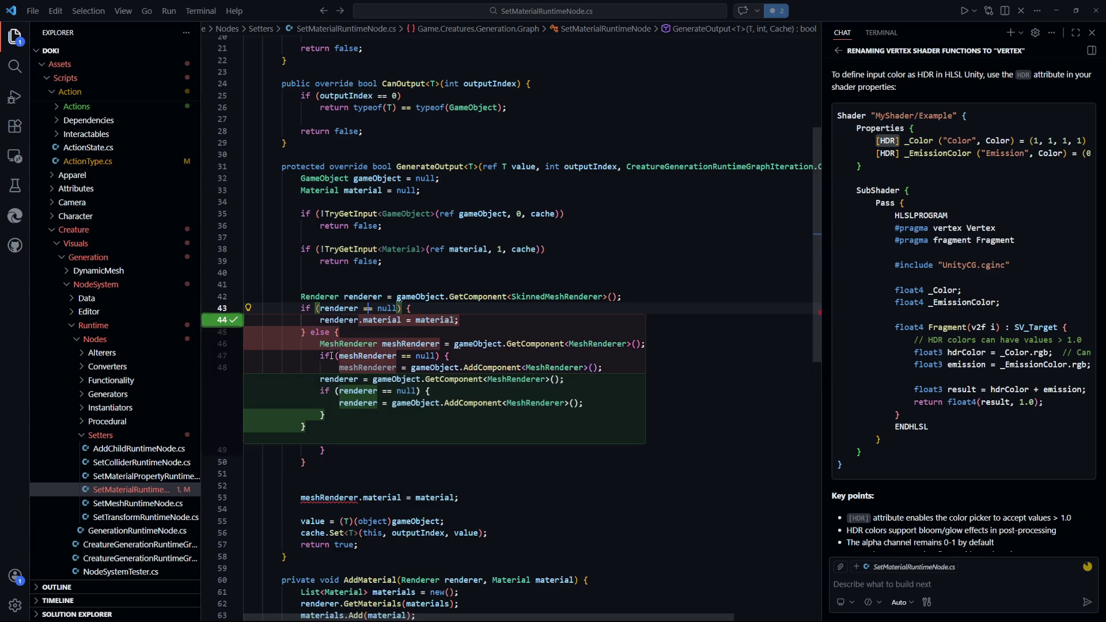
{"action": "left_click_drag", "start_coordinate": [354, 385], "coordinate": [321, 342]}
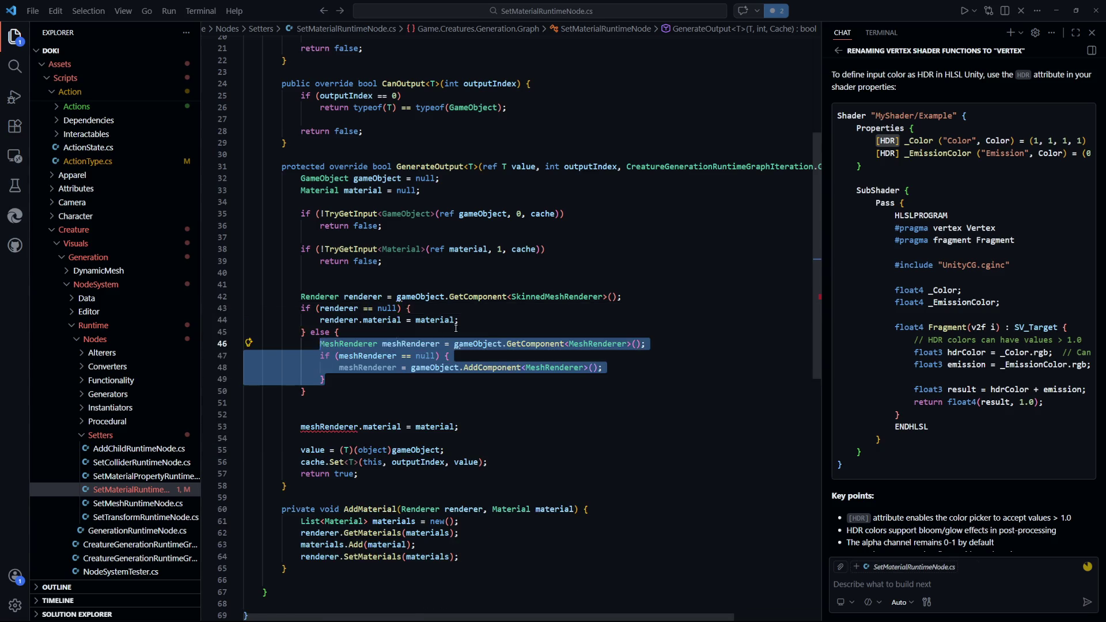
{"action": "key", "text": "ctrl+x"}
{"action": "key", "text": "Up"}
{"action": "key", "text": "Up"}
{"action": "key", "text": "shift+End"}
{"action": "key", "text": "ctrl+v"}
{"action": "mouse_move", "coordinate": [311, 391]}
{"action": "left_mouse_down"}
{"action": "mouse_move", "coordinate": [307, 369]}
{"action": "mouse_move", "coordinate": [459, 403]}
{"action": "left_mouse_up"}
{"action": "key", "text": "BackSpace"}
{"action": "key", "text": "ctrl+s"}
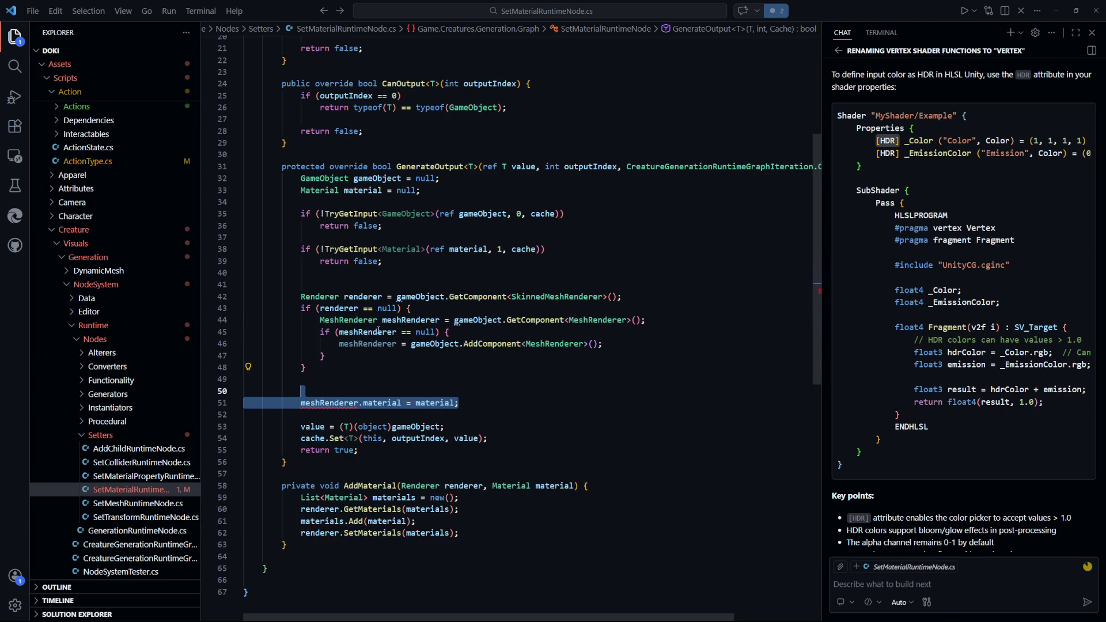
Rename meshRenderer to renderer and accept the suggested fix on lines 45-46
{"action": "double_click", "coordinate": [339, 308]}
{"action": "left_click_drag", "start_coordinate": [439, 321], "coordinate": [320, 320]}
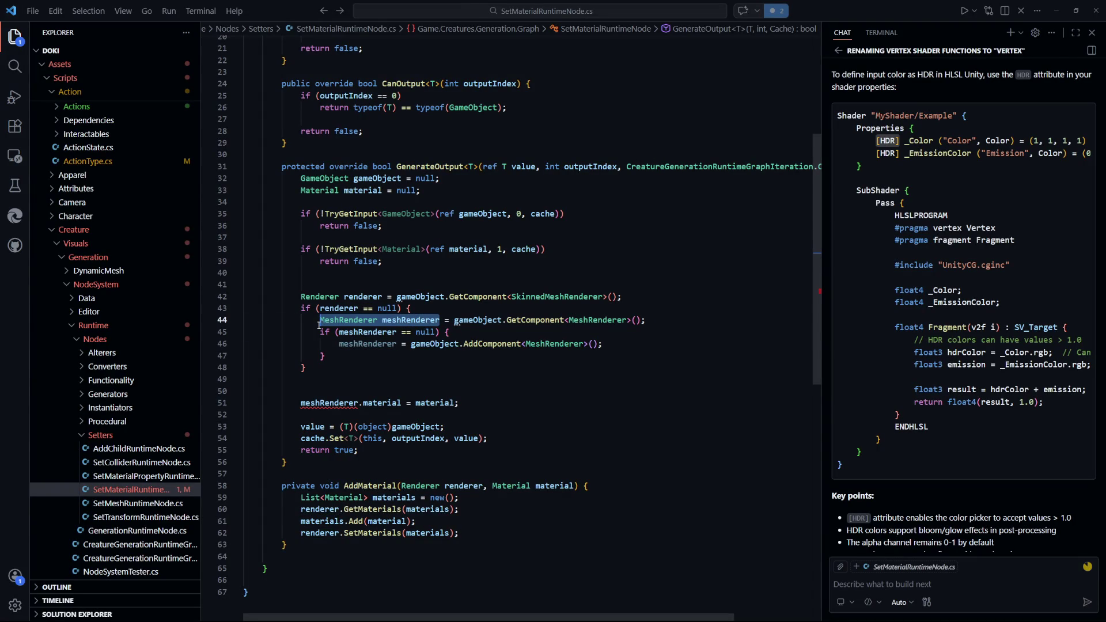
{"action": "type", "text": "renderer"}
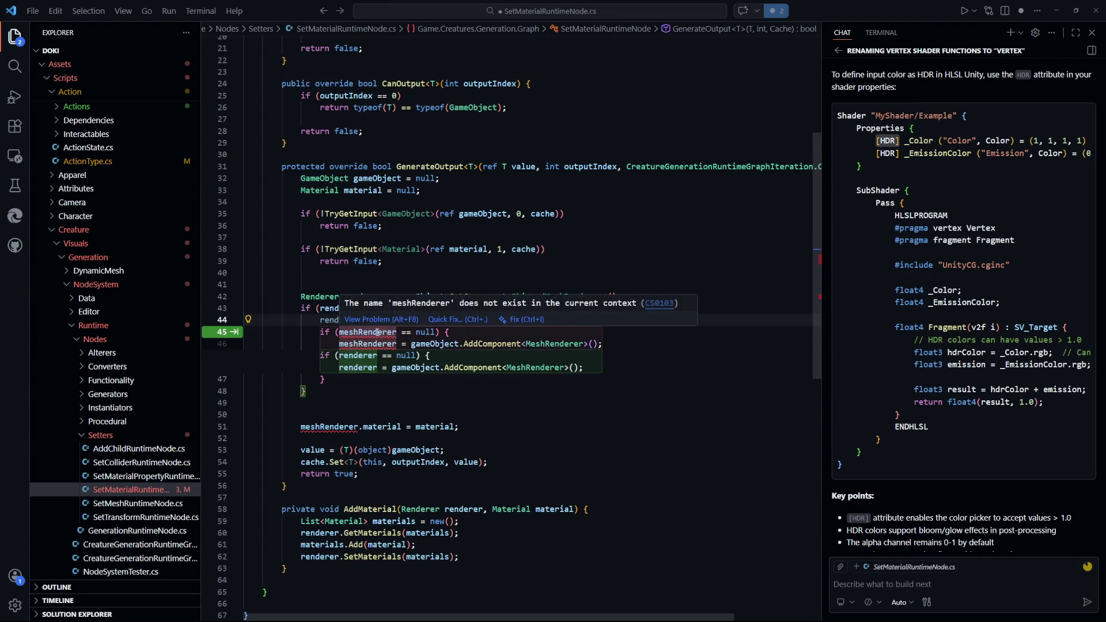
{"action": "left_click", "coordinate": [368, 415]}
{"action": "scroll", "coordinate": [376, 354], "scroll_direction": "up", "scroll_amount": 1}
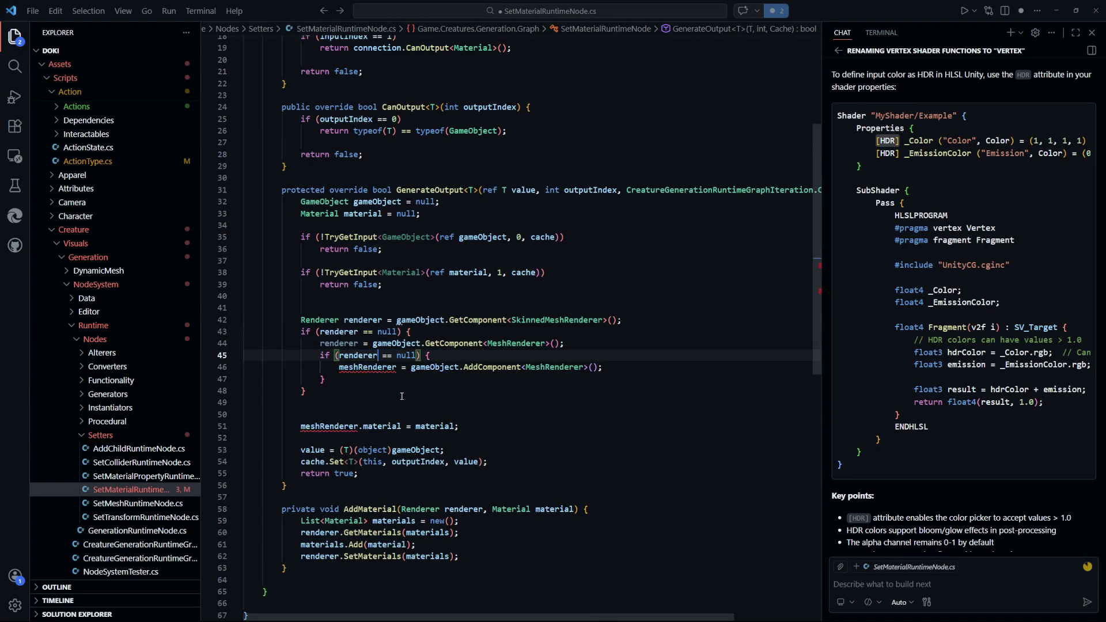
{"action": "key", "text": "Tab"}
{"action": "key", "text": "Tab"}
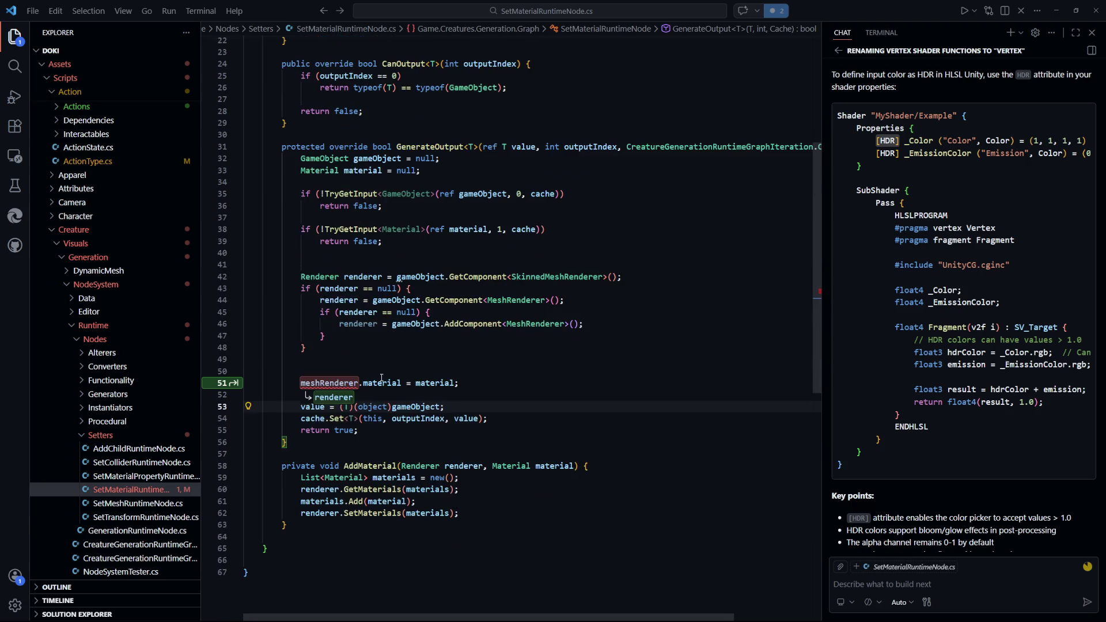
{"action": "scroll", "coordinate": [577, 415], "scroll_direction": "down", "scroll_amount": 2}
Replace the meshRenderer.material assignment with AddMaterial(renderer, material); and delete blank line 41
{"action": "left_click", "coordinate": [445, 359]}
{"action": "left_click_drag", "start_coordinate": [509, 385], "coordinate": [493, 365]}
{"action": "key", "text": "Return"}
{"action": "type", "text": "AddMaterial(renderer, material);"}
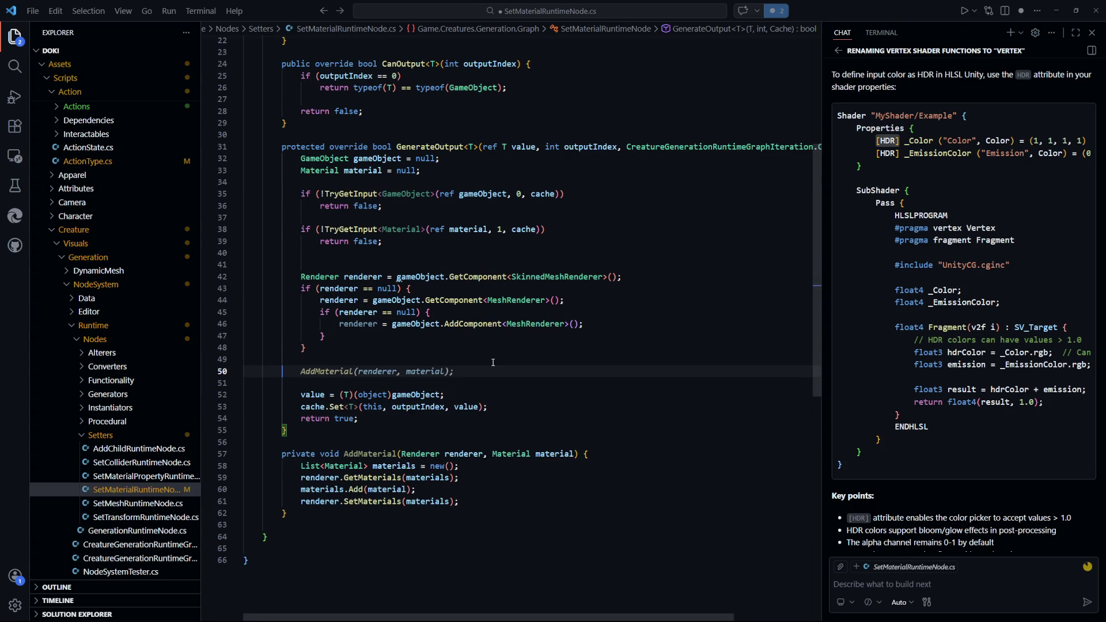
{"action": "left_click", "coordinate": [490, 442]}
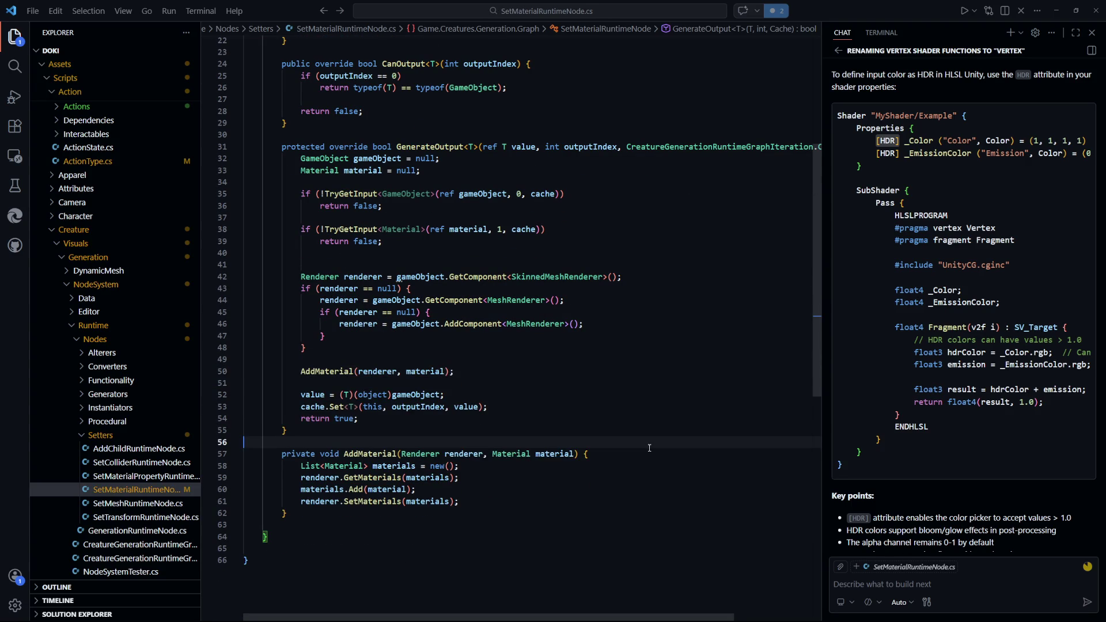
{"action": "left_click", "coordinate": [418, 264]}
{"action": "left_click", "coordinate": [418, 262]}
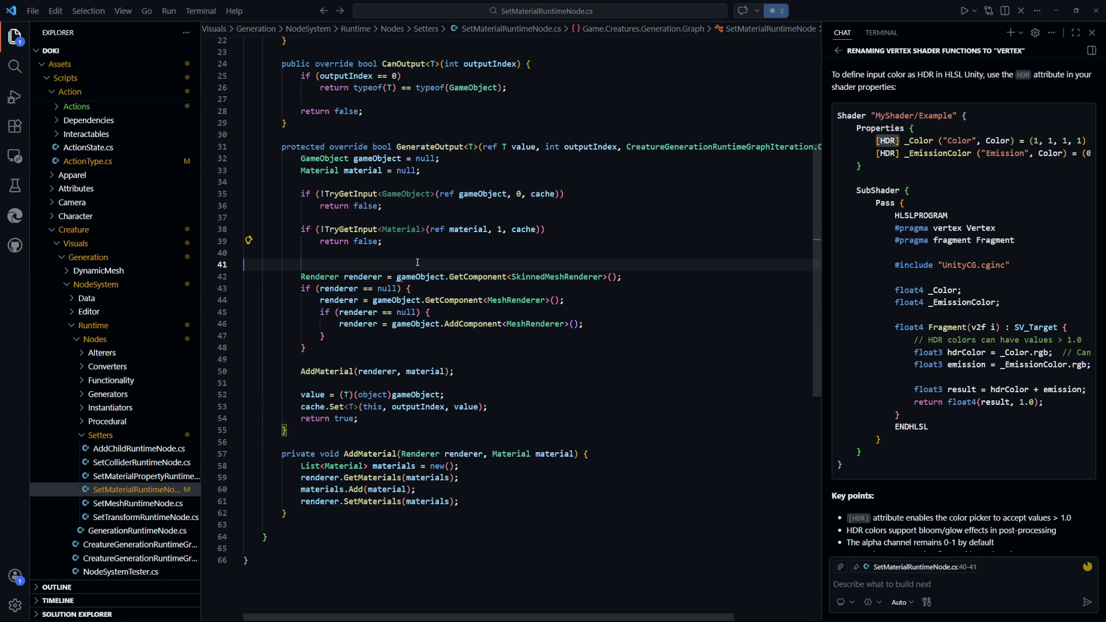
{"action": "key", "text": "BackSpace"}
{"action": "left_click", "coordinate": [676, 407]}
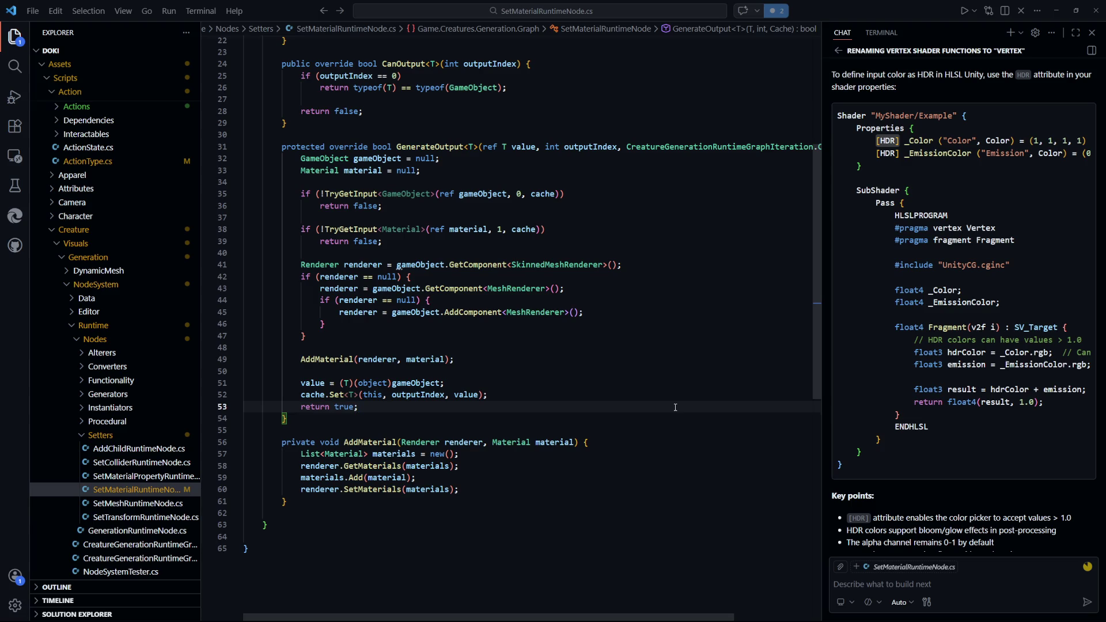
Review lines 50–53 of SetMaterialRuntimeNode.cs, then switch to Unity to recompile the scripts
{"action": "left_click", "coordinate": [620, 391]}
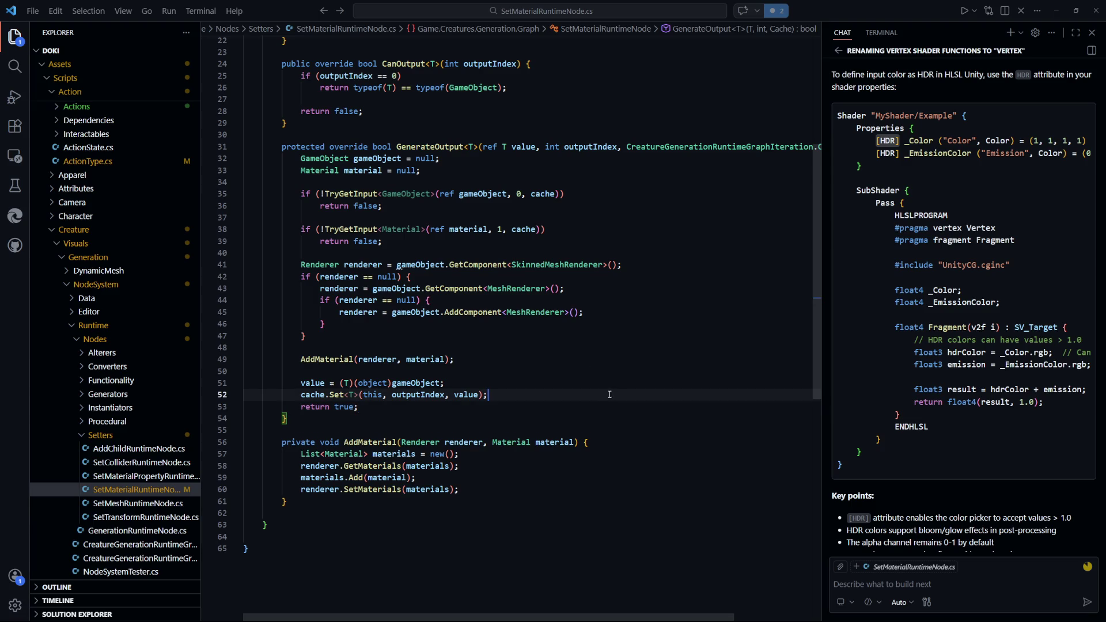
{"action": "left_click", "coordinate": [463, 407]}
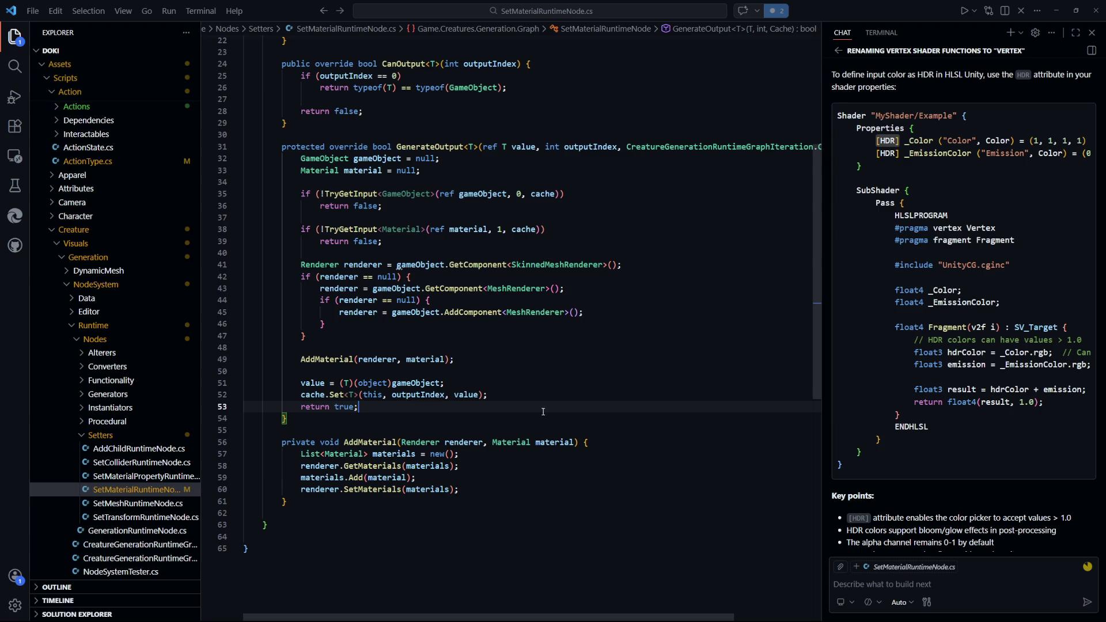
{"action": "left_click", "coordinate": [532, 371]}
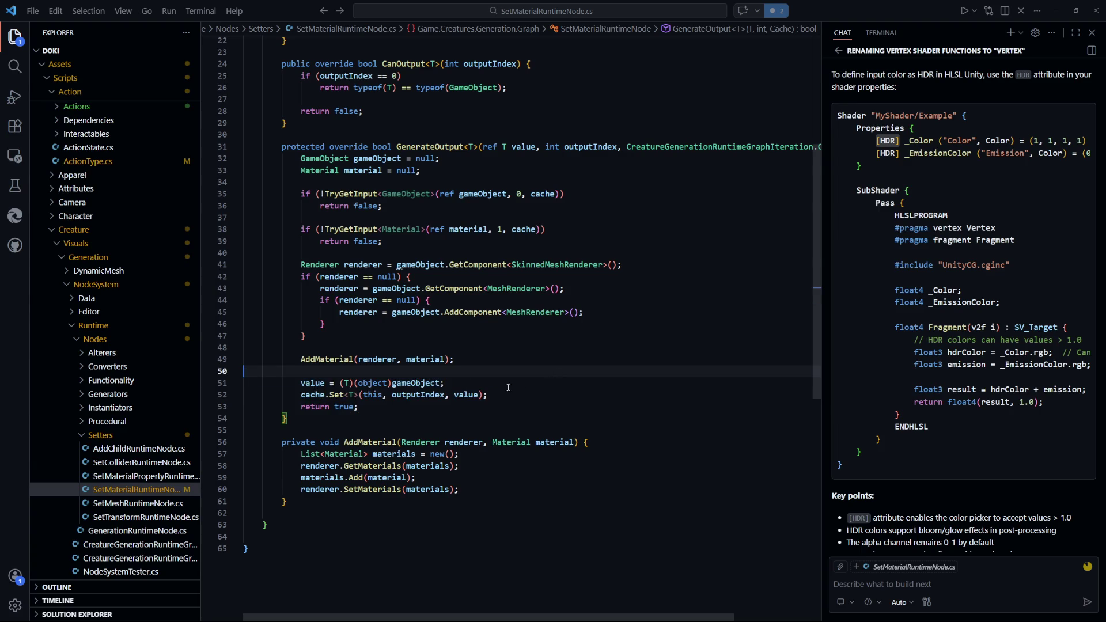
{"action": "left_click", "coordinate": [529, 395]}
{"action": "key", "text": "alt+Tab"}
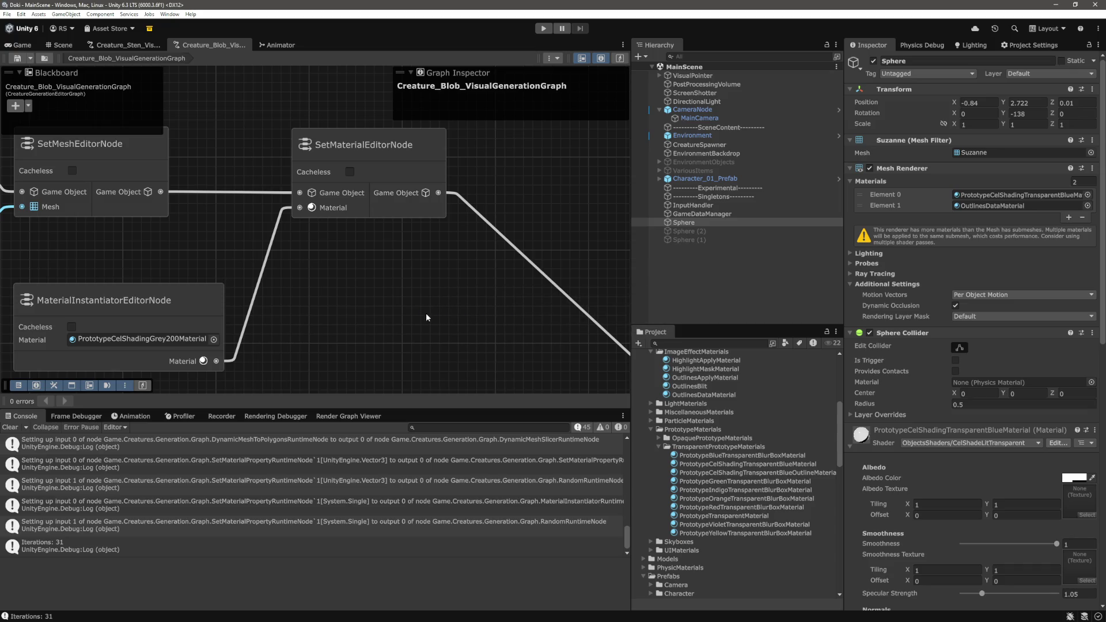
Clear the console, enter play mode, and select and frame a spawned blob to check its materials
{"action": "left_click", "coordinate": [10, 427]}
{"action": "left_click", "coordinate": [691, 295]}
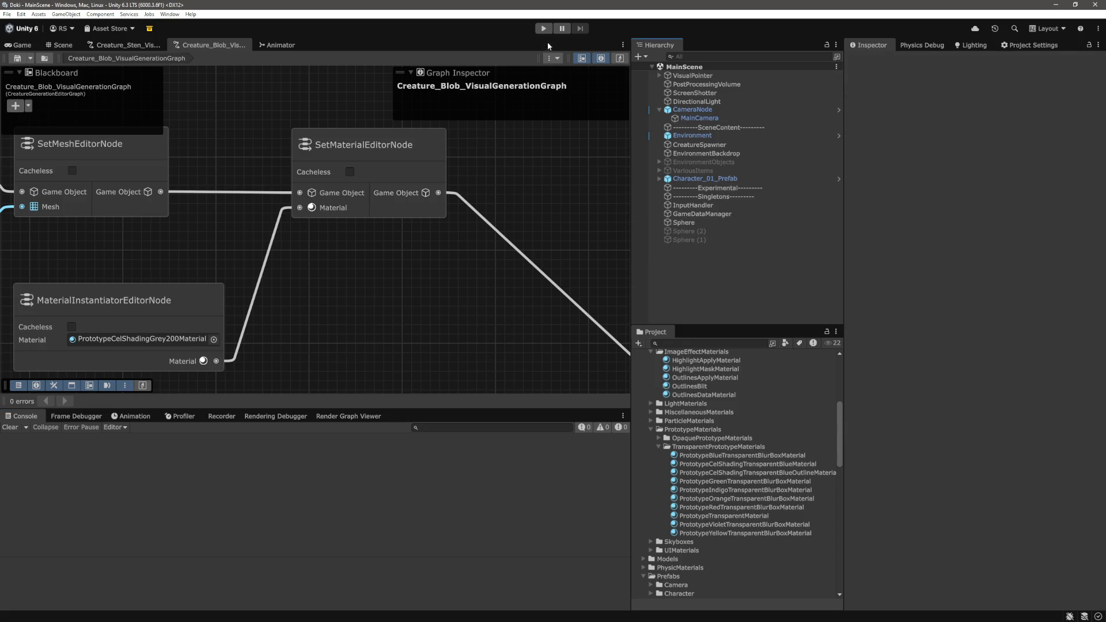
{"action": "left_click", "coordinate": [543, 28]}
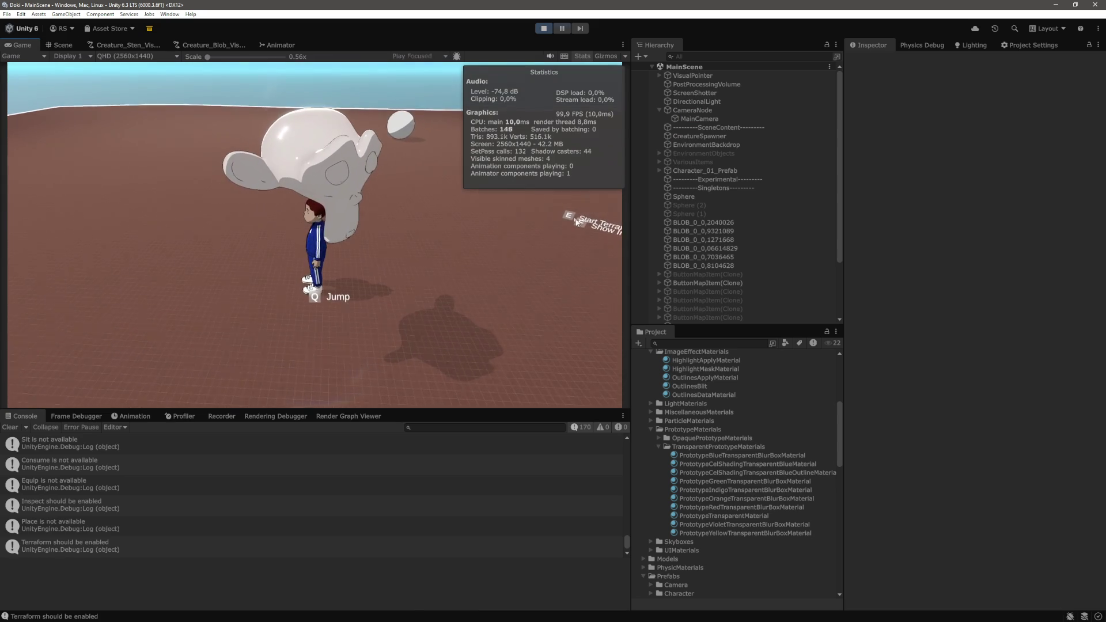
{"action": "left_click", "coordinate": [63, 45]}
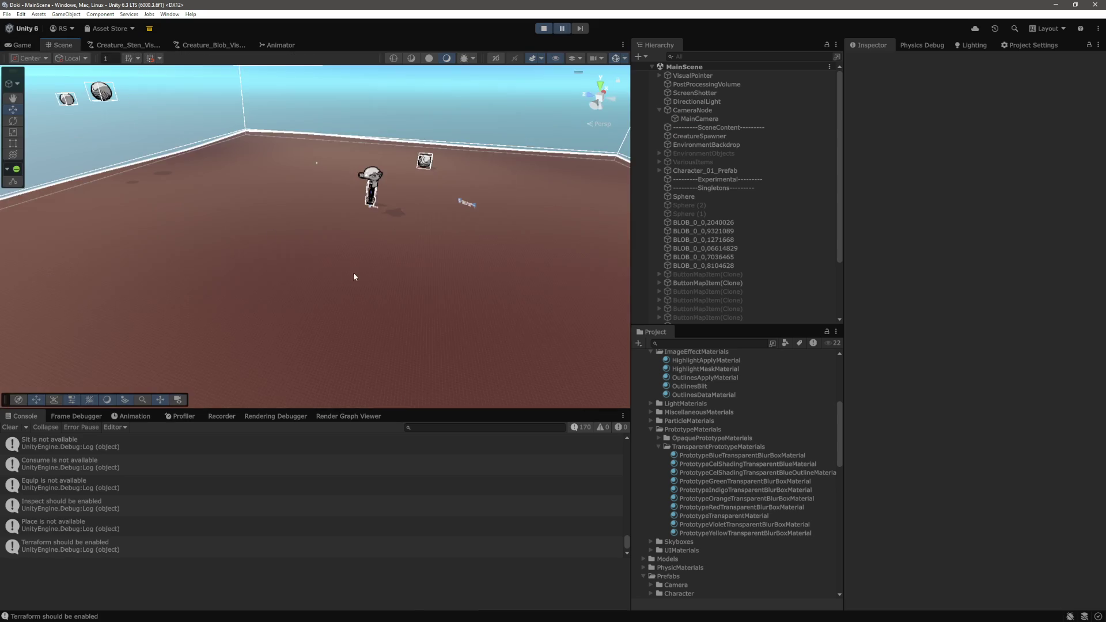
{"action": "scroll", "coordinate": [444, 205], "scroll_direction": "up", "scroll_amount": 3}
{"action": "left_click", "coordinate": [437, 300]}
{"action": "left_click", "coordinate": [437, 300]}
{"action": "key", "text": "f"}
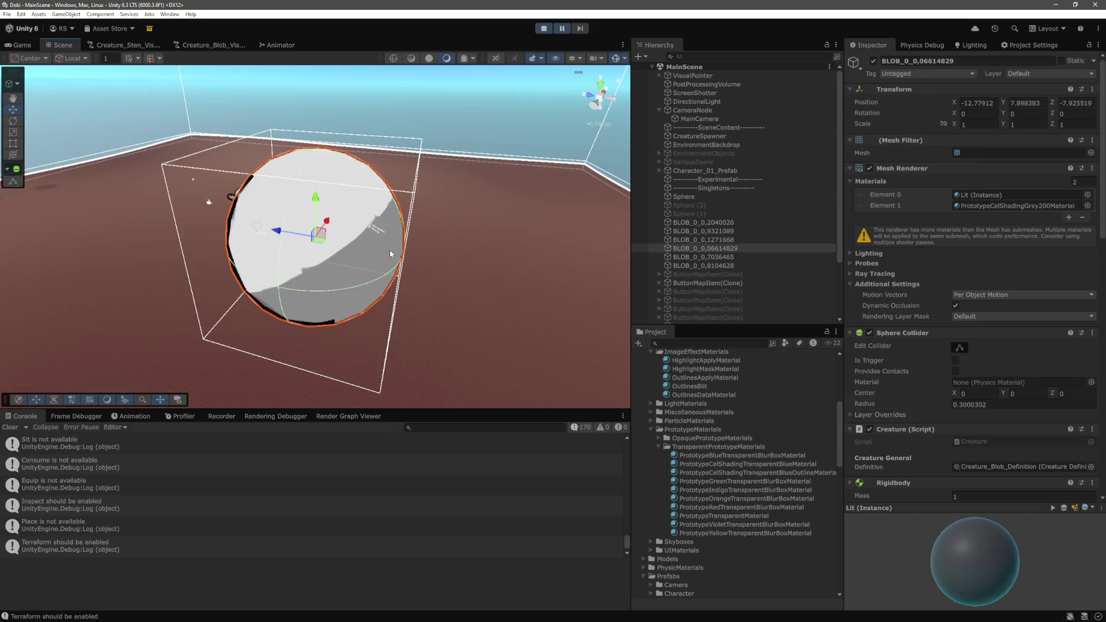
{"action": "scroll", "coordinate": [951, 403], "scroll_direction": "down", "scroll_amount": 5}
{"action": "scroll", "coordinate": [1011, 416], "scroll_direction": "up", "scroll_amount": 7}
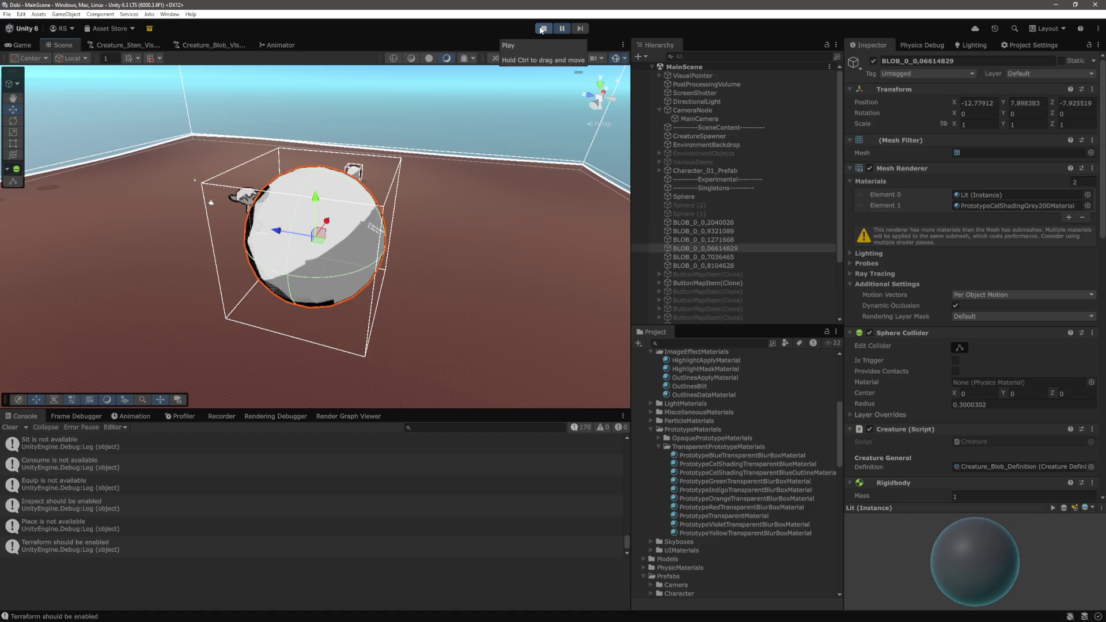
Stop play mode, pan the scene view toward the character, and return to Visual Studio Code
{"action": "left_click", "coordinate": [542, 29]}
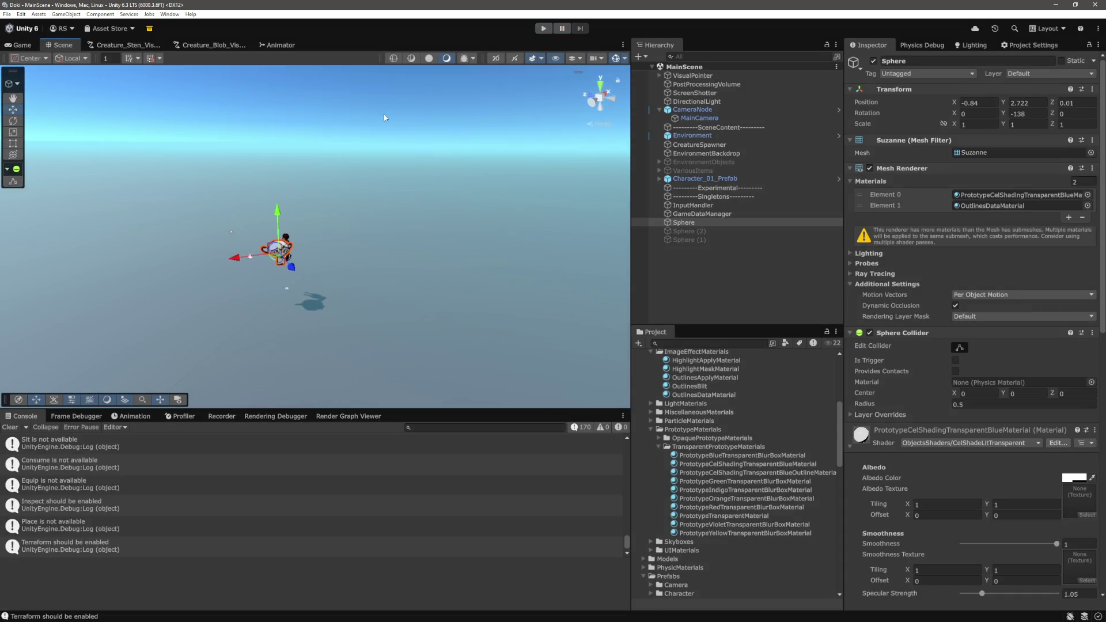
{"action": "key", "text": "w"}
{"action": "left_click_drag", "start_coordinate": [334, 211], "coordinate": [426, 237]}
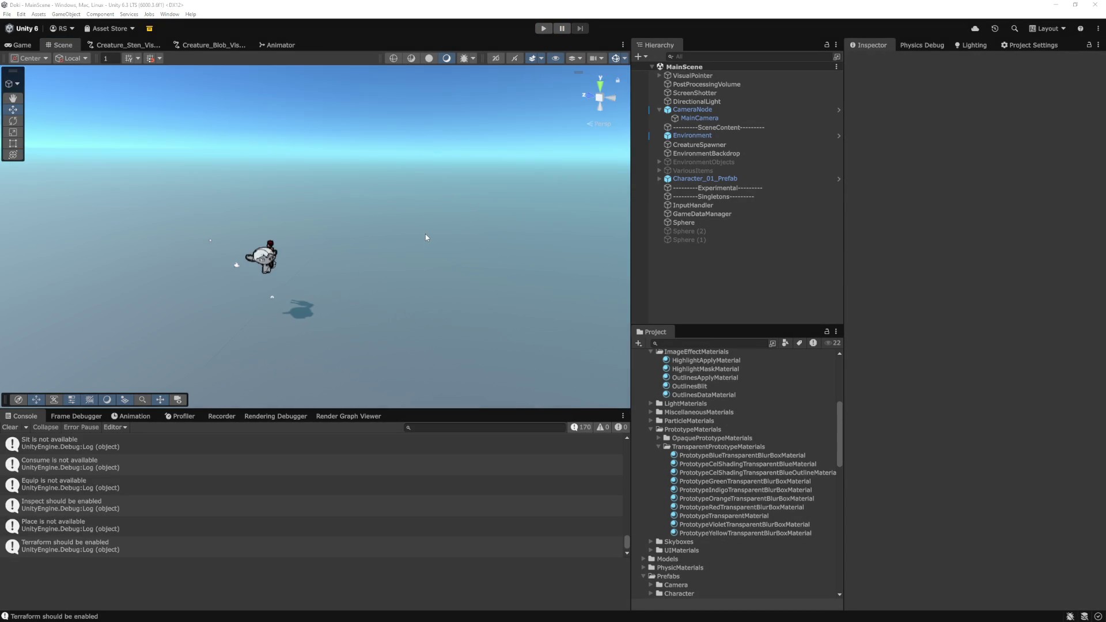
{"action": "key", "text": "alt+Tab"}
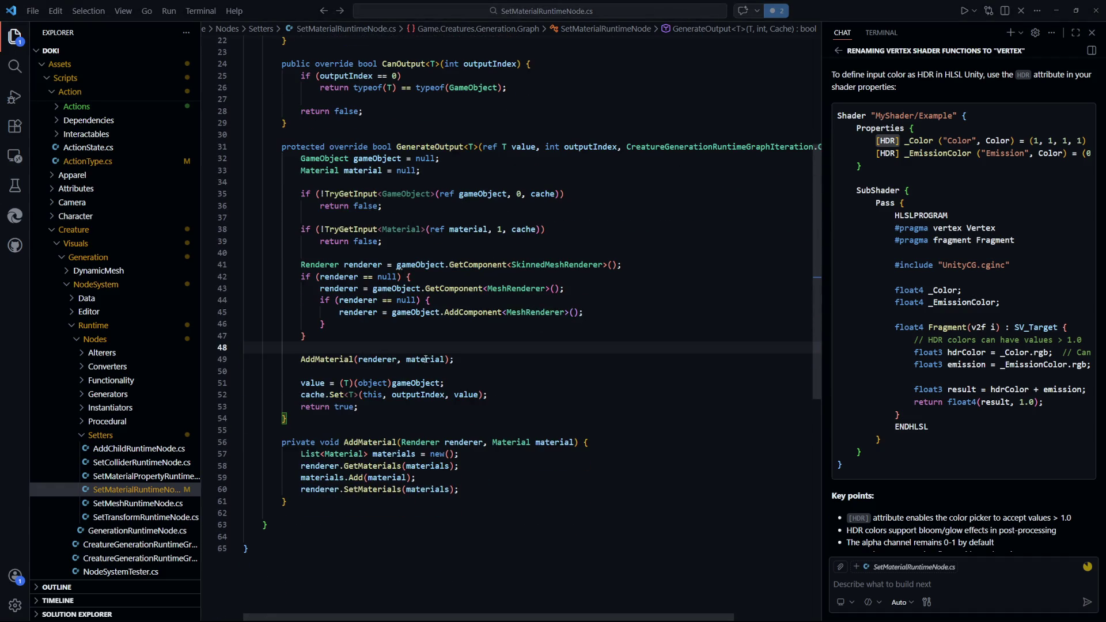
Switch to Unity and pan the blob generation graph to reveal the DynamicMeshToMesh node
{"action": "left_click", "coordinate": [545, 373]}
{"action": "key", "text": "alt+Tab"}
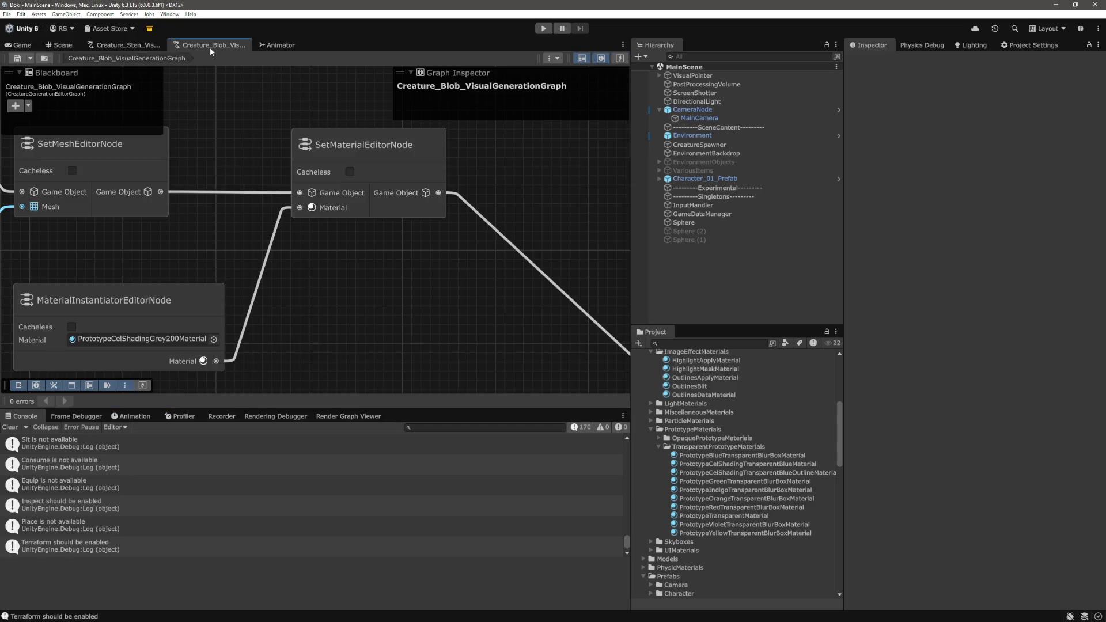
{"action": "left_click_drag", "start_coordinate": [156, 259], "coordinate": [361, 255]}
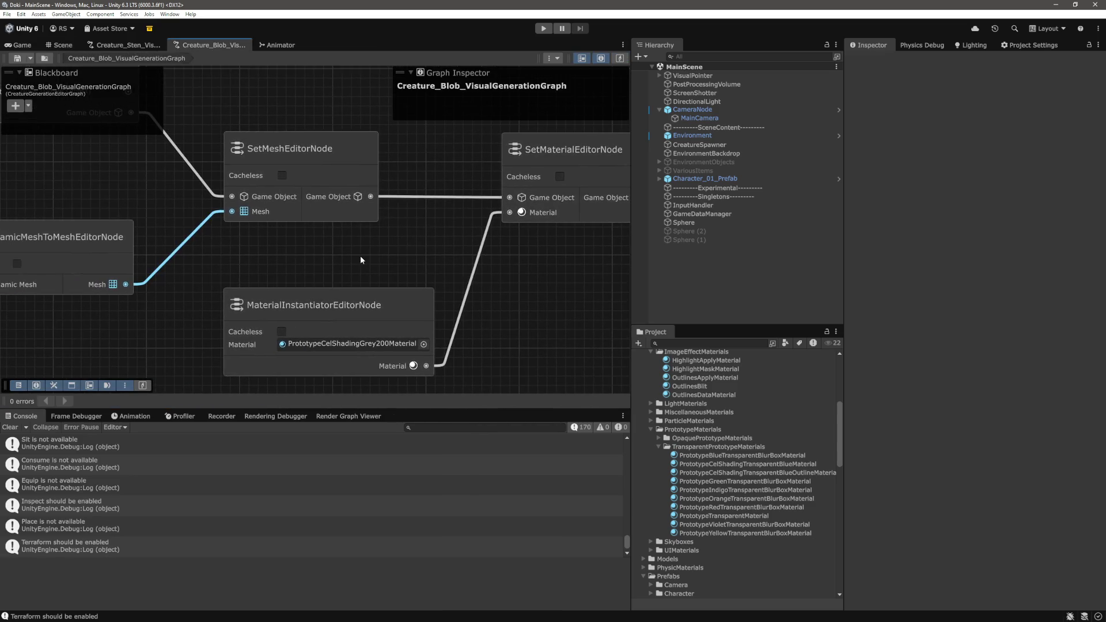
{"action": "mouse_move", "coordinate": [245, 252]}
{"action": "left_mouse_down"}
{"action": "mouse_move", "coordinate": [356, 262]}
{"action": "mouse_move", "coordinate": [360, 304]}
{"action": "mouse_move", "coordinate": [457, 345]}
{"action": "left_mouse_up"}
{"action": "mouse_move", "coordinate": [322, 251]}
{"action": "left_mouse_down"}
{"action": "mouse_move", "coordinate": [376, 177]}
{"action": "mouse_move", "coordinate": [376, 242]}
{"action": "left_mouse_up"}
Inspect the GameObjectInstantiatorEditorNode and SetMeshEditorNode connections in the graph
{"action": "left_click", "coordinate": [324, 142]}
{"action": "left_click_drag", "start_coordinate": [324, 142], "coordinate": [290, 172]}
{"action": "mouse_move", "coordinate": [310, 98]}
{"action": "left_mouse_down"}
{"action": "mouse_move", "coordinate": [234, 233]}
{"action": "mouse_move", "coordinate": [271, 214]}
{"action": "left_mouse_up"}
{"action": "left_click", "coordinate": [295, 161]}
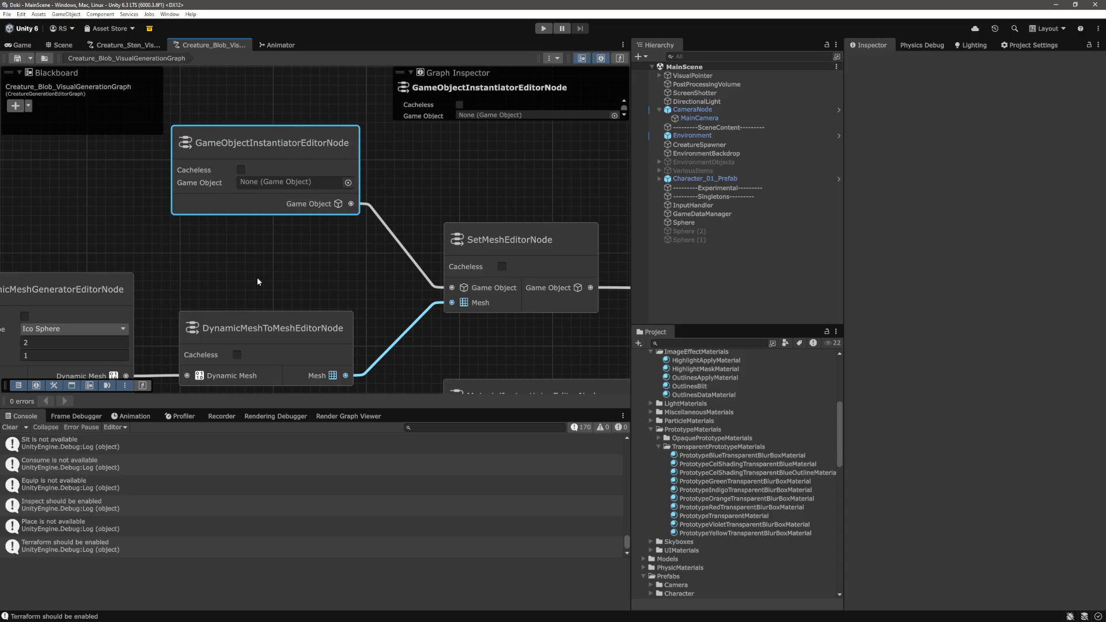
{"action": "scroll", "coordinate": [257, 268], "scroll_direction": "down", "scroll_amount": 1}
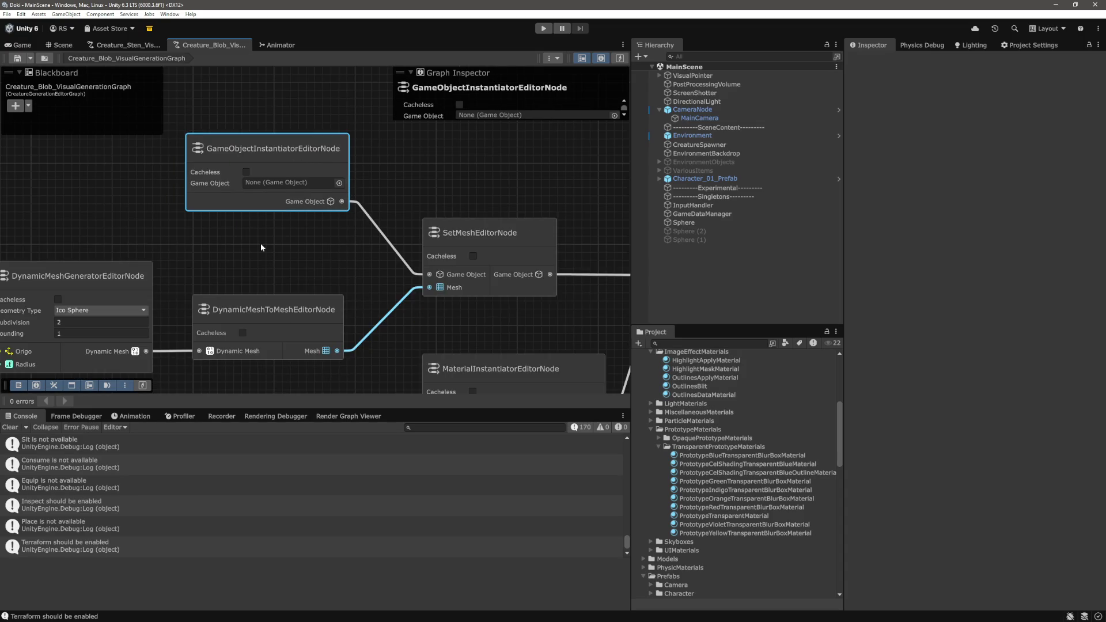
{"action": "mouse_move", "coordinate": [306, 90]}
{"action": "left_mouse_down"}
{"action": "mouse_move", "coordinate": [251, 226]}
{"action": "mouse_move", "coordinate": [170, 214]}
{"action": "left_mouse_up"}
{"action": "left_click", "coordinate": [369, 221]}
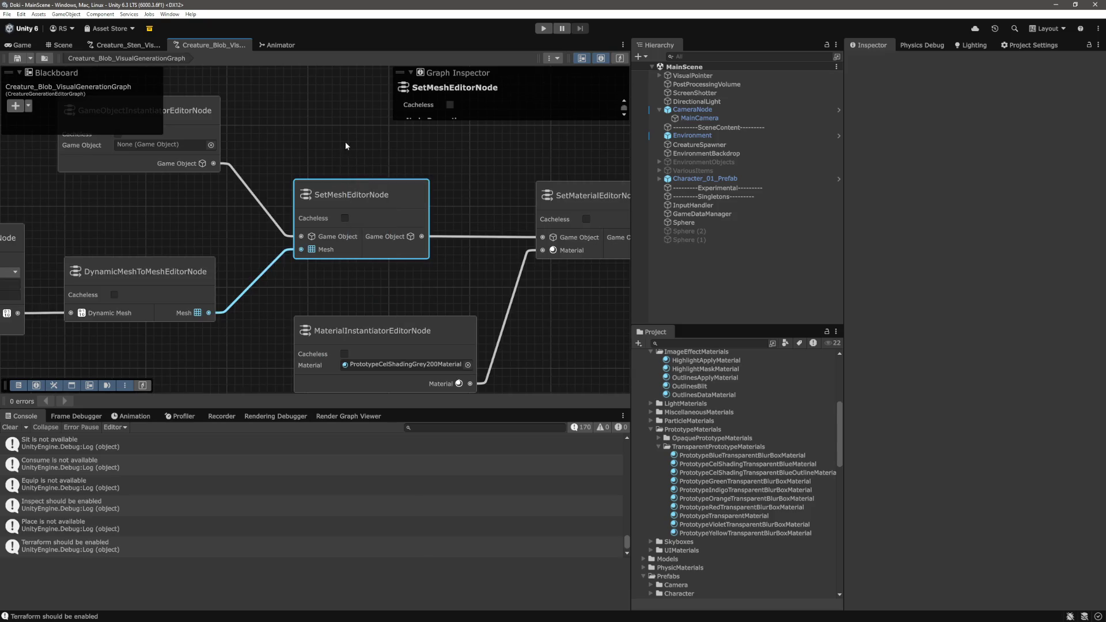
{"action": "left_click", "coordinate": [482, 282]}
{"action": "key", "text": "alt+Tab"}
Open SetMeshRuntimeNode.cs through a Quick Open search for 'setmesh'
{"action": "left_click", "coordinate": [579, 340]}
{"action": "key", "text": "ctrl+p"}
{"action": "type", "text": "setmesh"}
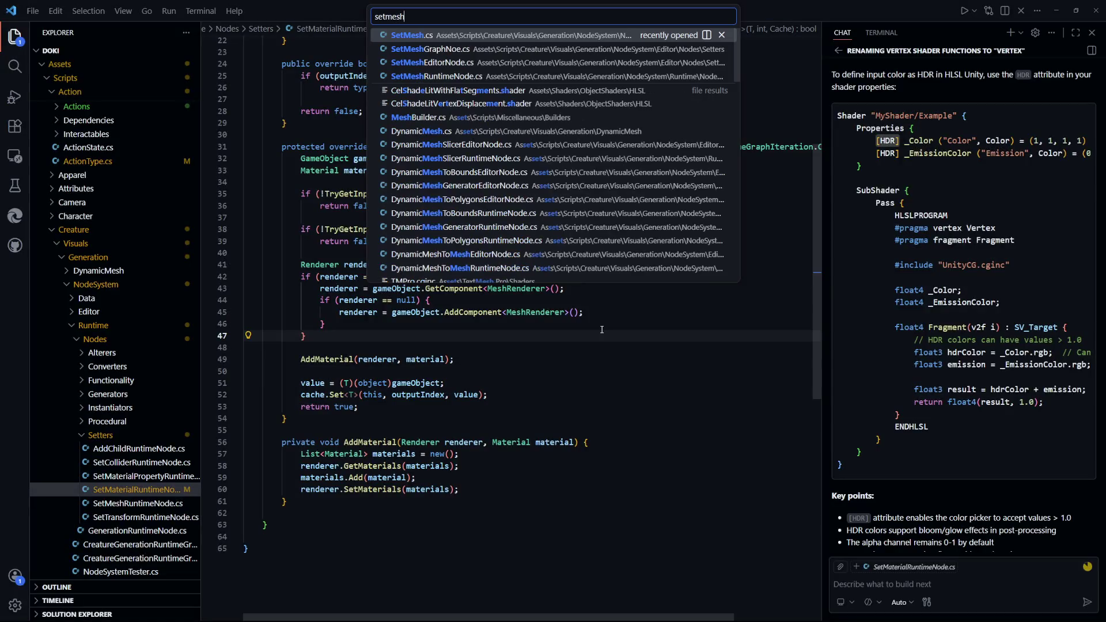
{"action": "key", "text": "Down"}
{"action": "key", "text": "Down"}
{"action": "key", "text": "Down"}
{"action": "key", "text": "Return"}
{"action": "key", "text": "Down"}
{"action": "scroll", "coordinate": [282, 199], "scroll_direction": "down", "scroll_amount": 5}
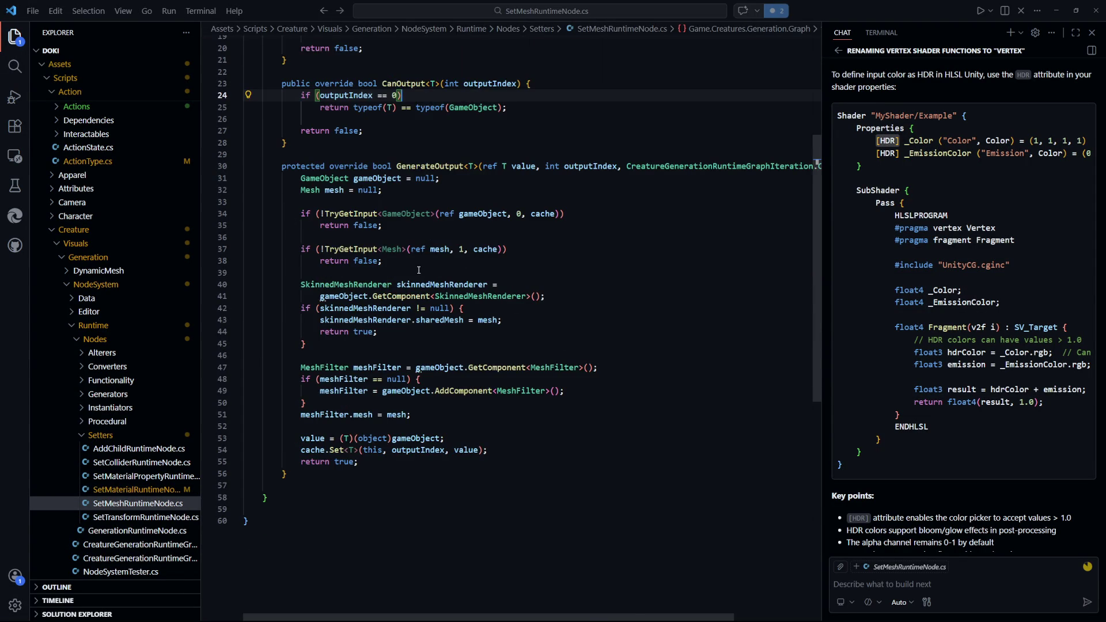
Examine the AddComponent<MeshFilter> call on line 49, glancing at the Unity graph, then list recent files
{"action": "left_click_drag", "start_coordinate": [436, 391], "coordinate": [565, 391]}
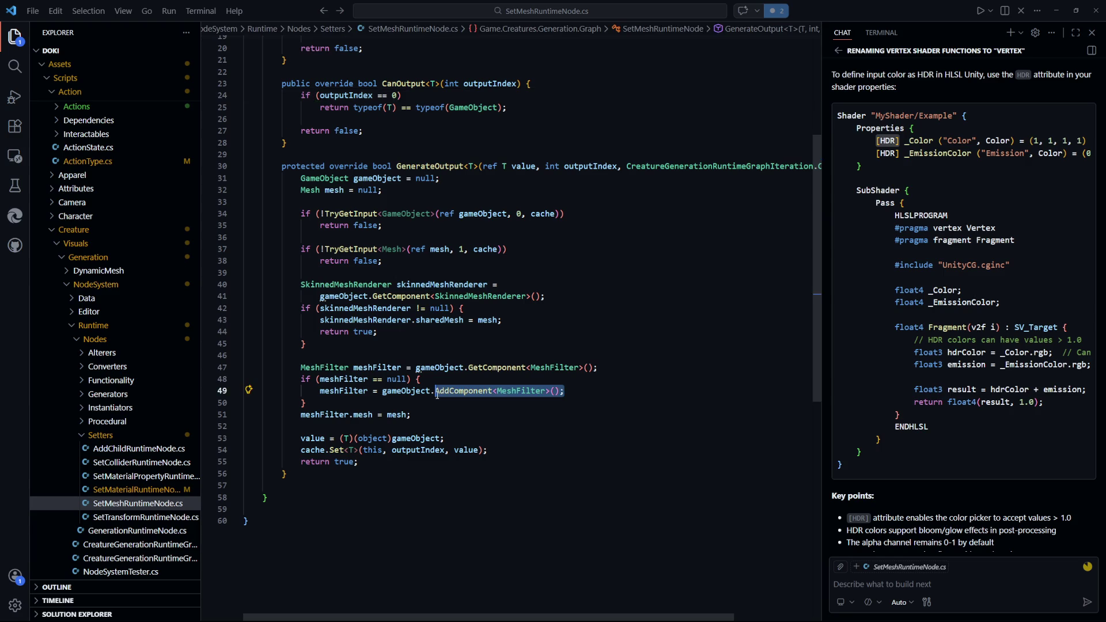
{"action": "key", "text": "alt+Tab"}
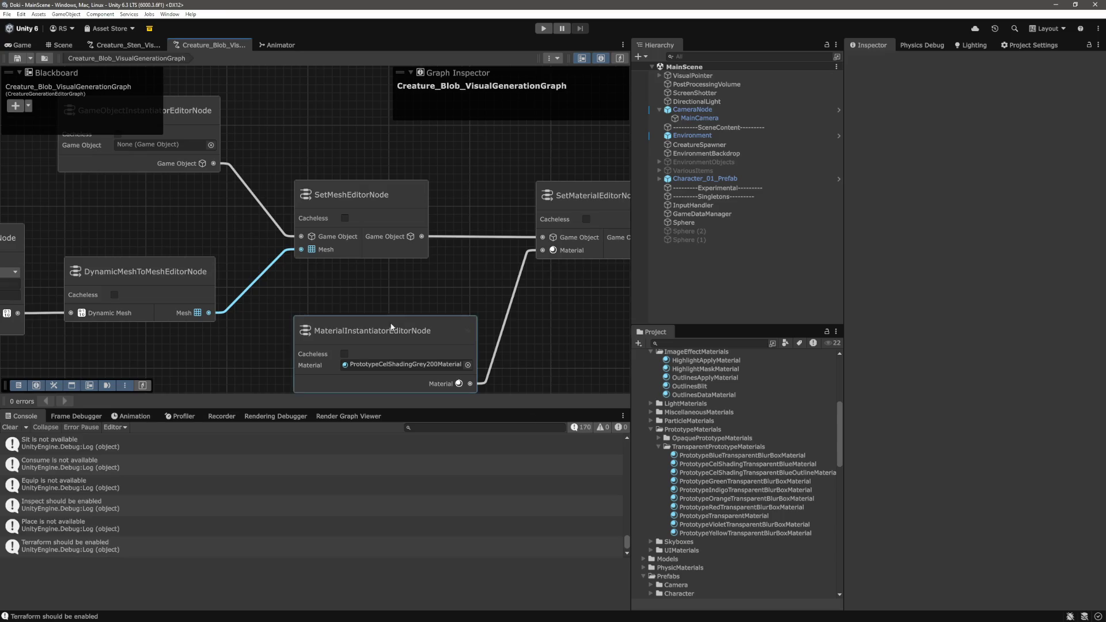
{"action": "mouse_move", "coordinate": [200, 220]}
{"action": "left_mouse_down"}
{"action": "mouse_move", "coordinate": [208, 194]}
{"action": "mouse_move", "coordinate": [317, 210]}
{"action": "mouse_move", "coordinate": [147, 215]}
{"action": "left_mouse_up"}
{"action": "key", "text": "alt+Tab"}
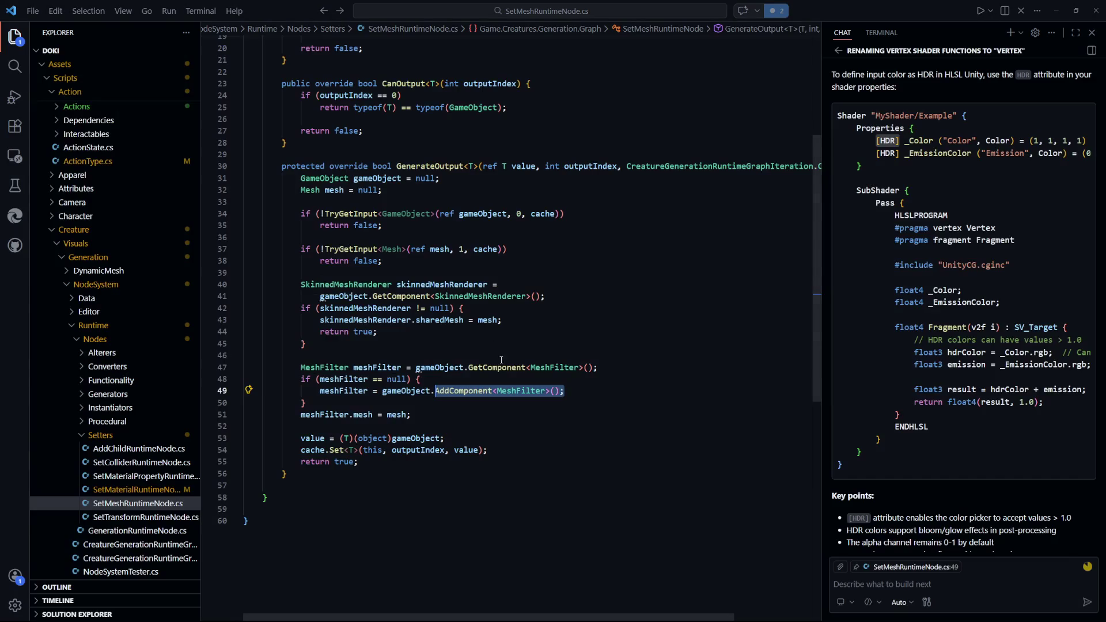
{"action": "key", "text": "End"}
{"action": "key", "text": "shift+Down"}
{"action": "mouse_move", "coordinate": [565, 391]}
{"action": "left_mouse_down"}
{"action": "mouse_move", "coordinate": [489, 450]}
{"action": "mouse_move", "coordinate": [406, 379]}
{"action": "mouse_move", "coordinate": [394, 391]}
{"action": "left_mouse_up"}
{"action": "left_click", "coordinate": [463, 422]}
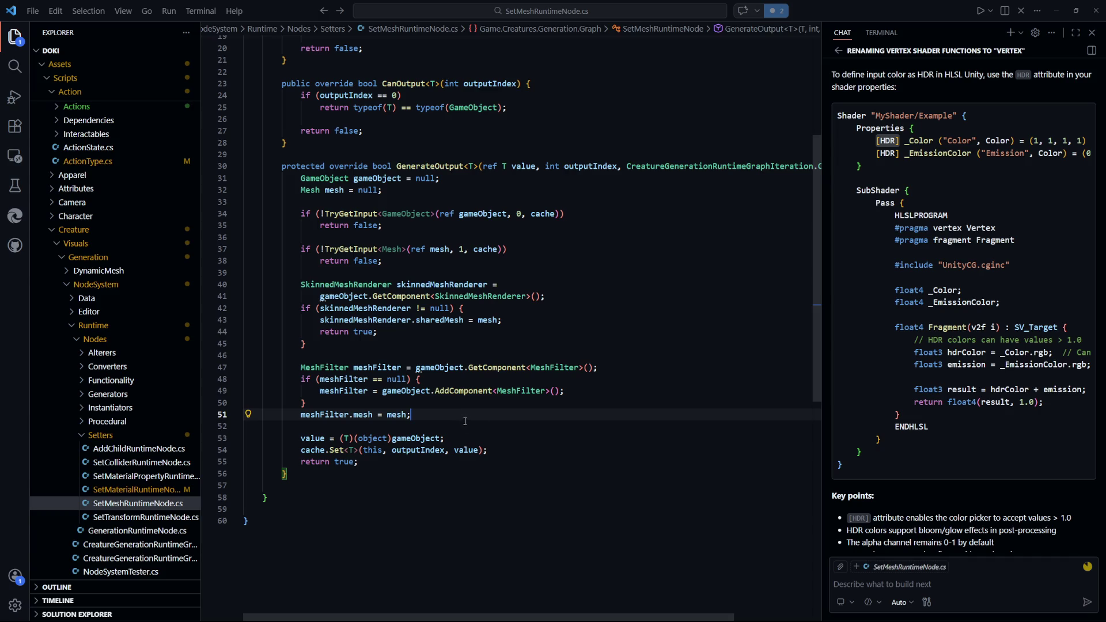
{"action": "double_click", "coordinate": [522, 392]}
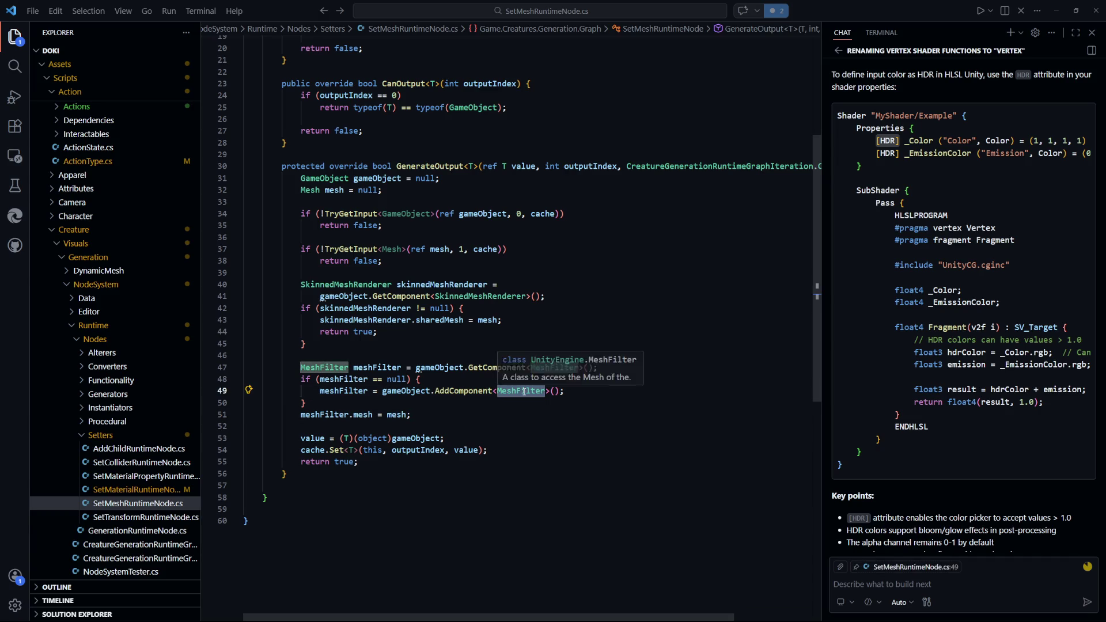
{"action": "left_click", "coordinate": [601, 405]}
{"action": "key", "text": "ctrl+p"}
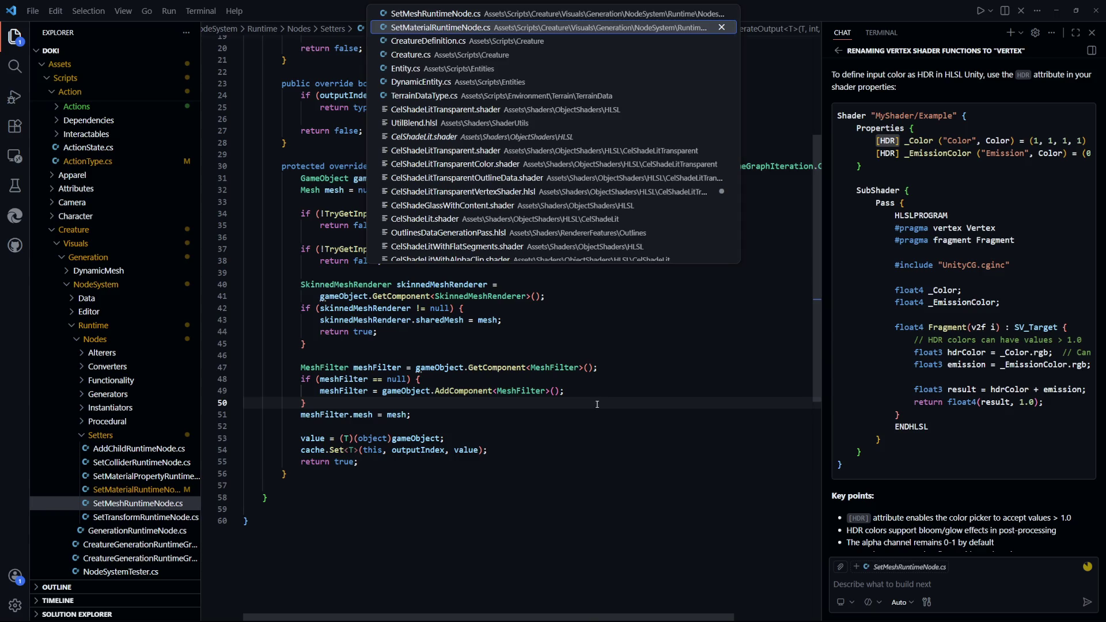
Open SetMaterialRuntimeNode.cs from recent files and select line 45, which adds a MeshRenderer
{"action": "key", "text": "Return"}
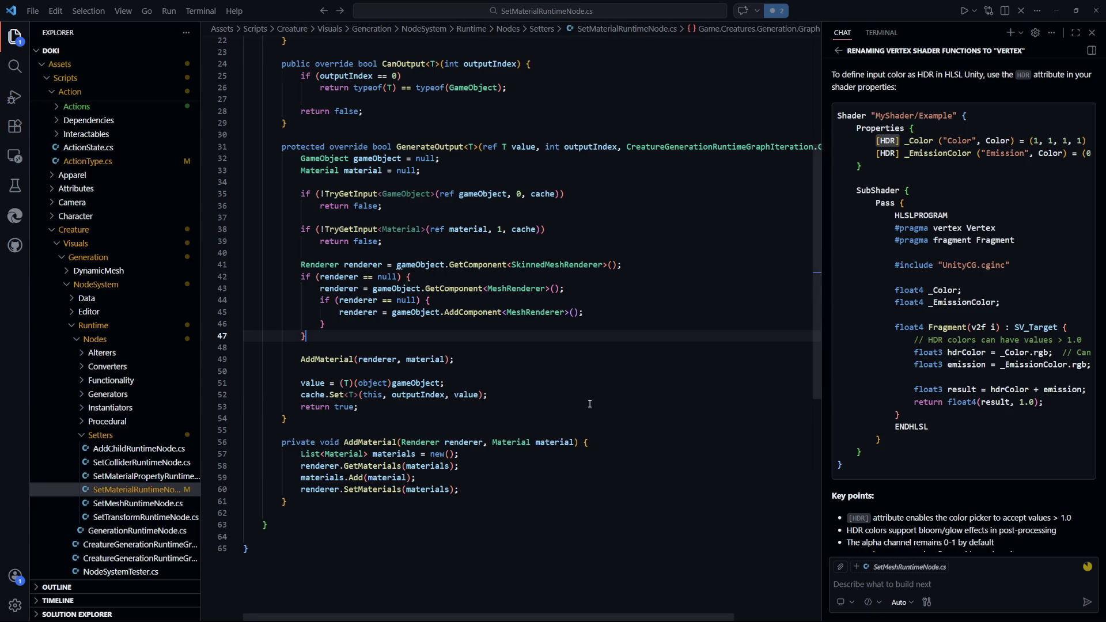
{"action": "left_click", "coordinate": [610, 313]}
{"action": "left_click_drag", "start_coordinate": [610, 313], "coordinate": [339, 313]}
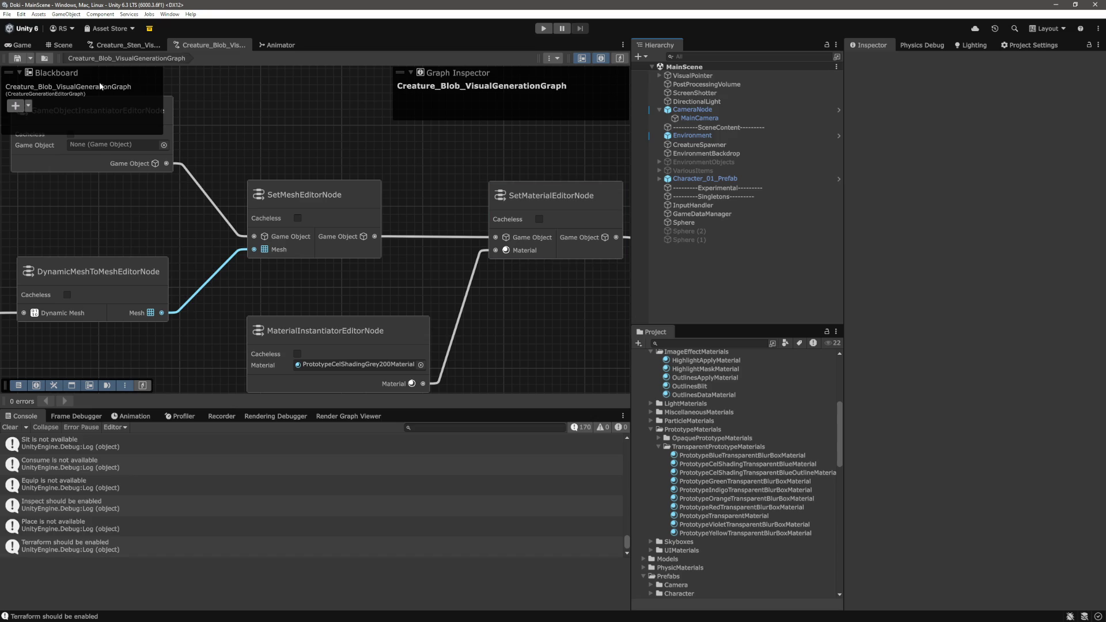
Create an empty GameObject in MainScene and add a Mesh Renderer component to it
{"action": "left_click", "coordinate": [29, 48]}
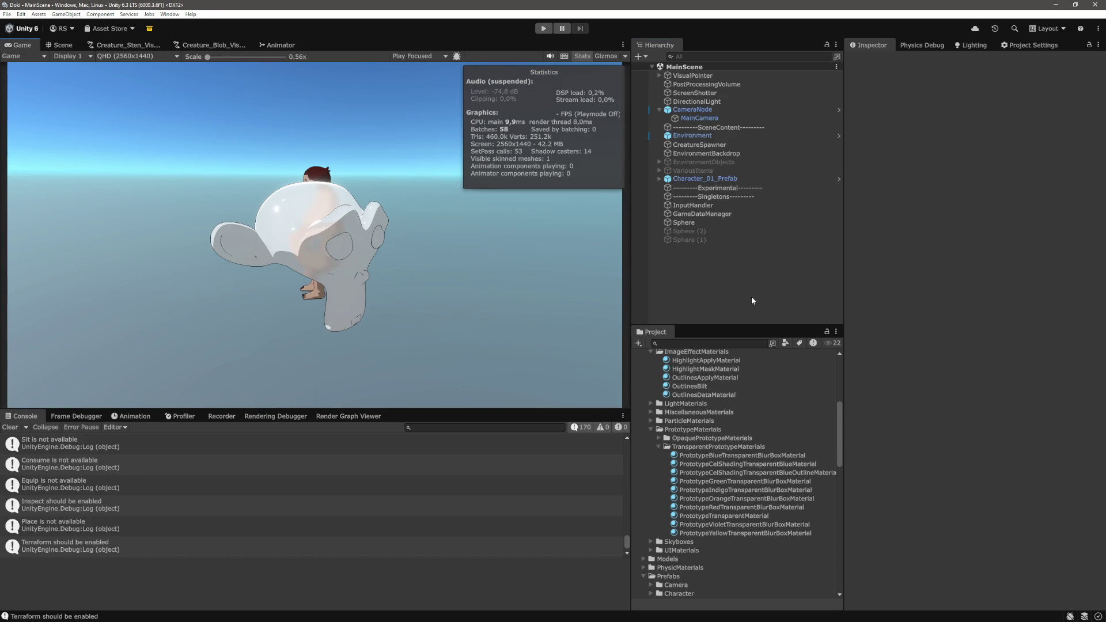
{"action": "right_click", "coordinate": [745, 289]}
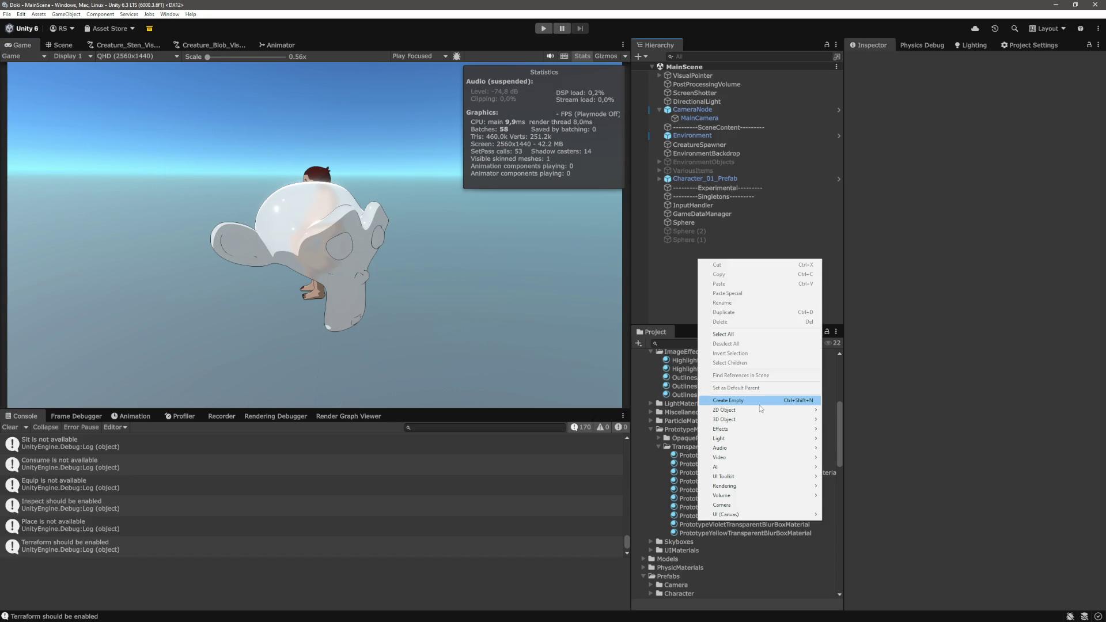
{"action": "left_click", "coordinate": [759, 405]}
{"action": "left_click", "coordinate": [804, 247]}
{"action": "left_click", "coordinate": [977, 147]}
{"action": "type", "text": "mesh renderer"}
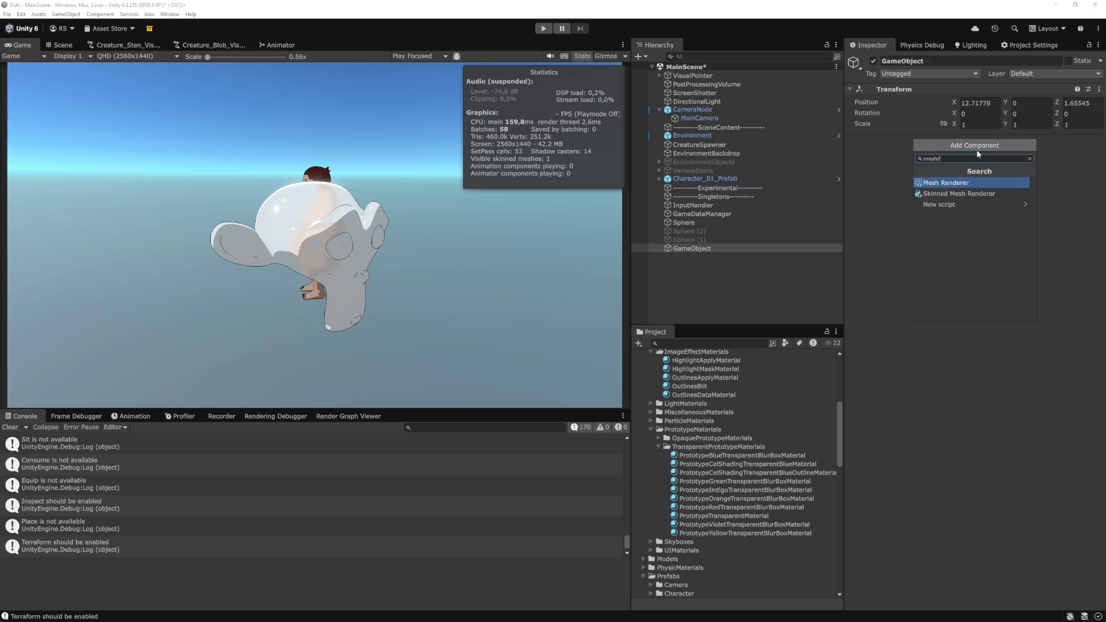
{"action": "key", "text": "Return"}
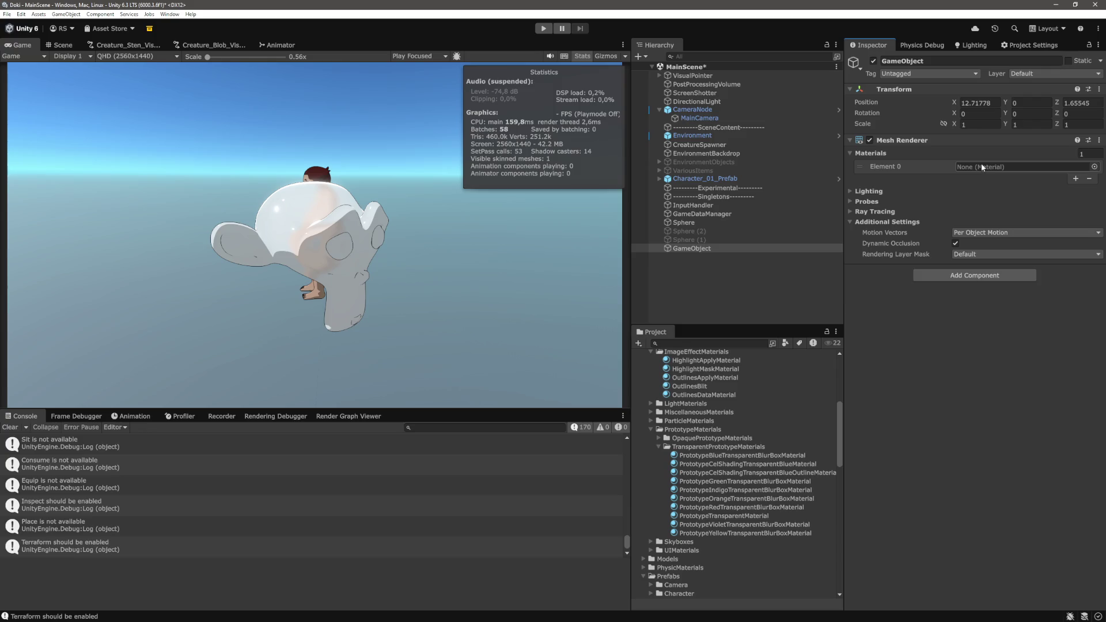
Run and stop play mode, then delete the test GameObject
{"action": "left_click", "coordinate": [550, 29]}
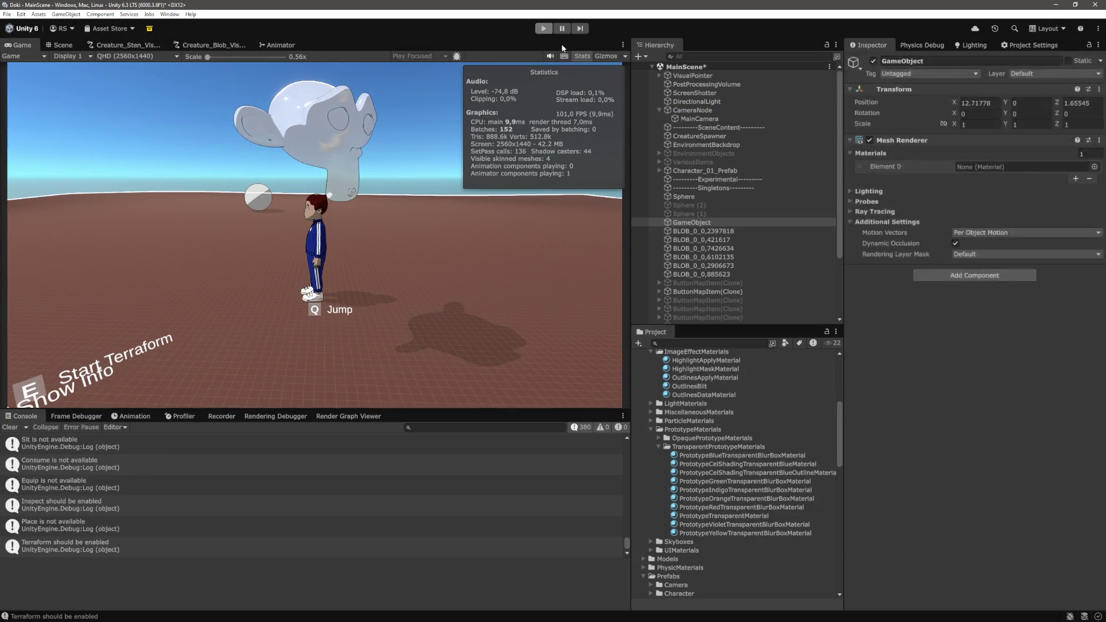
{"action": "left_click", "coordinate": [543, 28]}
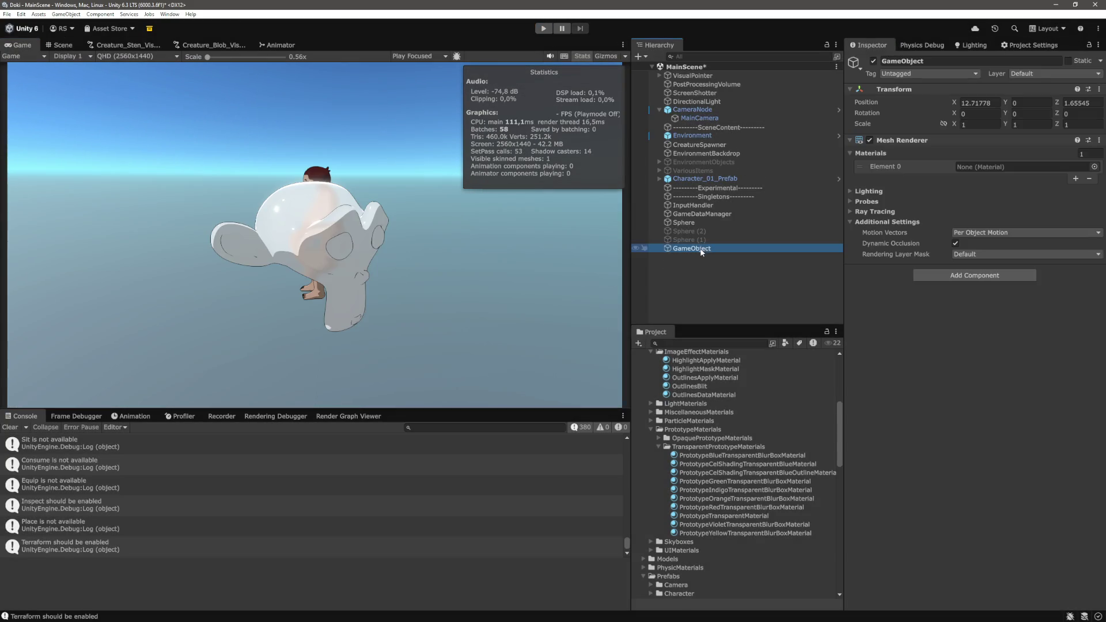
{"action": "right_click", "coordinate": [702, 248]}
{"action": "left_click", "coordinate": [723, 311]}
Review renderer-lookup lines 45–46, then open Creature_Blob_VisualGenerationGraph in Unity
{"action": "key", "text": "alt+Tab"}
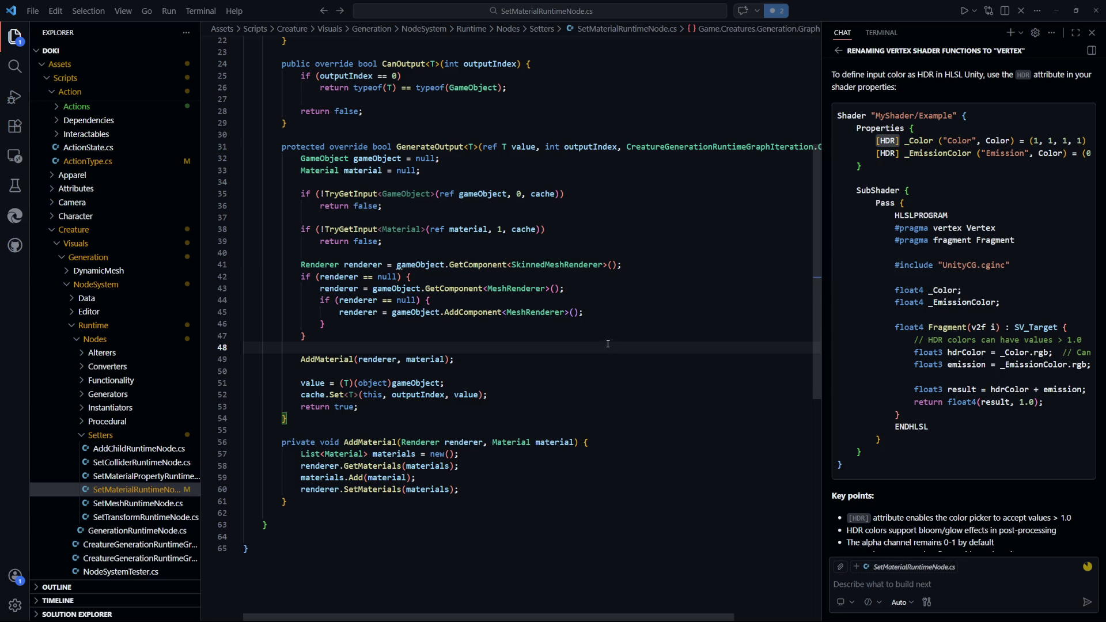
{"action": "mouse_move", "coordinate": [427, 327]}
{"action": "left_mouse_down"}
{"action": "mouse_move", "coordinate": [250, 311]}
{"action": "mouse_move", "coordinate": [420, 312]}
{"action": "left_mouse_up"}
{"action": "left_click", "coordinate": [611, 352]}
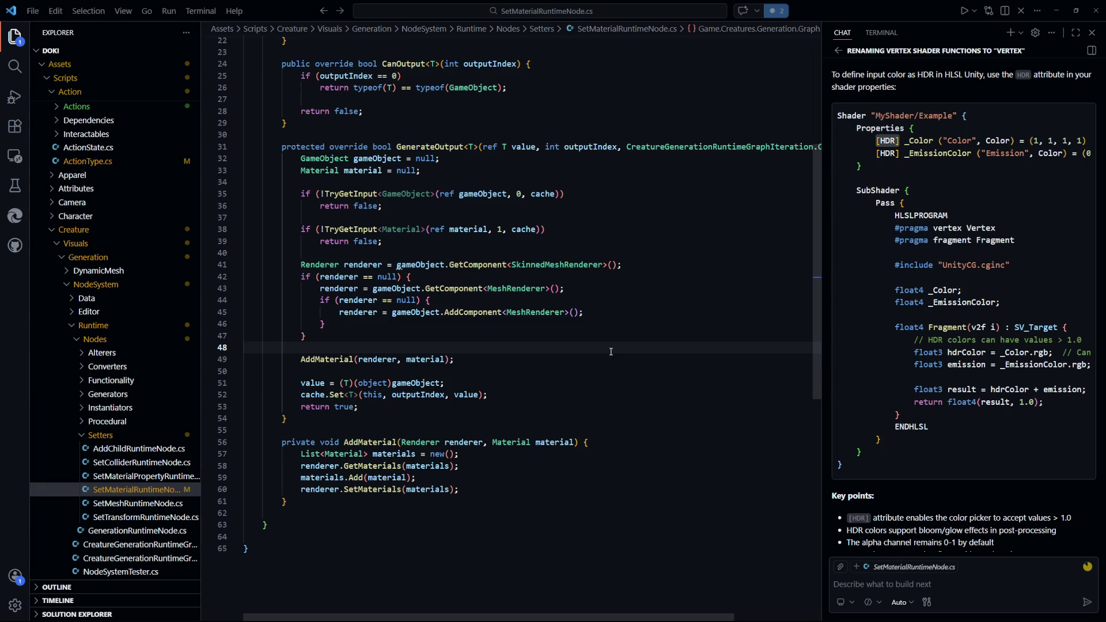
{"action": "key", "text": "alt+Tab"}
{"action": "left_click", "coordinate": [210, 44]}
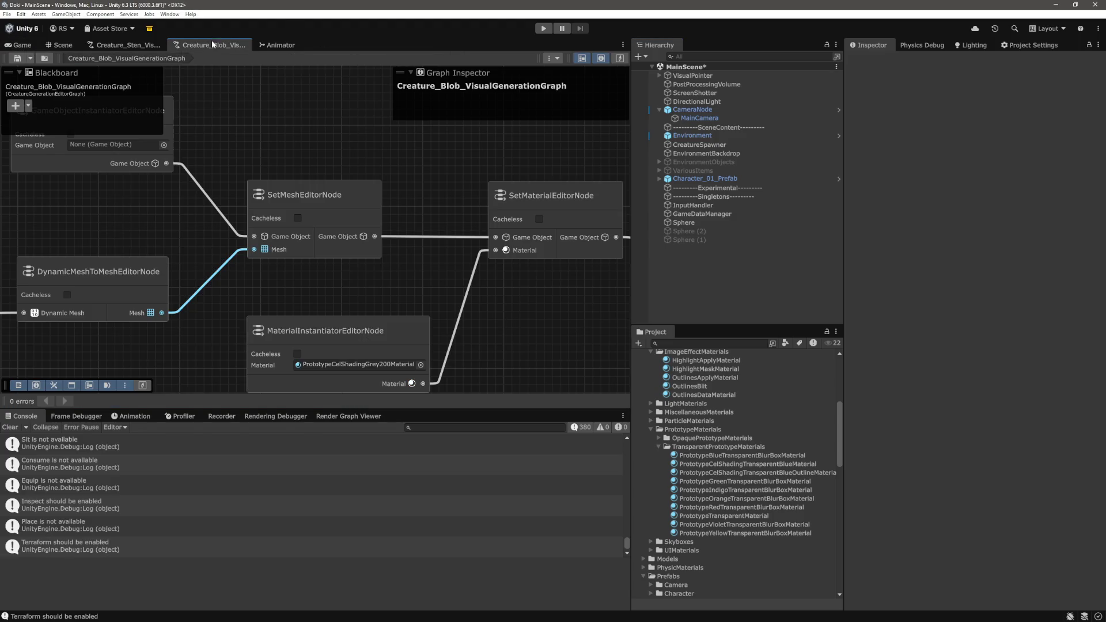
{"action": "mouse_move", "coordinate": [371, 261]}
{"action": "left_mouse_down"}
{"action": "mouse_move", "coordinate": [415, 254]}
{"action": "mouse_move", "coordinate": [394, 220]}
{"action": "left_mouse_up"}
{"action": "mouse_move", "coordinate": [324, 326]}
{"action": "left_mouse_down"}
{"action": "mouse_move", "coordinate": [345, 239]}
{"action": "mouse_move", "coordinate": [299, 220]}
{"action": "mouse_move", "coordinate": [515, 335]}
{"action": "mouse_move", "coordinate": [186, 190]}
{"action": "mouse_move", "coordinate": [258, 273]}
{"action": "mouse_move", "coordinate": [445, 309]}
{"action": "left_mouse_up"}
{"action": "scroll", "coordinate": [192, 193], "scroll_direction": "up", "scroll_amount": 2}
{"action": "scroll", "coordinate": [524, 329], "scroll_direction": "down", "scroll_amount": 4}
{"action": "scroll", "coordinate": [441, 191], "scroll_direction": "up", "scroll_amount": 1}
{"action": "left_click_drag", "start_coordinate": [441, 190], "coordinate": [456, 282]}
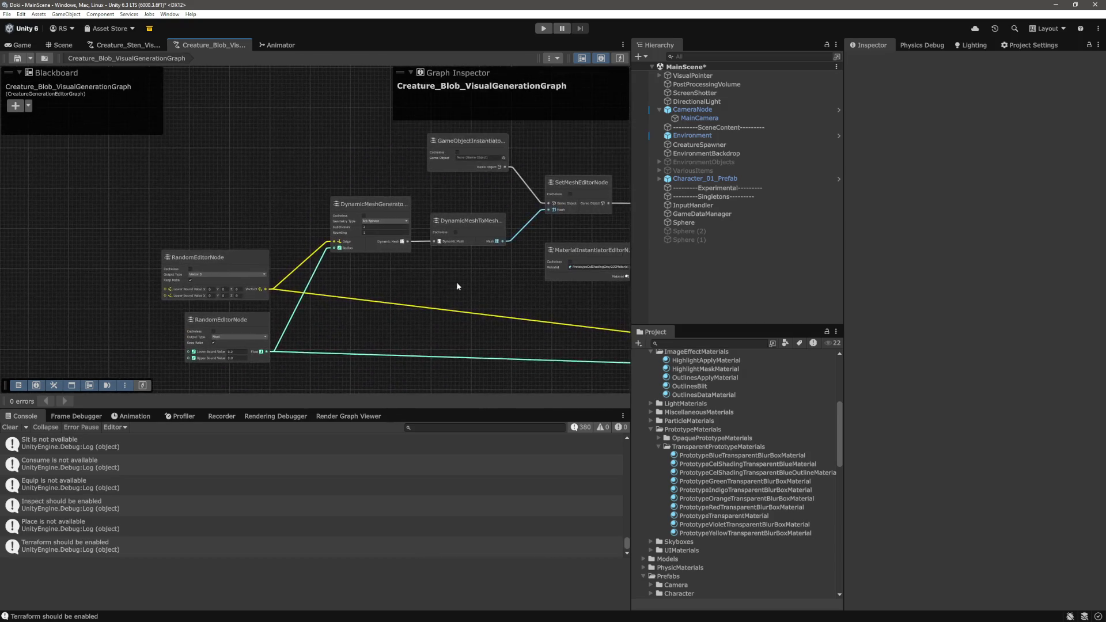
{"action": "scroll", "coordinate": [375, 314], "scroll_direction": "up", "scroll_amount": 5}
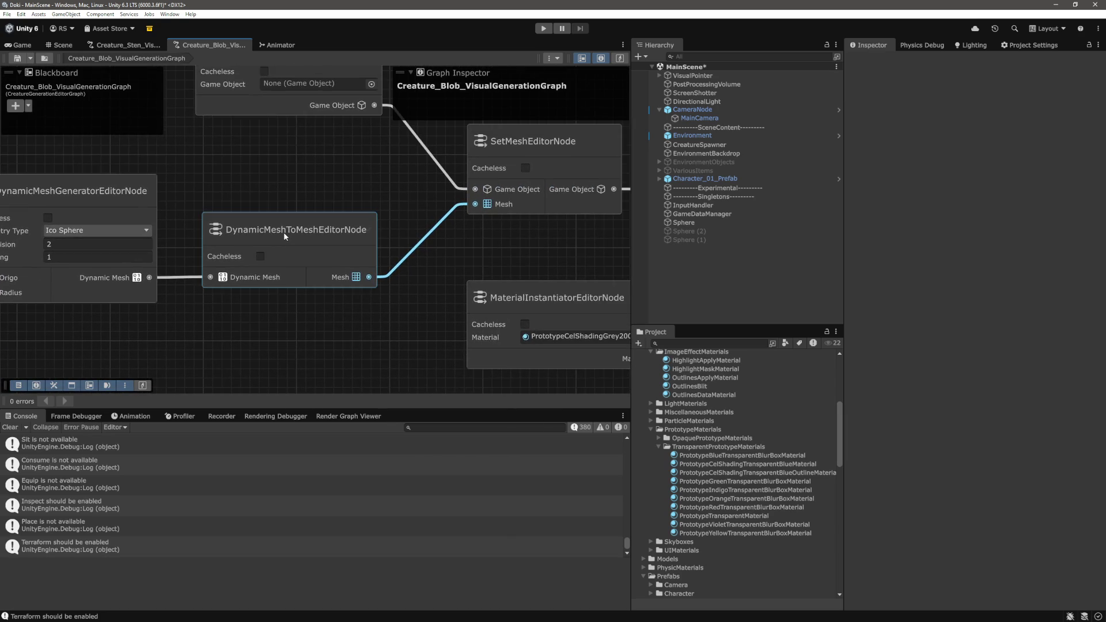
{"action": "left_click_drag", "start_coordinate": [285, 232], "coordinate": [218, 239]}
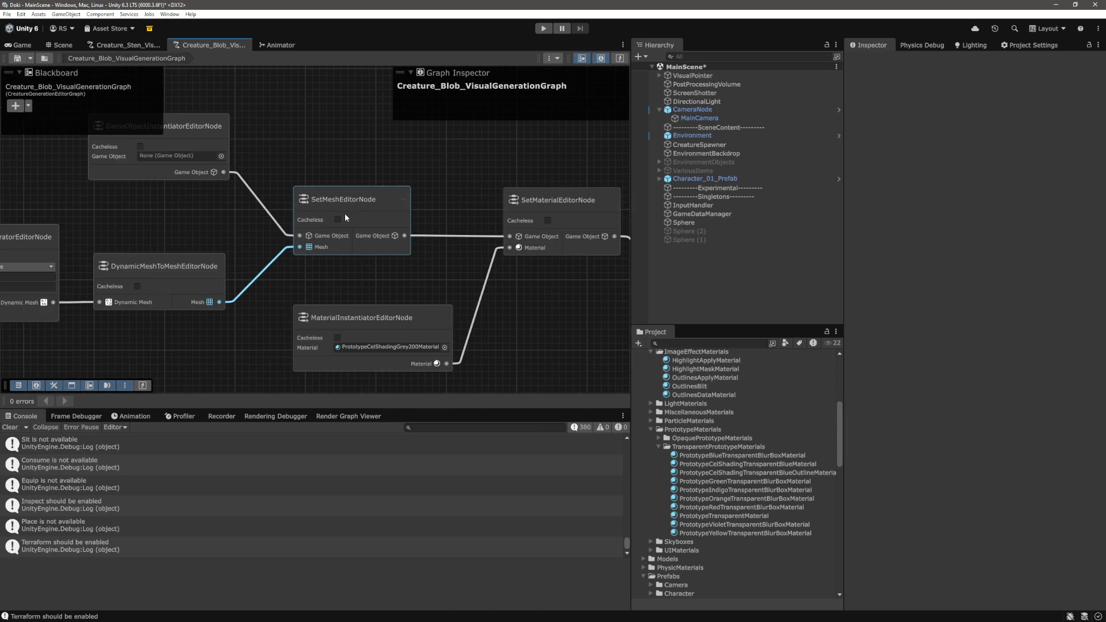
{"action": "scroll", "coordinate": [427, 192], "scroll_direction": "up", "scroll_amount": 3}
{"action": "left_click", "coordinate": [248, 262]}
{"action": "left_click", "coordinate": [265, 223], "text": "ctrl"}
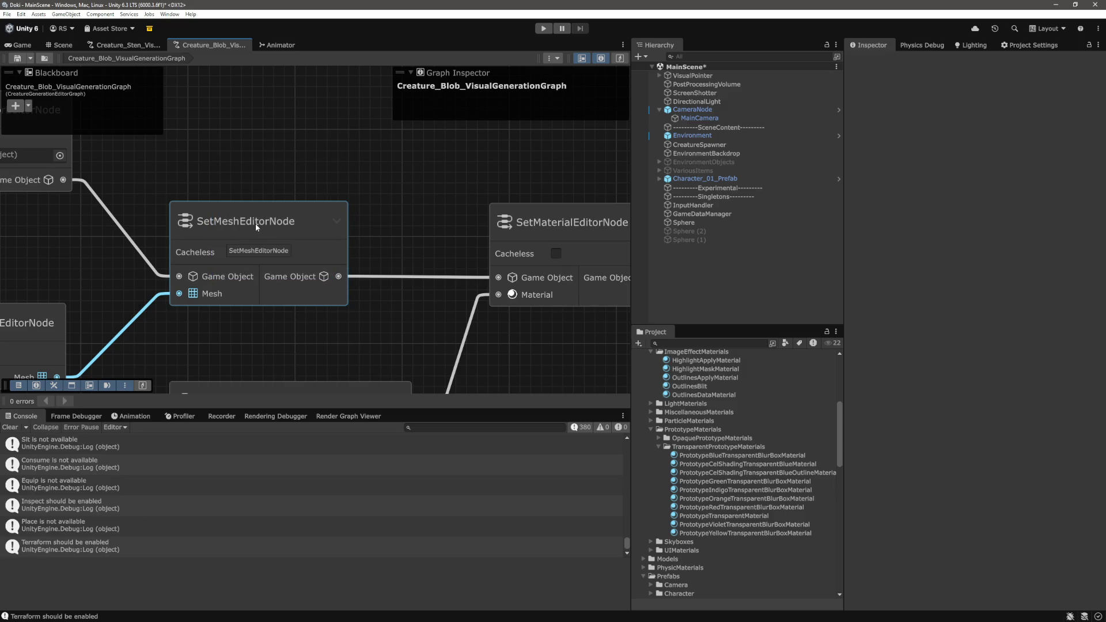
{"action": "left_click", "coordinate": [22, 45]}
{"action": "right_click", "coordinate": [690, 265]}
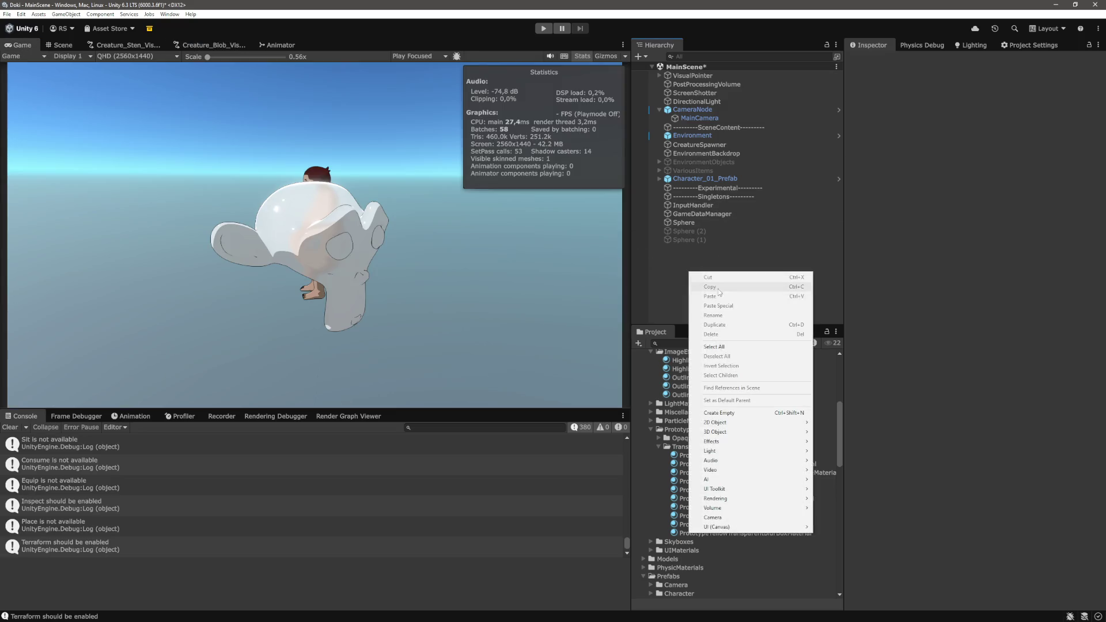
Create an empty GameObject with a Mesh Filter component, inspect it, then delete it
{"action": "left_click", "coordinate": [737, 413]}
{"action": "left_click", "coordinate": [711, 250]}
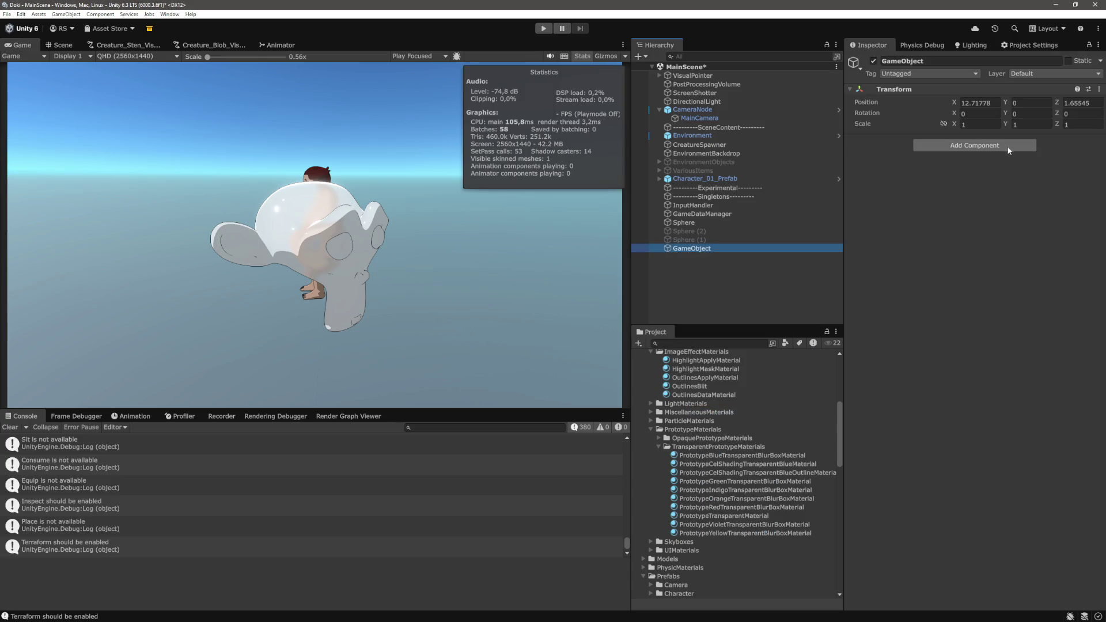
{"action": "left_click", "coordinate": [1008, 146]}
{"action": "type", "text": "meshfilter"}
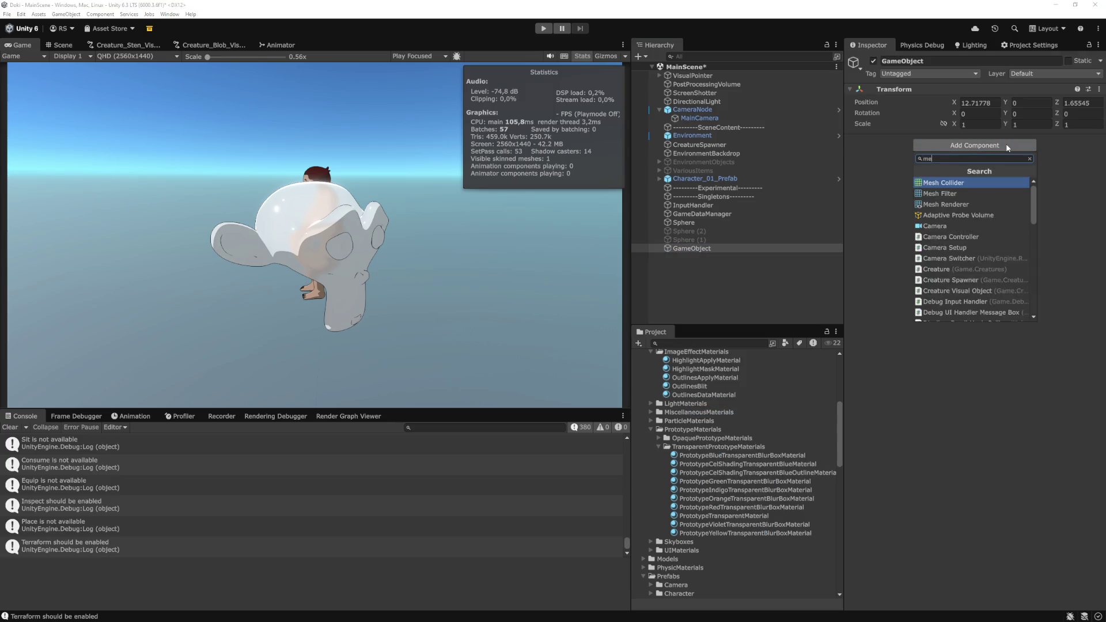
{"action": "key", "text": "Return"}
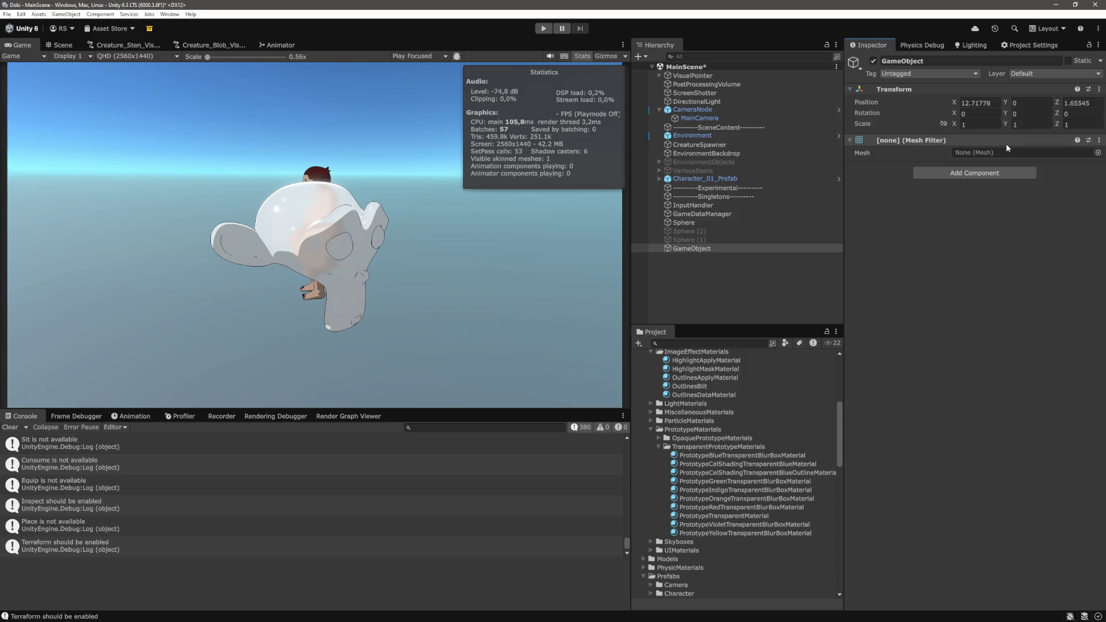
{"action": "right_click", "coordinate": [695, 251]}
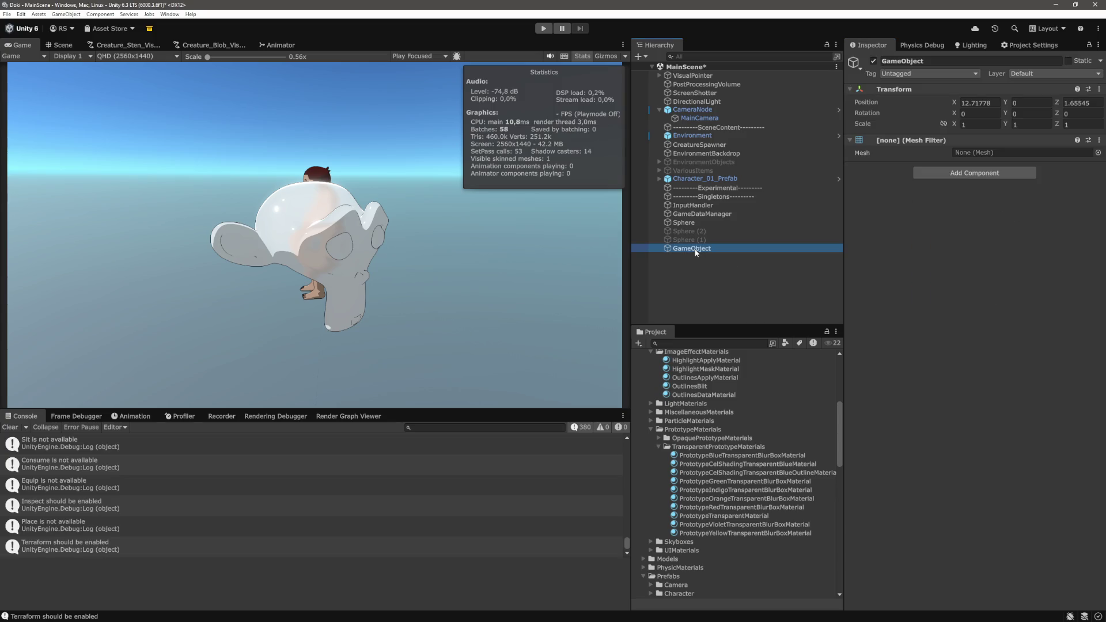
{"action": "left_click", "coordinate": [707, 310]}
Back in Visual Studio Code, review line 45 that adds a MeshRenderer
{"action": "key", "text": "alt+Tab"}
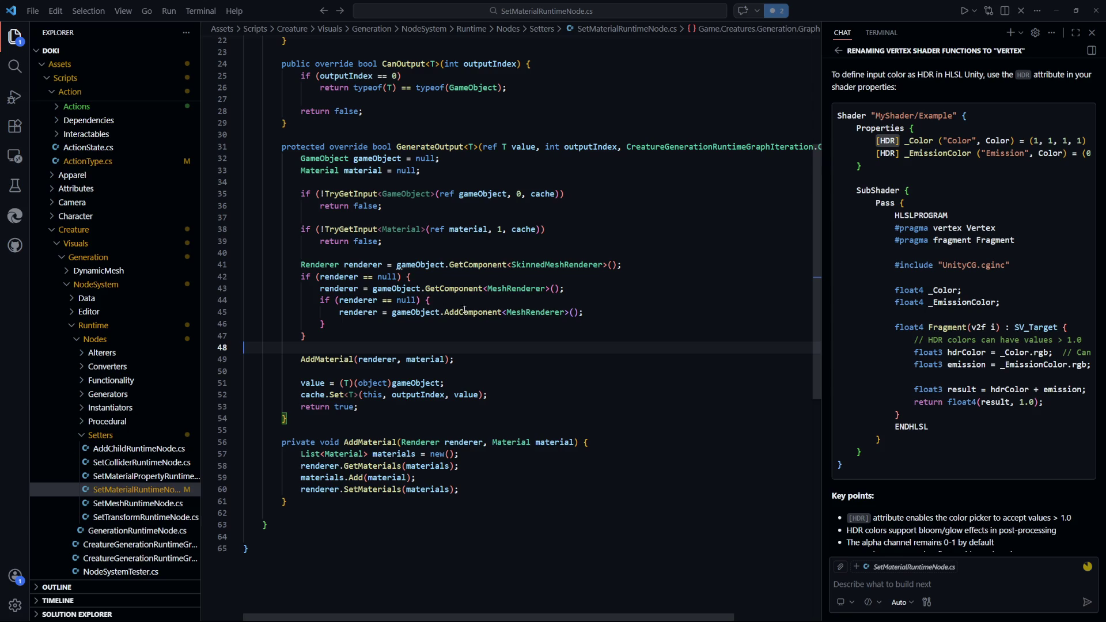
{"action": "left_click_drag", "start_coordinate": [583, 312], "coordinate": [339, 312]}
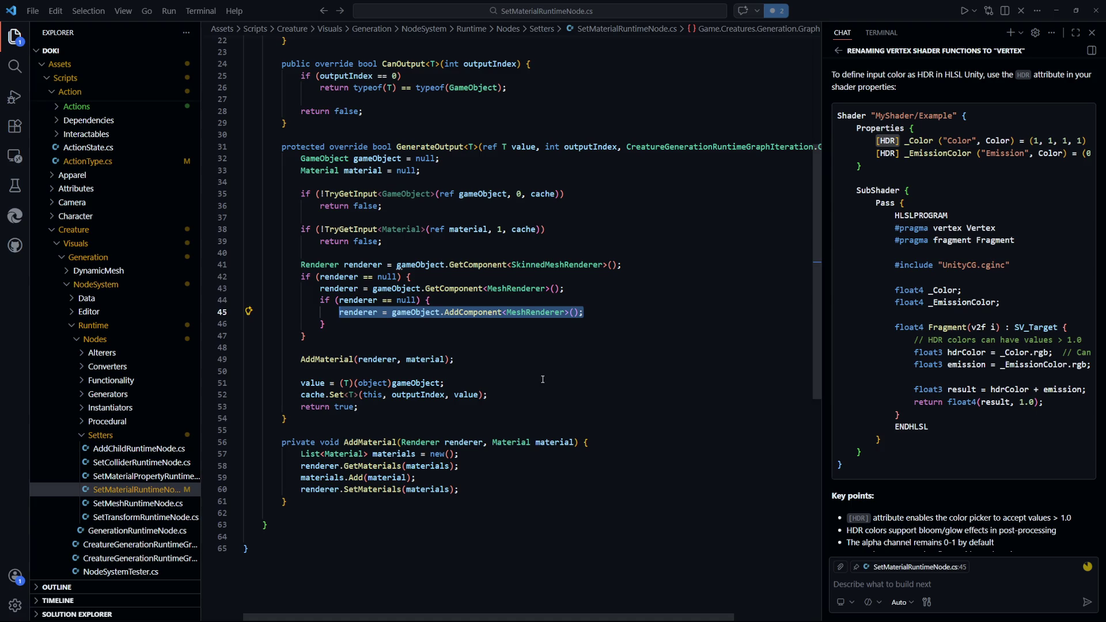
{"action": "scroll", "coordinate": [116, 346], "scroll_direction": "down", "scroll_amount": 5}
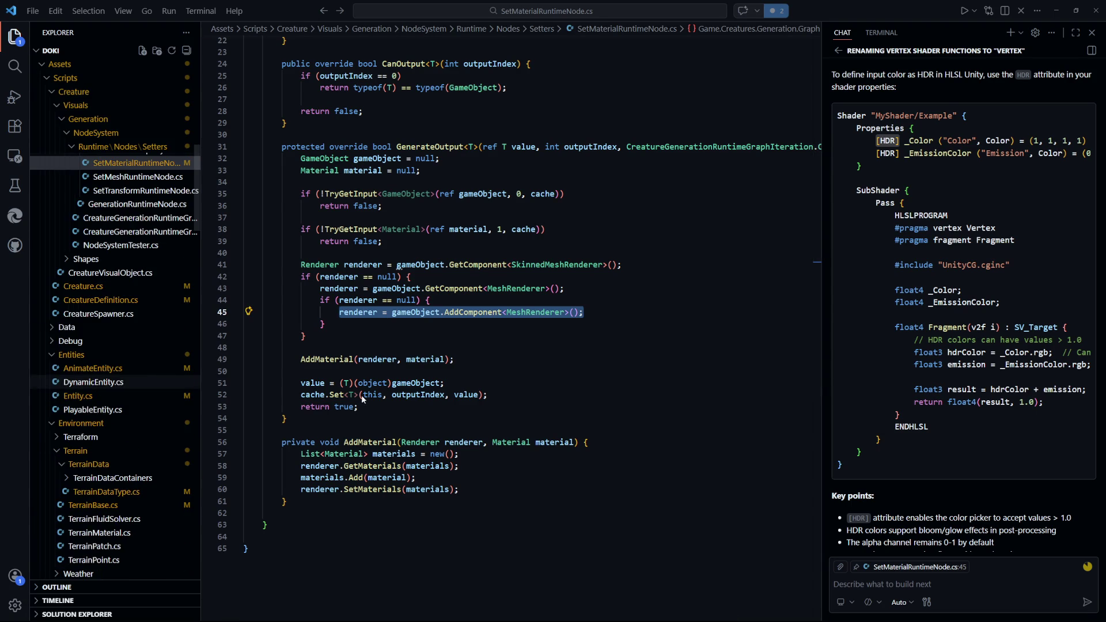
{"action": "left_click", "coordinate": [543, 379]}
Open Creature.cs and look at the Temporary solution comment near line 22
{"action": "left_click", "coordinate": [84, 287]}
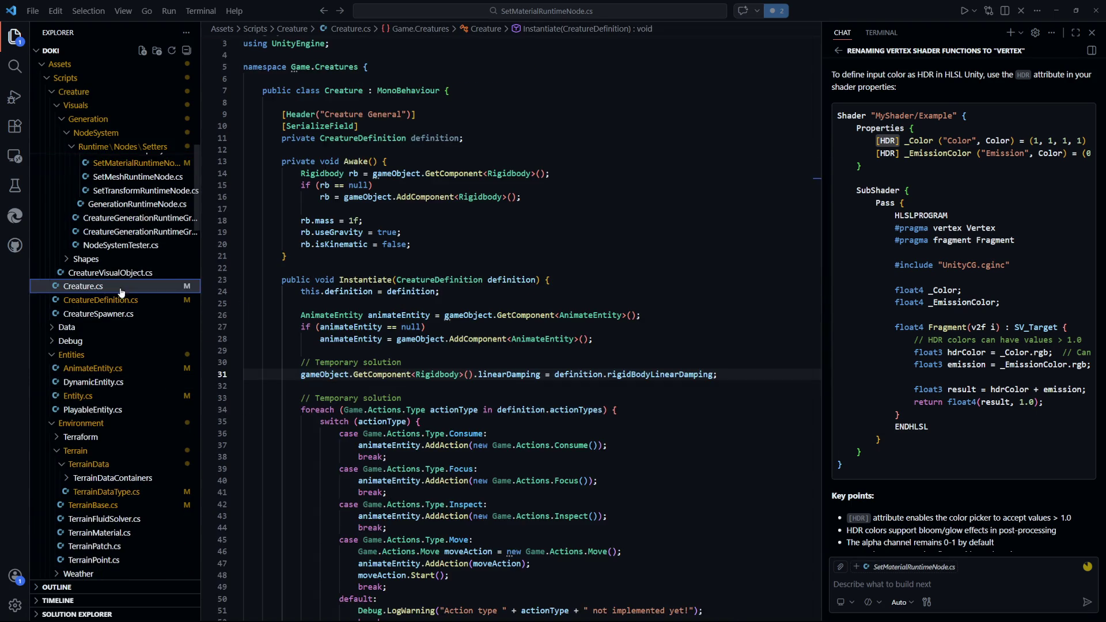
{"action": "left_click", "coordinate": [612, 363]}
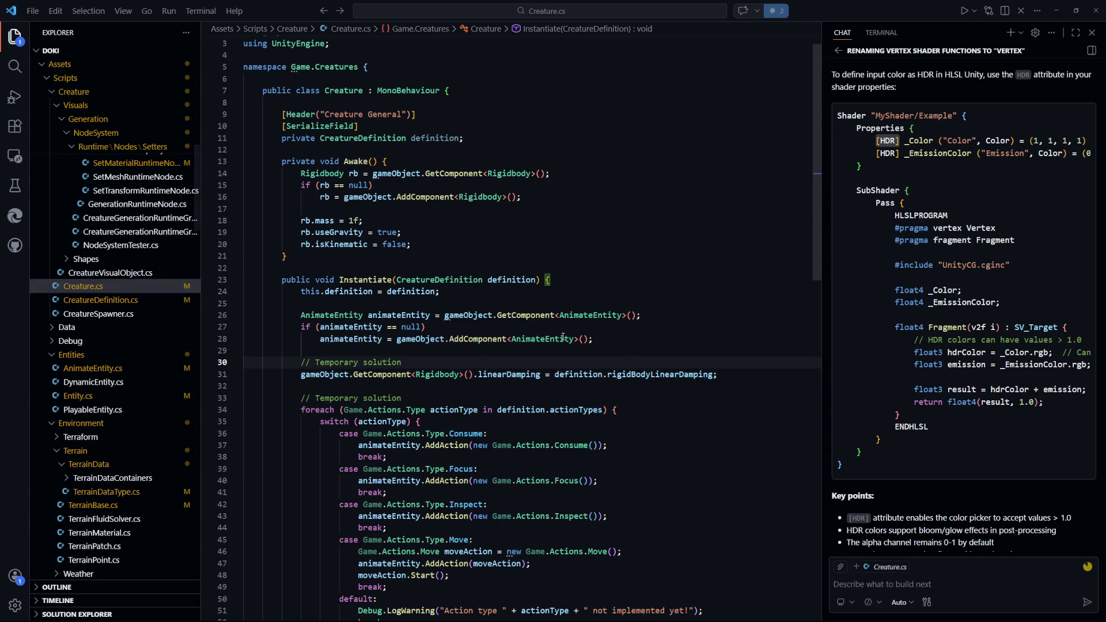
{"action": "key", "text": "Up"}
{"action": "key", "text": "Up"}
{"action": "key", "text": "Up"}
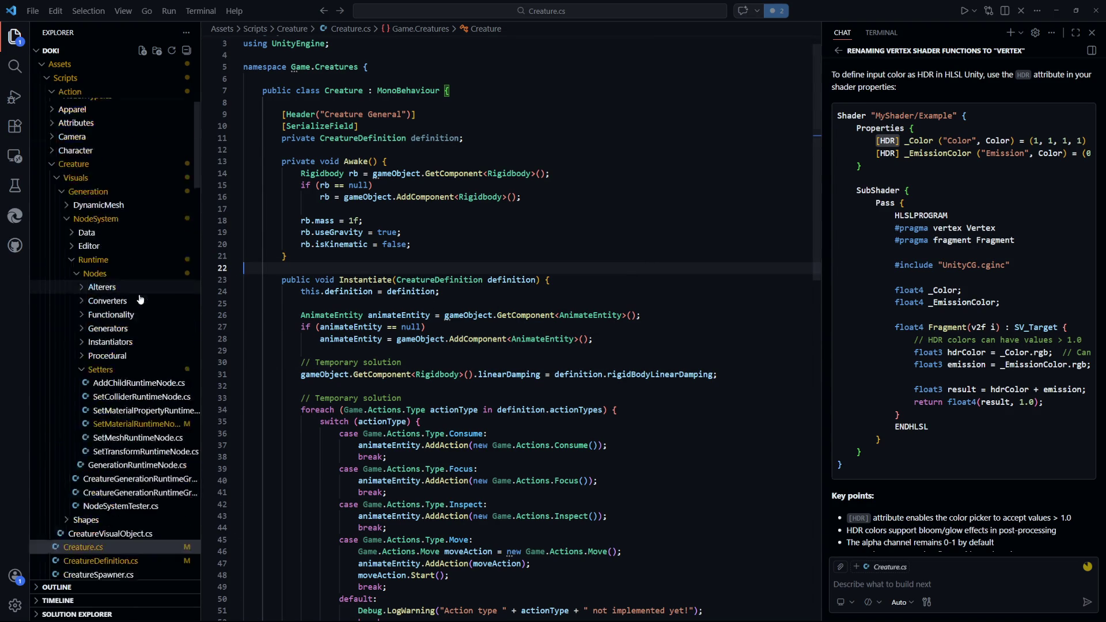
{"action": "scroll", "coordinate": [118, 279], "scroll_direction": "up", "scroll_amount": 2}
In Unity's Project panel, collapse Settings and expand the Scripts folder to find Test.cs
{"action": "key", "text": "alt+Tab"}
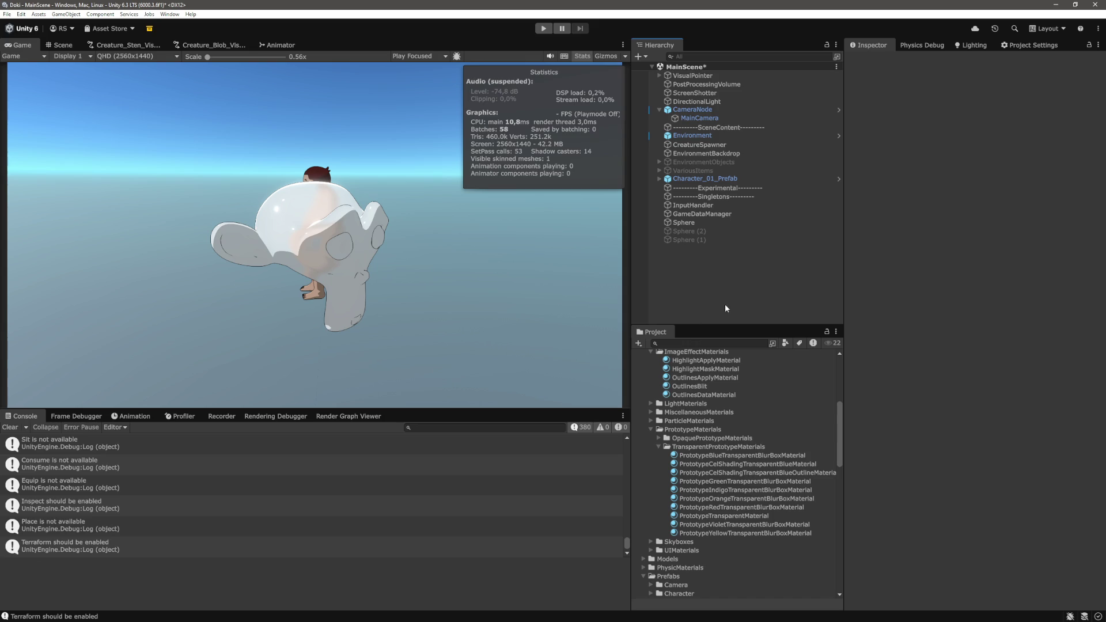
{"action": "scroll", "coordinate": [702, 417], "scroll_direction": "down", "scroll_amount": 6}
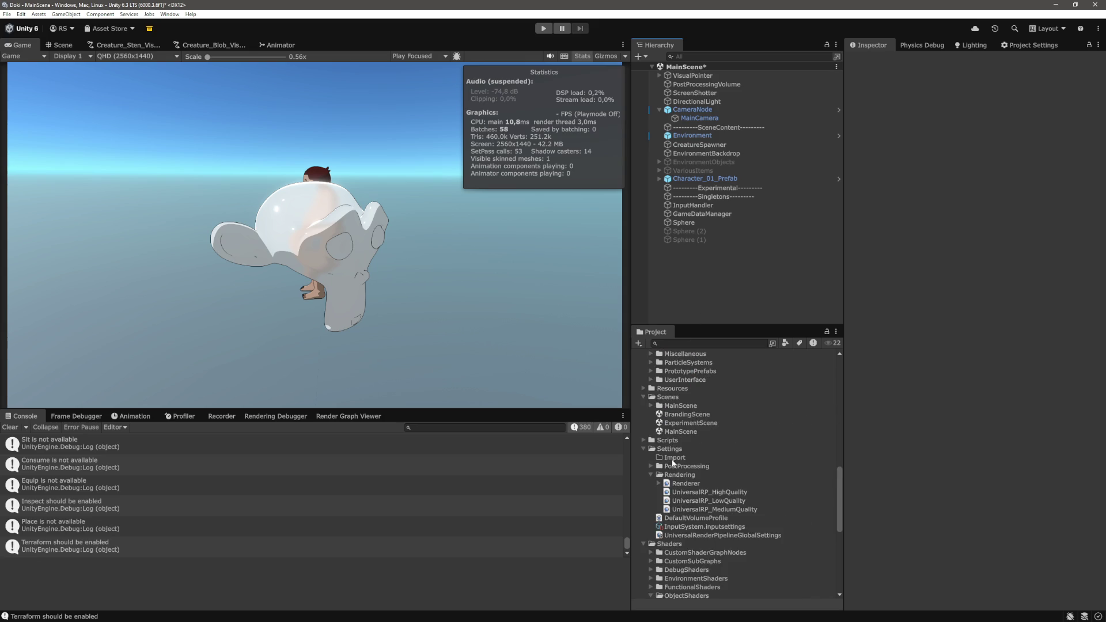
{"action": "left_click", "coordinate": [644, 448]}
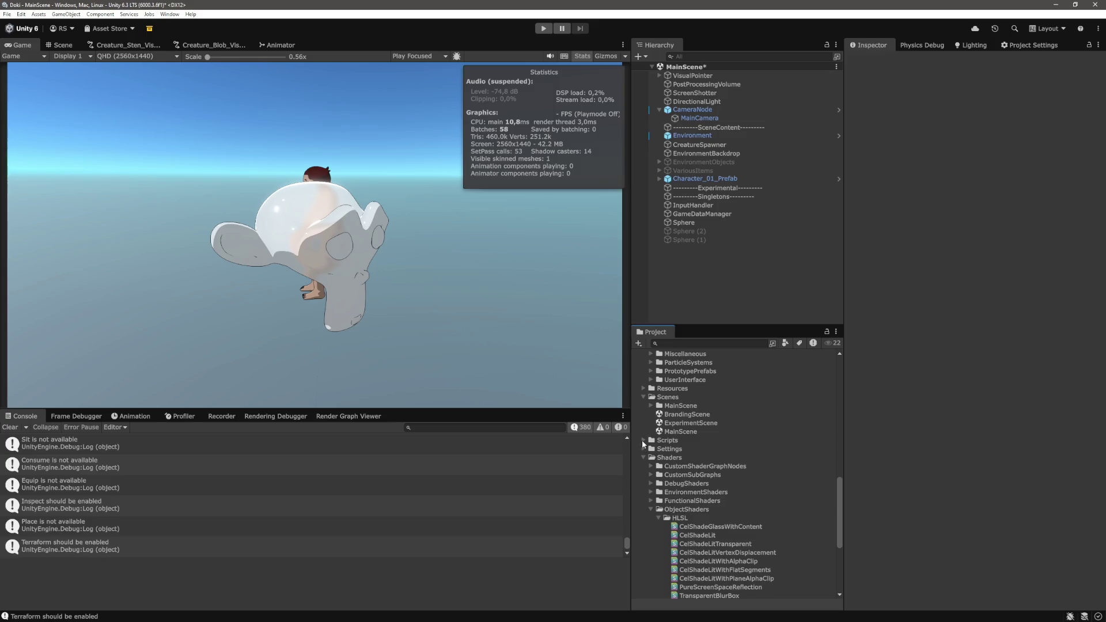
{"action": "left_click", "coordinate": [643, 440]}
{"action": "scroll", "coordinate": [716, 452], "scroll_direction": "down", "scroll_amount": 3}
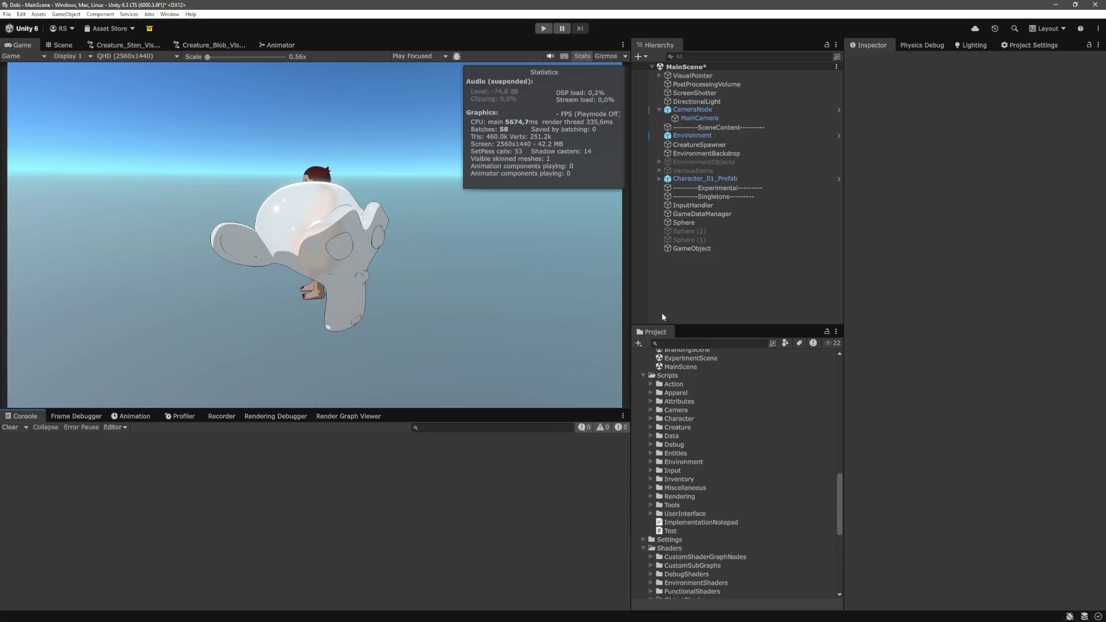
Create an empty GameObject, attach the Test script to it, and save MainScene
{"action": "key", "text": "ctrl+shift+n"}
{"action": "left_click_drag", "start_coordinate": [670, 531], "coordinate": [692, 248]}
{"action": "left_click", "coordinate": [763, 296]}
{"action": "key", "text": "ctrl+s"}
{"action": "left_click", "coordinate": [695, 249]}
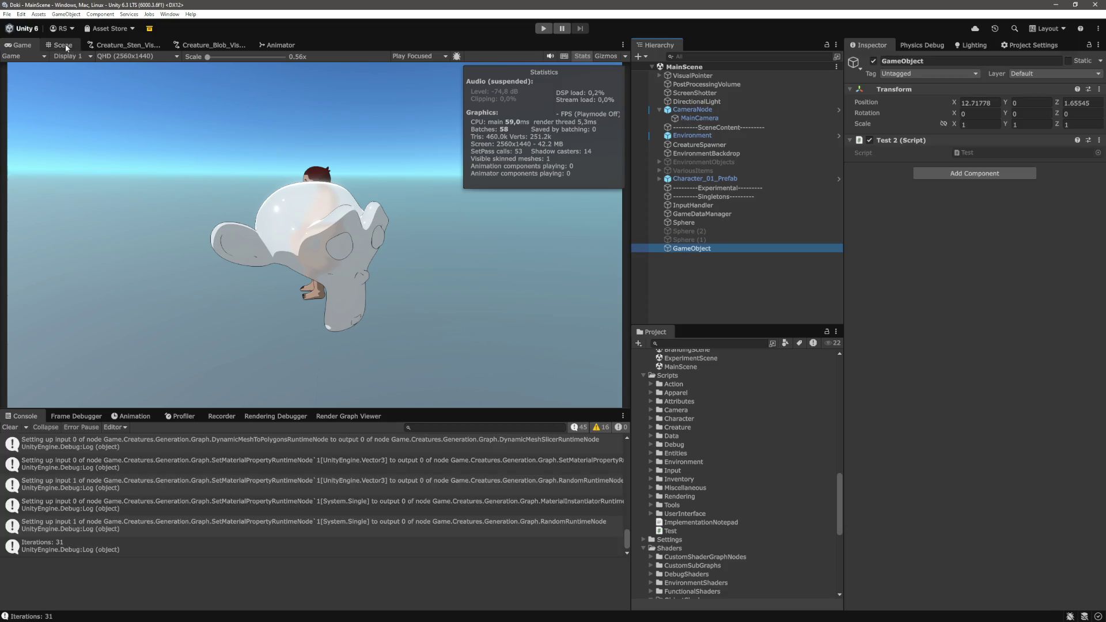
{"action": "left_click", "coordinate": [61, 45]}
{"action": "left_click", "coordinate": [686, 279]}
{"action": "left_click", "coordinate": [698, 248]}
Play the scene, inspect the test GameObject's renderer materials, then stop play mode
{"action": "key", "text": "ctrl+p"}
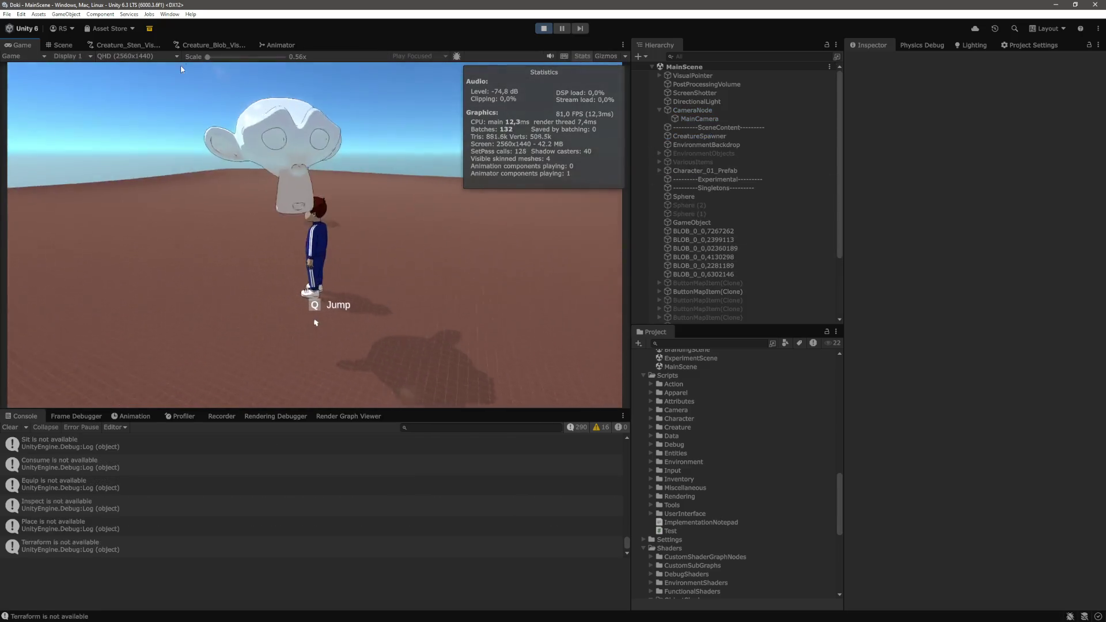
{"action": "left_click", "coordinate": [61, 45]}
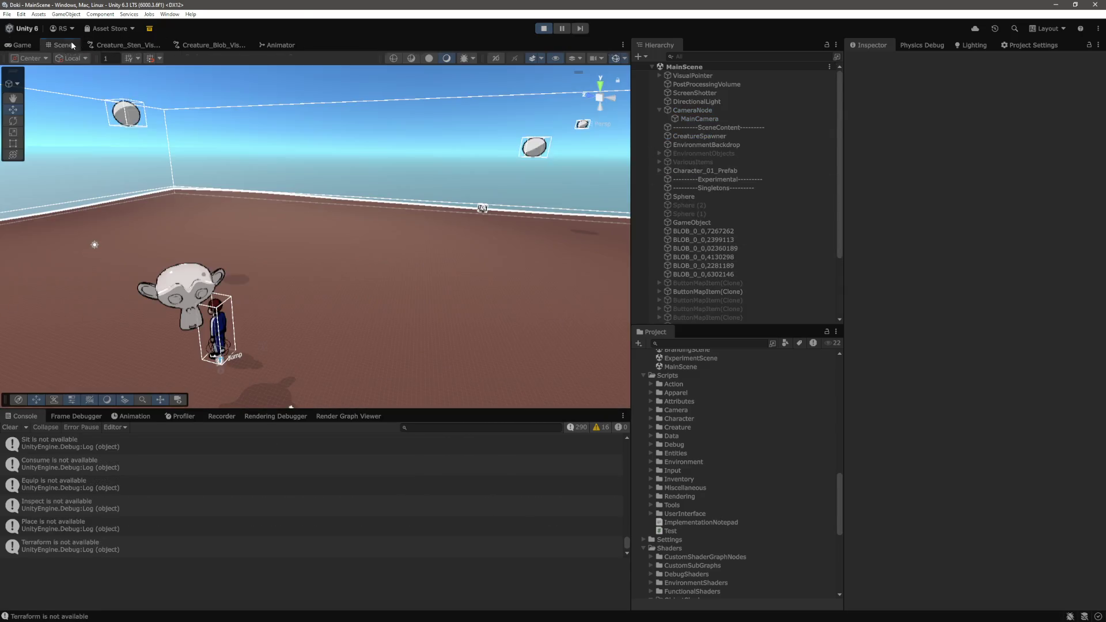
{"action": "scroll", "coordinate": [749, 237], "scroll_direction": "down", "scroll_amount": 5}
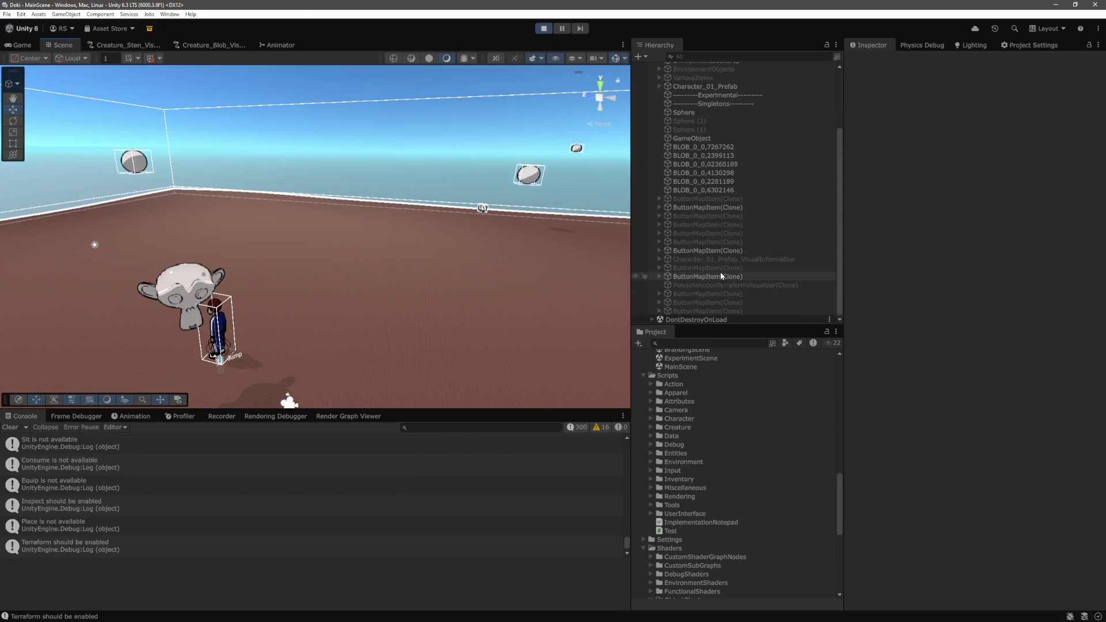
{"action": "scroll", "coordinate": [703, 195], "scroll_direction": "up", "scroll_amount": 2}
{"action": "left_click", "coordinate": [712, 171]}
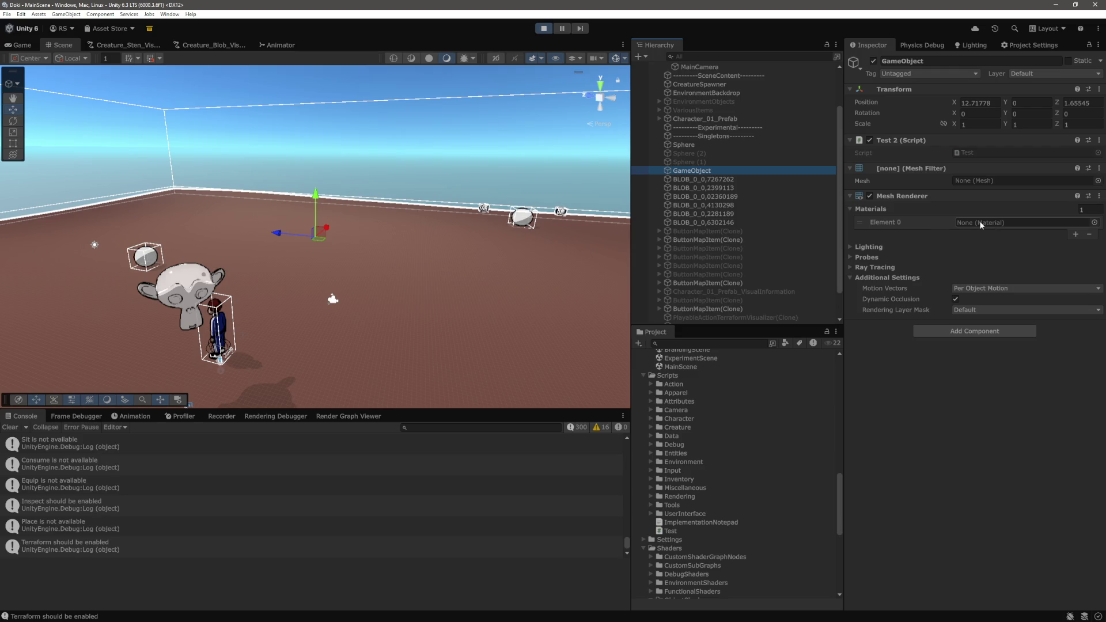
{"action": "left_click", "coordinate": [1075, 234]}
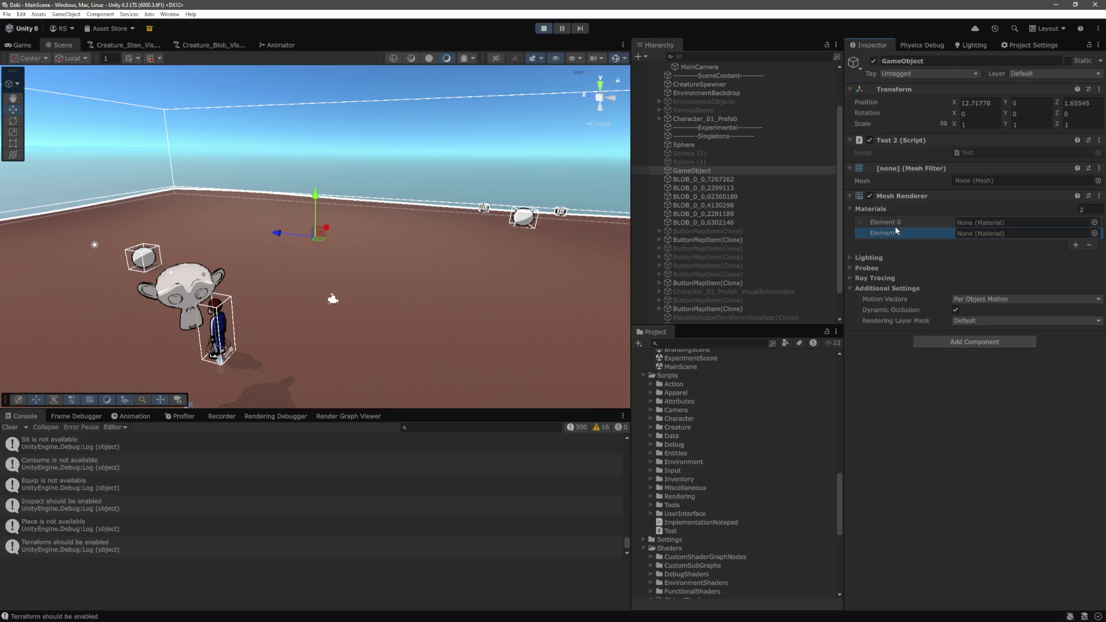
{"action": "left_click", "coordinate": [541, 29]}
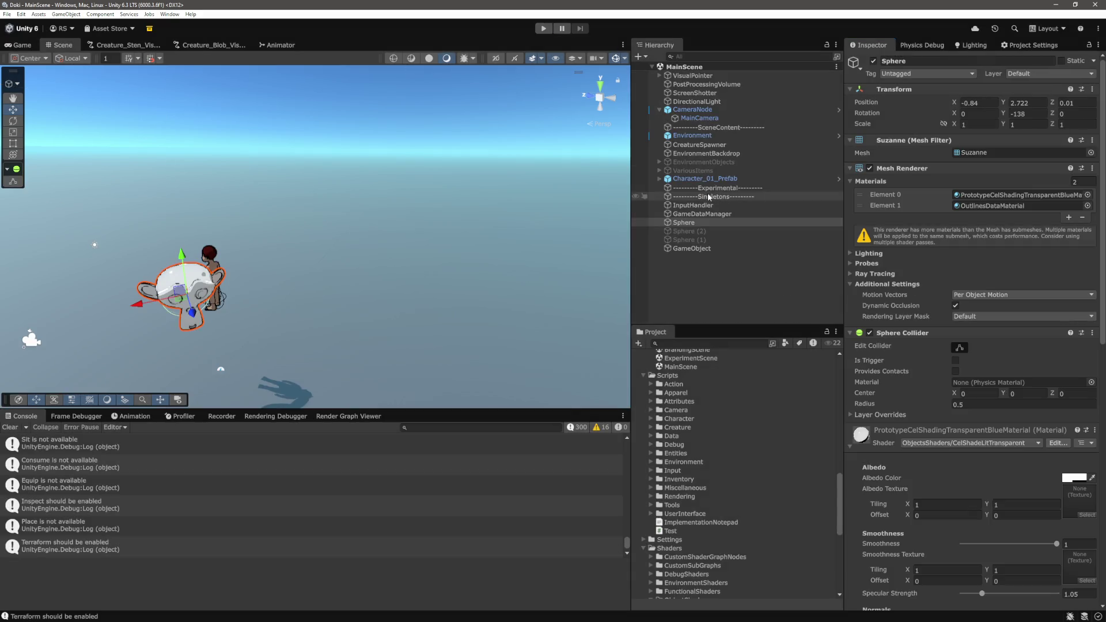
Delete the test GameObject from the scene hierarchy
{"action": "left_click", "coordinate": [697, 224]}
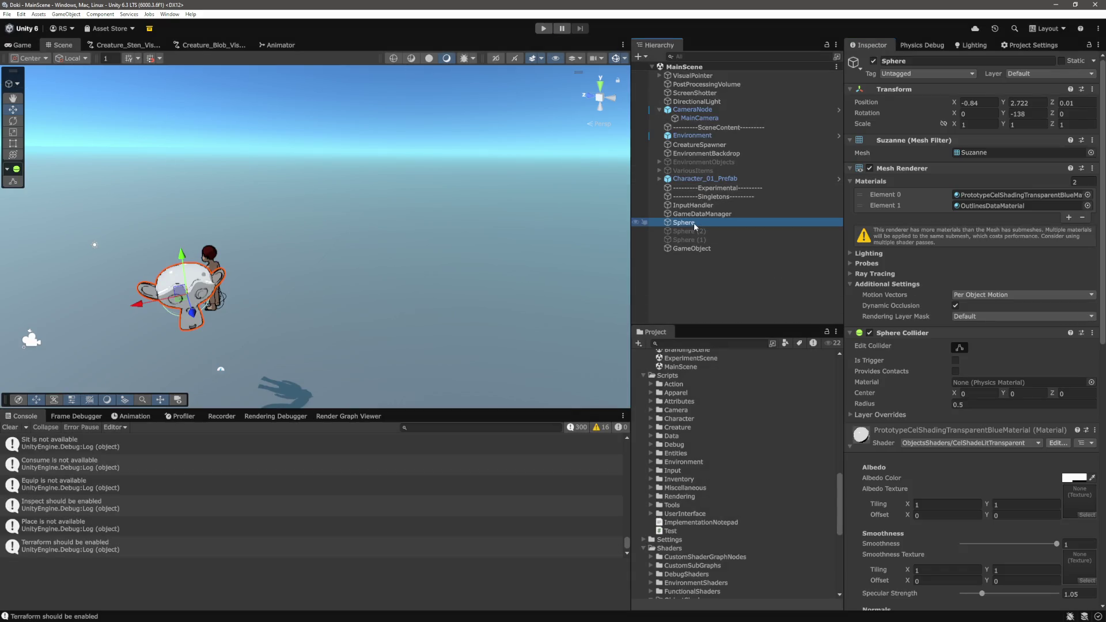
{"action": "left_click", "coordinate": [695, 249]}
{"action": "right_click", "coordinate": [697, 255]}
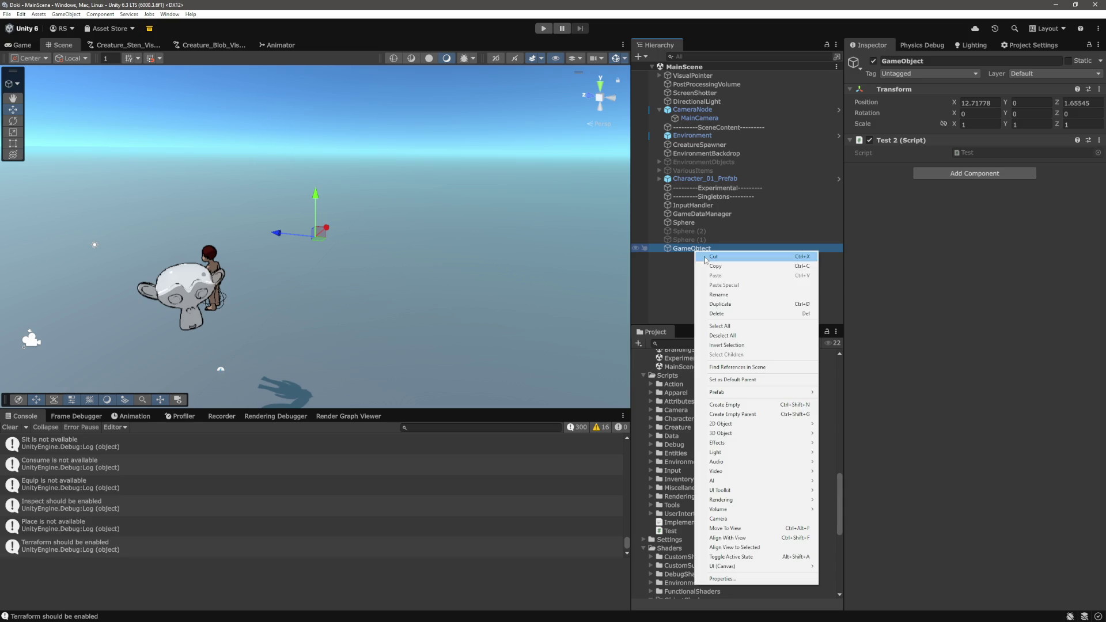
{"action": "left_click", "coordinate": [738, 314]}
Play again and inspect blob BLOB_0_0,8425748's Mesh Renderer materials, then stop
{"action": "left_click", "coordinate": [543, 28]}
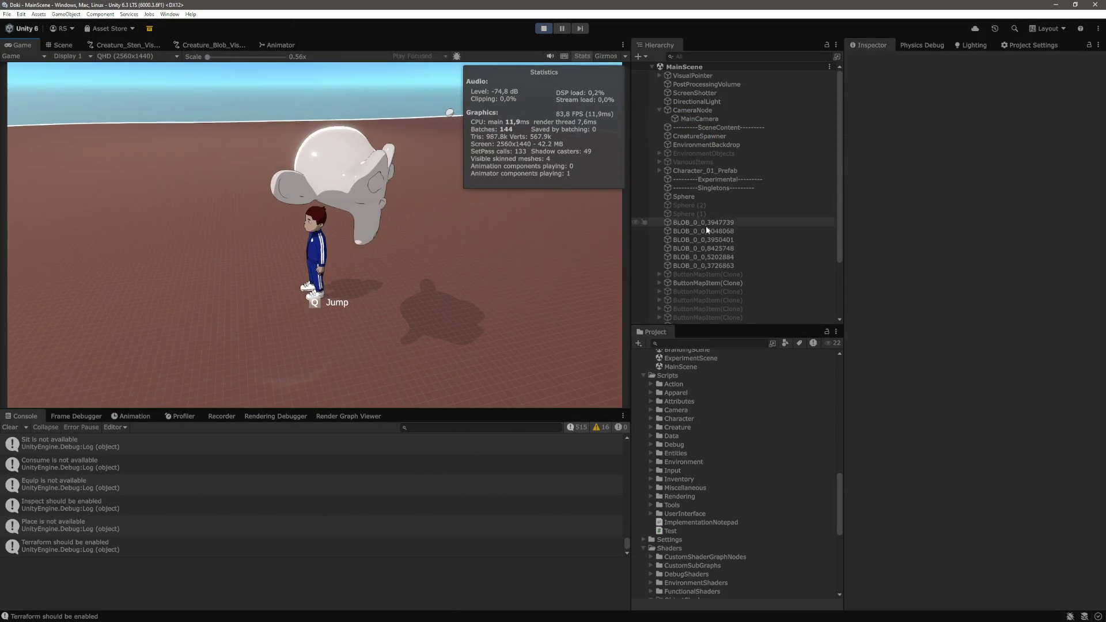
{"action": "left_click", "coordinate": [703, 222]}
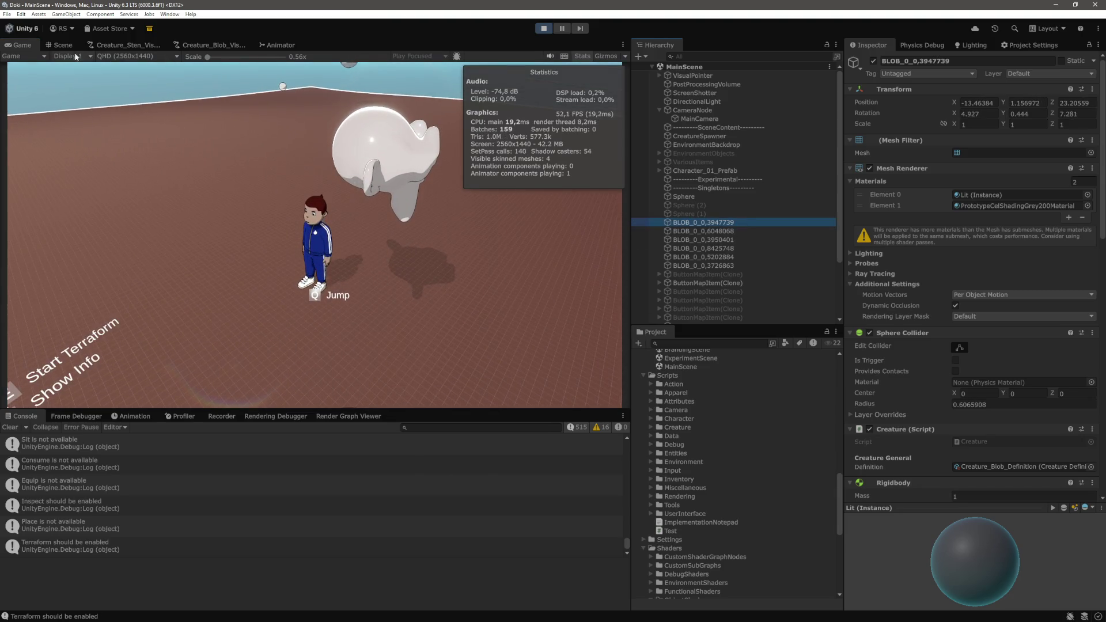
{"action": "left_click", "coordinate": [63, 45]}
{"action": "double_click", "coordinate": [703, 248]}
{"action": "scroll", "coordinate": [974, 288], "scroll_direction": "down", "scroll_amount": 1}
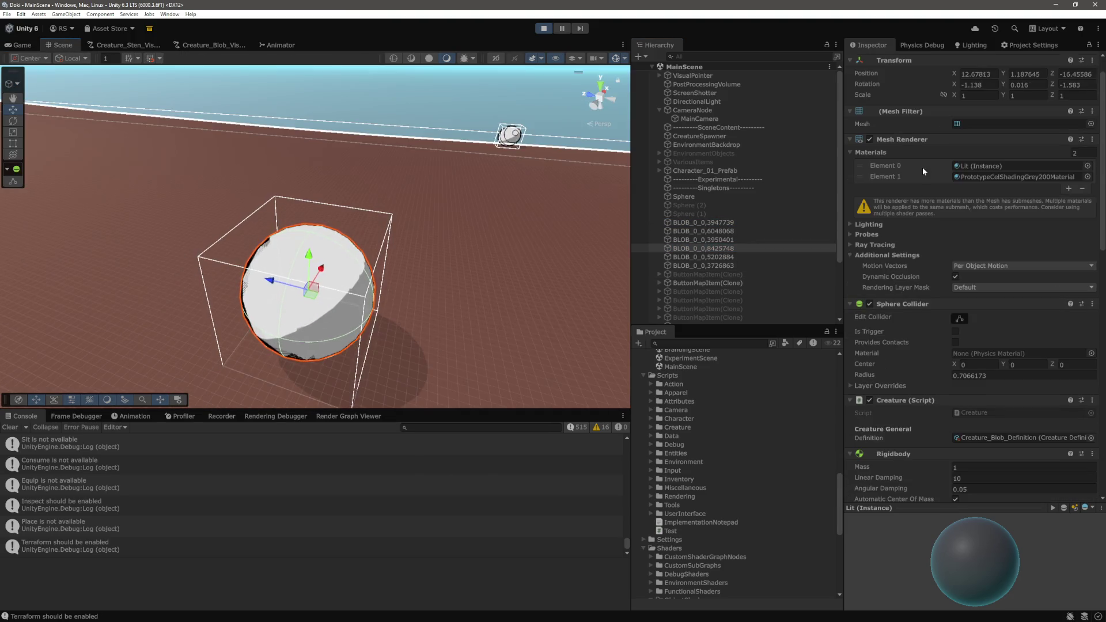
{"action": "left_click", "coordinate": [916, 169]}
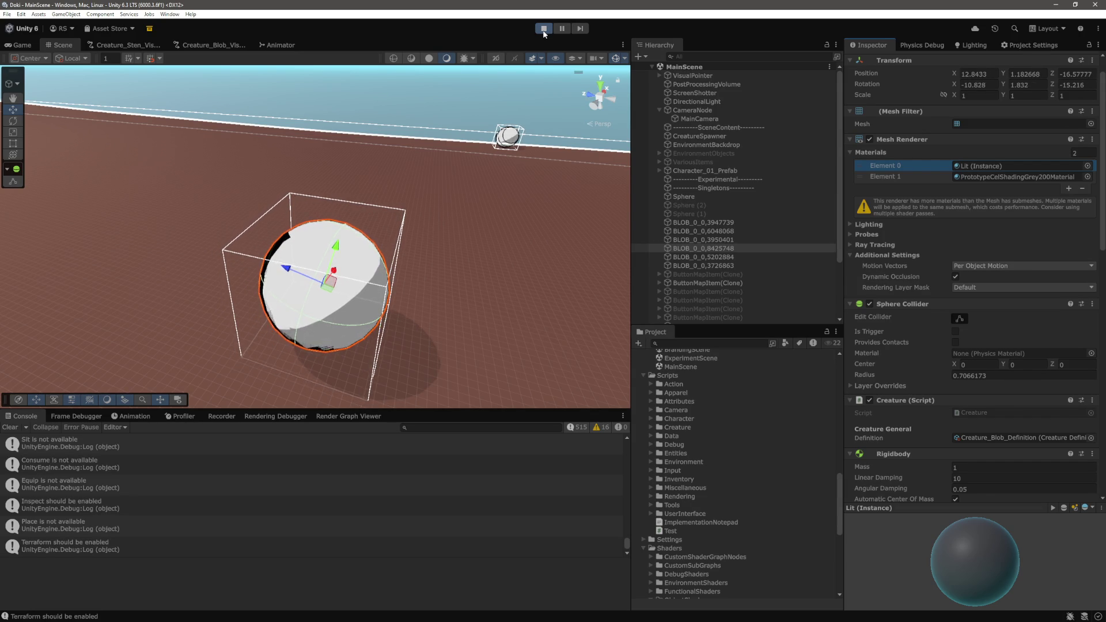
{"action": "left_click", "coordinate": [544, 28]}
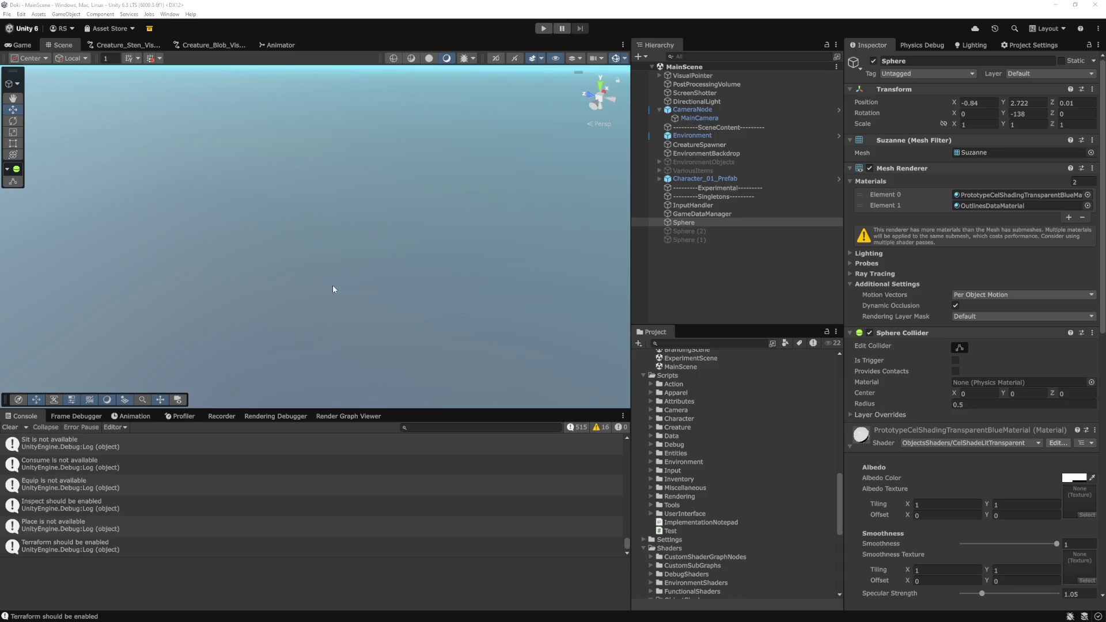
{"action": "key", "text": "alt+Tab"}
{"action": "left_click", "coordinate": [383, 299]}
Glance at ImplementationNotepad.md and OutlinesRendererFeature.cs, then reopen Creature.cs from recent files
{"action": "left_click", "coordinate": [110, 318]}
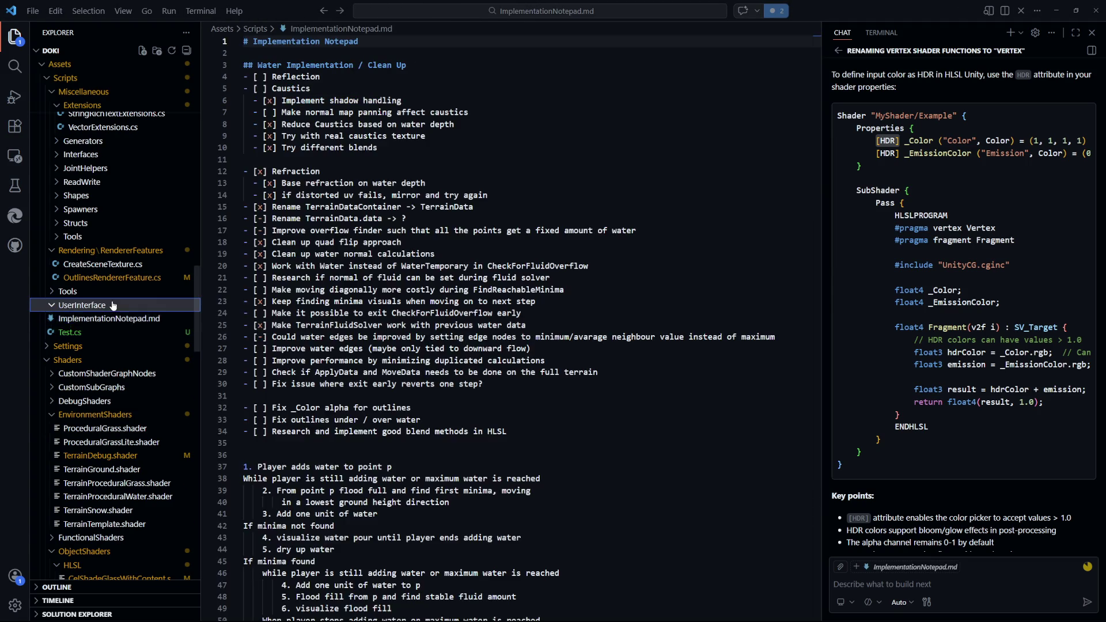
{"action": "left_click", "coordinate": [82, 305]}
{"action": "left_click", "coordinate": [112, 278]}
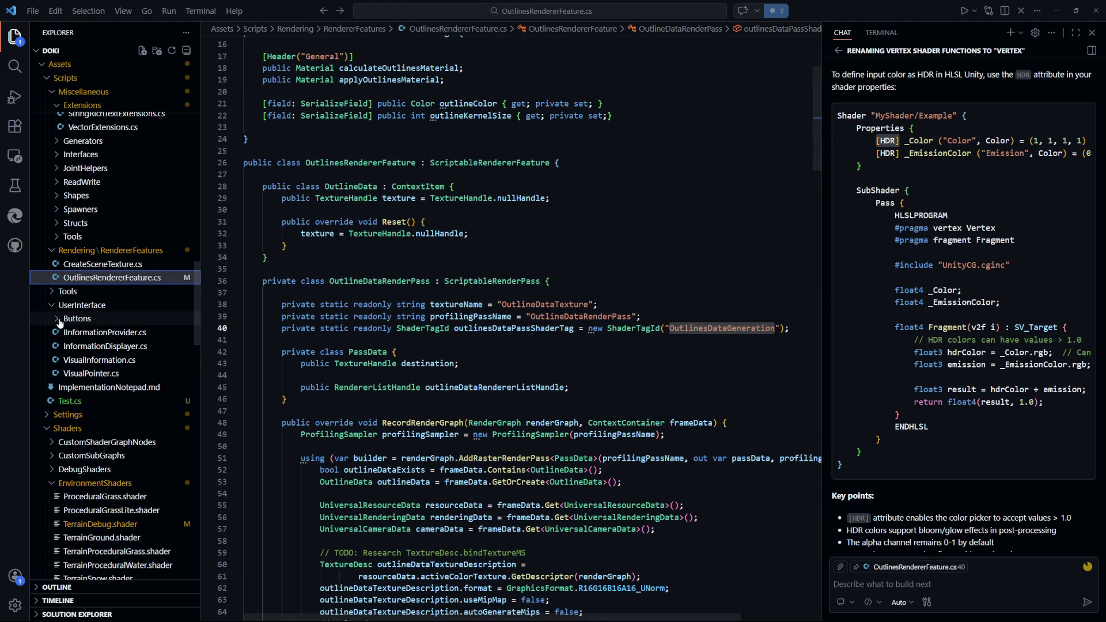
{"action": "key", "text": "ctrl+p"}
{"action": "key", "text": "Down"}
{"action": "key", "text": "Down"}
{"action": "key", "text": "Return"}
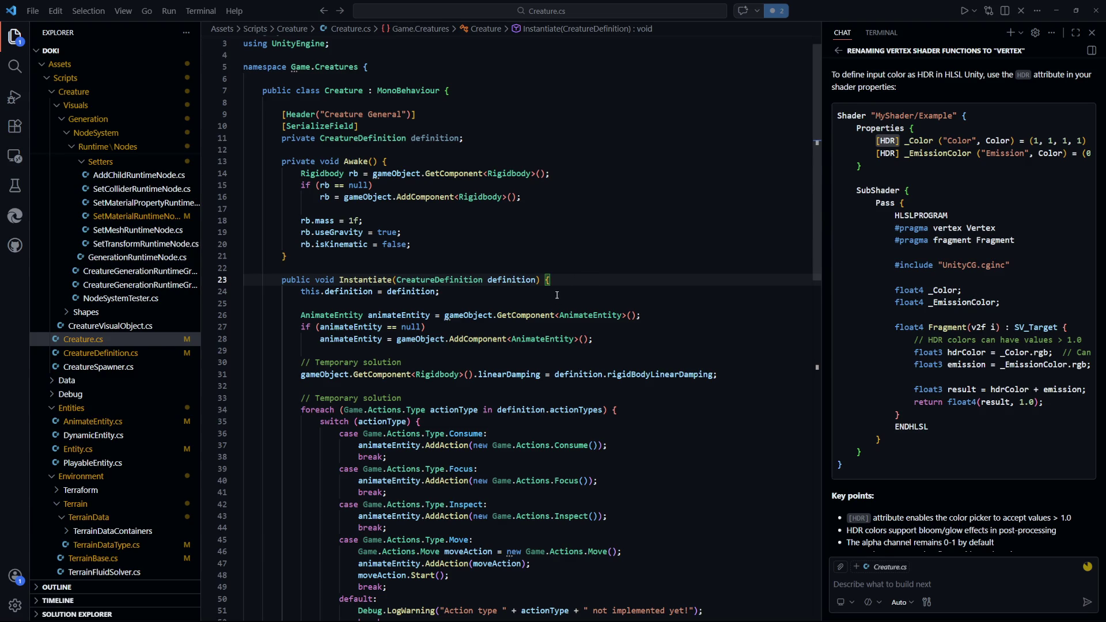
Quick-open 'setmaterial' and open SetMaterialRuntimeNode.cs
{"action": "scroll", "coordinate": [557, 295], "scroll_direction": "down", "scroll_amount": 1}
{"action": "scroll", "coordinate": [557, 295], "scroll_direction": "down", "scroll_amount": 7}
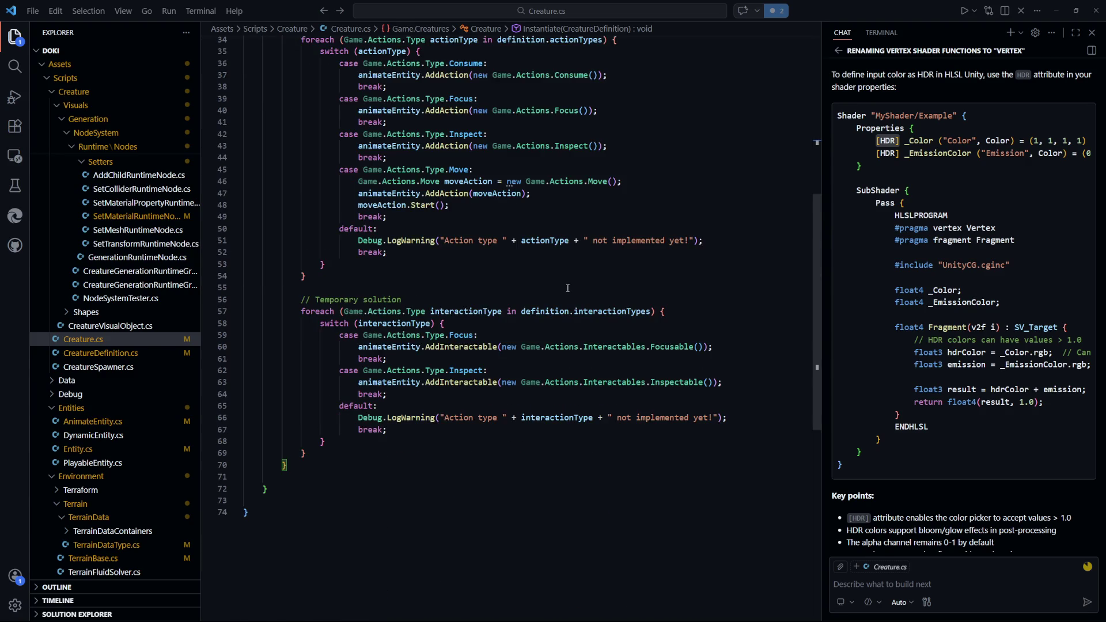
{"action": "key", "text": "ctrl+p"}
{"action": "type", "text": "setmaterial"}
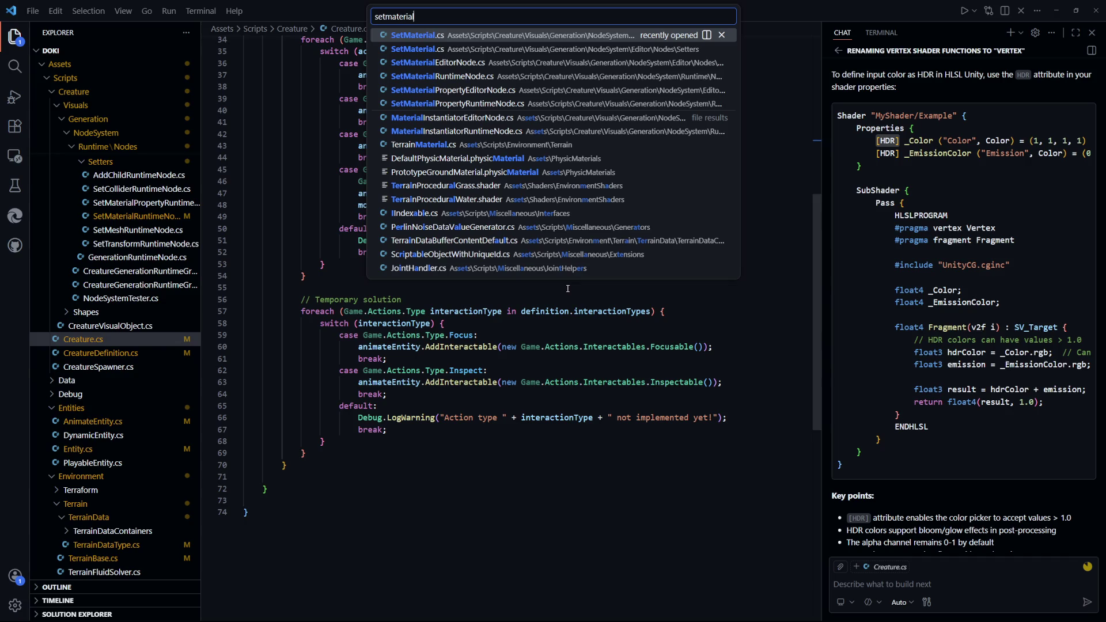
{"action": "key", "text": "Down"}
{"action": "key", "text": "Down"}
{"action": "key", "text": "Down"}
{"action": "key", "text": "Return"}
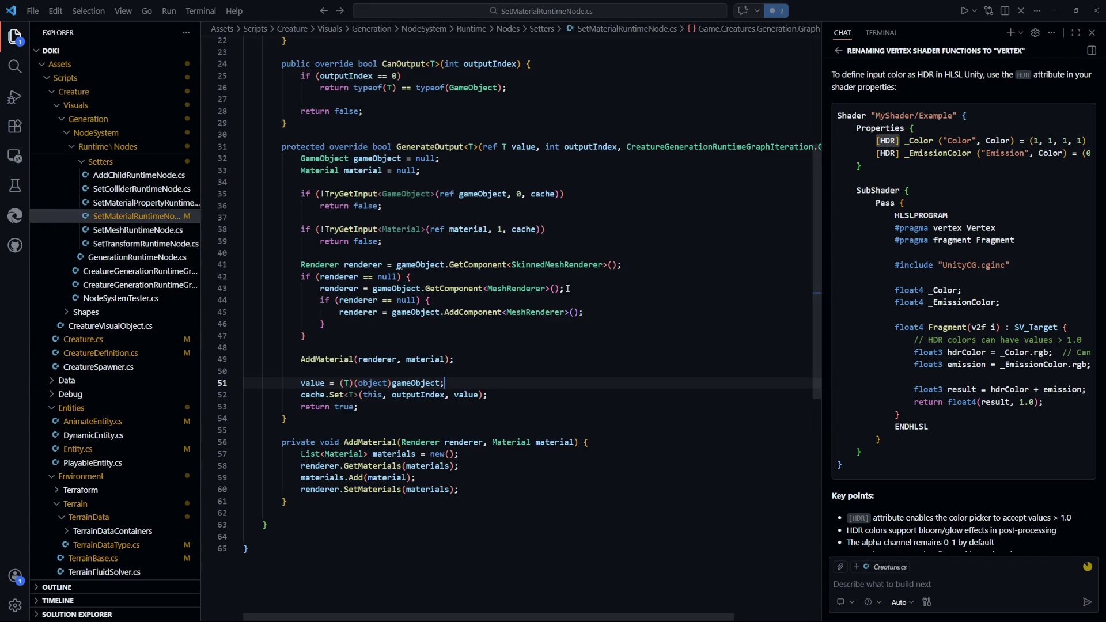
Review the material input check on lines 18–19, then open Unity's Creature_Blob generation graph
{"action": "scroll", "coordinate": [543, 331], "scroll_direction": "up", "scroll_amount": 5}
{"action": "left_click", "coordinate": [532, 289]}
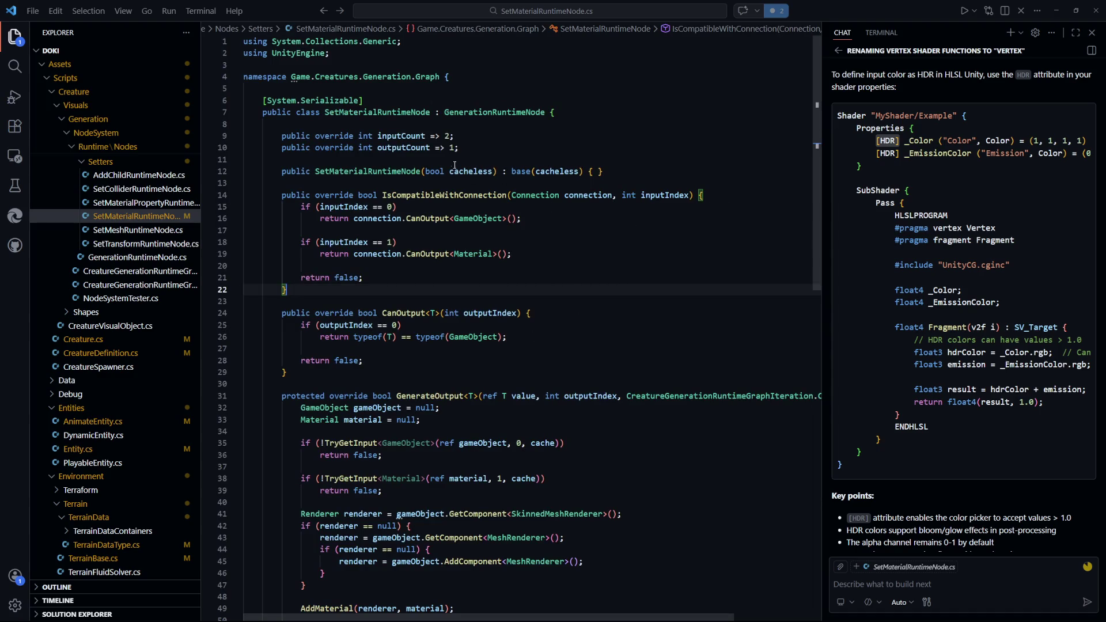
{"action": "scroll", "coordinate": [579, 329], "scroll_direction": "down", "scroll_amount": 4}
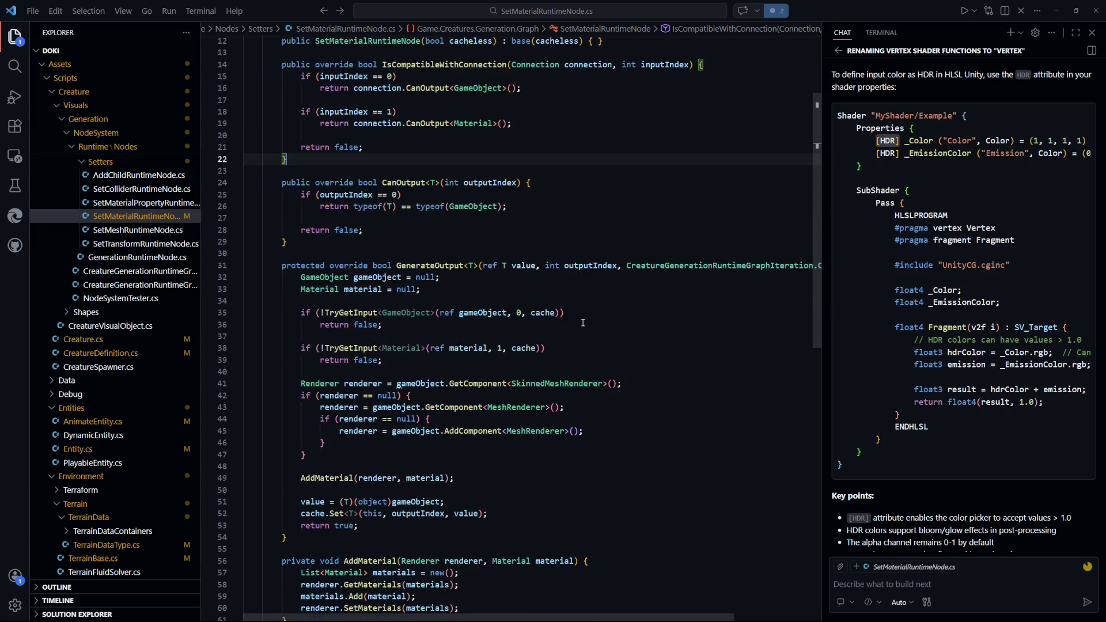
{"action": "scroll", "coordinate": [579, 330], "scroll_direction": "up", "scroll_amount": 4}
{"action": "scroll", "coordinate": [568, 313], "scroll_direction": "down", "scroll_amount": 4}
{"action": "scroll", "coordinate": [568, 314], "scroll_direction": "up", "scroll_amount": 4}
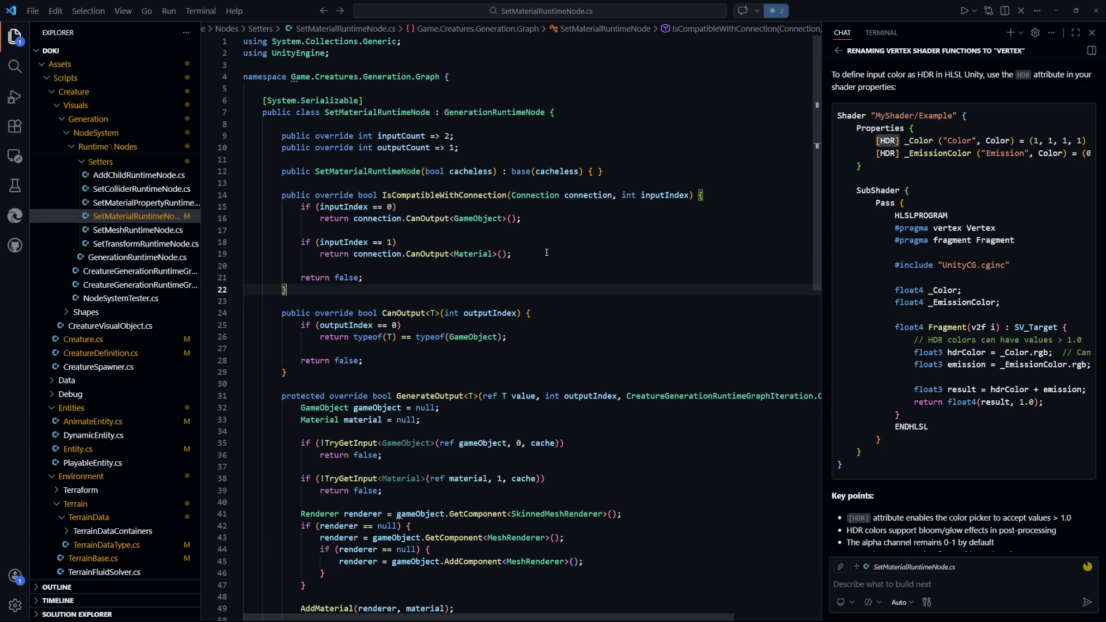
{"action": "left_click_drag", "start_coordinate": [512, 254], "coordinate": [302, 244]}
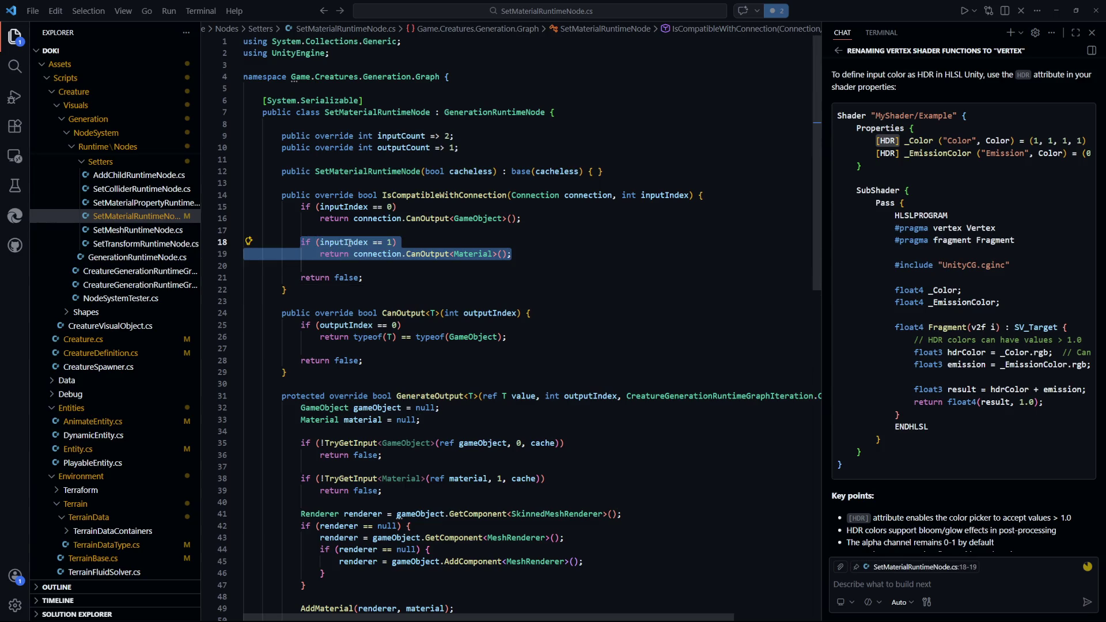
{"action": "left_click", "coordinate": [514, 278]}
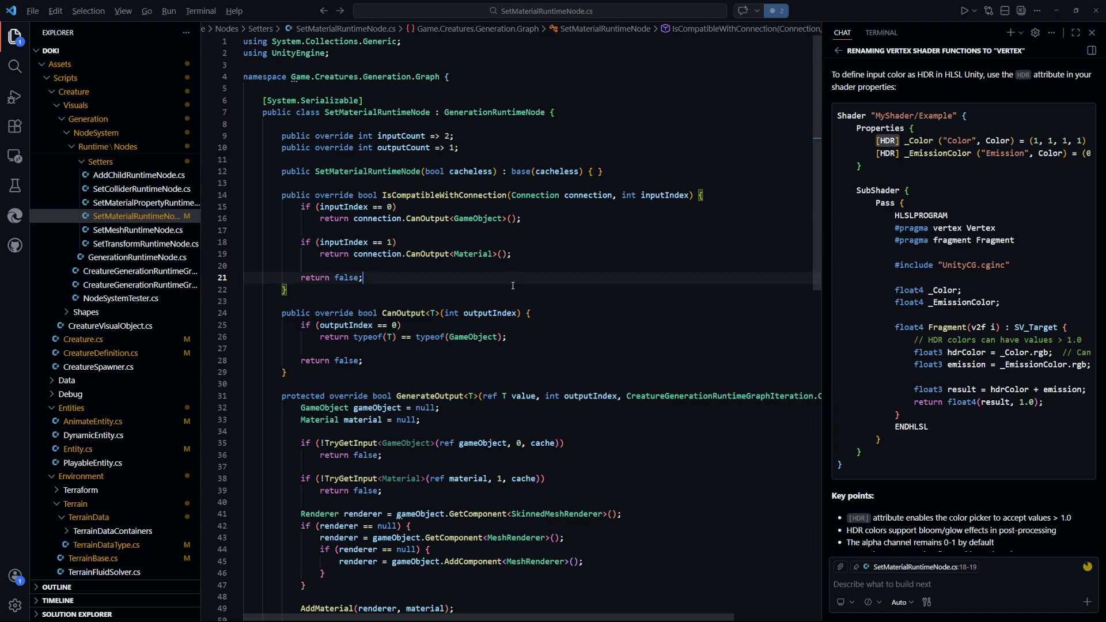
{"action": "key", "text": "alt+Tab"}
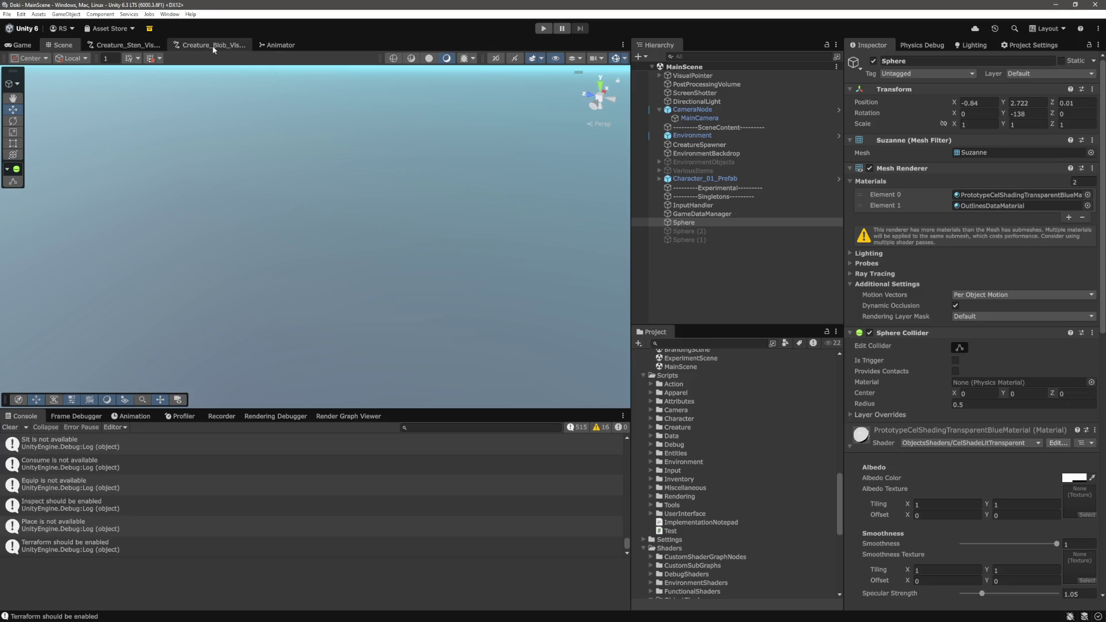
{"action": "left_click", "coordinate": [214, 46]}
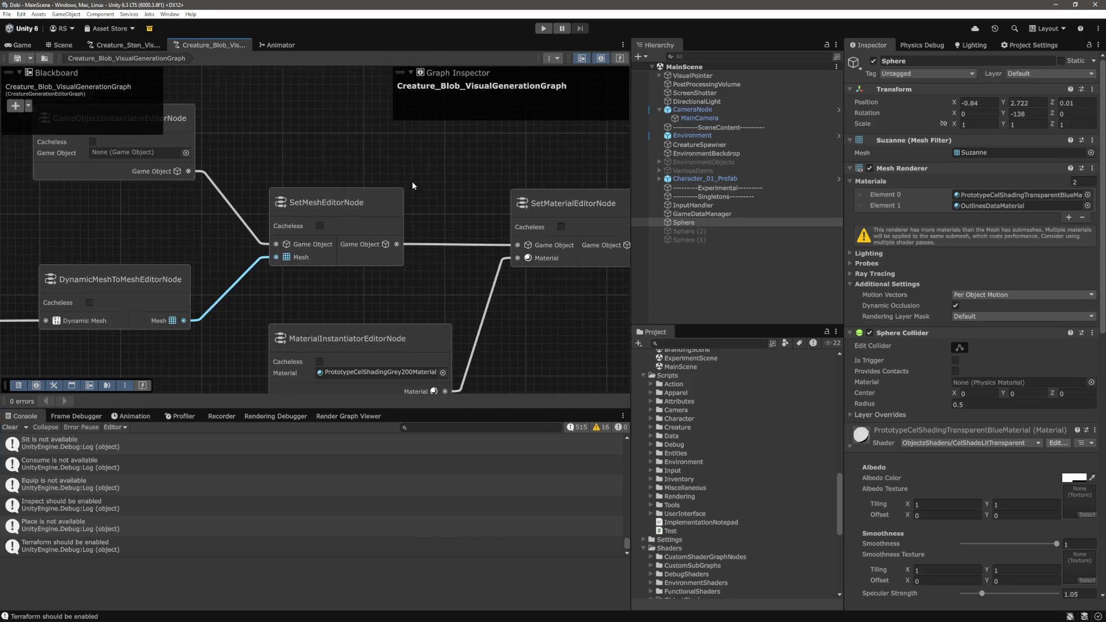
Pan the blob generation graph to the SetMaterial and MaterialInstantiator nodes
{"action": "scroll", "coordinate": [435, 179], "scroll_direction": "right", "scroll_amount": 3}
{"action": "scroll", "coordinate": [403, 190], "scroll_direction": "down", "scroll_amount": 2}
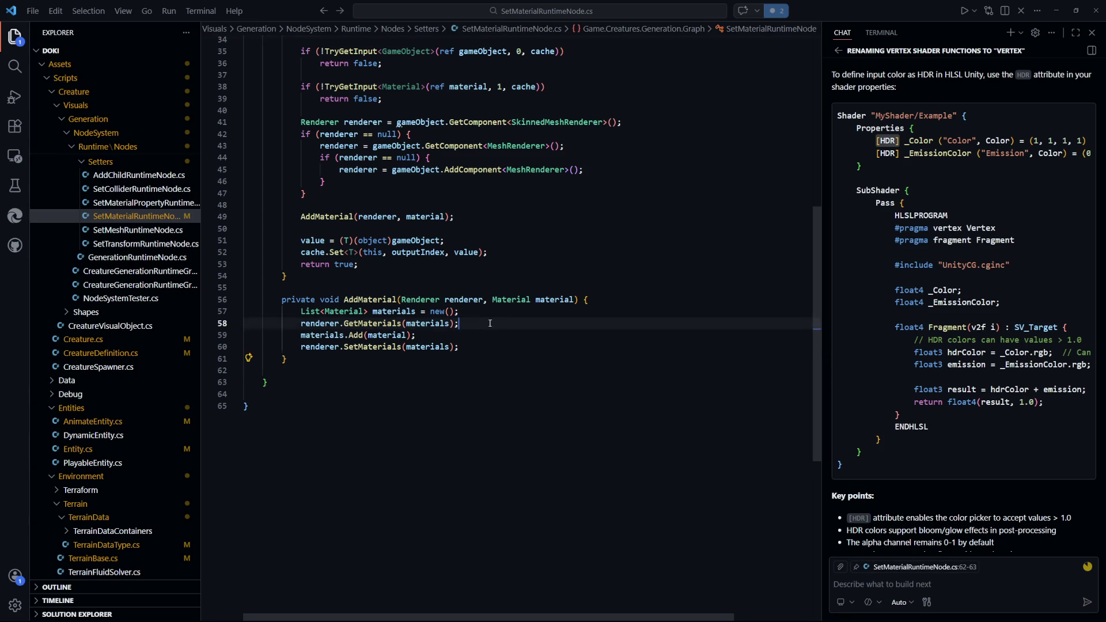
Compare the renderer.GetMaterials(materials) call with the docs' note on avoiding new array allocations
{"action": "left_click", "coordinate": [516, 404]}
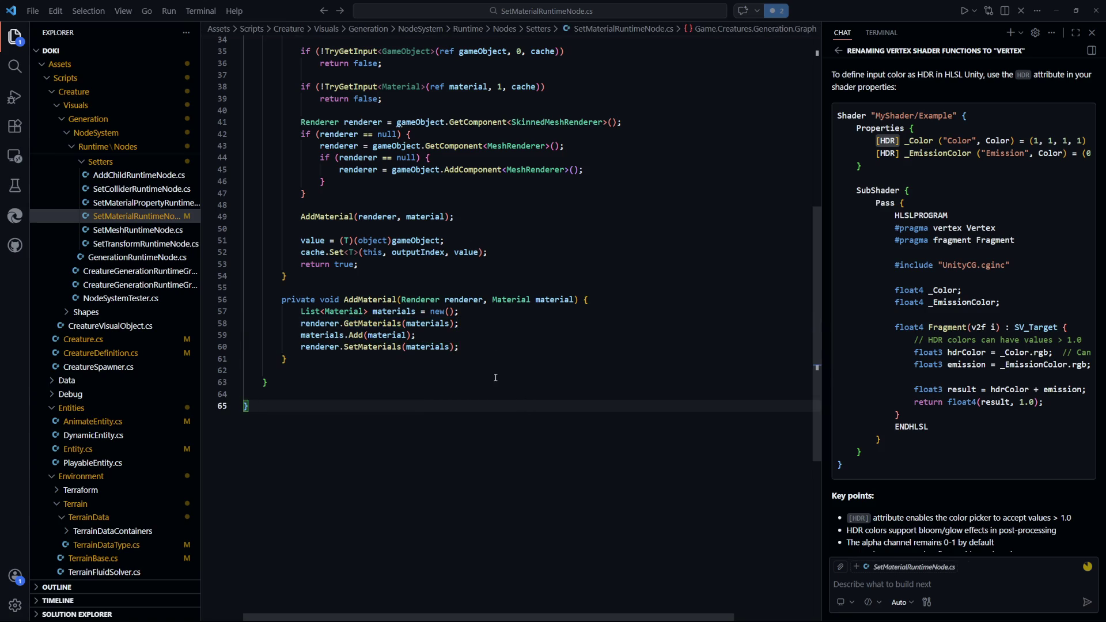
{"action": "mouse_move", "coordinate": [473, 322]}
{"action": "left_mouse_down"}
{"action": "mouse_move", "coordinate": [358, 311]}
{"action": "mouse_move", "coordinate": [302, 326]}
{"action": "left_mouse_up"}
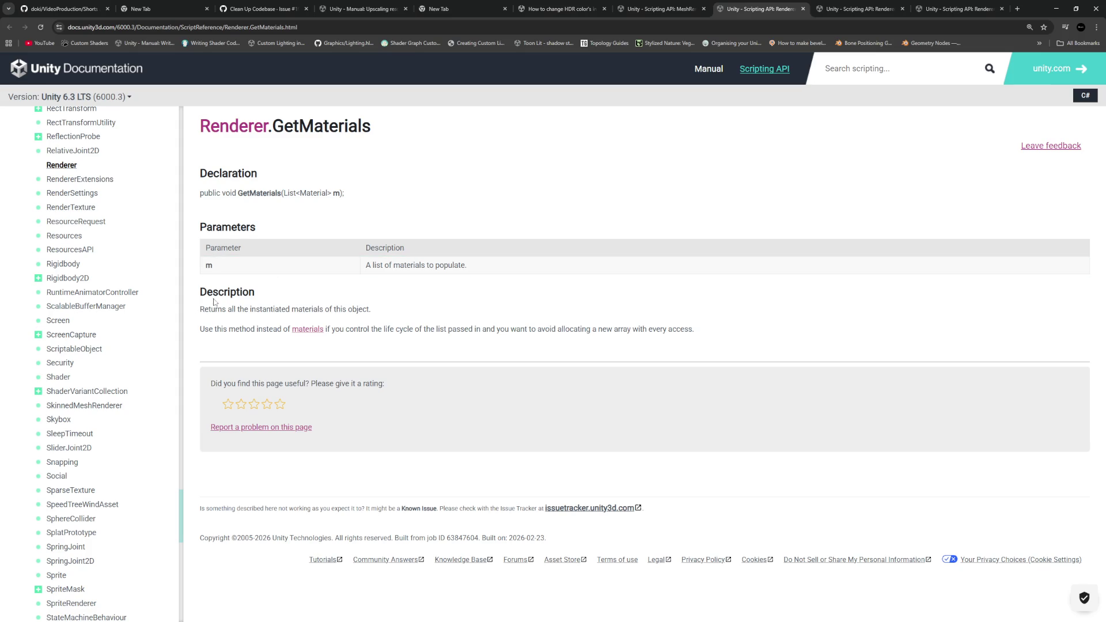
{"action": "mouse_move", "coordinate": [200, 329]}
{"action": "left_mouse_down"}
{"action": "mouse_move", "coordinate": [681, 341]}
{"action": "mouse_move", "coordinate": [246, 330]}
{"action": "left_mouse_up"}
{"action": "left_click", "coordinate": [682, 339]}
{"action": "left_click", "coordinate": [362, 348]}
{"action": "key", "text": "alt+Tab"}
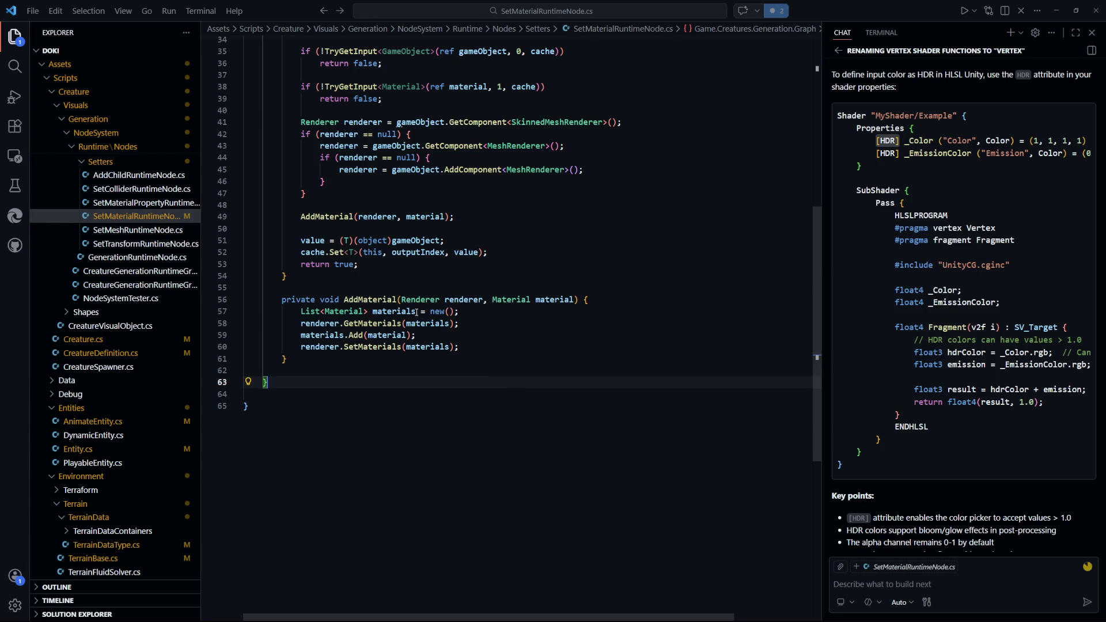
{"action": "left_click", "coordinate": [482, 312]}
Add 'if (renderer.materials.Length > 0)' above the GetMaterials call and save
{"action": "key", "text": "Return"}
{"action": "key", "text": "Return"}
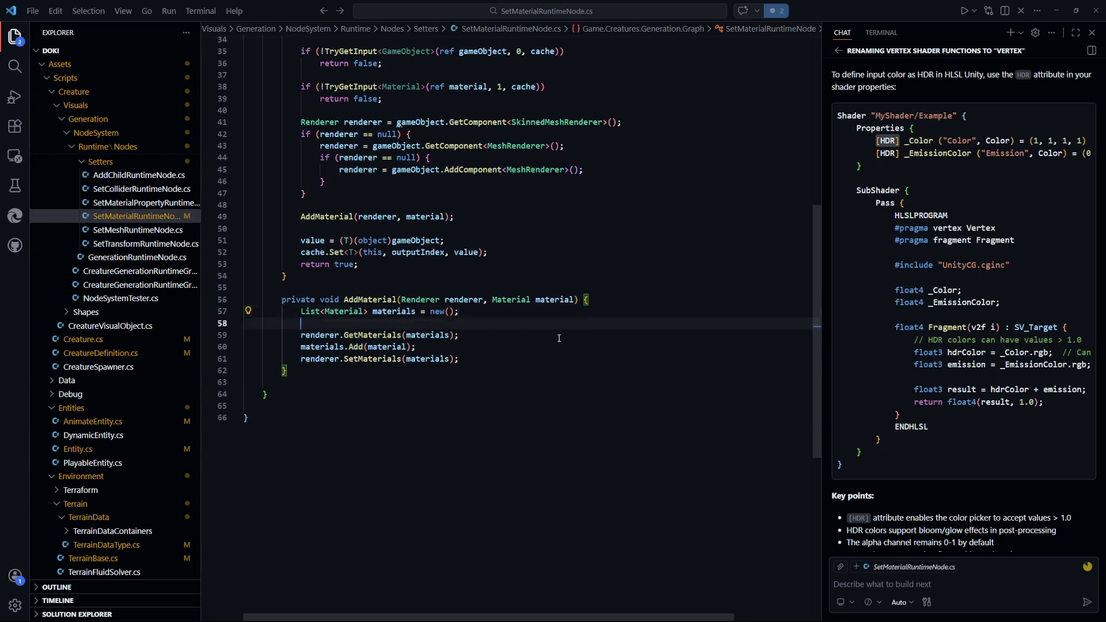
{"action": "key", "text": "Down"}
{"action": "key", "text": "End"}
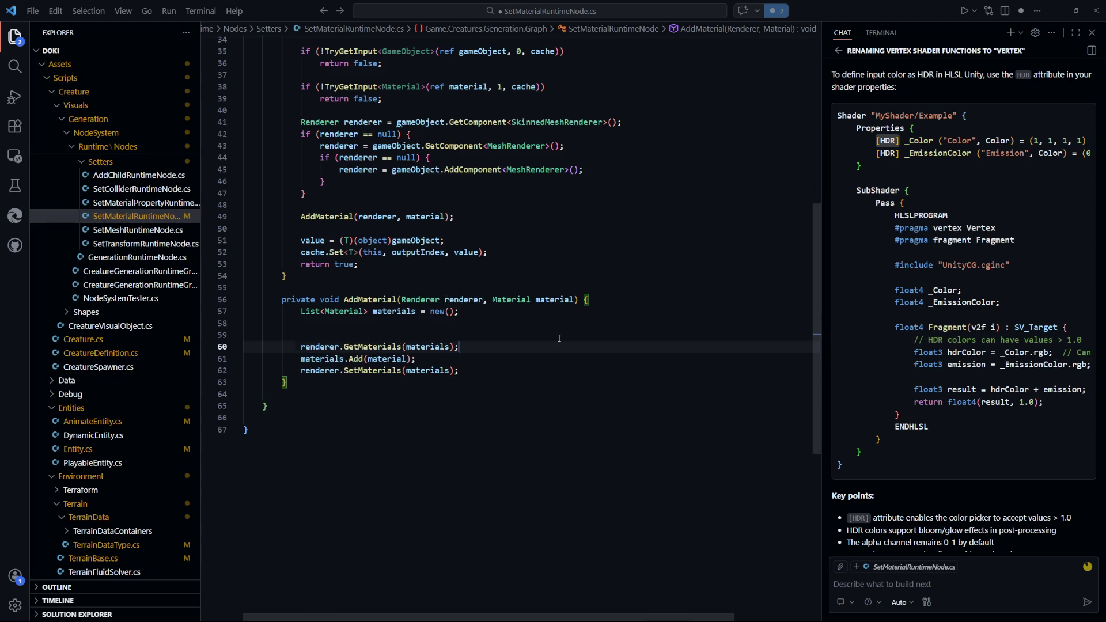
{"action": "key", "text": "Return"}
{"action": "key", "text": "Up"}
{"action": "key", "text": "Up"}
{"action": "key", "text": "Tab"}
{"action": "type", "text": "if ("}
{"action": "type", "text": "renderer.mat"}
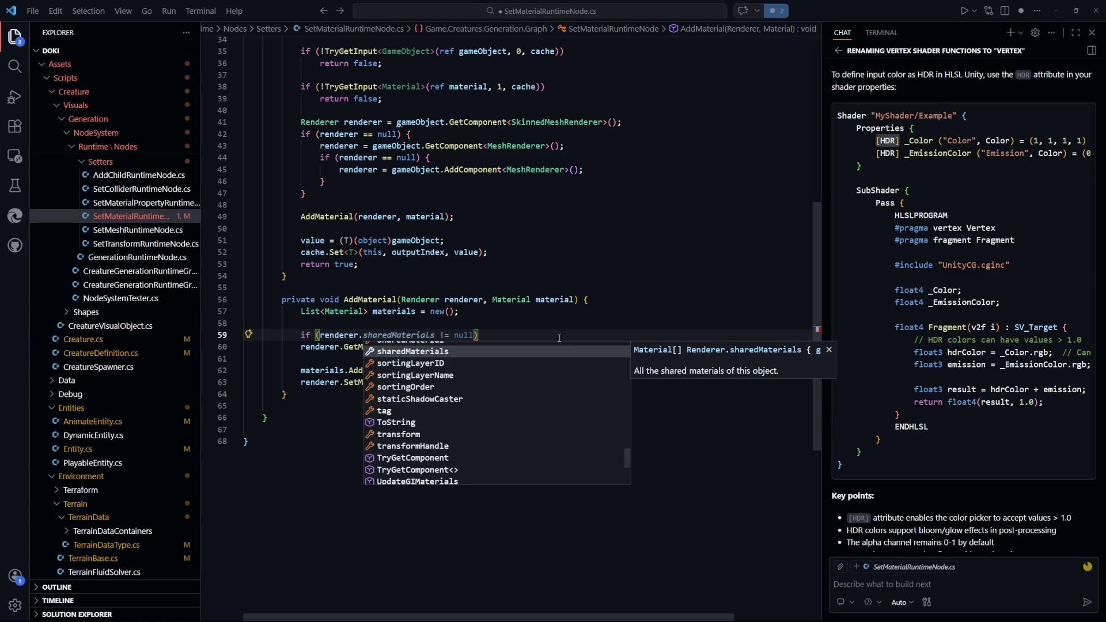
{"action": "type", "text": "erials."}
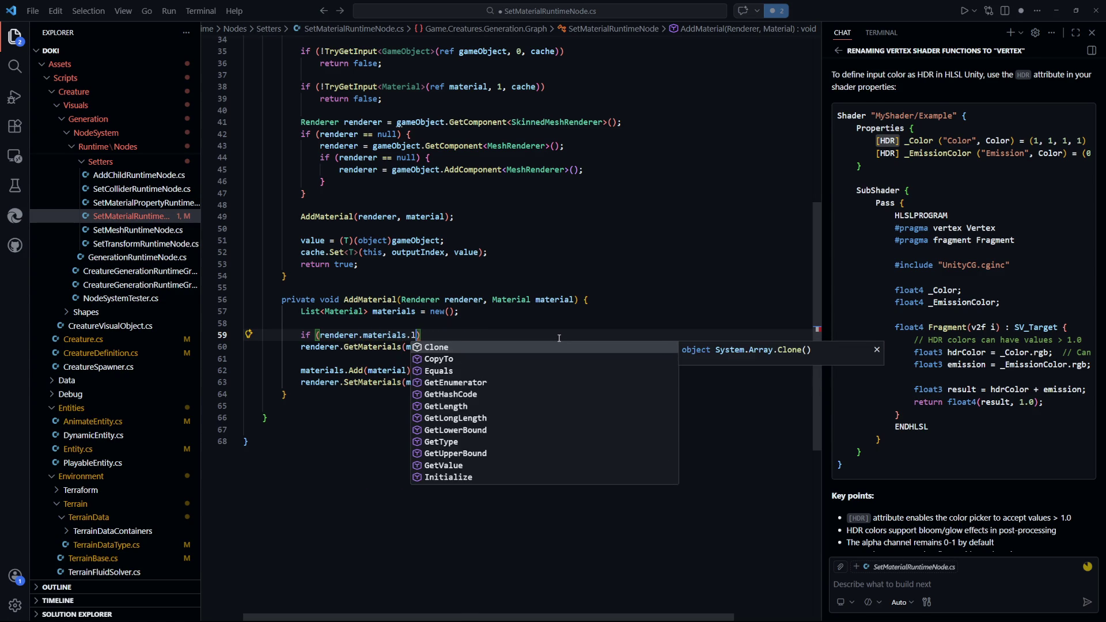
{"action": "type", "text": "Len"}
{"action": "key", "text": "Tab"}
{"action": "type", "text": "> 0"}
{"action": "key", "text": "ctrl+s"}
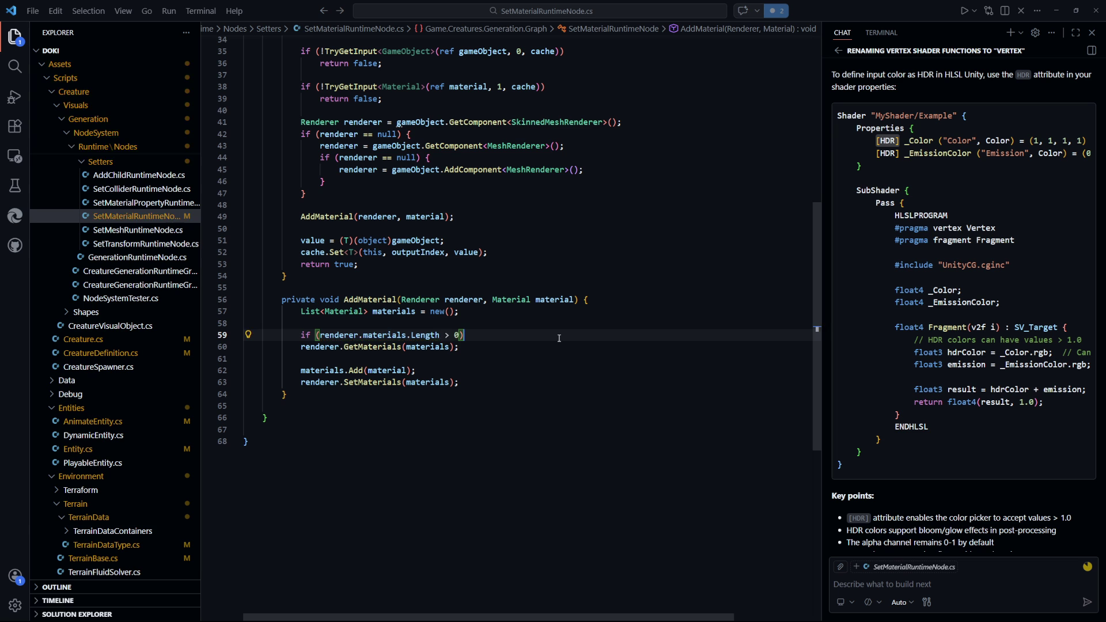
Indent GetMaterials under the new condition, then show Unity's Game view
{"action": "key", "text": "Down"}
{"action": "key", "text": "Home"}
{"action": "key", "text": "Tab"}
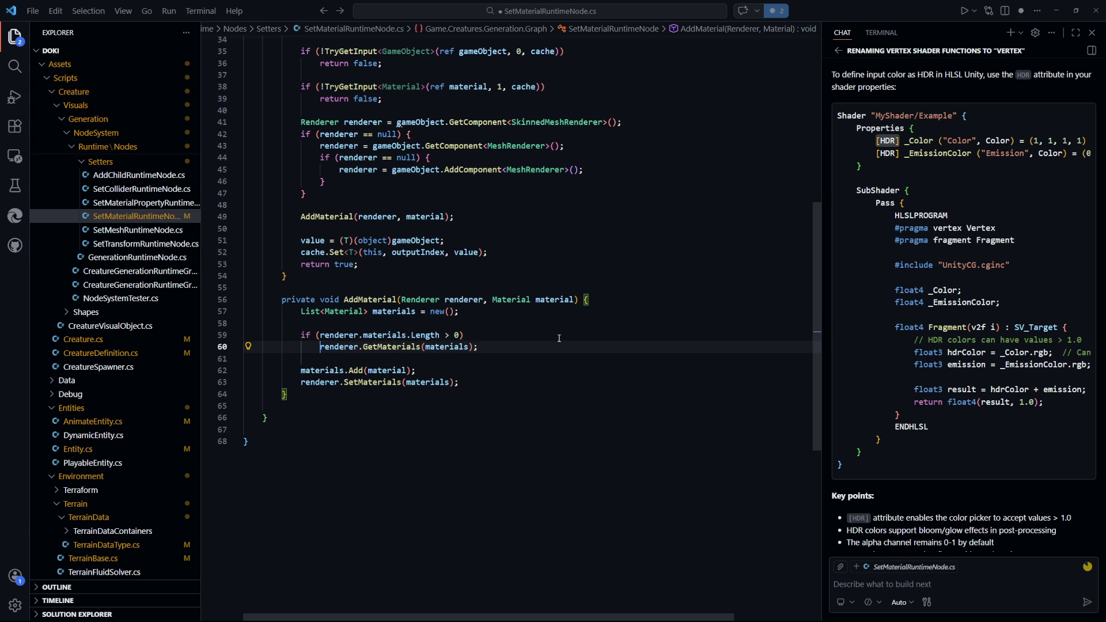
{"action": "key", "text": "ctrl+End"}
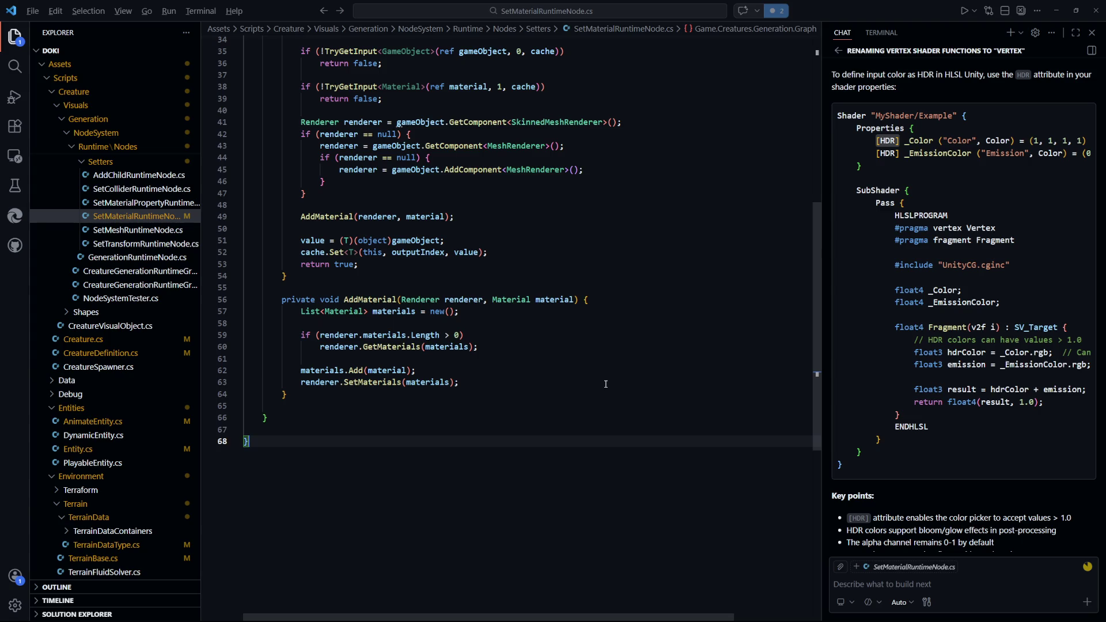
{"action": "key", "text": "alt+Tab"}
{"action": "key", "text": "alt+Tab"}
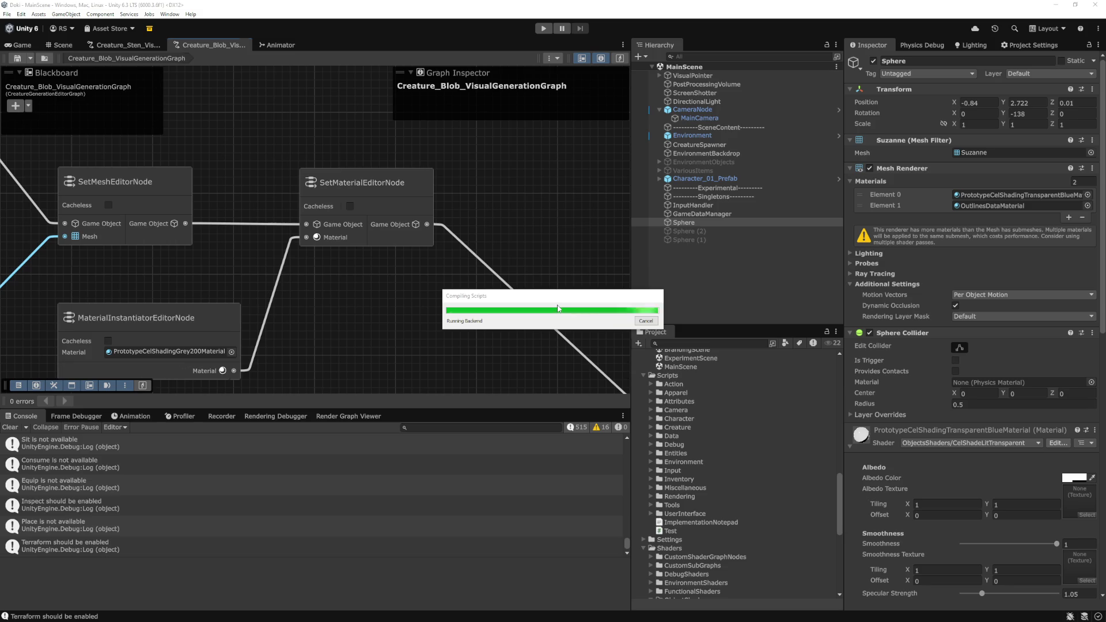
{"action": "left_click", "coordinate": [21, 45]}
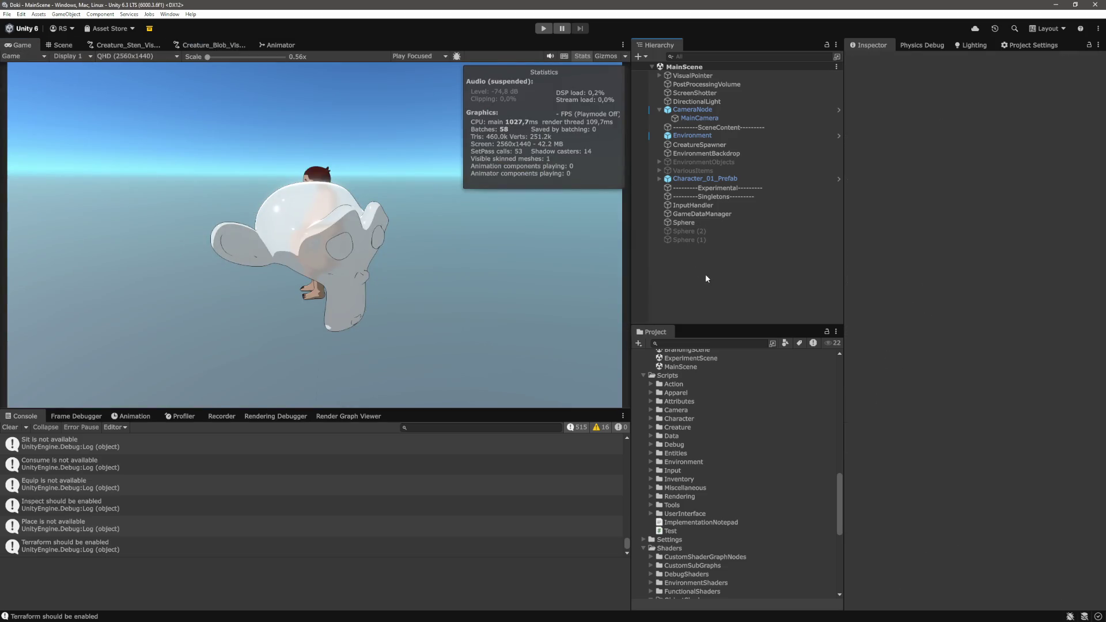
Play-test the blobs and check a spawned blob's Mesh Renderer materials in the Scene view
{"action": "left_click", "coordinate": [544, 30]}
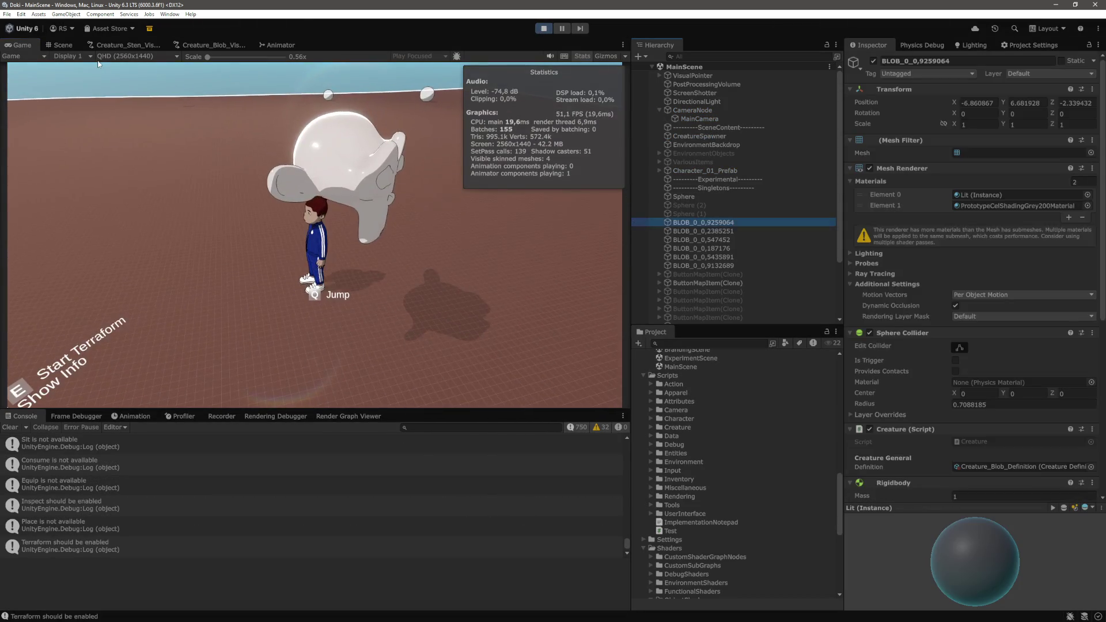
{"action": "left_click", "coordinate": [63, 45]}
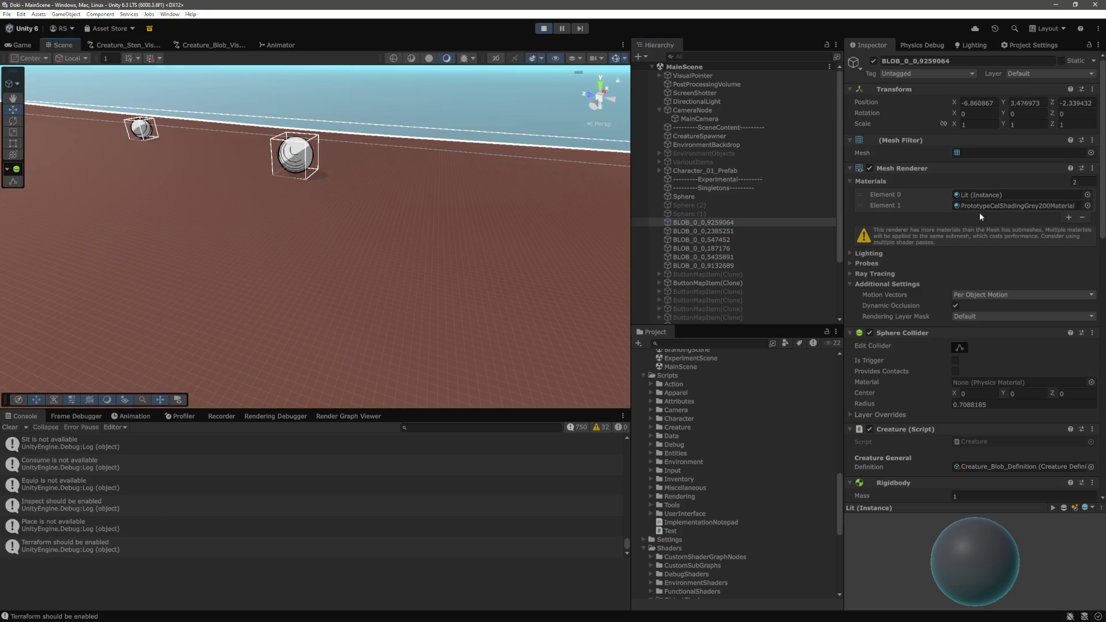
{"action": "left_click", "coordinate": [547, 31]}
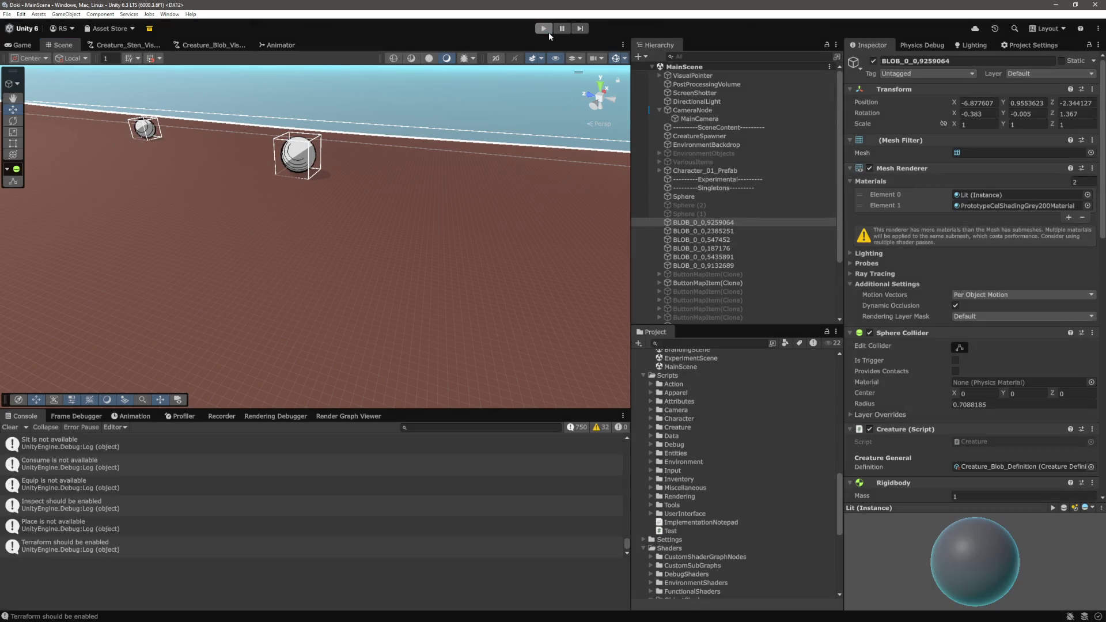
{"action": "key", "text": "alt+Tab"}
{"action": "key", "text": "alt+Tab"}
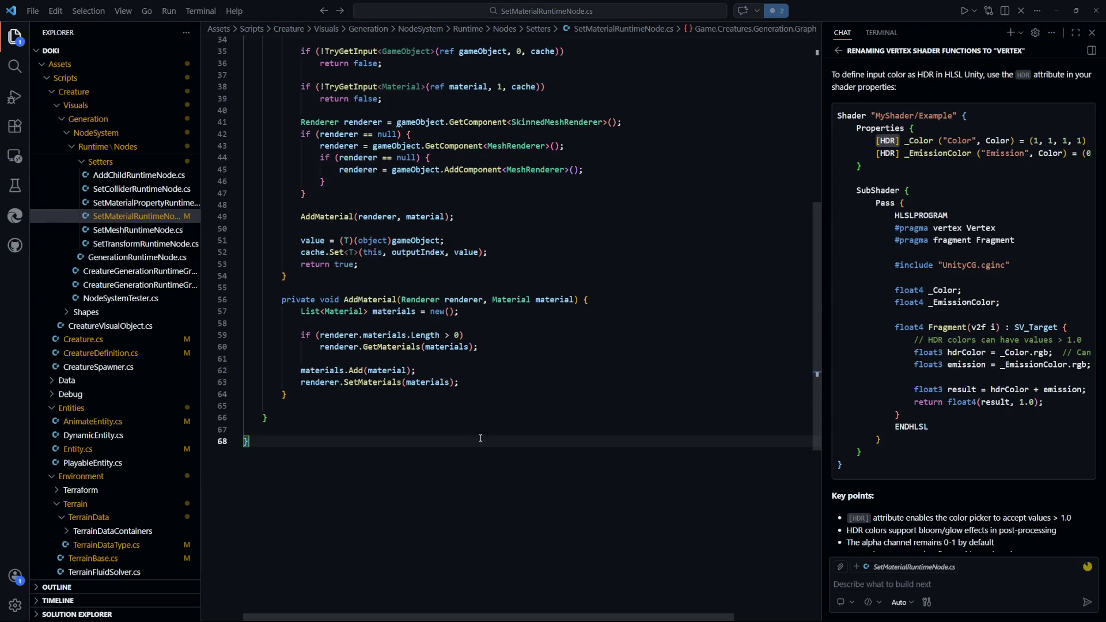
Comment out materials.Add(material); on line 62, then start a new Unity play test
{"action": "left_click", "coordinate": [300, 370]}
{"action": "type", "text": "/"}
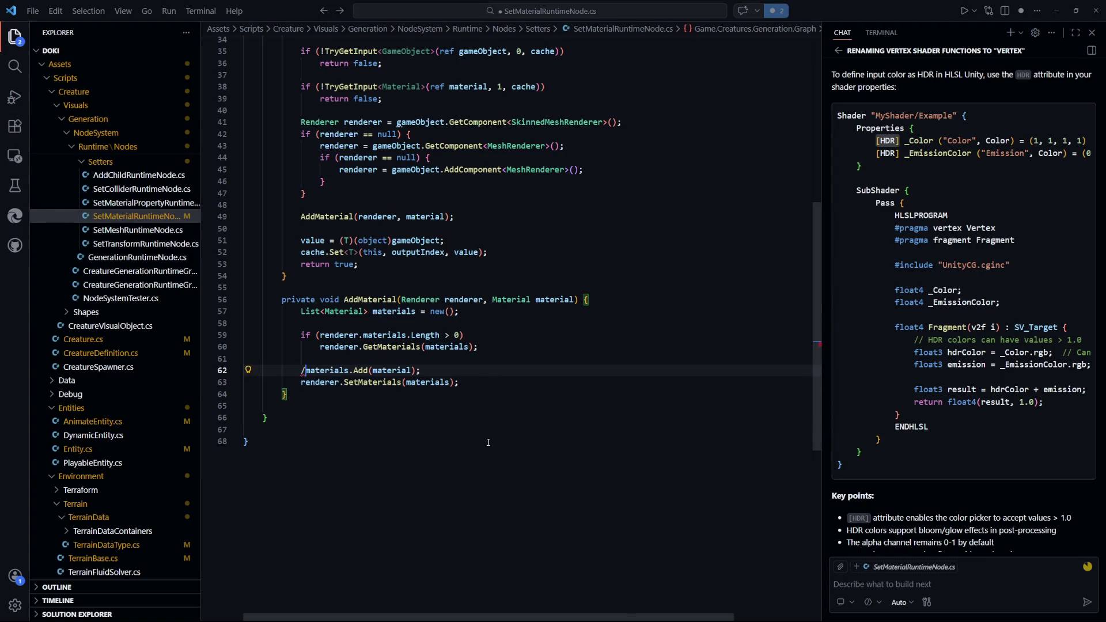
{"action": "key", "text": "ctrl+slash"}
{"action": "left_click", "coordinate": [478, 456]}
{"action": "key", "text": "alt+Tab"}
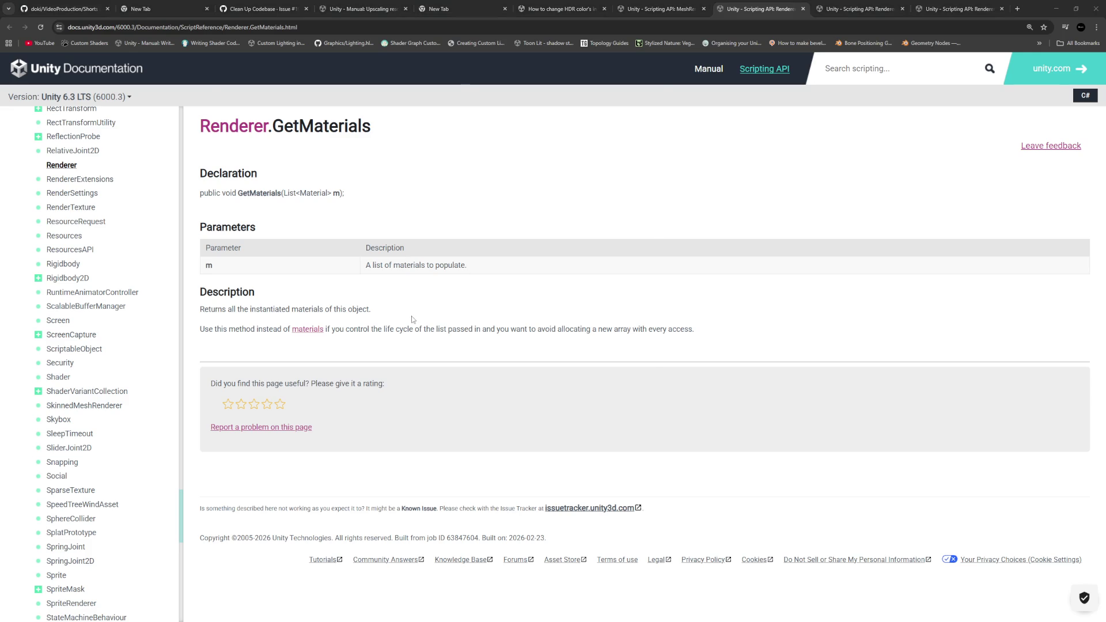
{"action": "key", "text": "alt+Tab"}
{"action": "key", "text": "Tab"}
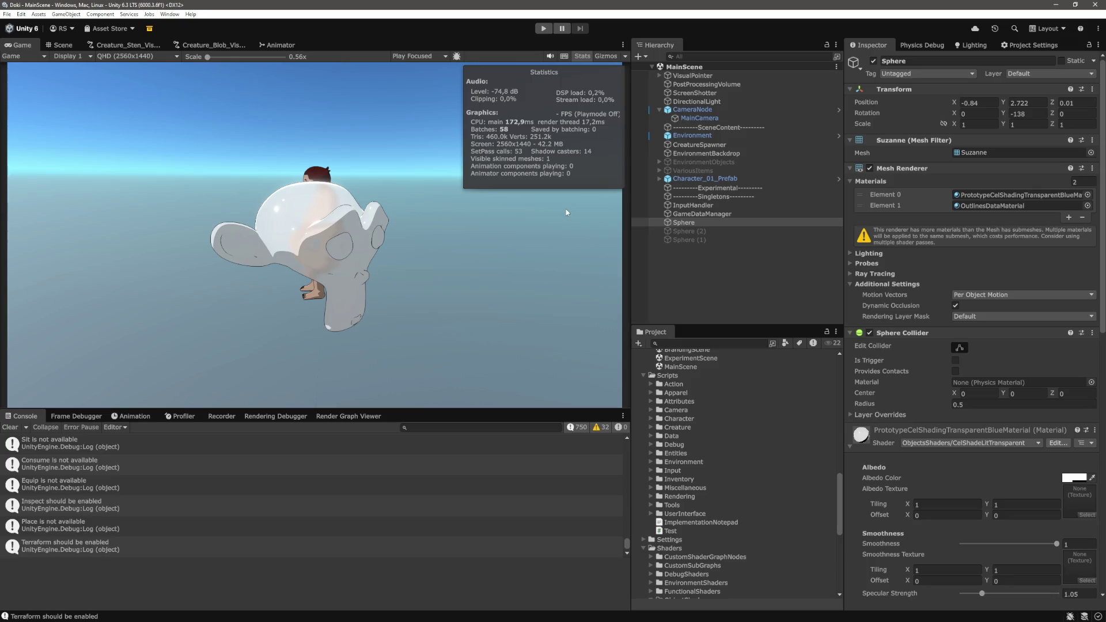
{"action": "left_click", "coordinate": [543, 29]}
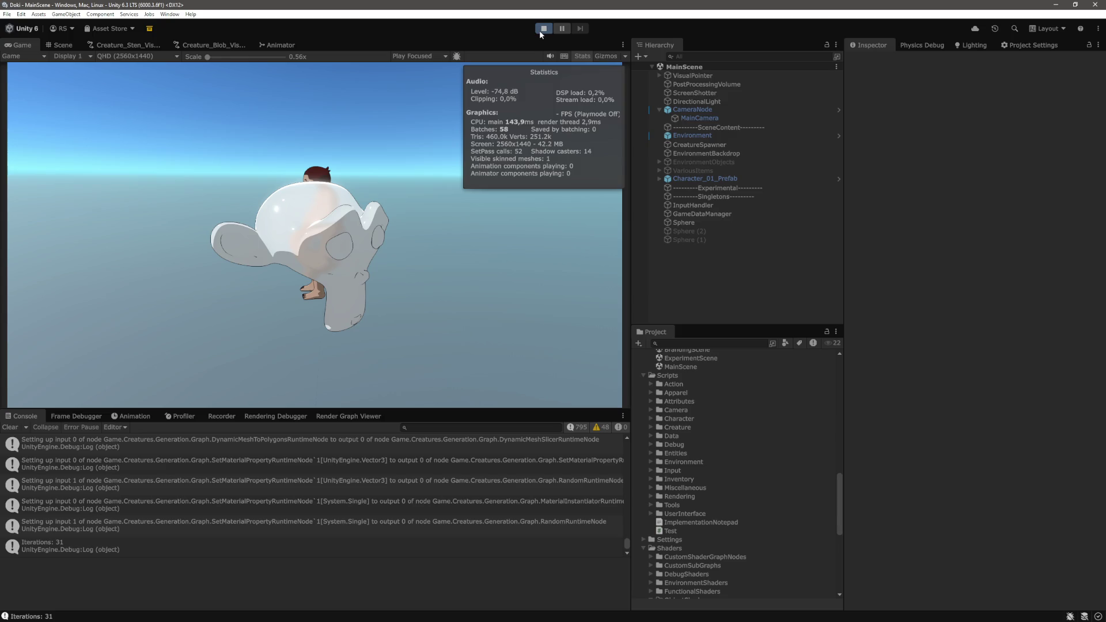
Frame a spawned blob to confirm it holds only Lit (Instance), then return to the code
{"action": "left_click", "coordinate": [63, 45]}
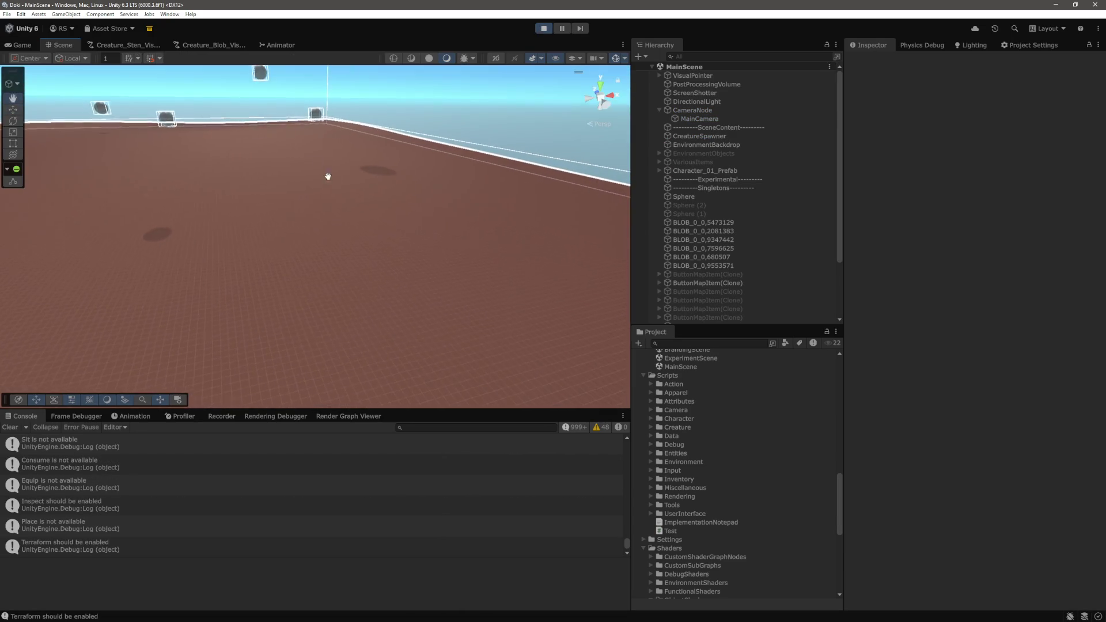
{"action": "key", "text": "f"}
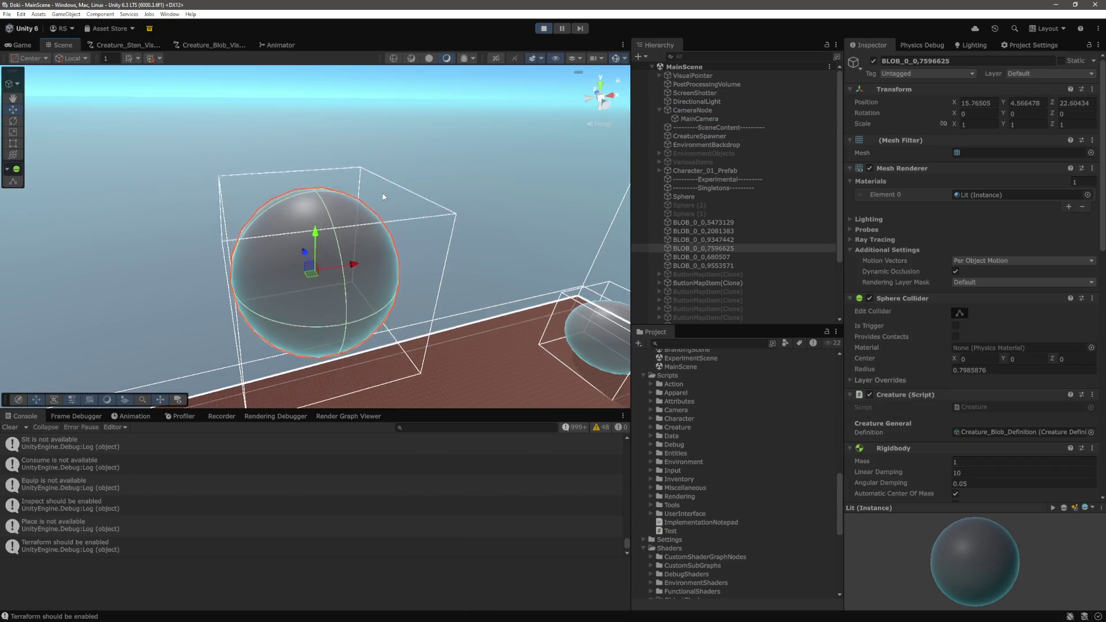
{"action": "left_click_drag", "start_coordinate": [424, 248], "coordinate": [369, 231]}
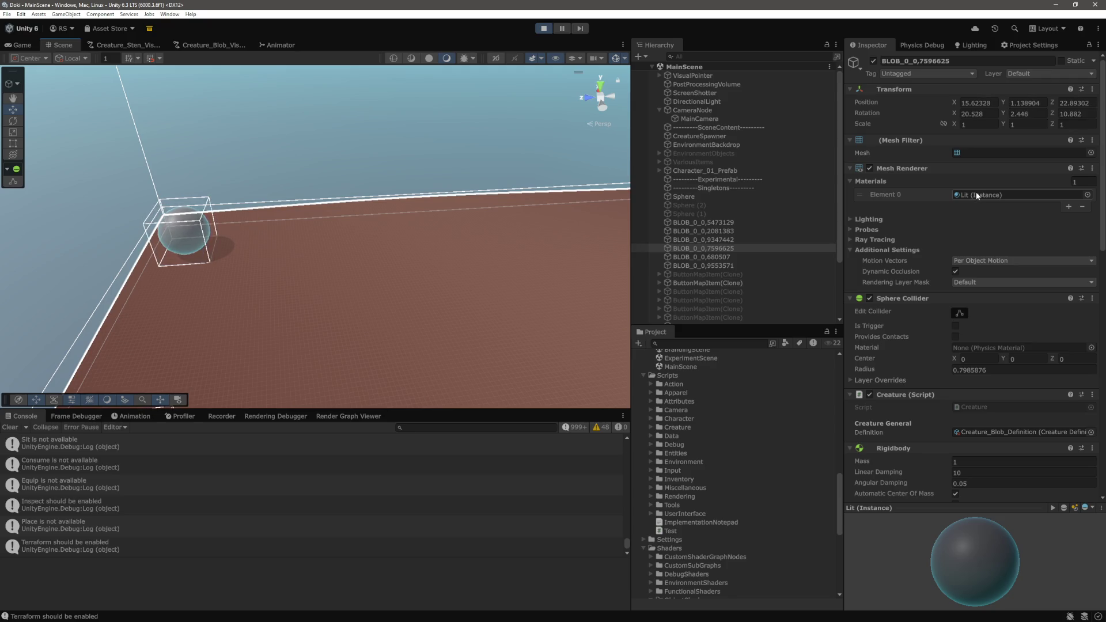
{"action": "key", "text": "alt+Tab"}
{"action": "left_click", "coordinate": [580, 365]}
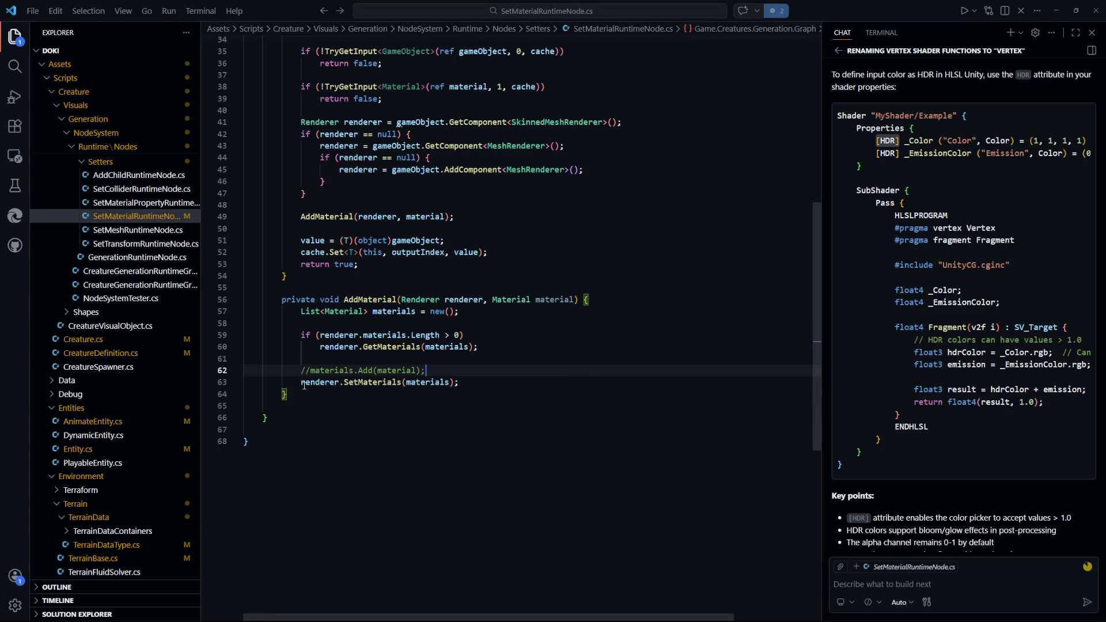
{"action": "scroll", "coordinate": [507, 341], "scroll_direction": "up", "scroll_amount": 2}
{"action": "double_click", "coordinate": [518, 256]}
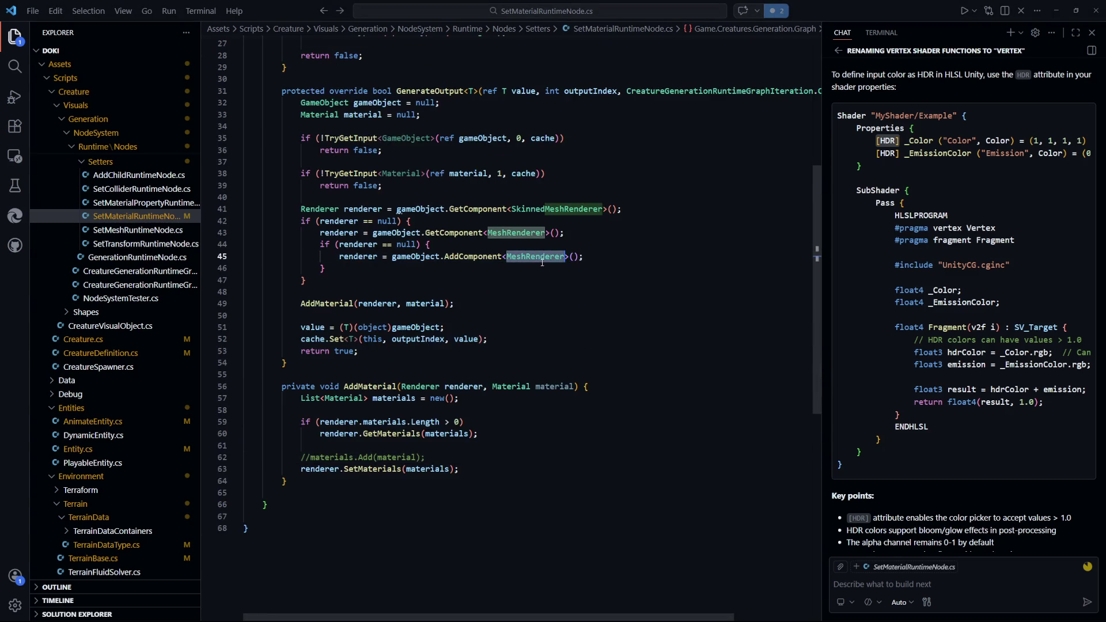
{"action": "scroll", "coordinate": [546, 307], "scroll_direction": "up", "scroll_amount": 2}
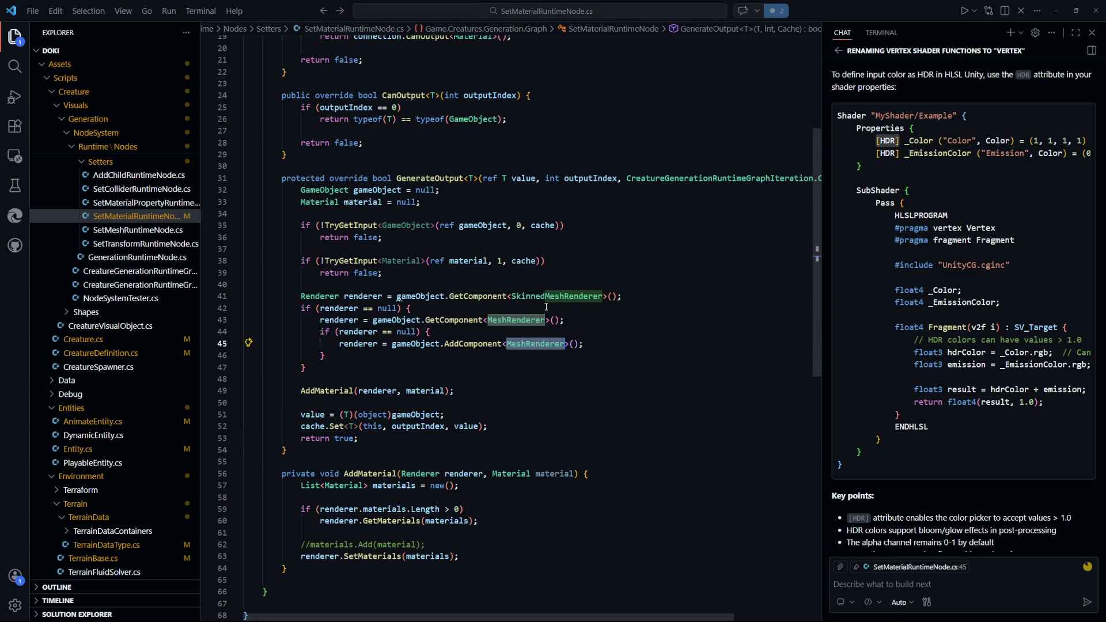